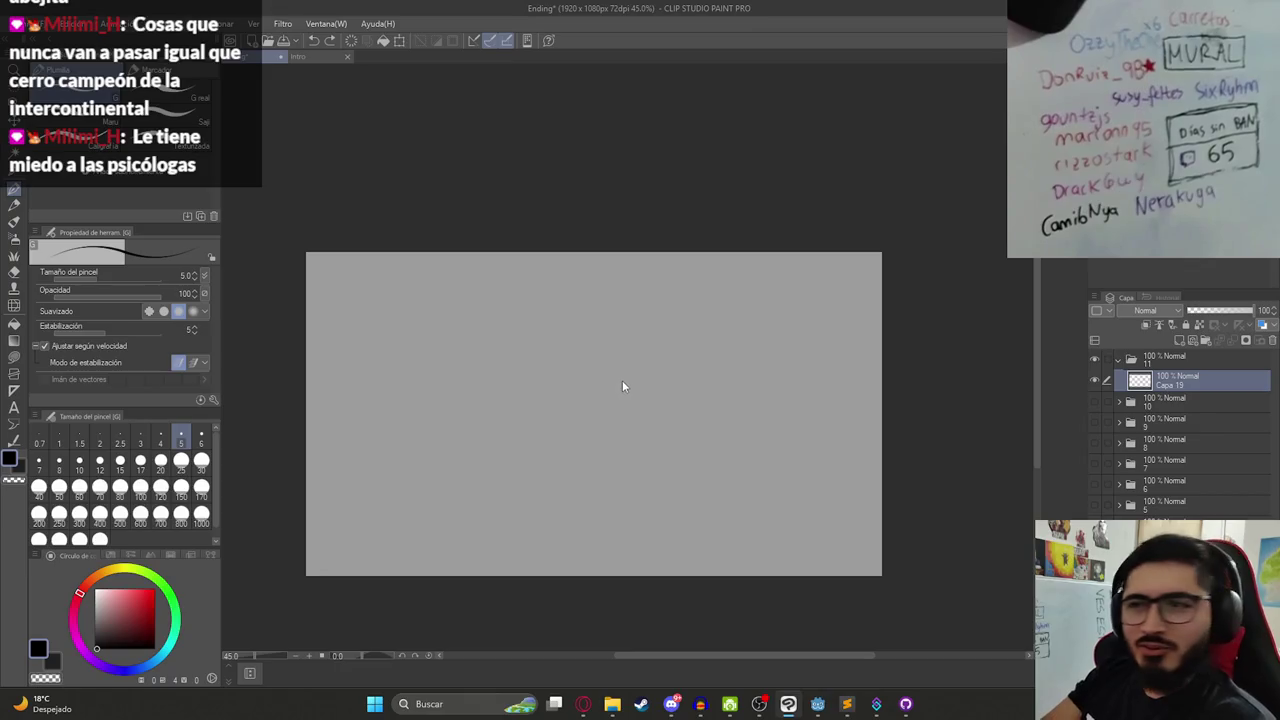
- Zoom in on the blank canvas, draw a few test loops, then undo them
left_click(603, 399)
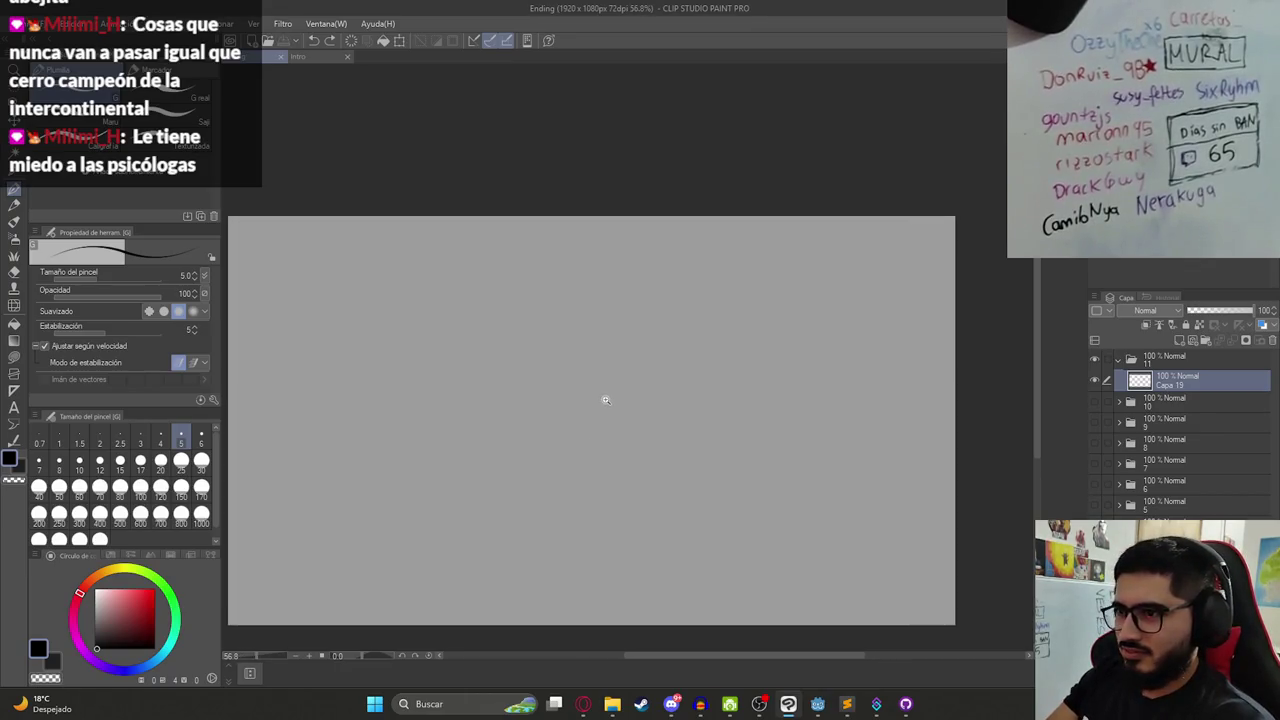
scroll(600, 405, "down", 2)
scroll(580, 410, "up", 1)
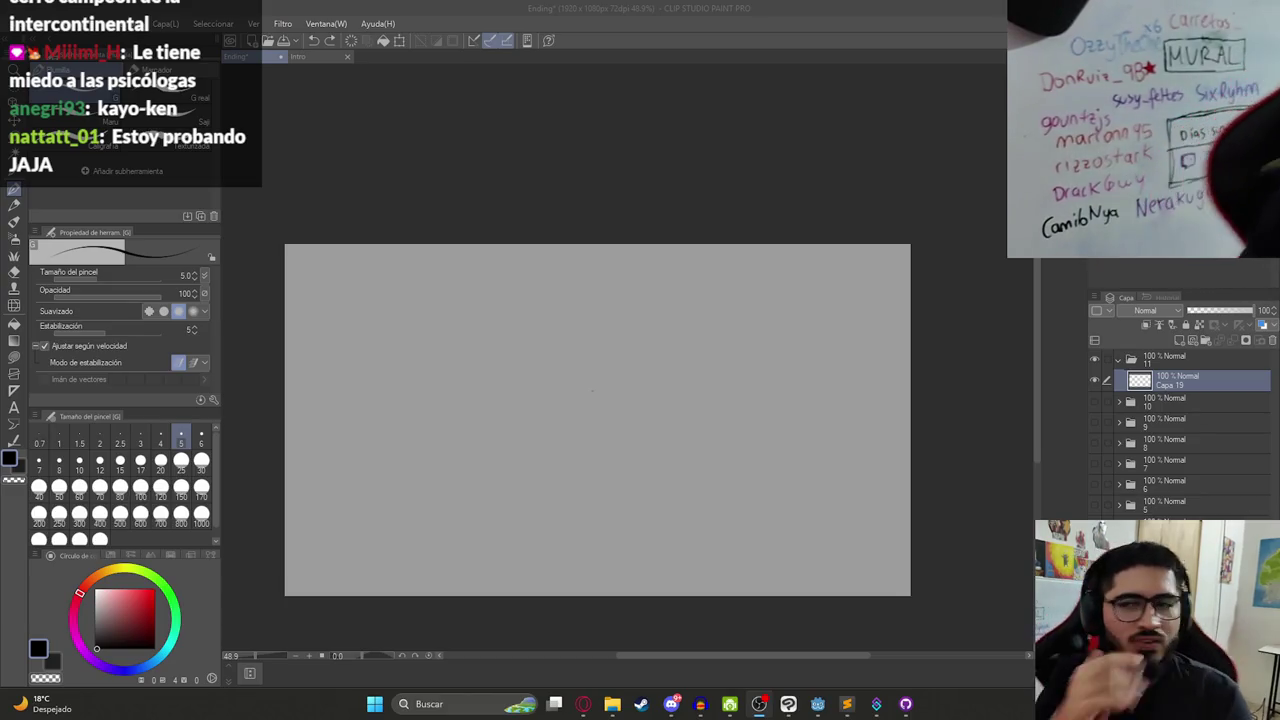
left_click_drag(670, 409, 570, 428)
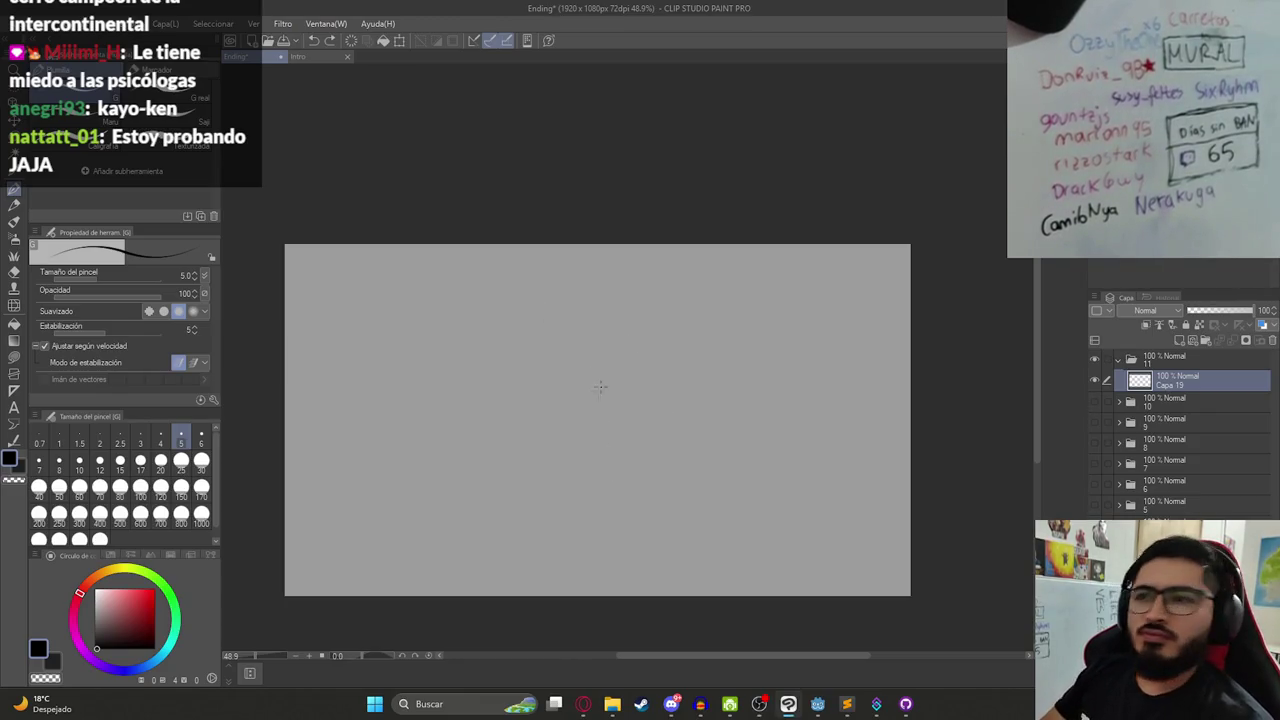
left_click_drag(617, 324, 612, 397)
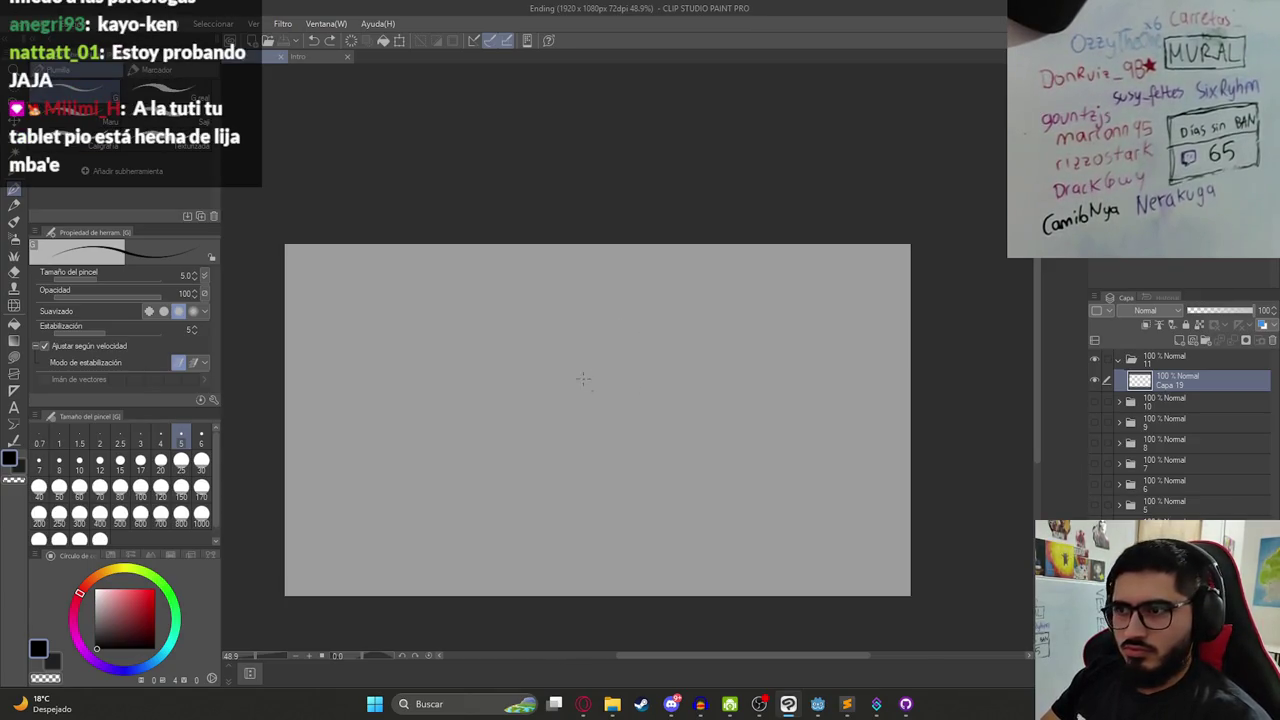
scroll(589, 397, "up", 3)
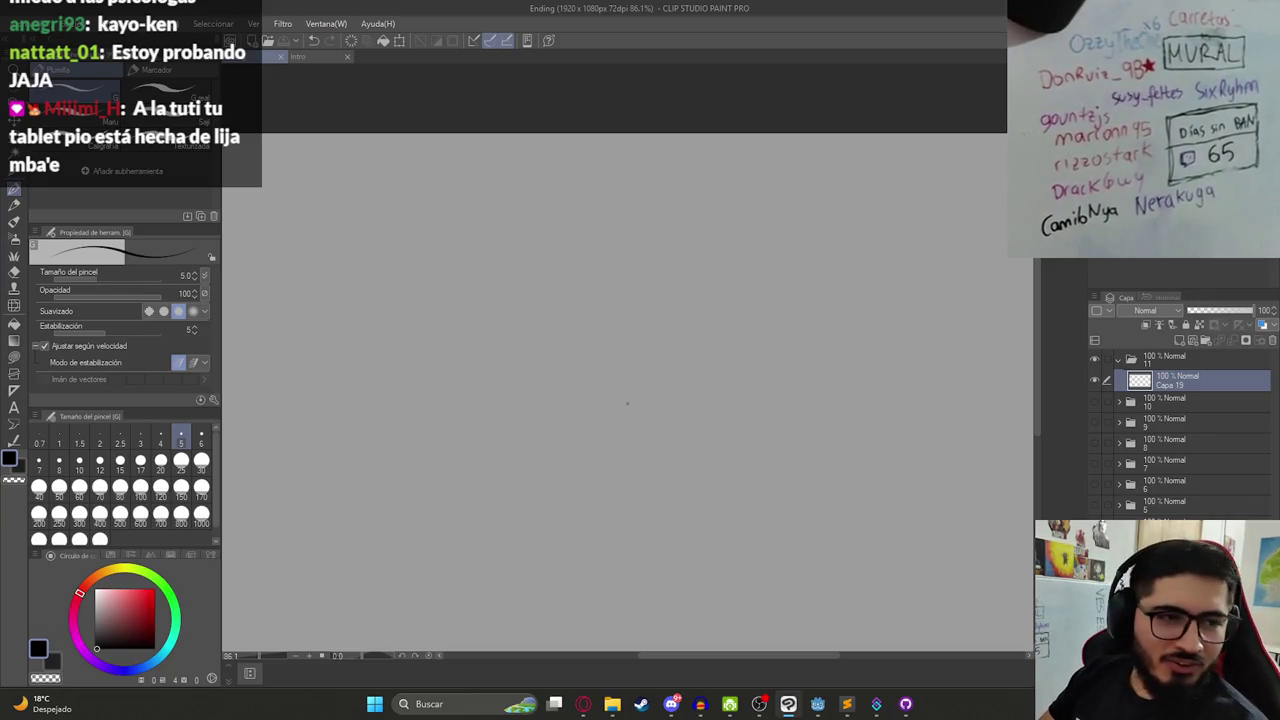
key("ctrl+z")
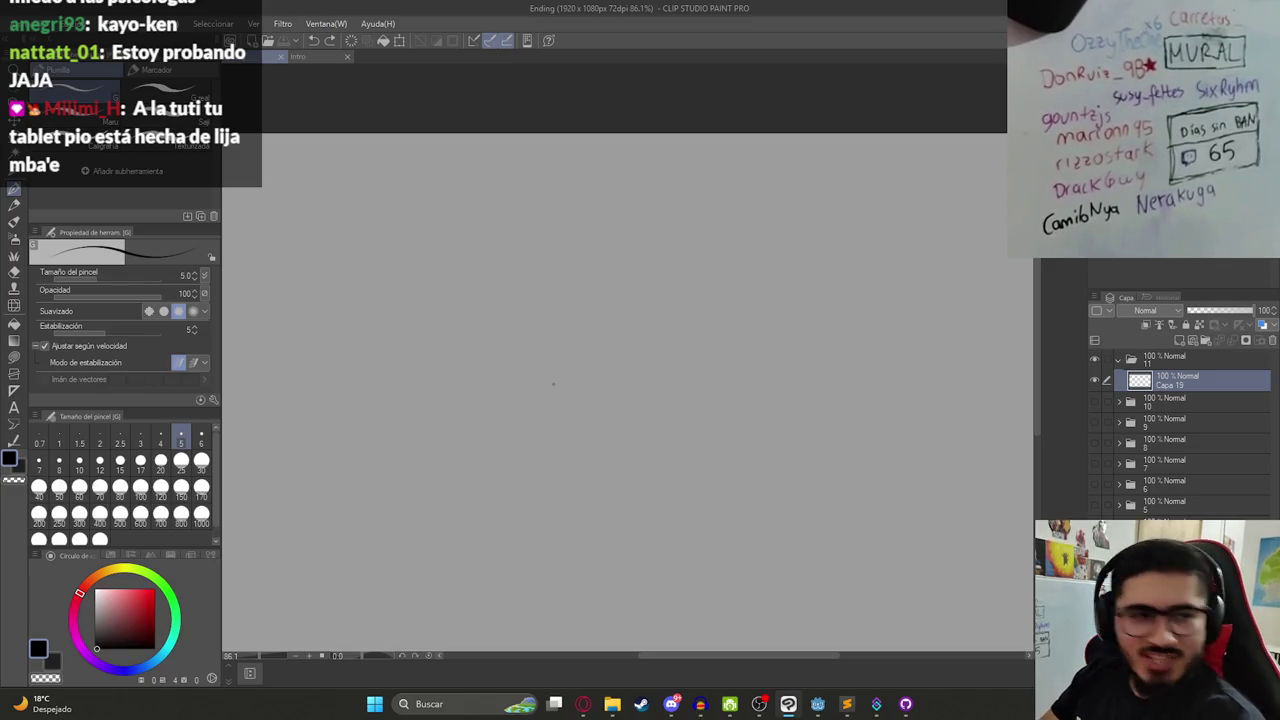
scroll(655, 359, "down", 3)
scroll(644, 359, "up", 2)
scroll(645, 410, "down", 2)
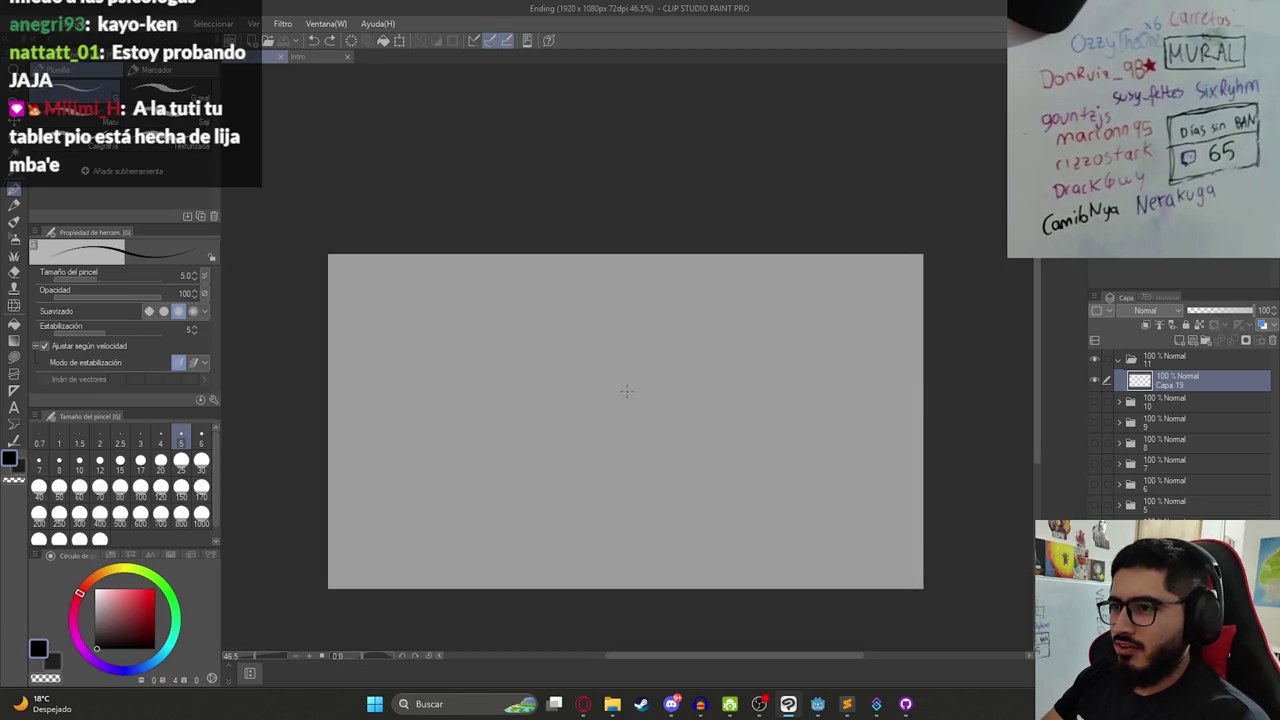
- Sketch the figure's round head and two oval eyes with the G pen
left_click_drag(643, 377, 645, 395)
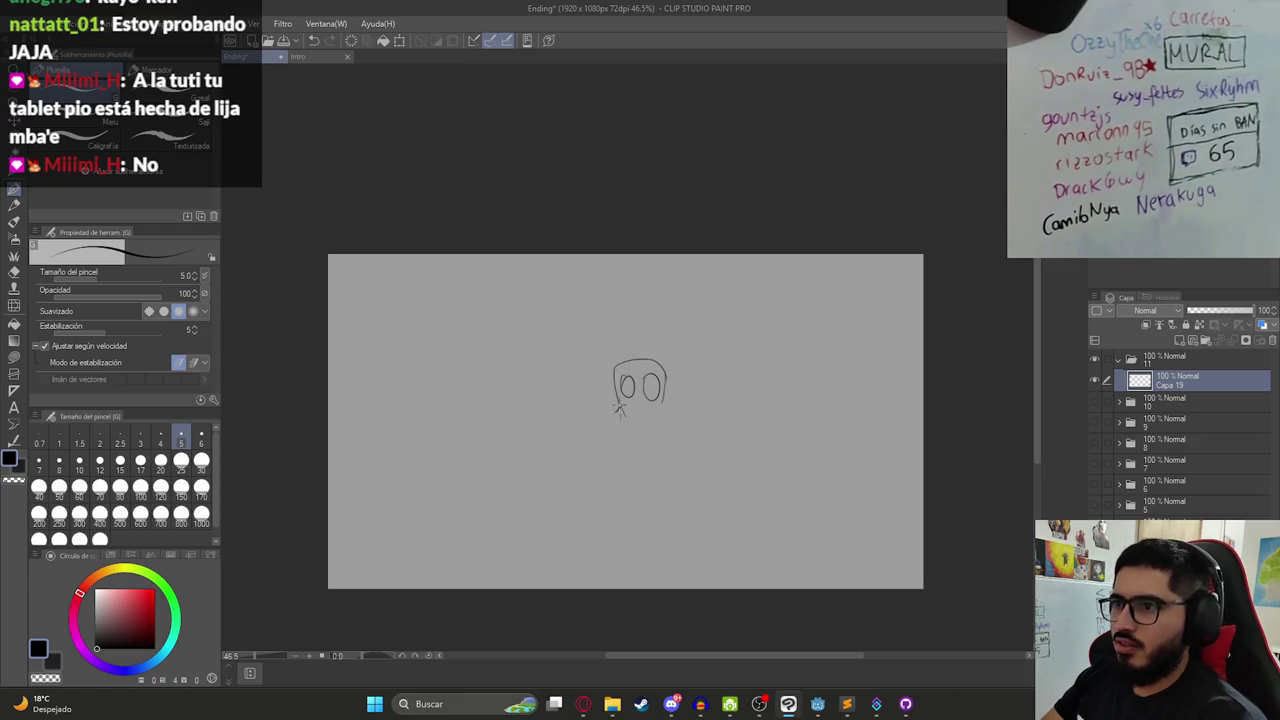
key("e")
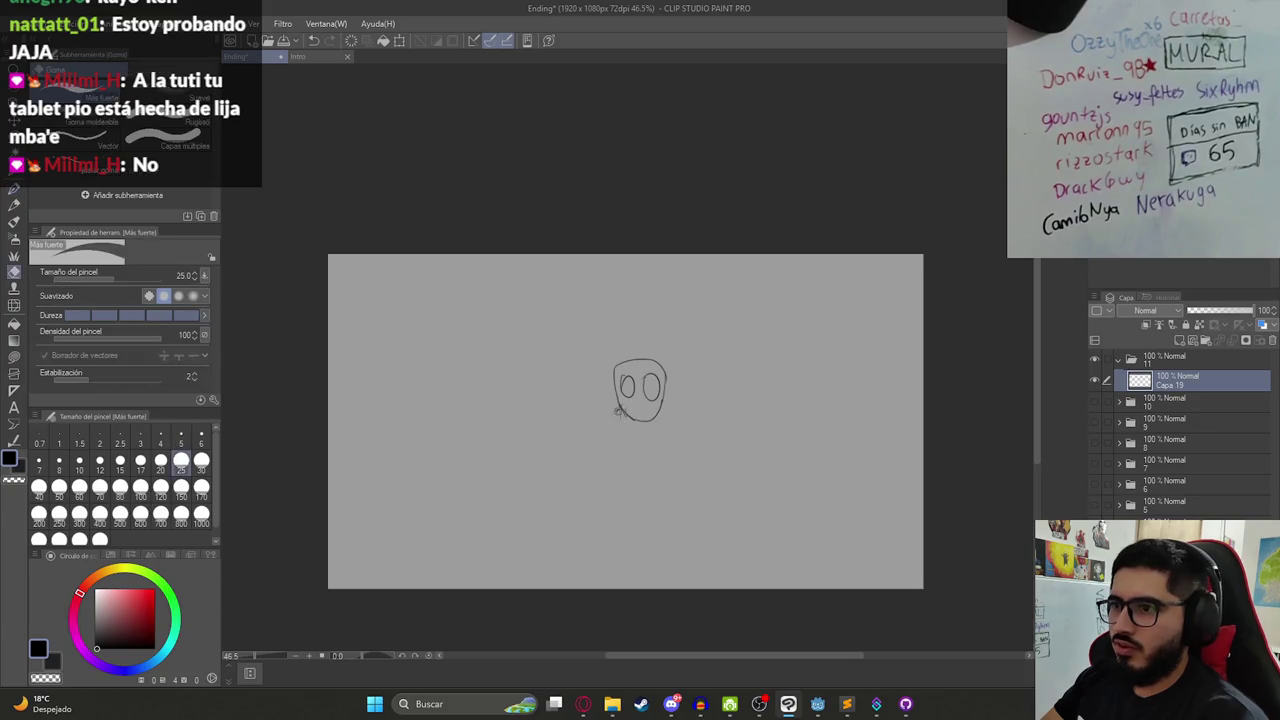
key("p")
key("p")
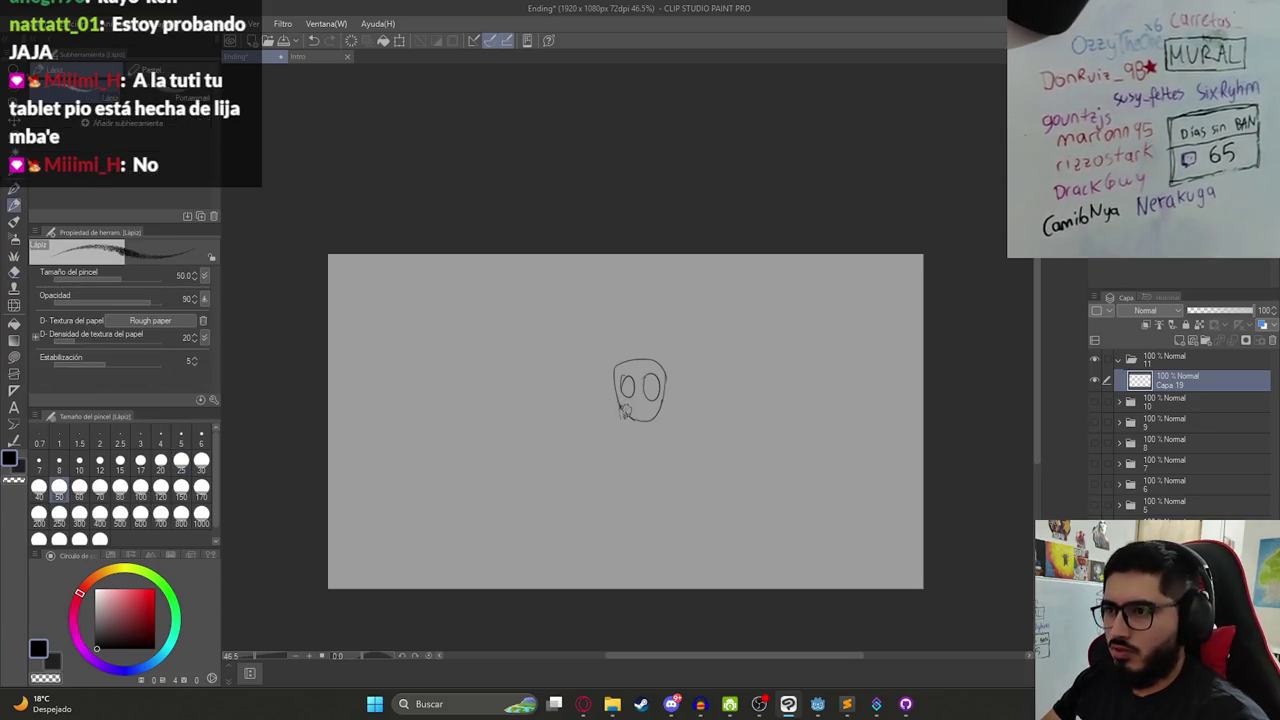
key("p")
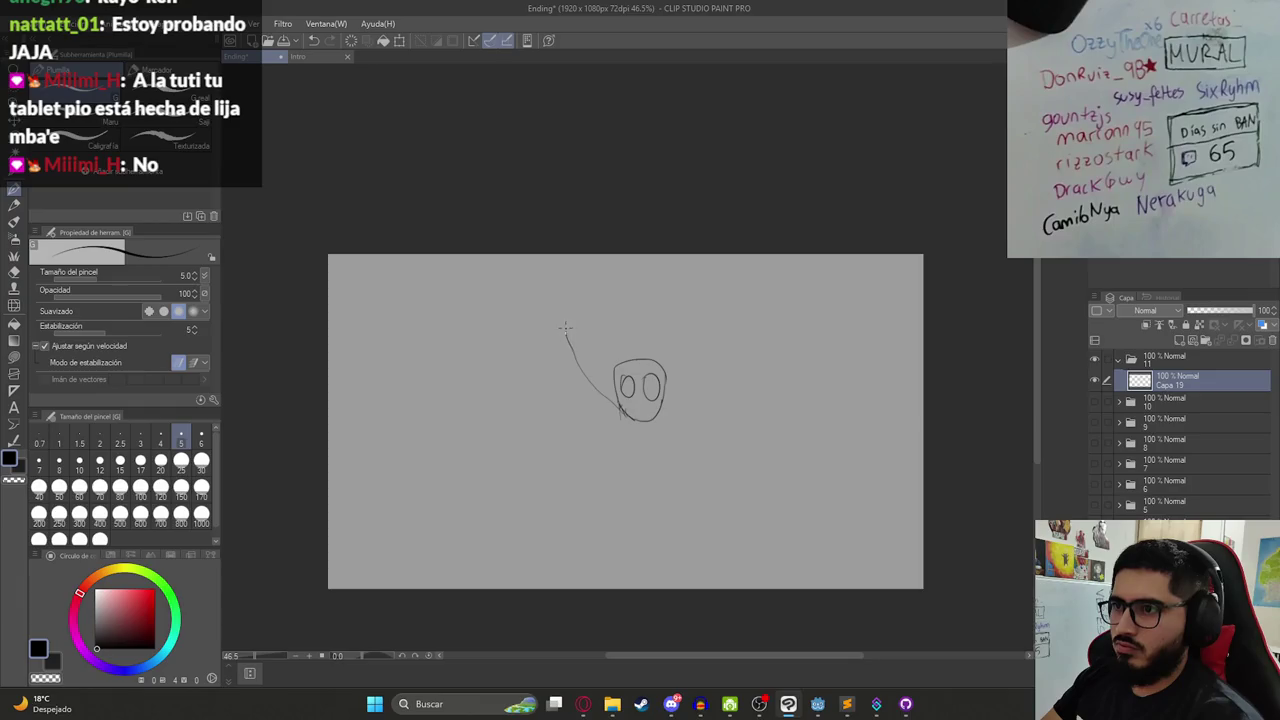
- Draw the raised arms above the head, erasing fixes, and hatch lines below the left arm
left_click_drag(565, 327, 567, 313)
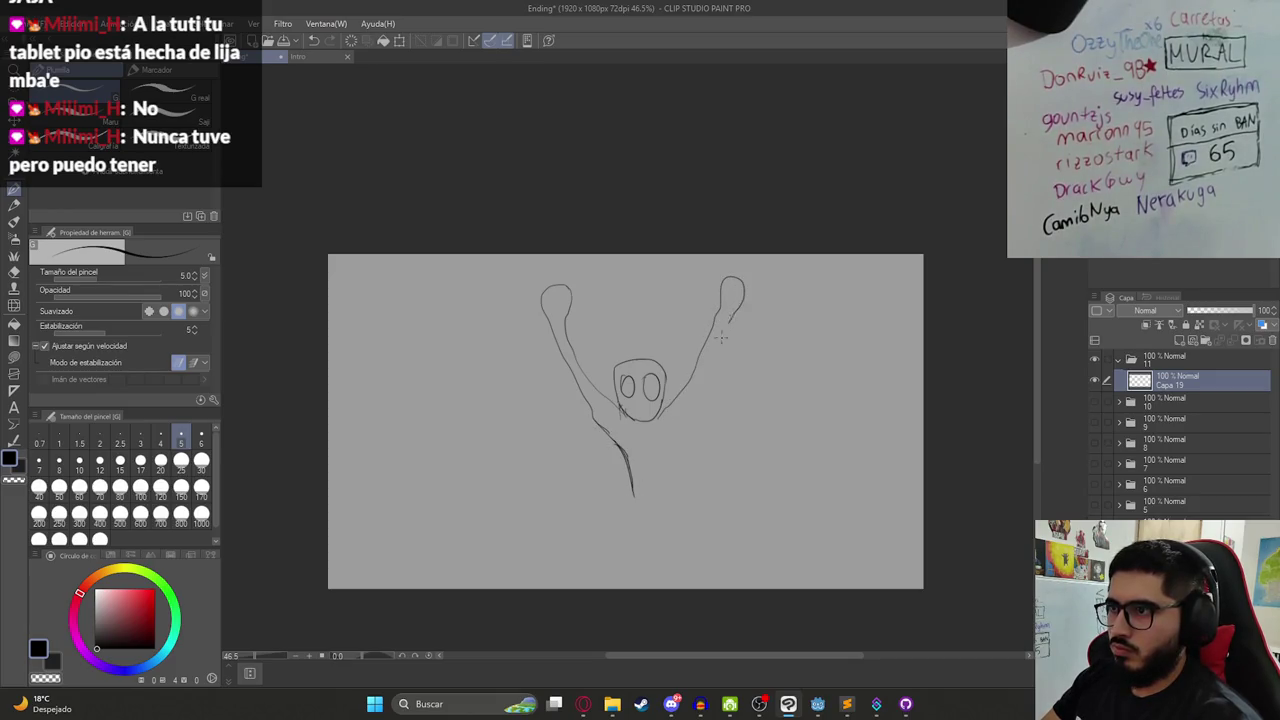
key("e")
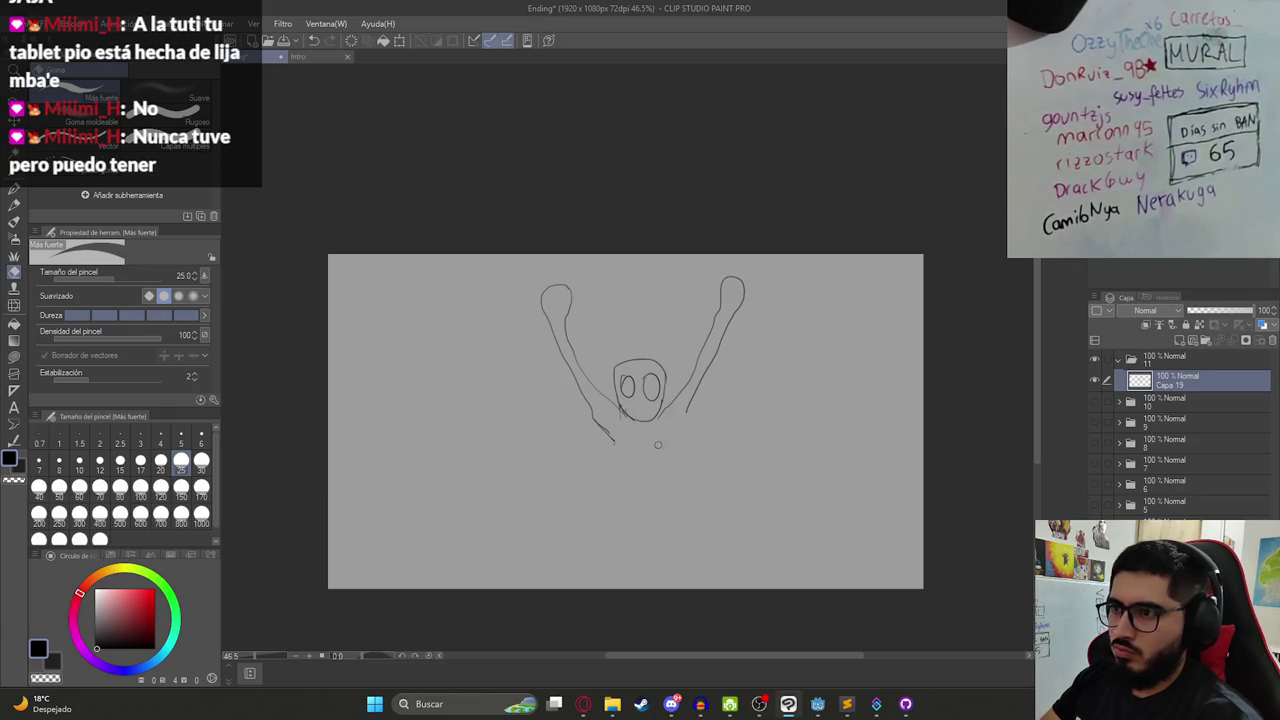
key("p")
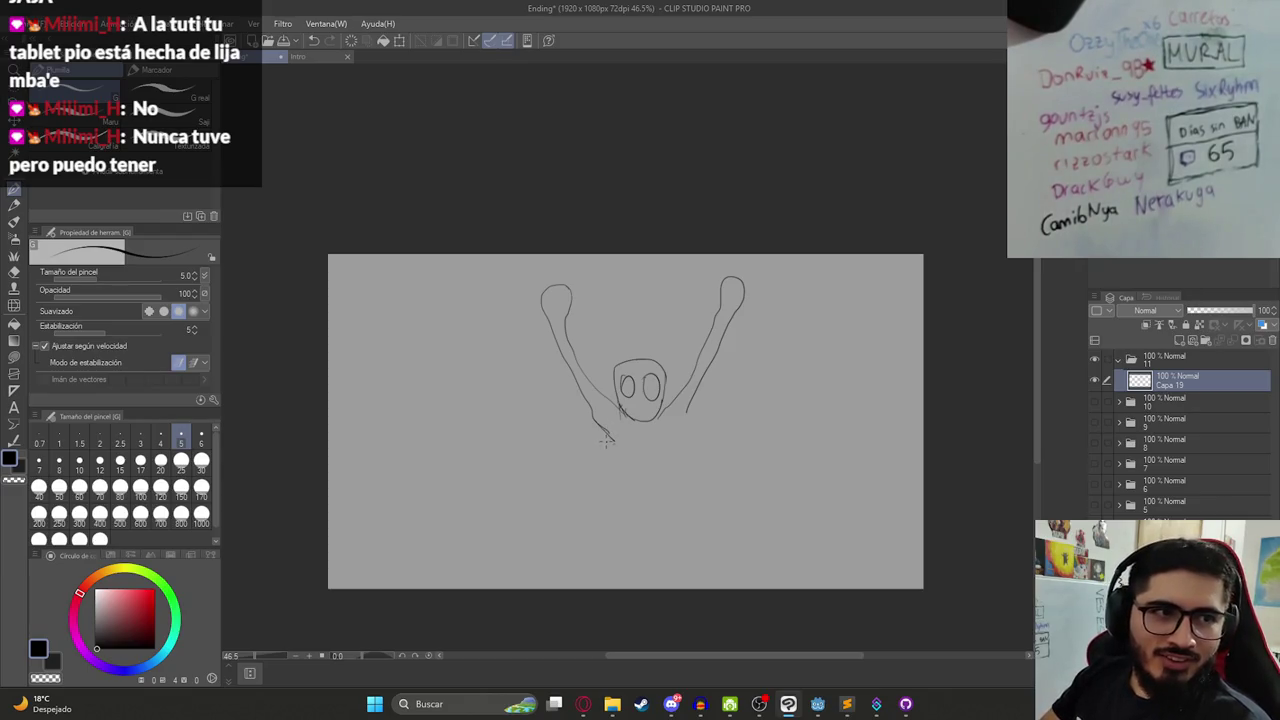
key("e")
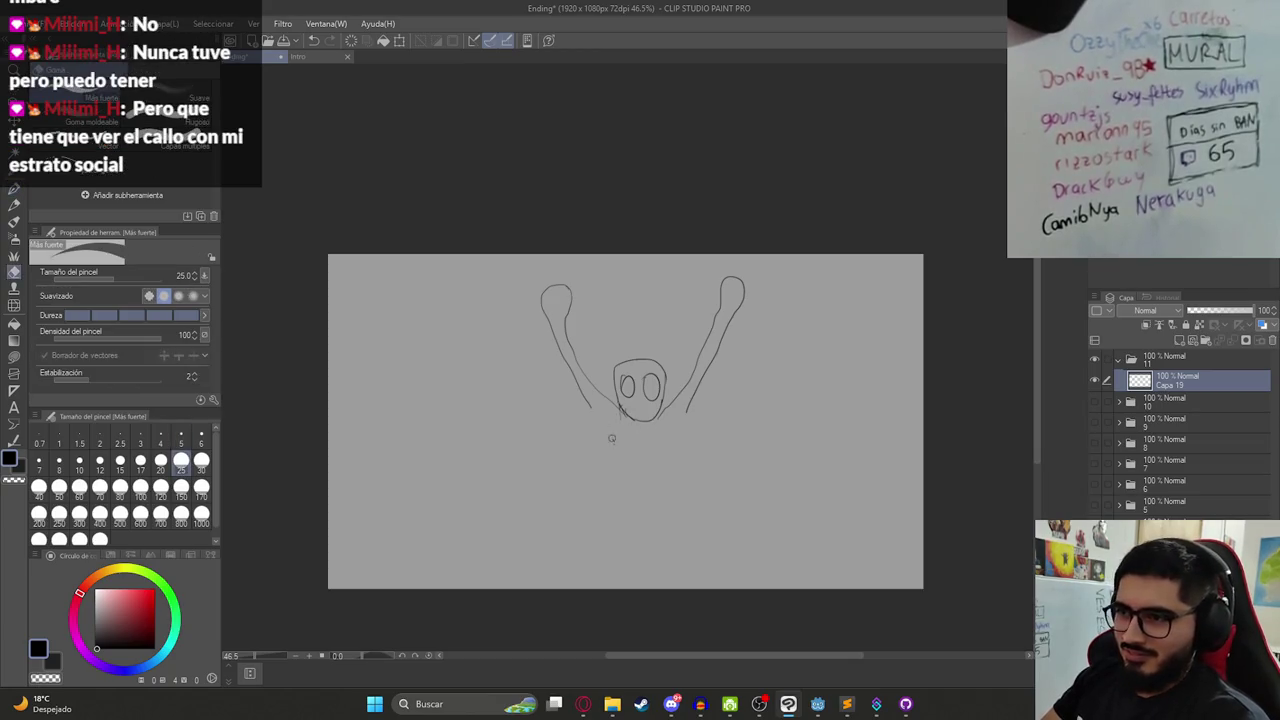
key("p")
left_click_drag(588, 402, 612, 438)
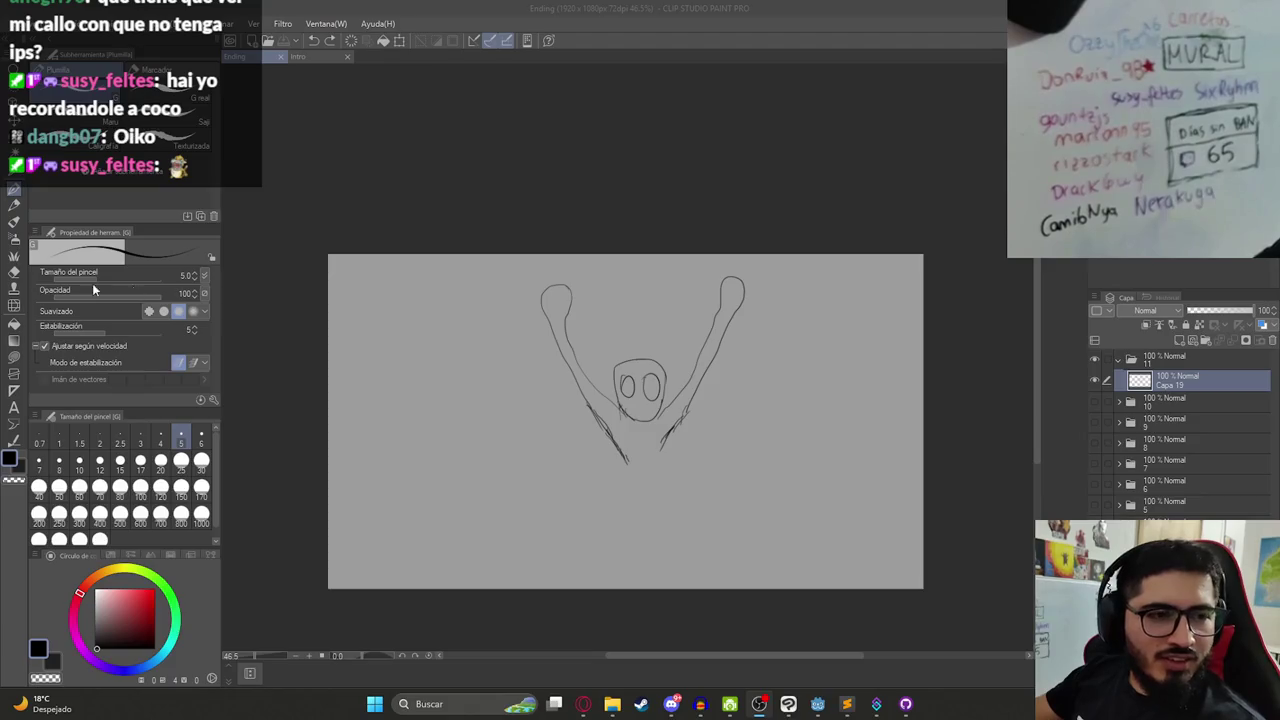
- Refocus the drawing window and undo stray strokes above the head and over the face
left_click(436, 294)
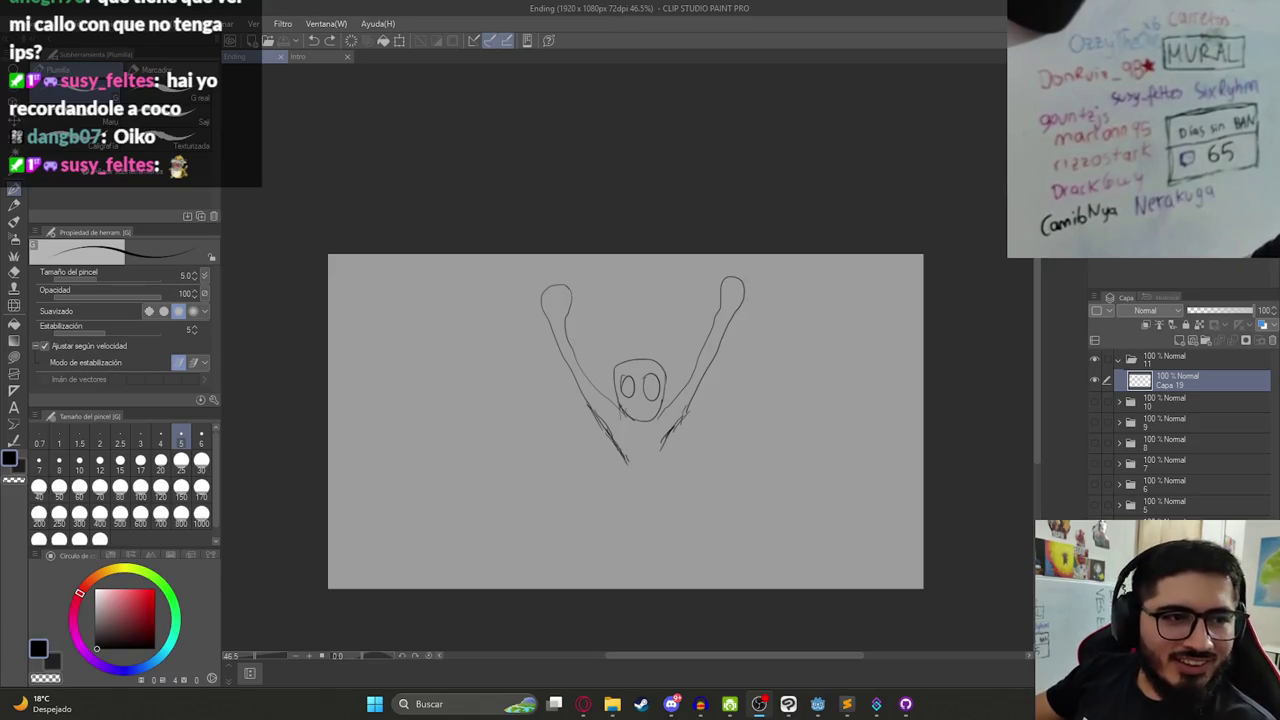
left_click_drag(650, 290, 690, 360)
key("ctrl+z")
left_click_drag(600, 440, 660, 375)
key("ctrl+z")
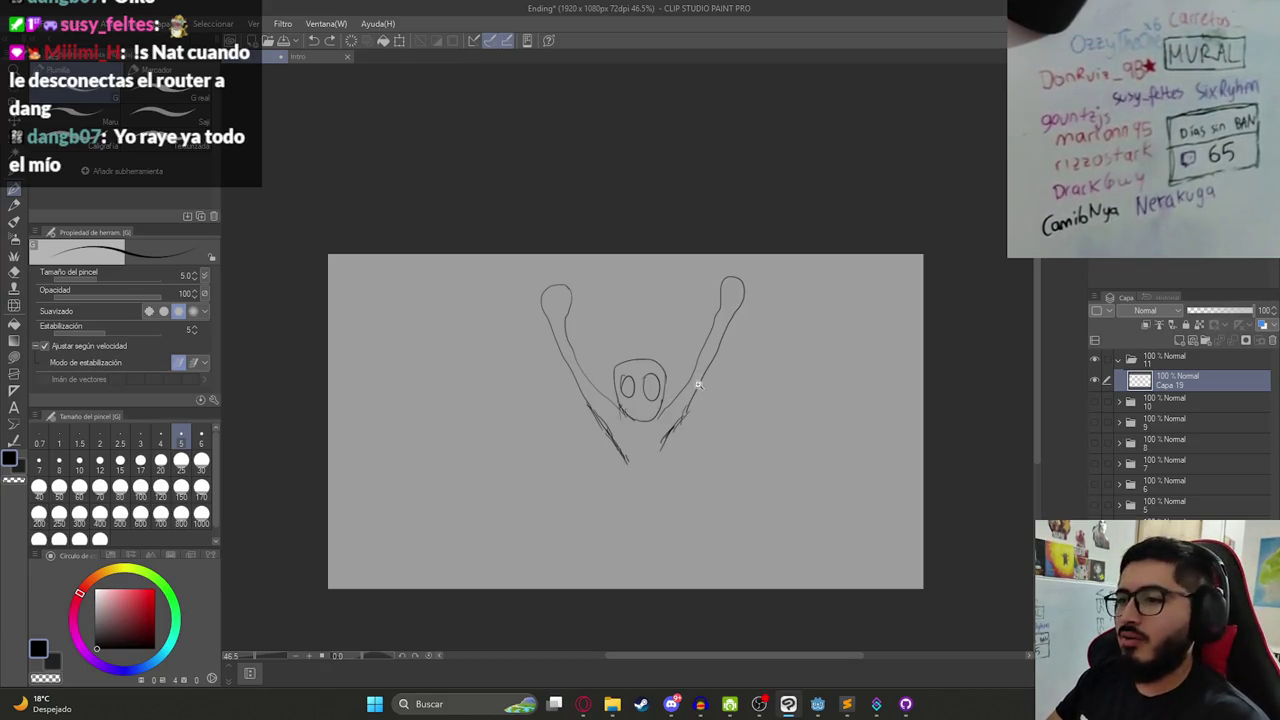
- Zoom in and draw the long tapering body down to a small rounded foot
left_click_drag(662, 444, 678, 450)
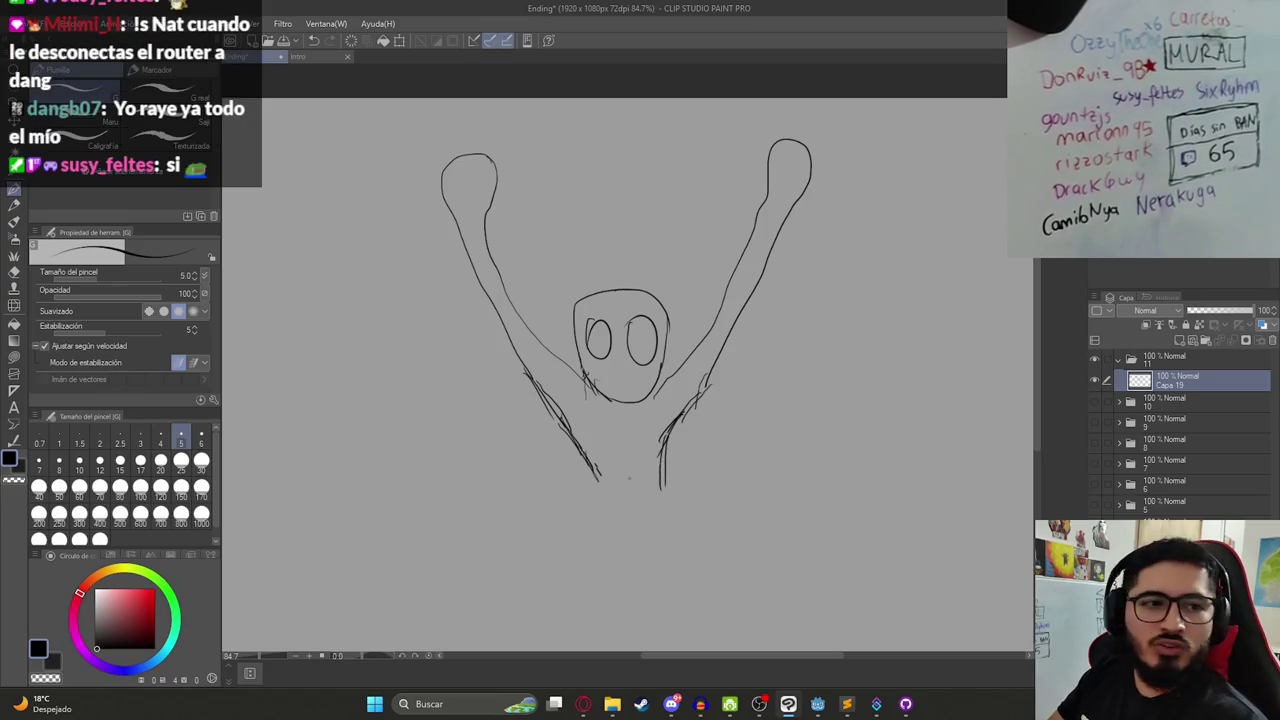
left_click_drag(634, 410, 622, 403)
scroll(622, 403, "up", 1)
scroll(608, 450, "up", 1)
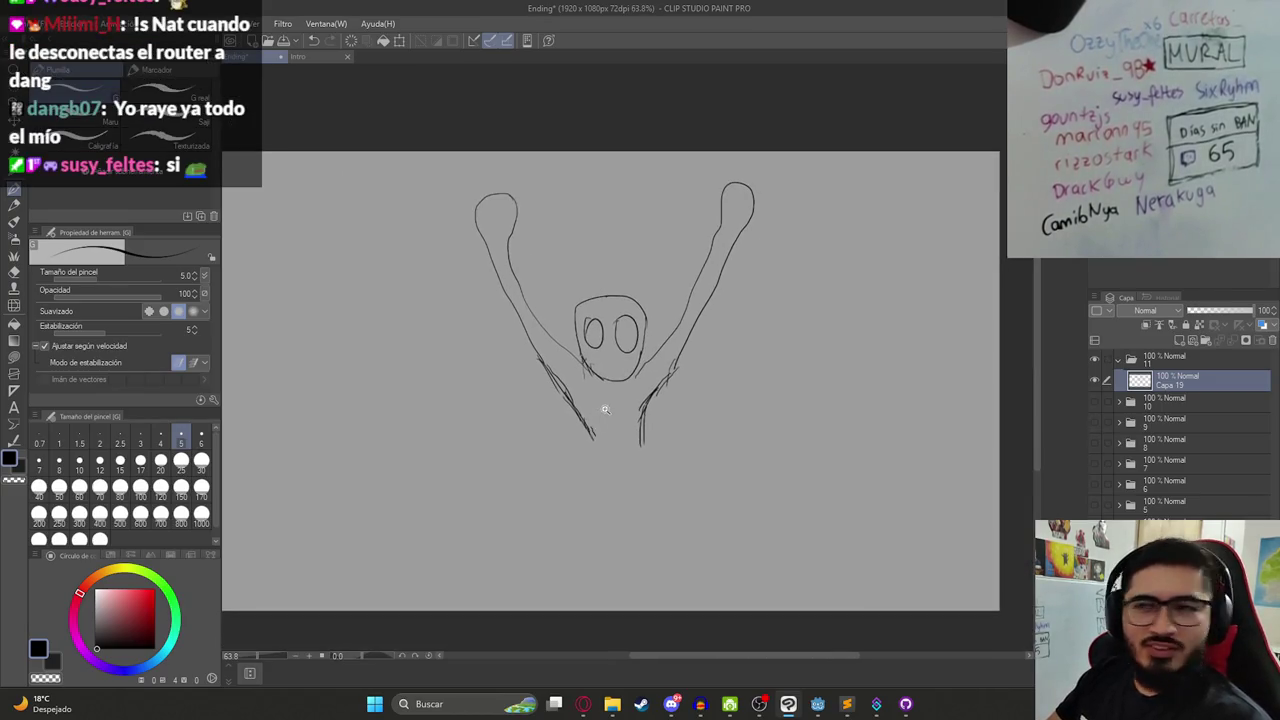
scroll(603, 410, "up", 1)
left_click_drag(597, 444, 571, 374)
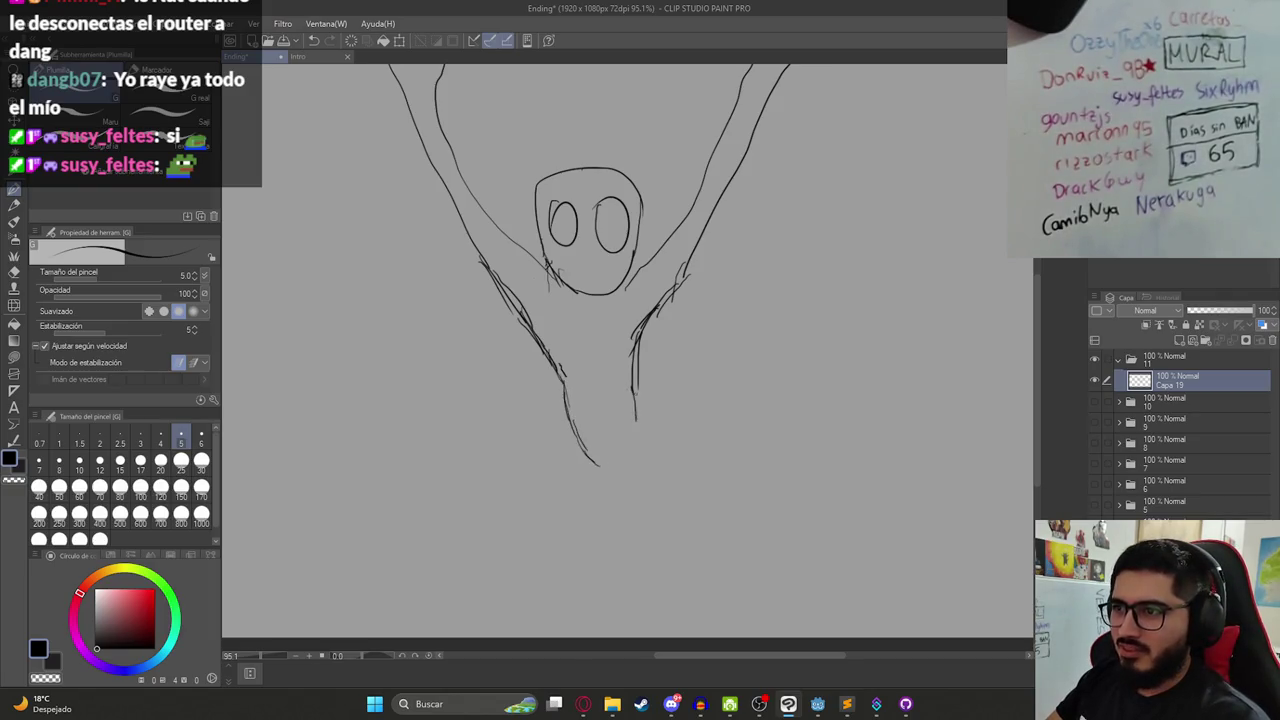
scroll(637, 483, "down", 1)
scroll(610, 440, "down", 1)
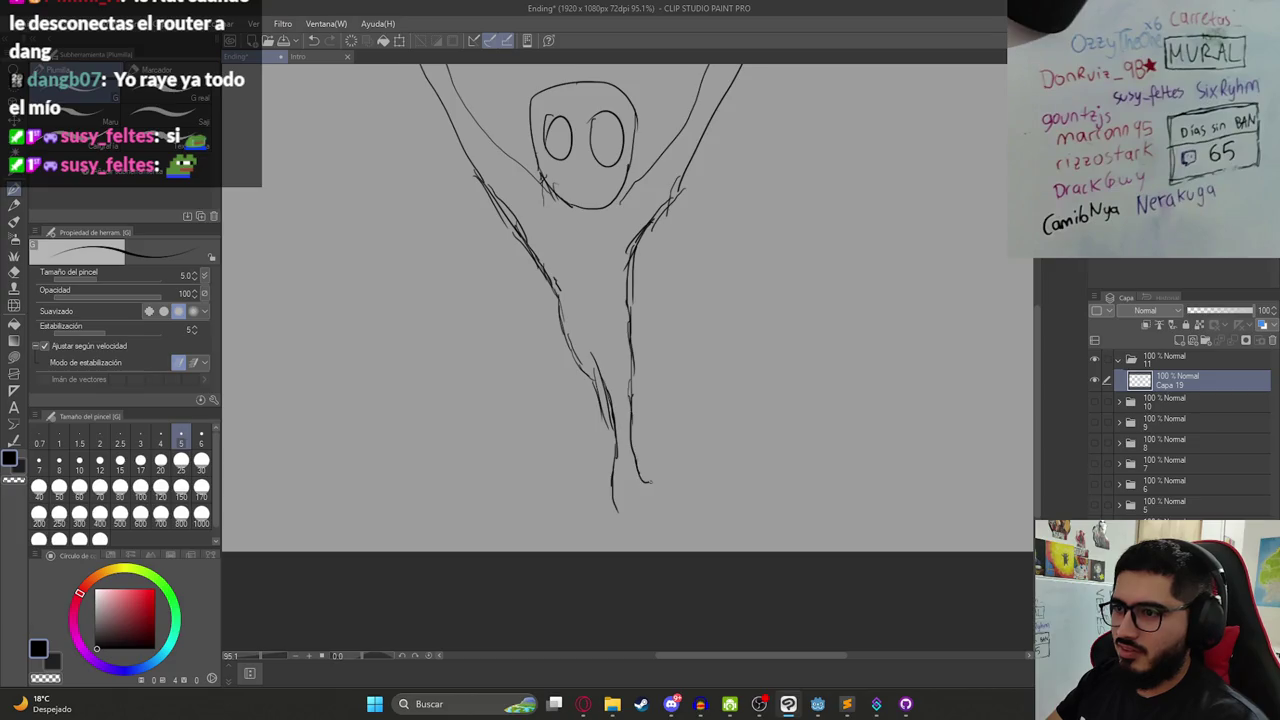
scroll(626, 516, "down", 2)
scroll(620, 505, "down", 2)
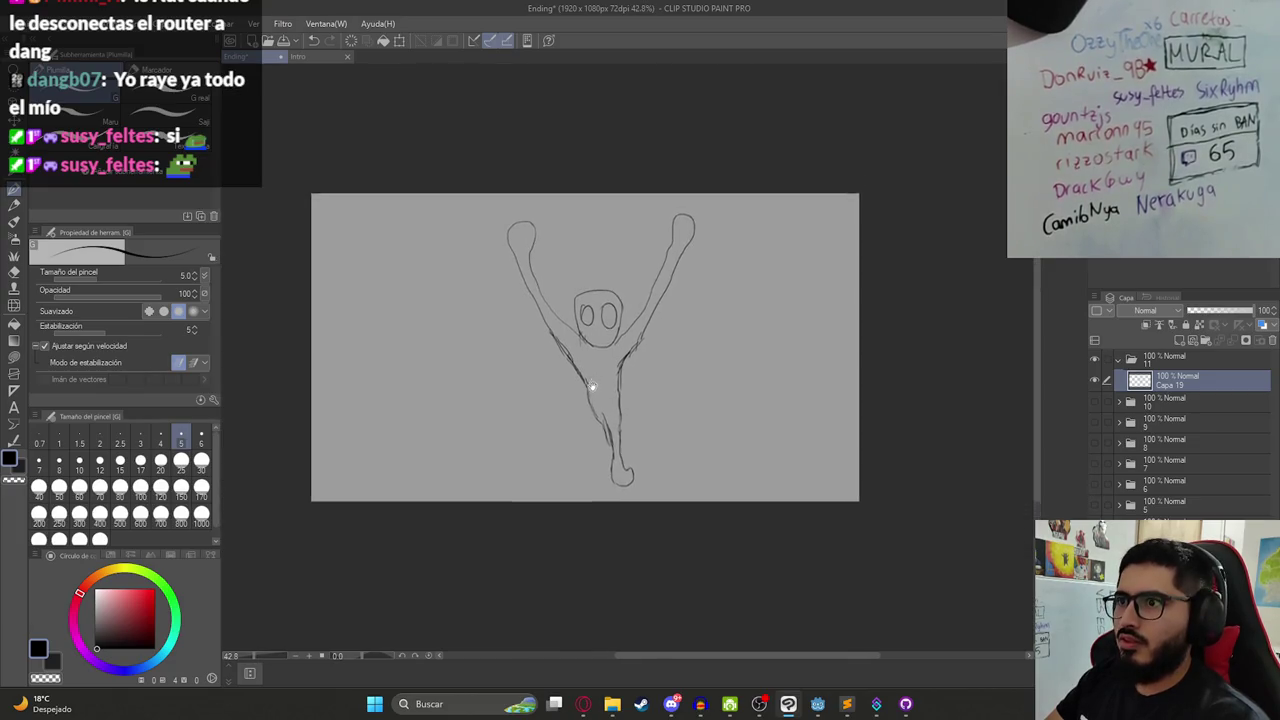
key("ctrl+t")
- Scale the raised-arms figure to 79%, move it left, and save the Ending file
left_click_drag(690, 510, 671, 481)
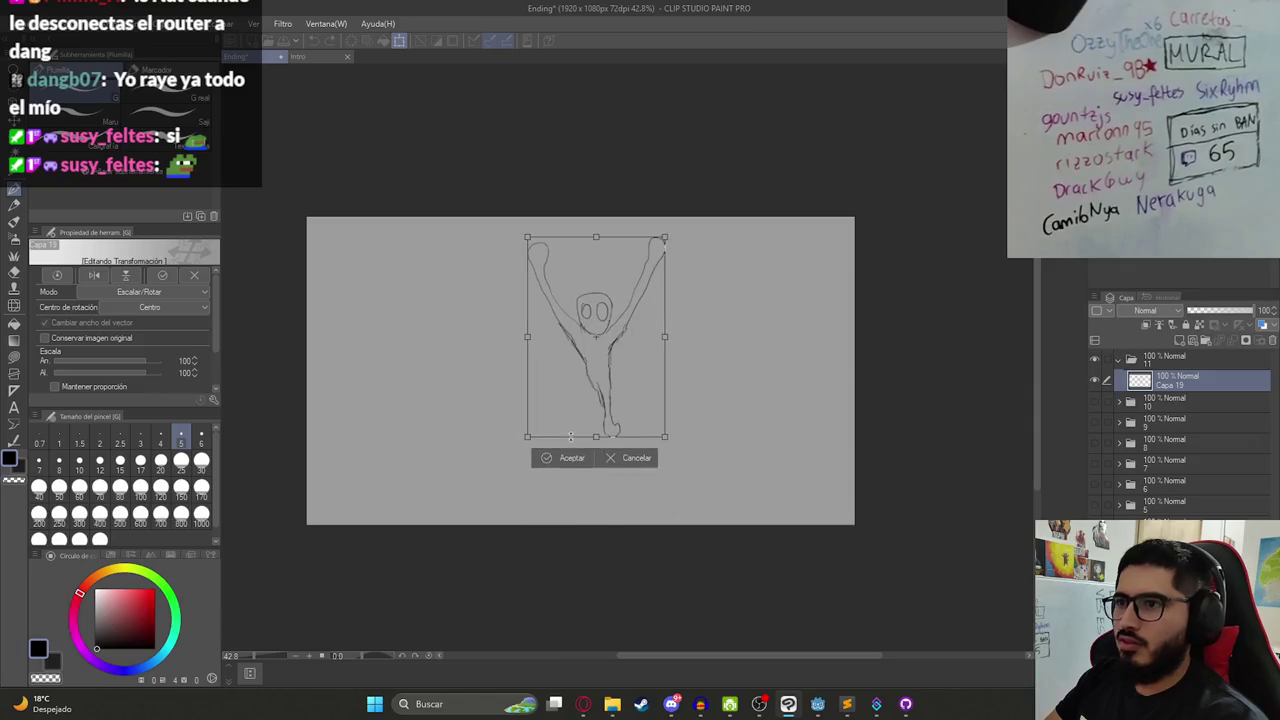
mouse_move(611, 426)
left_mouse_down()
mouse_move(575, 421)
mouse_move(585, 409)
left_mouse_up()
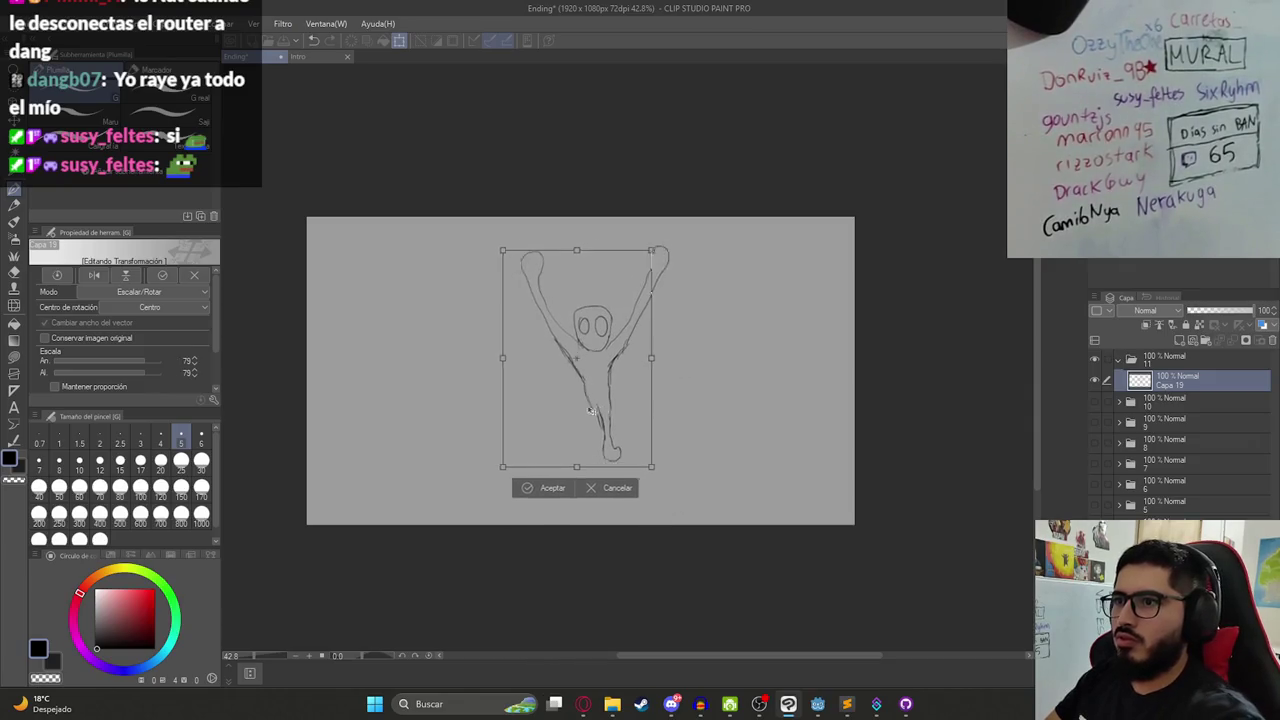
key("Return")
left_click_drag(684, 430, 712, 408)
key("ctrl+z")
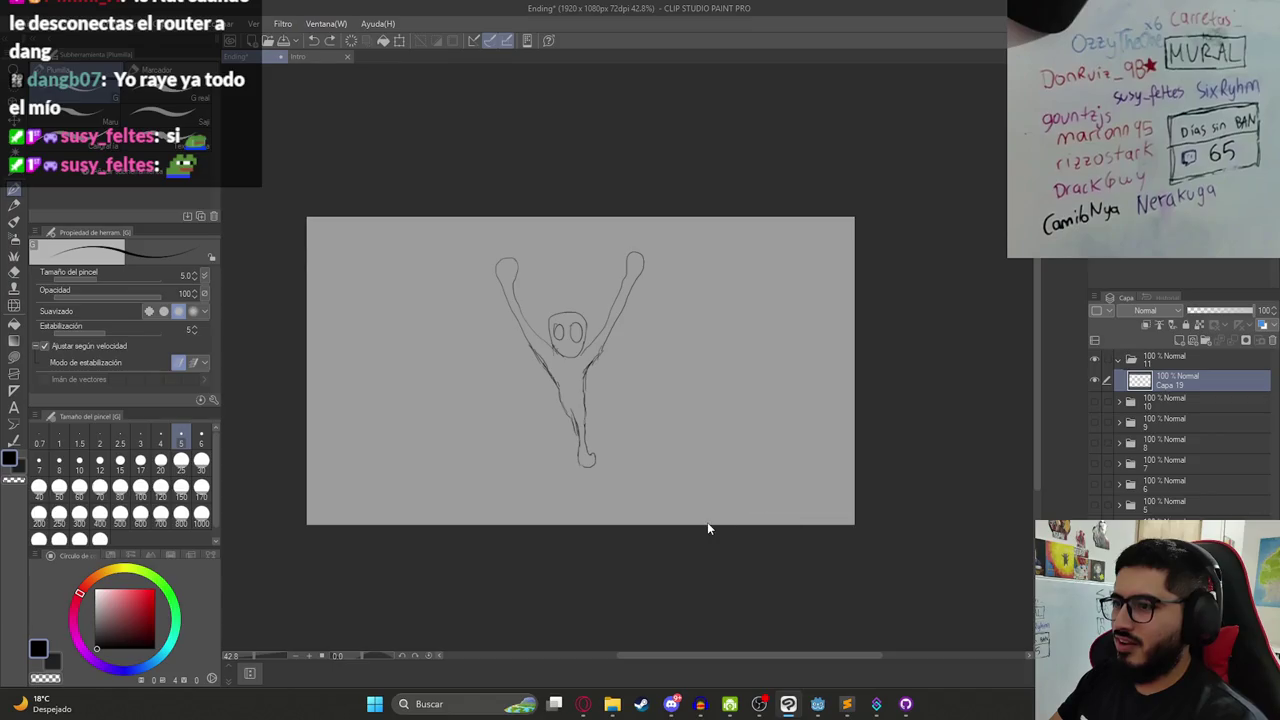
key("ctrl+s")
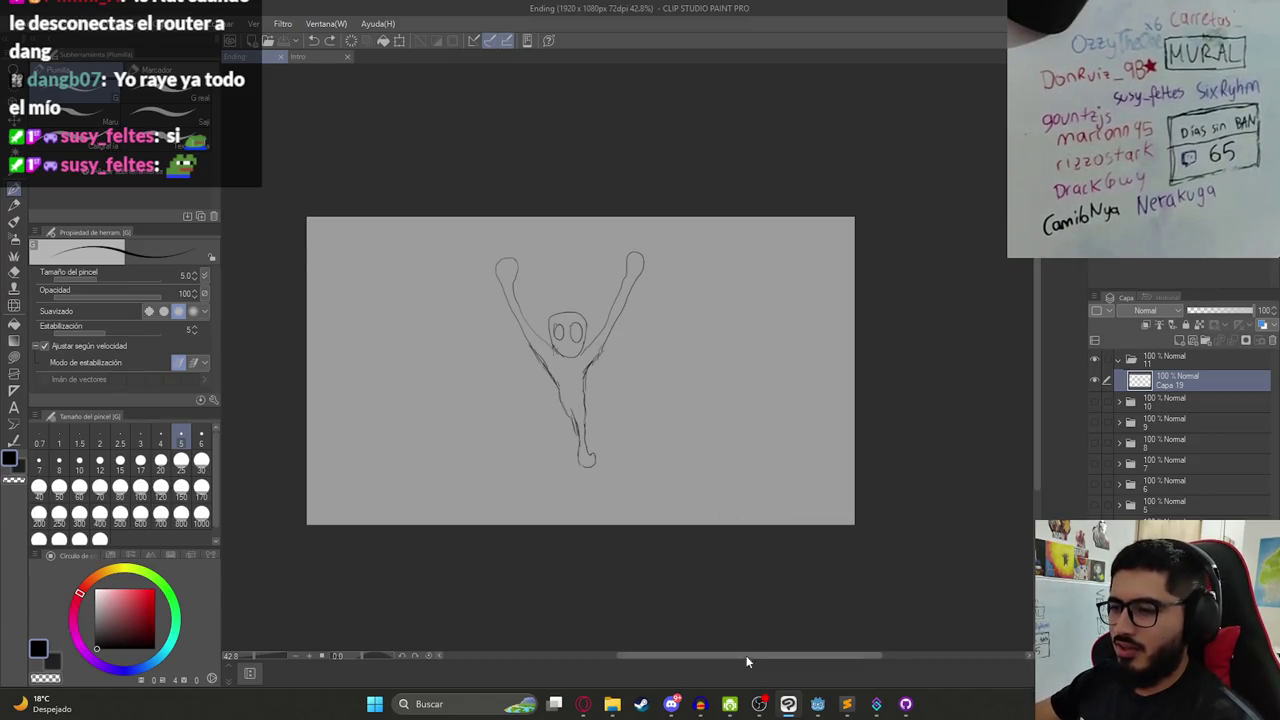
left_click(817, 704)
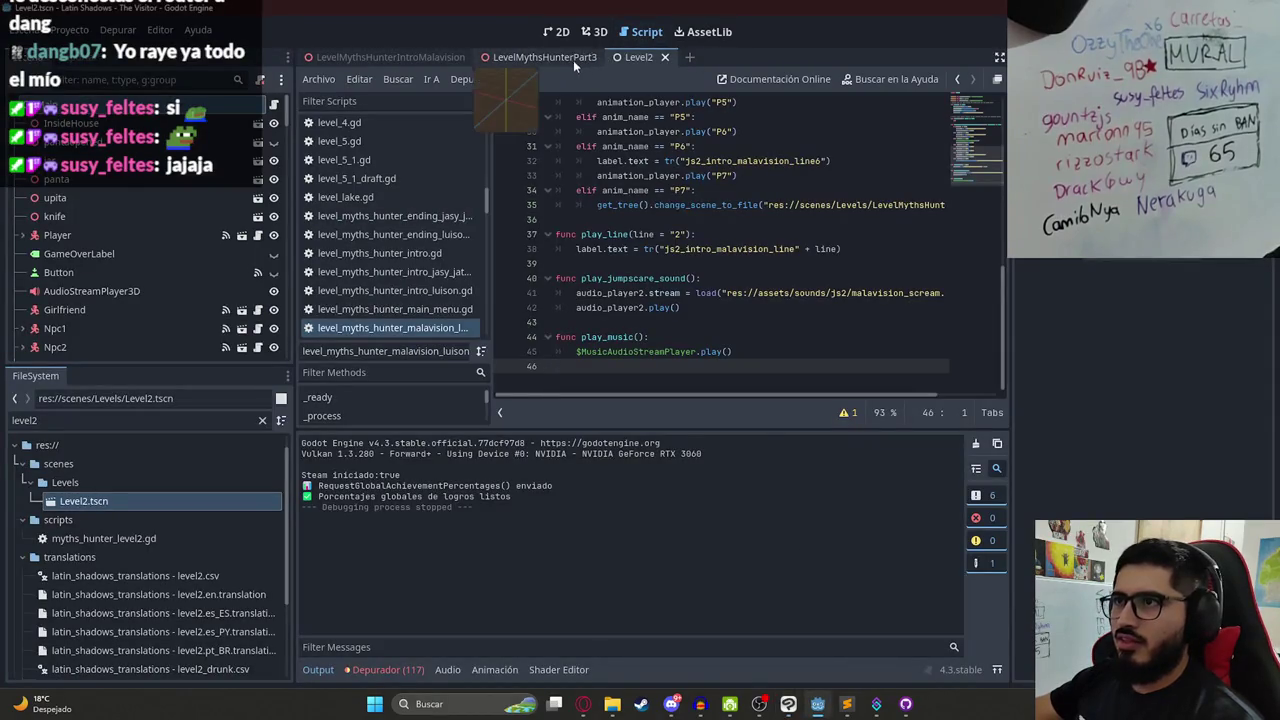
- Play the LevelMythsHunterPart3 scene in Godot
left_click(544, 57)
right_click(513, 64)
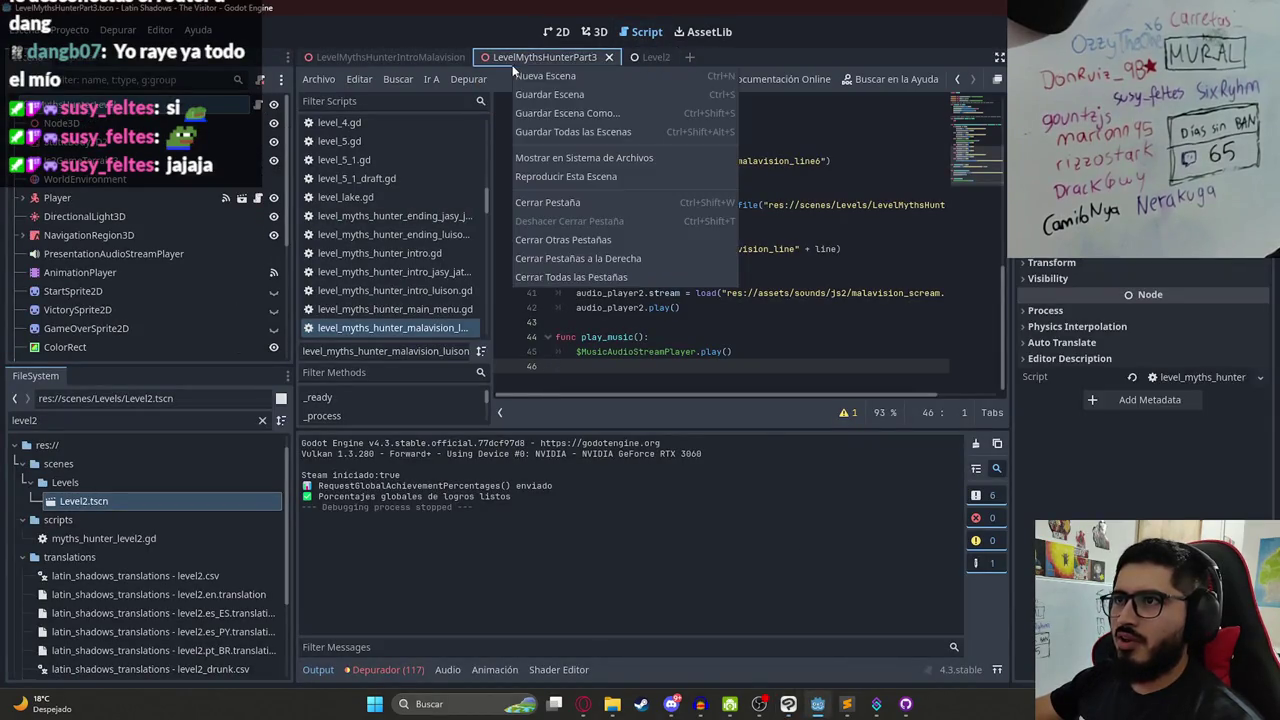
left_click(587, 184)
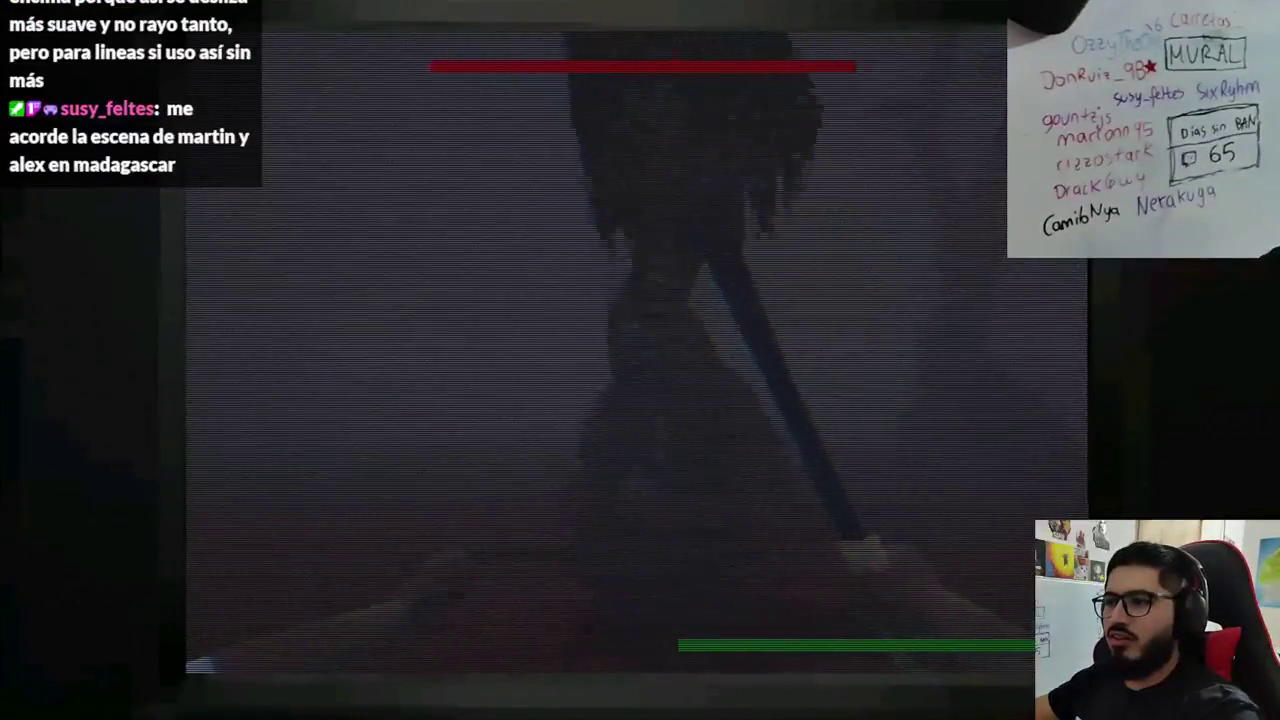
- Snip the game frame, close the game, and paste the screenshot into Clip Studio
key("super+shift+s")
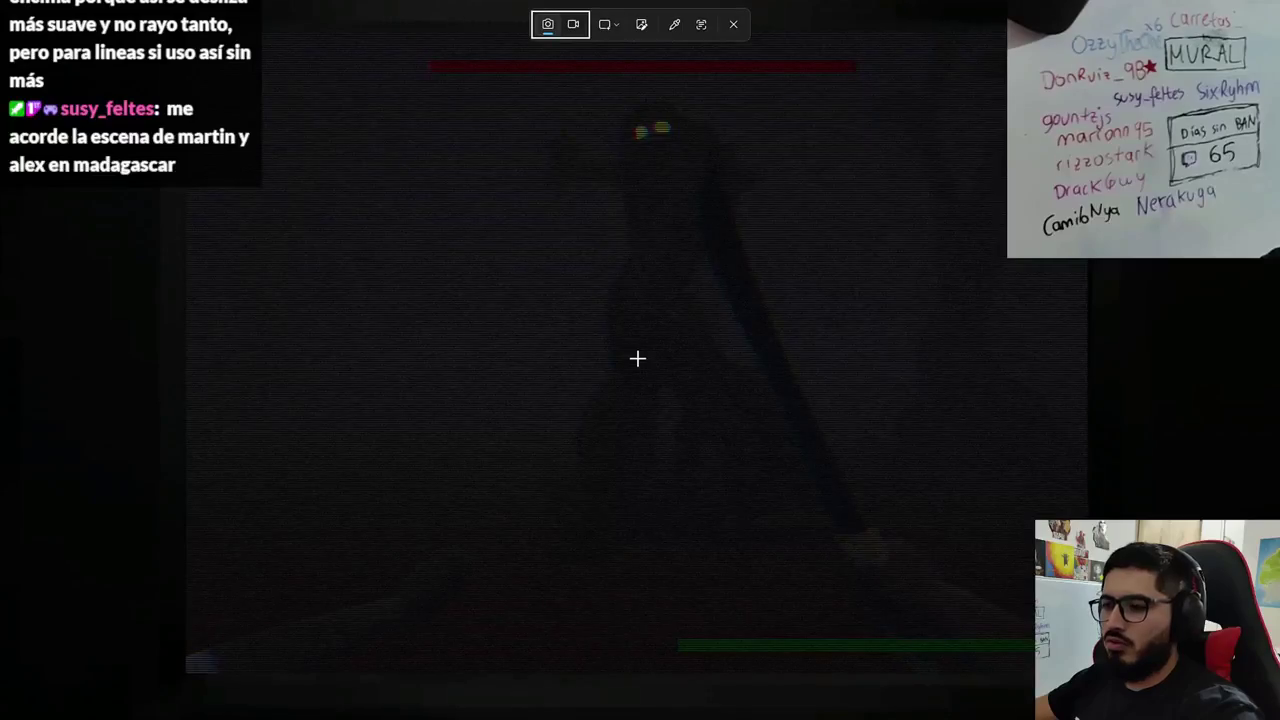
key("Escape")
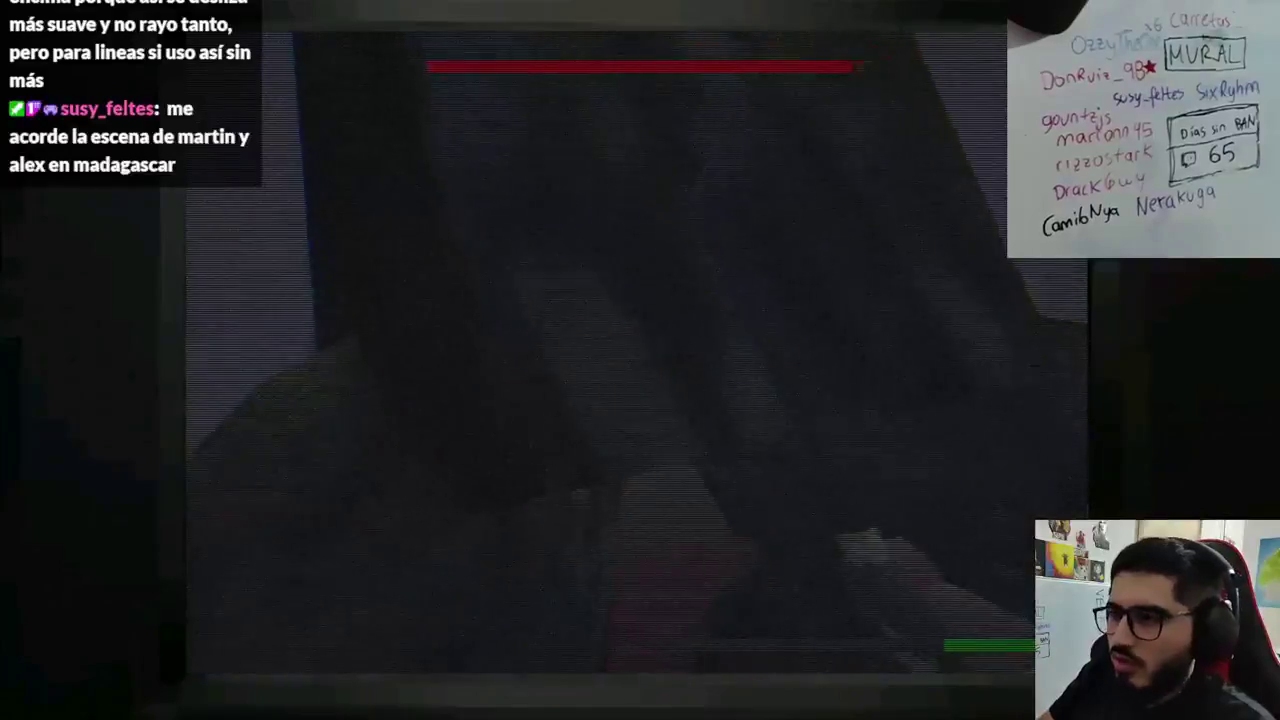
key("F8")
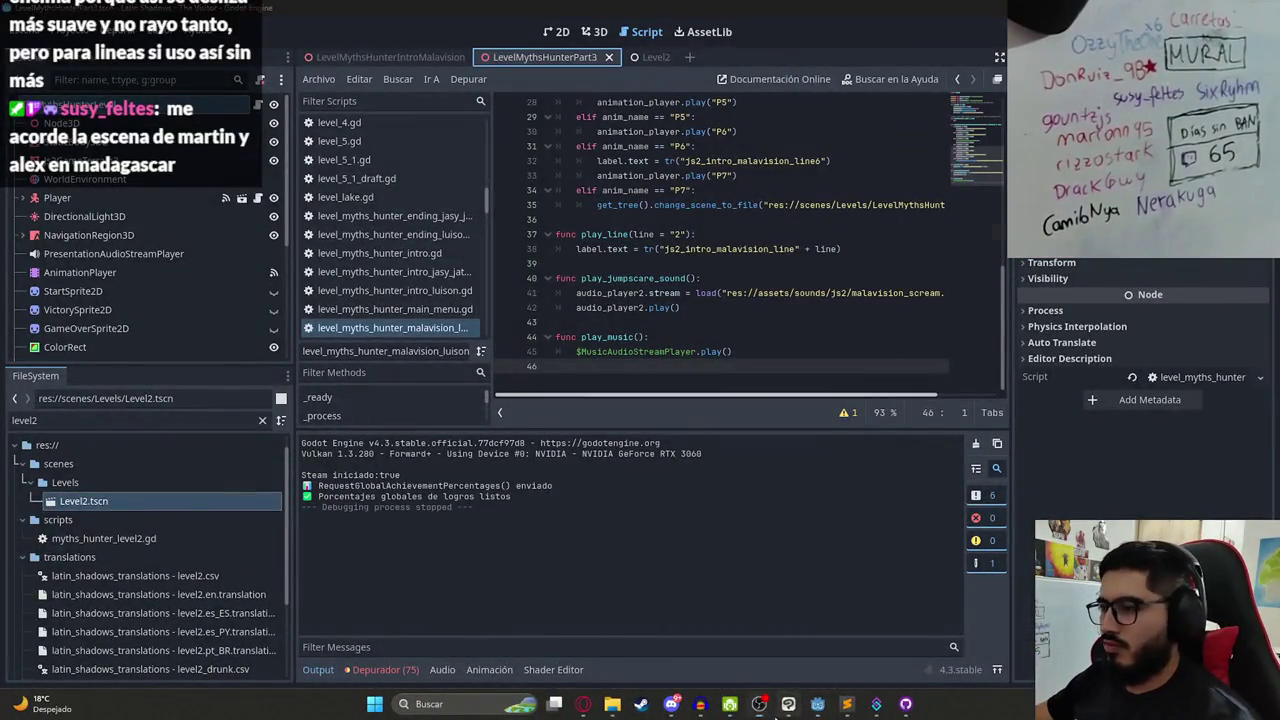
key("alt+Tab")
key("ctrl+v")
left_click_drag(1170, 380, 1170, 405)
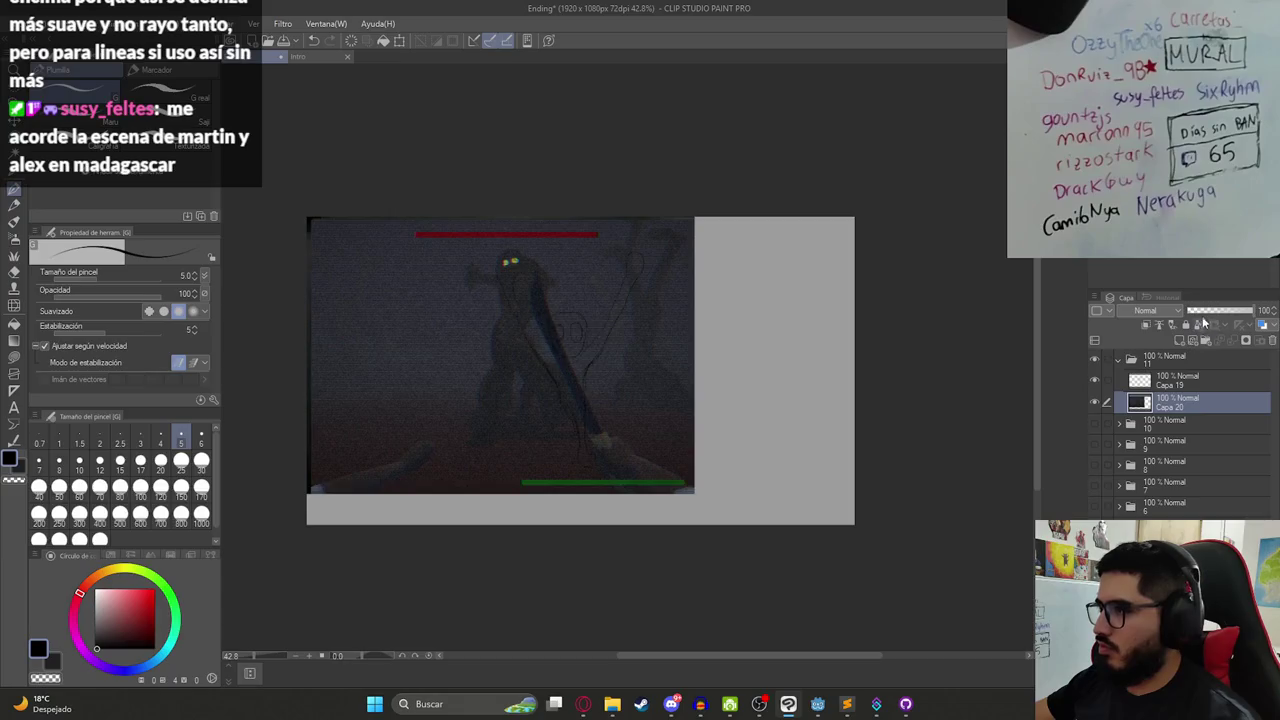
- Fade the screenshot layer to 47% opacity and add a new blank layer
left_click(1199, 312)
left_click_drag(1200, 311, 1218, 311)
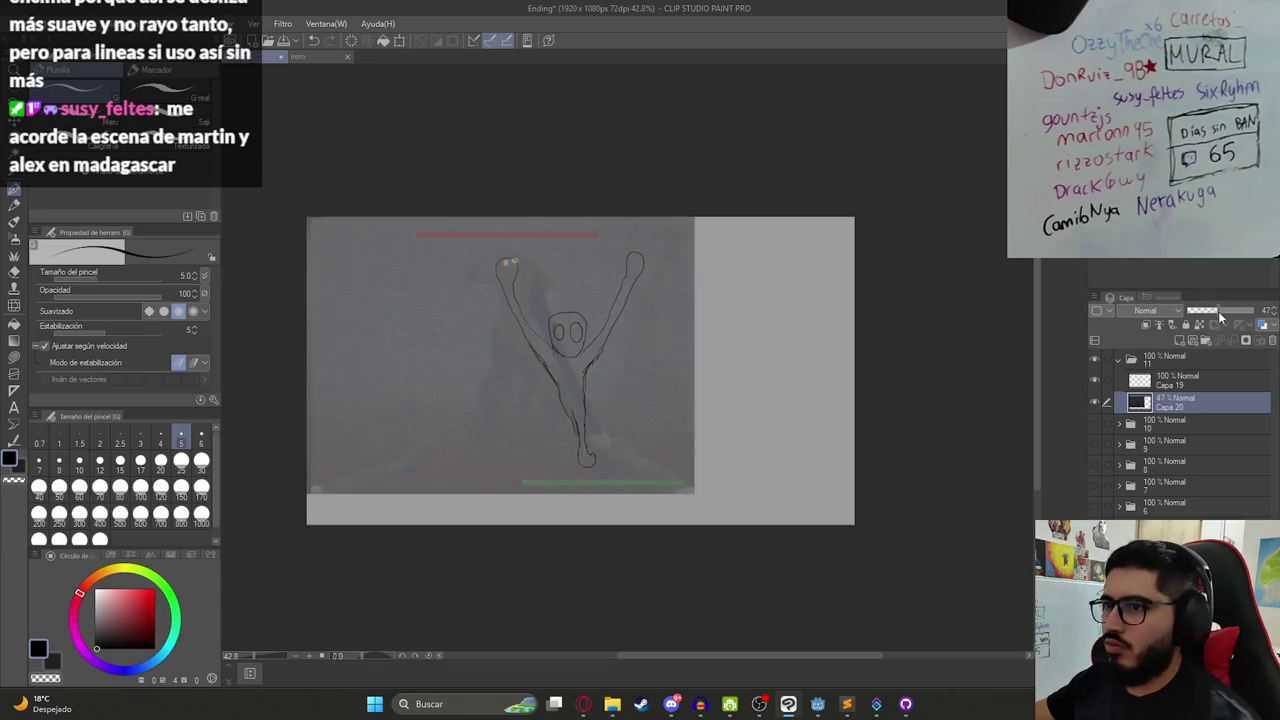
left_click(1190, 383)
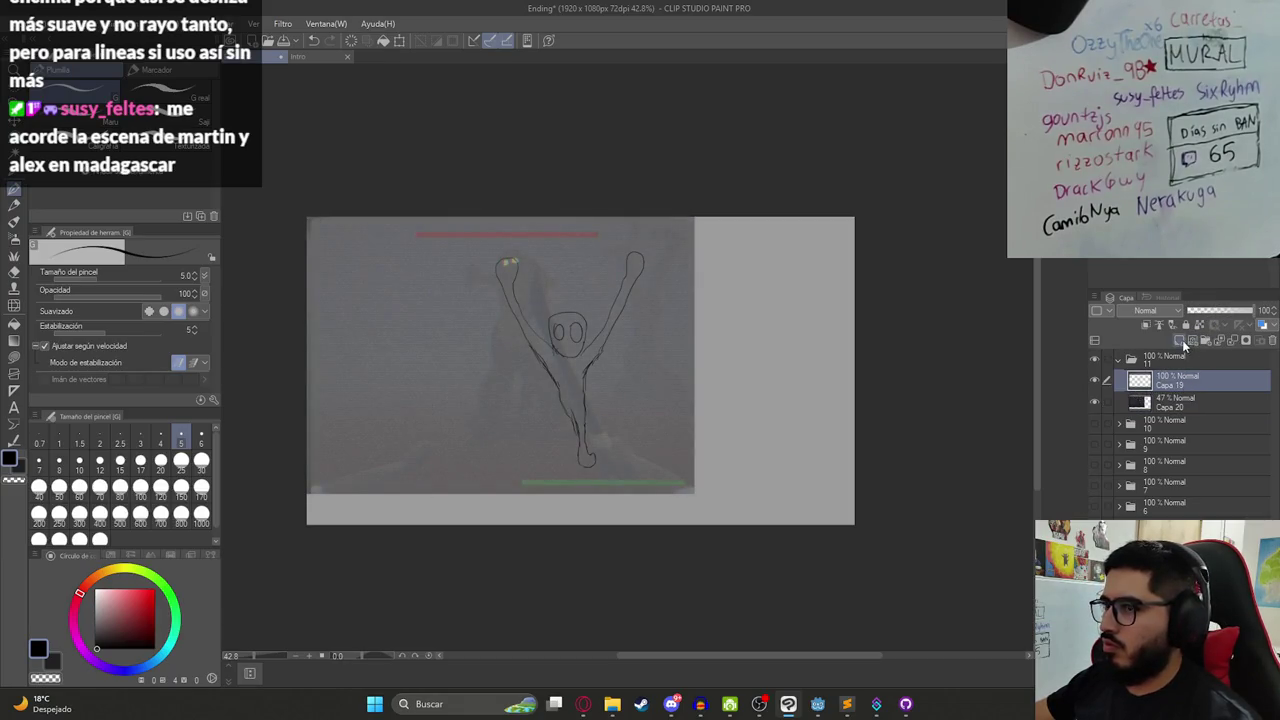
left_click(1182, 340)
- Enlarge the screenshot to 114% and shift it right to cover the canvas
left_click(1185, 424)
key("ctrl+t")
left_click_drag(644, 445, 700, 443)
left_click_drag(570, 493, 588, 532)
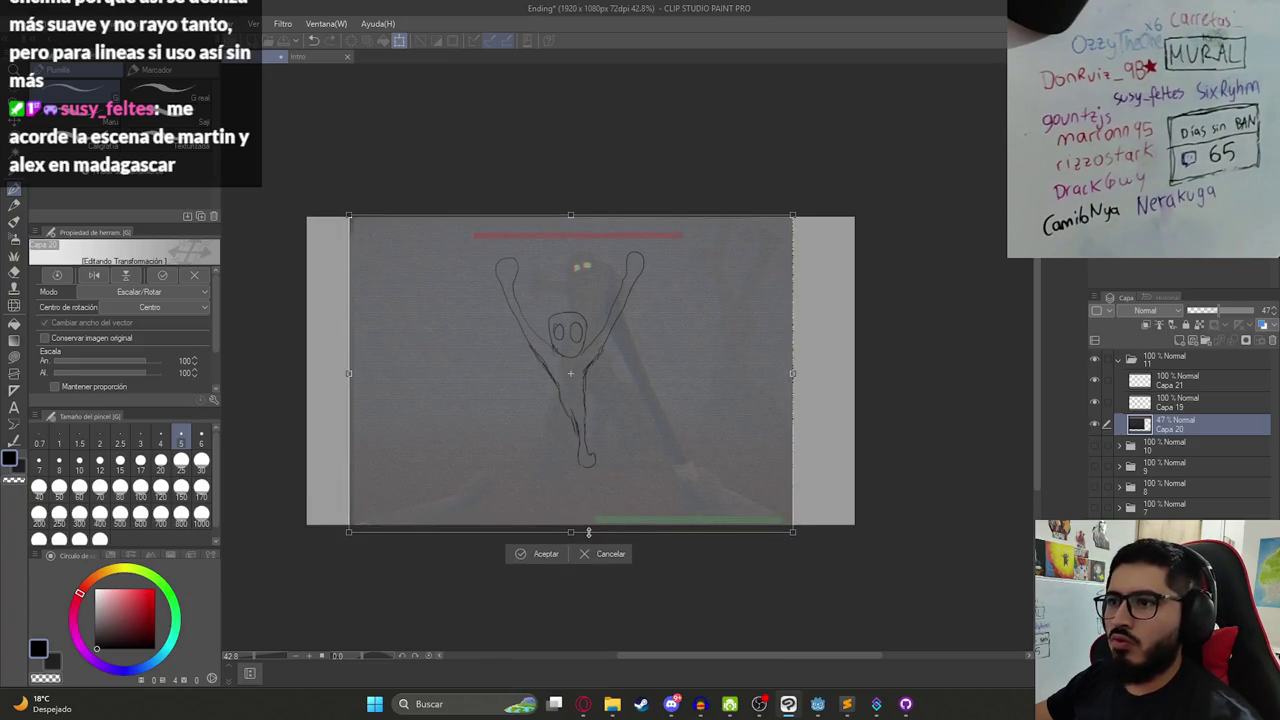
left_click_drag(638, 466, 676, 465)
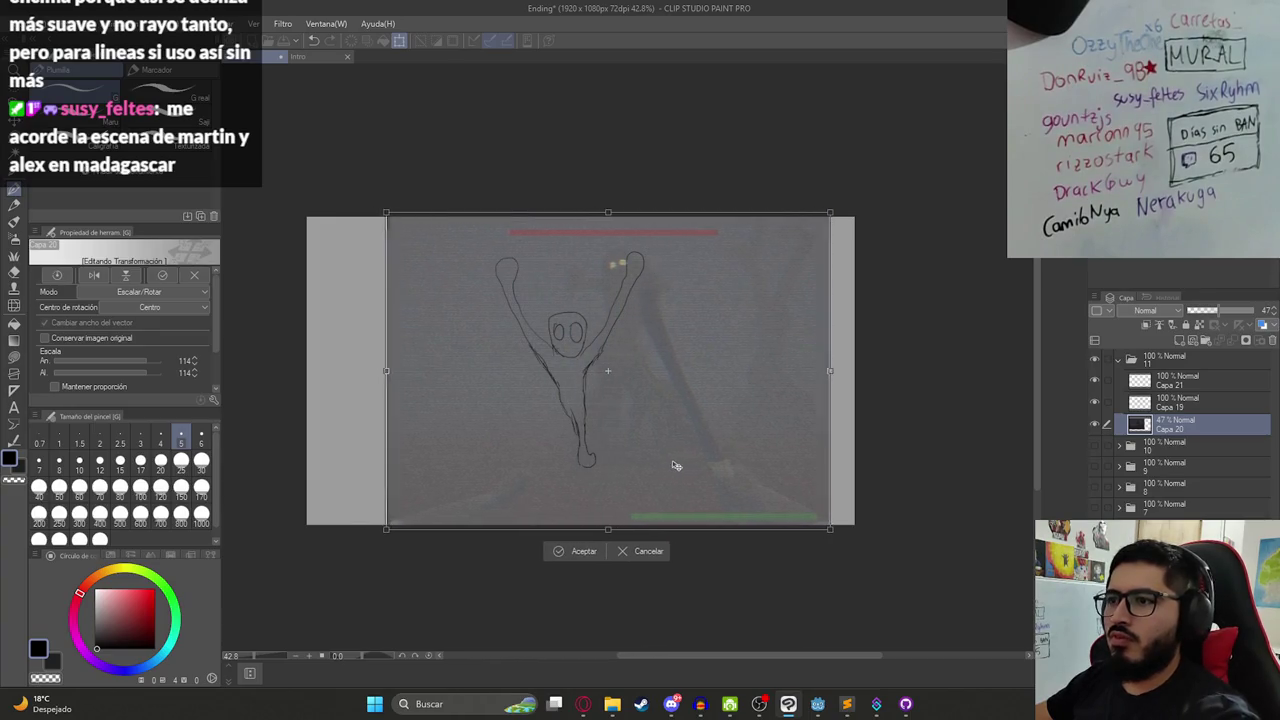
key("Return")
- On the new blank layer, start the forearm's upper edge toward the lower-right corner
left_click(1180, 381)
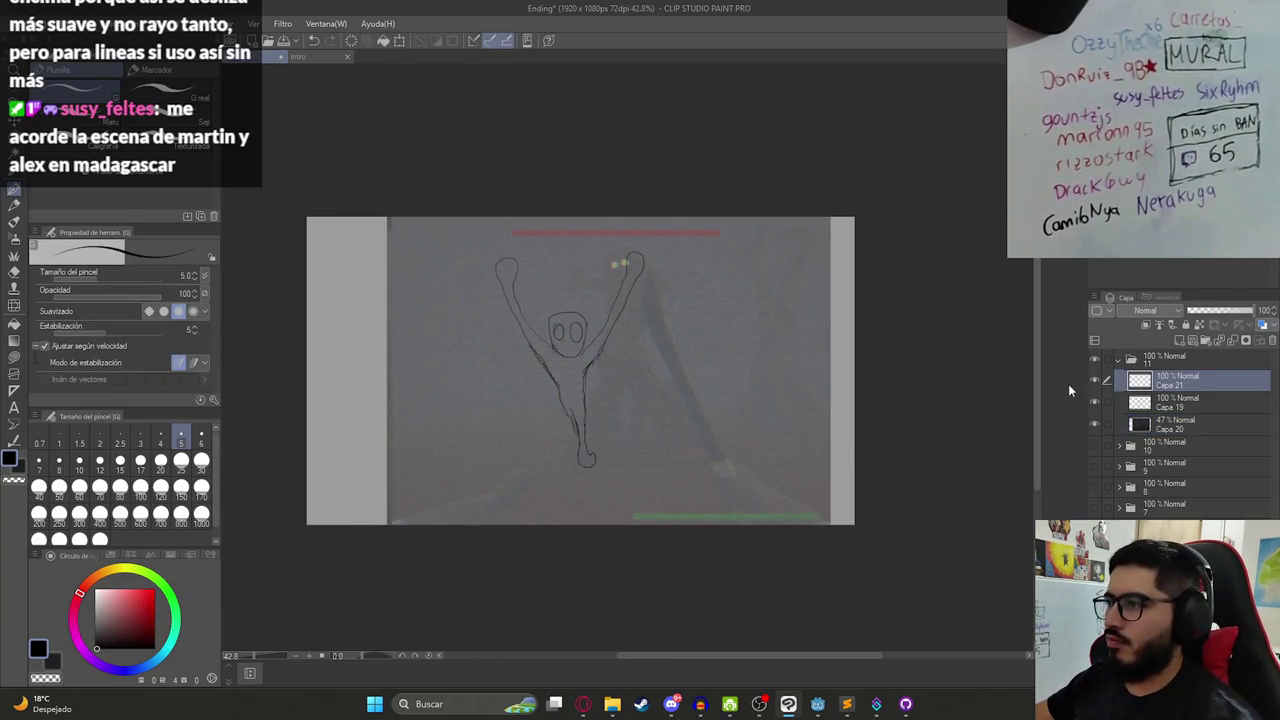
key("ctrl+z")
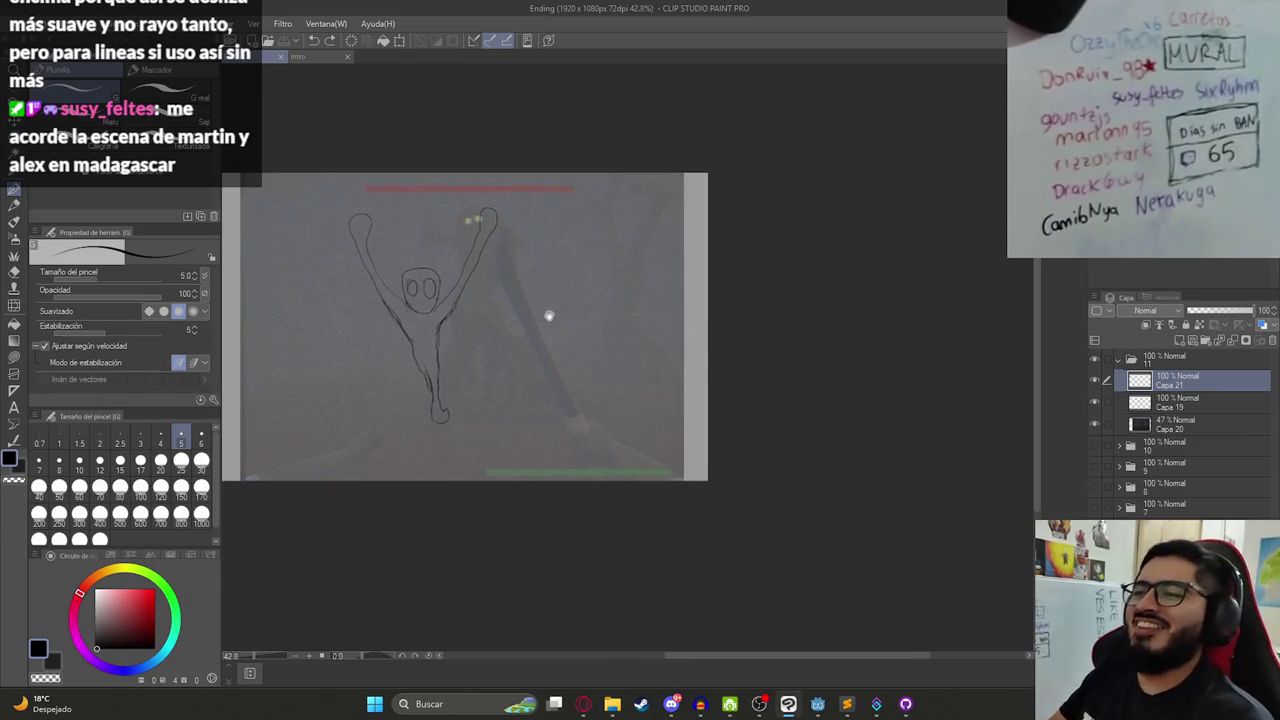
scroll(549, 314, "up", 3)
left_click(631, 456)
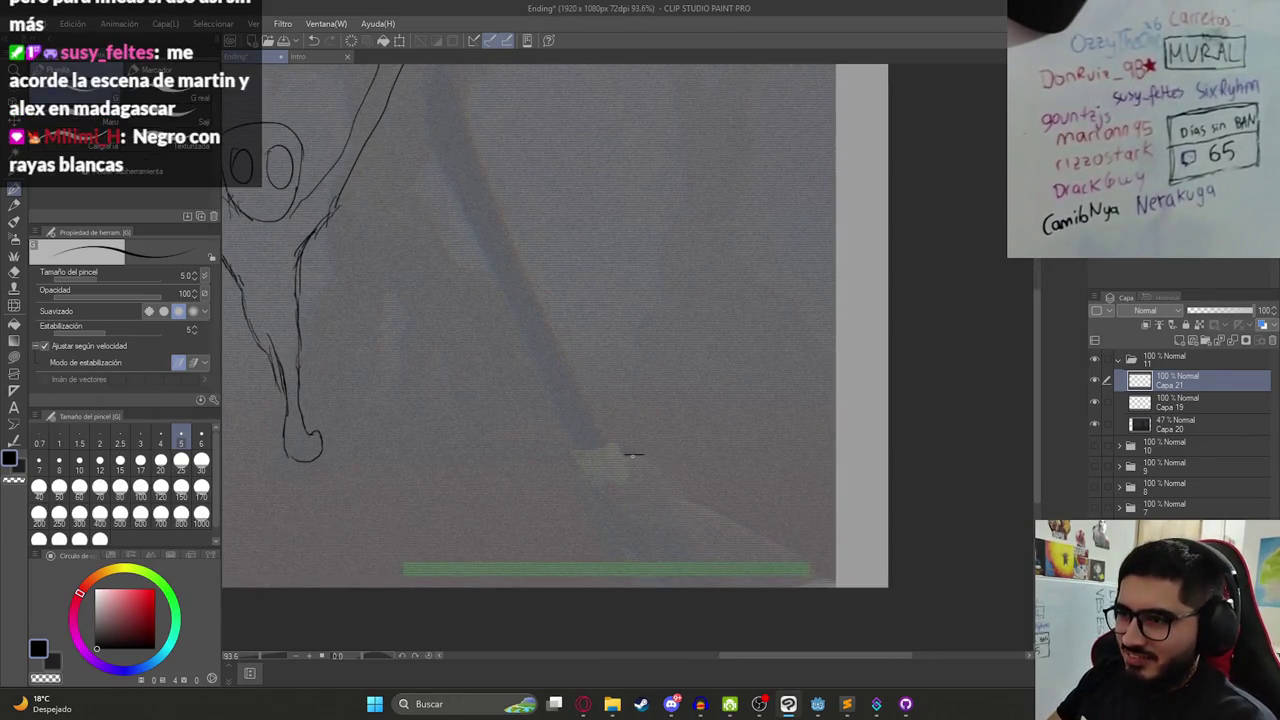
left_click_drag(682, 494, 858, 570)
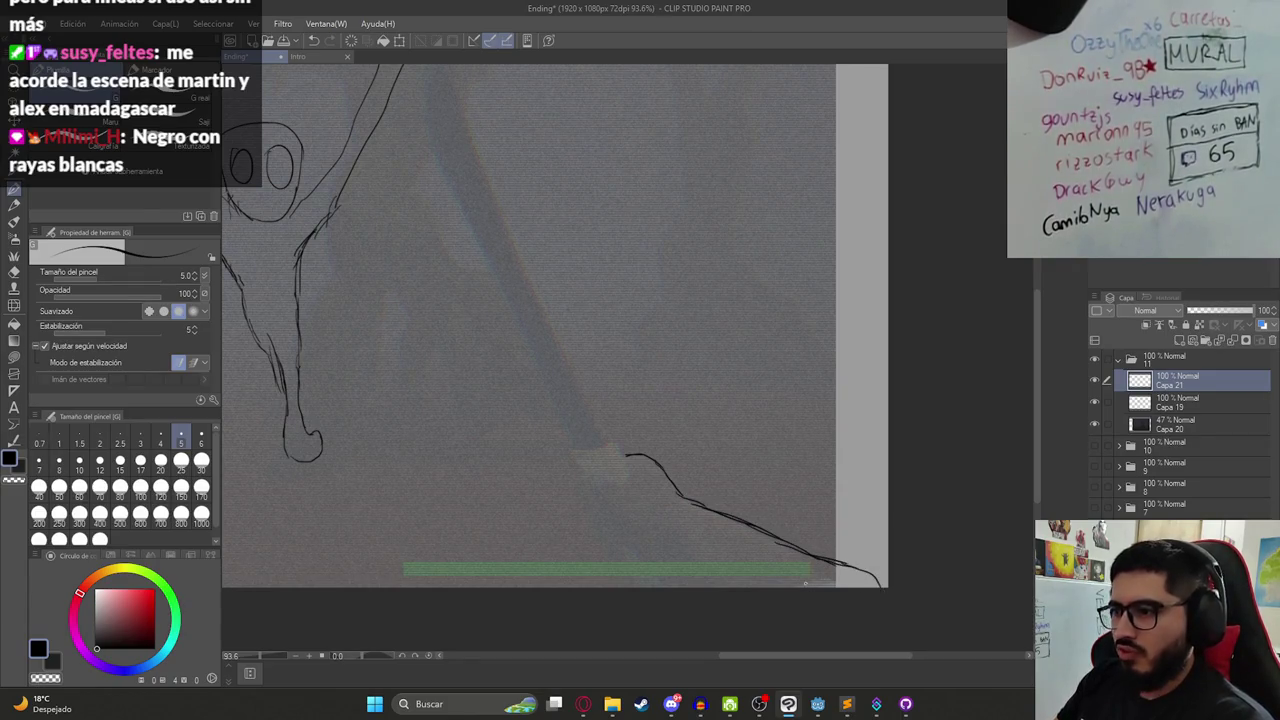
- Sketch the forearm's lower edge and save the drawing
left_click_drag(642, 546, 700, 586)
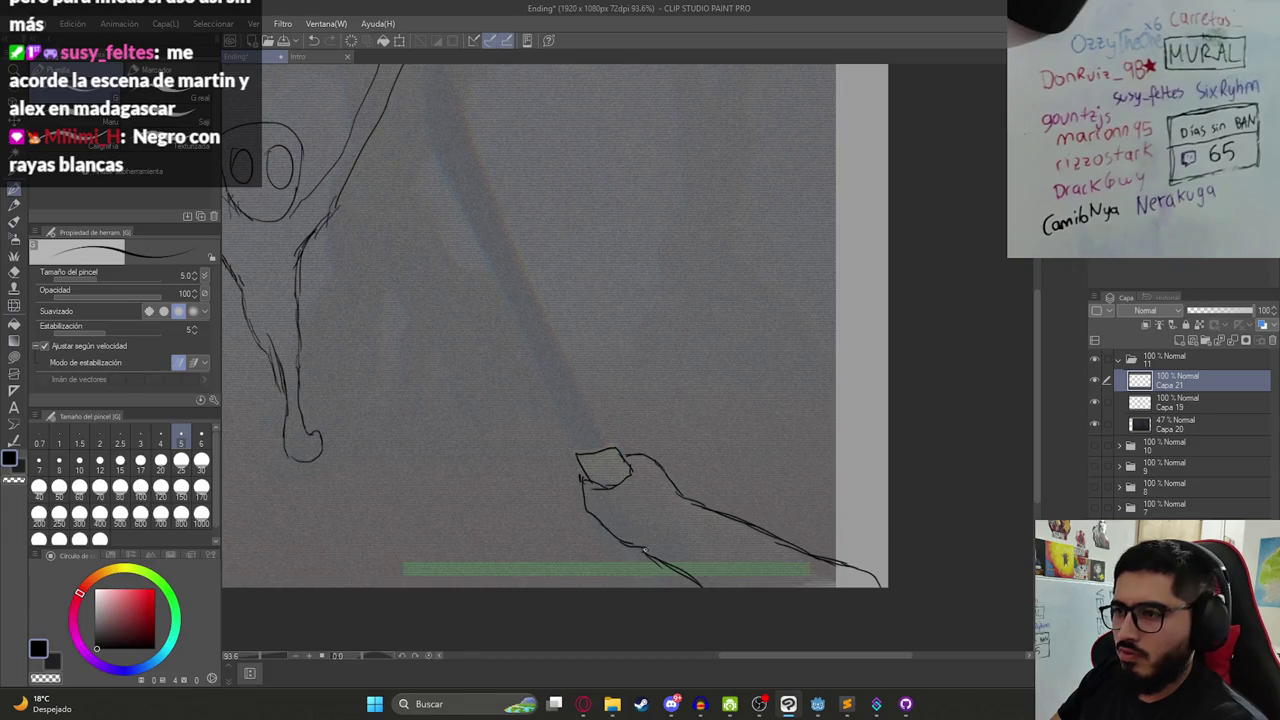
scroll(571, 408, "down", 1)
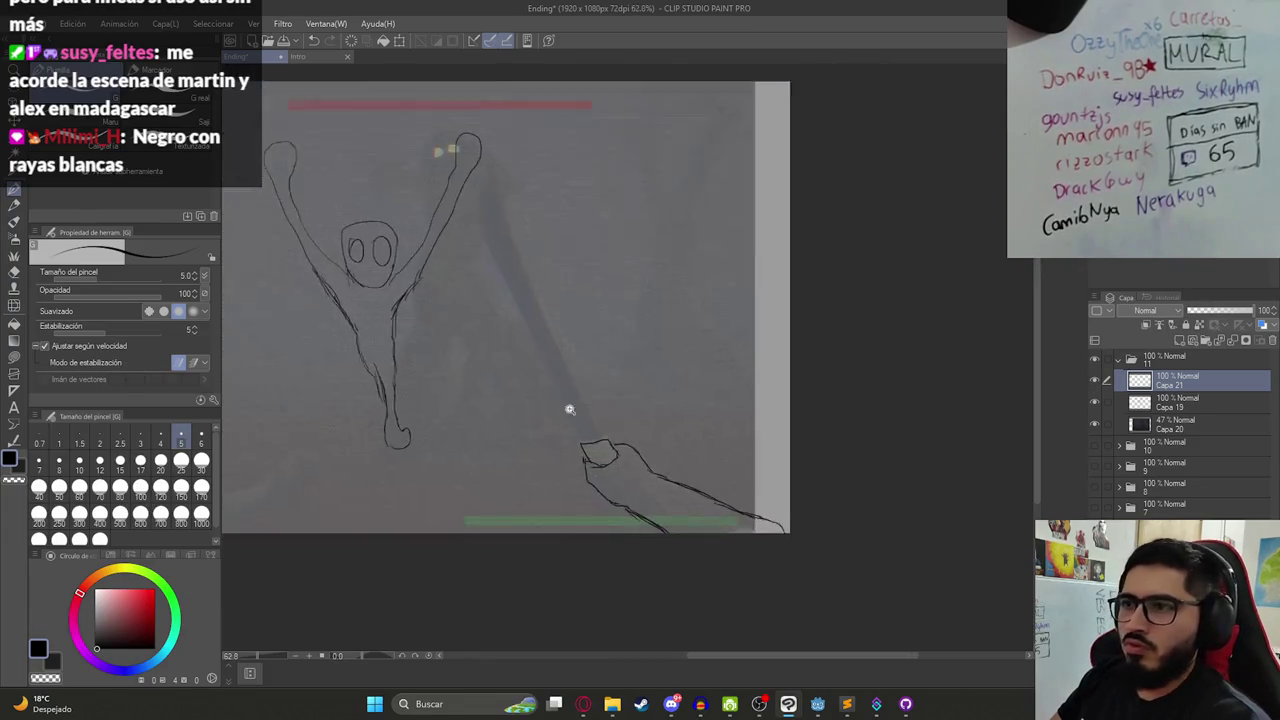
scroll(571, 408, "down", 1)
scroll(591, 457, "down", 1)
key("ctrl+s")
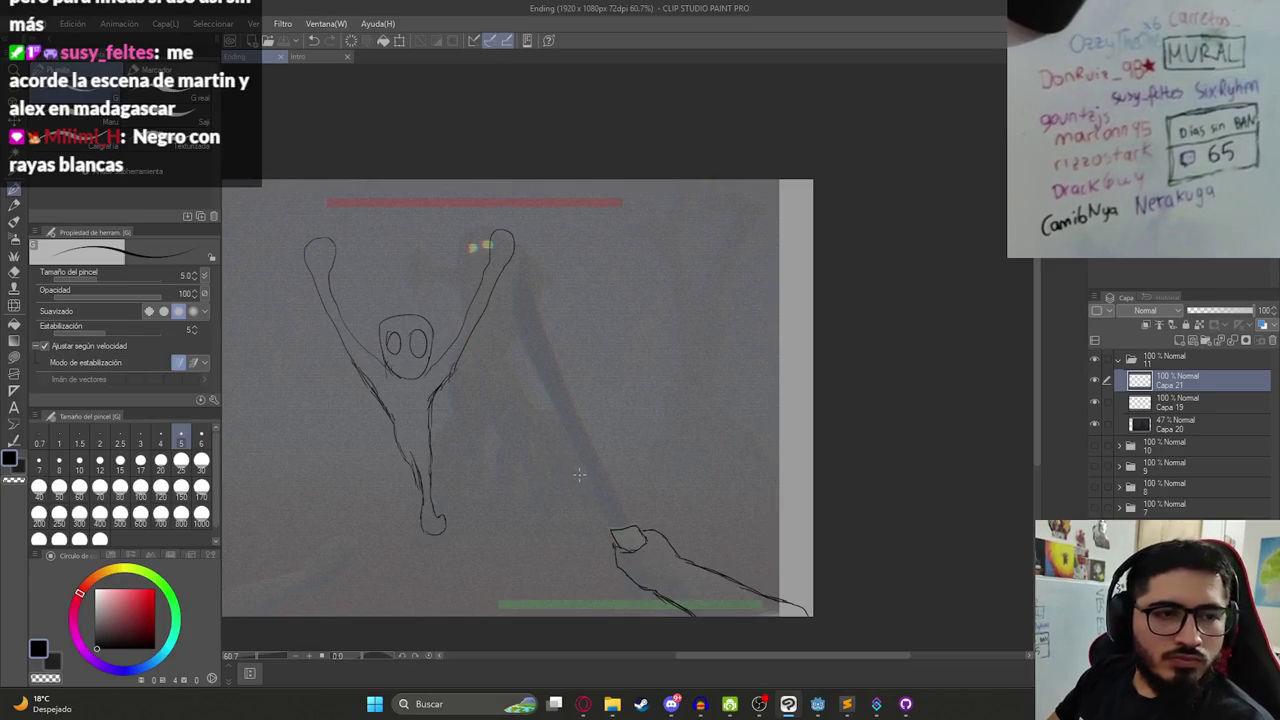
left_click_drag(529, 460, 529, 518)
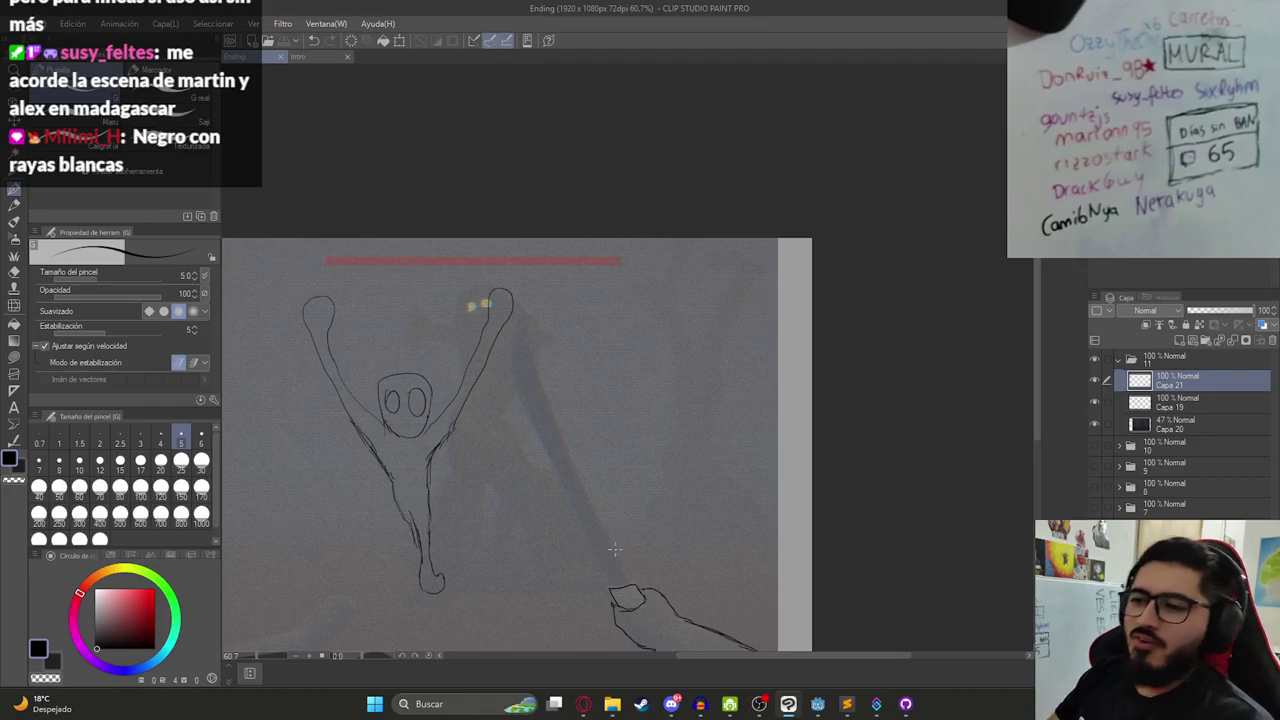
scroll(608, 587, "up", 3)
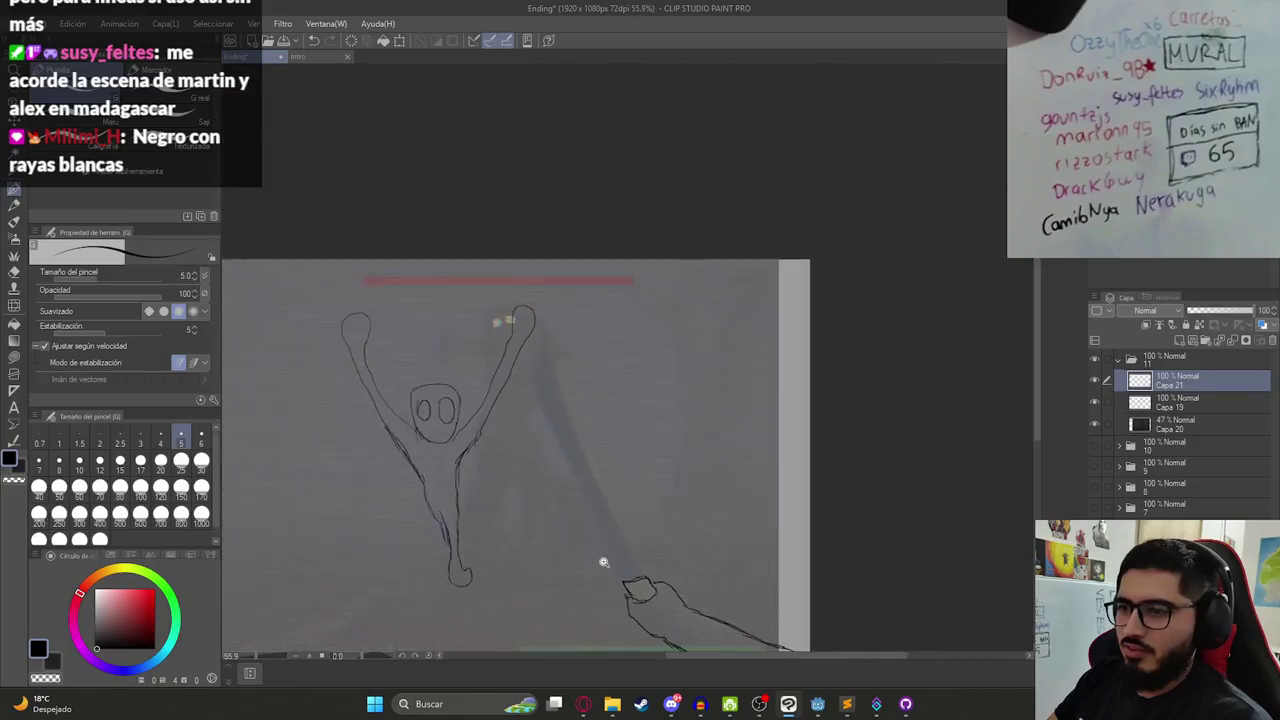
scroll(617, 607, "down", 3)
- Try the long diagonal line up from the hand several times, undoing each attempt
left_click_drag(625, 578, 563, 396)
key("ctrl+z")
left_click_drag(618, 506, 556, 350)
key("ctrl+z")
key("ctrl+z")
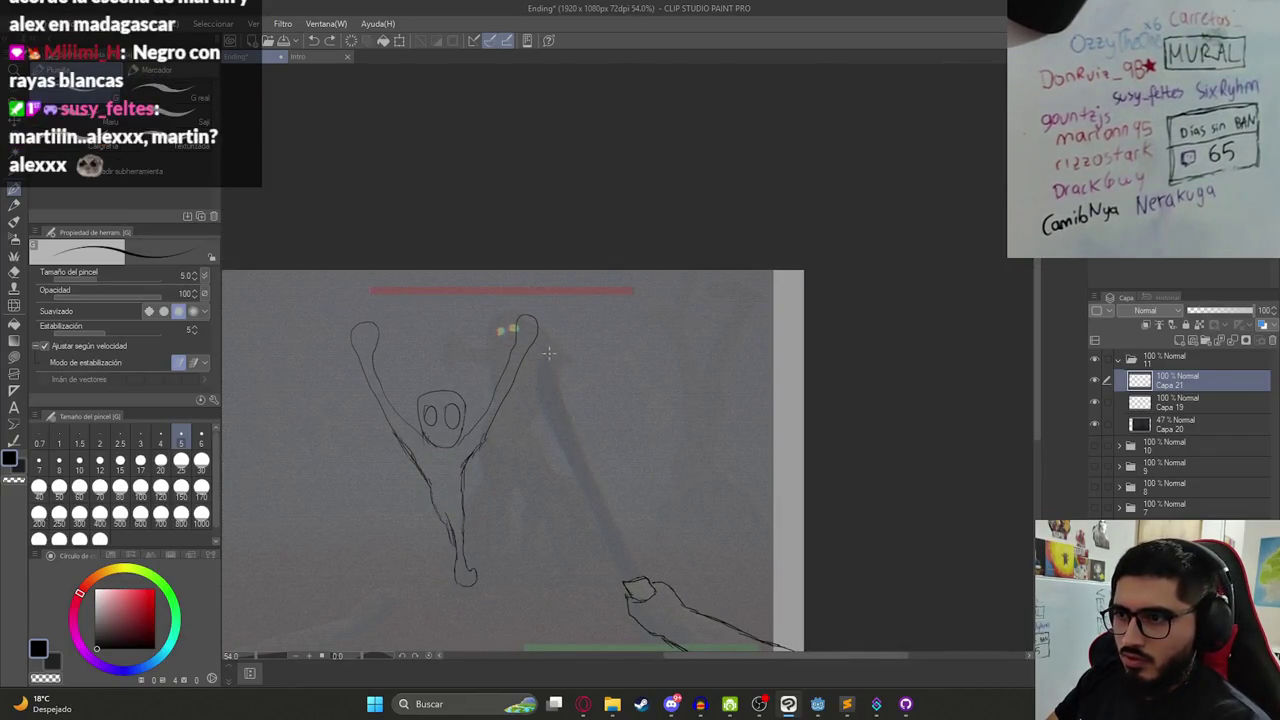
left_click_drag(617, 527, 630, 556)
key("ctrl+z")
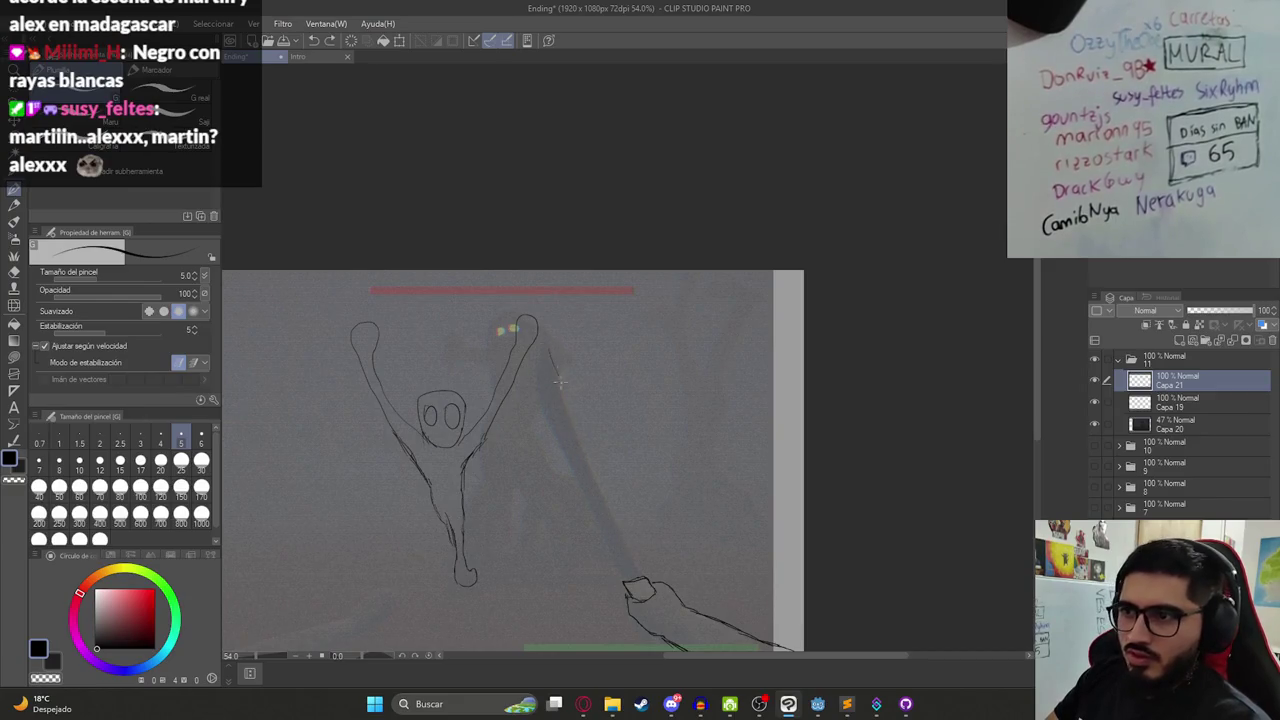
key("ctrl+z")
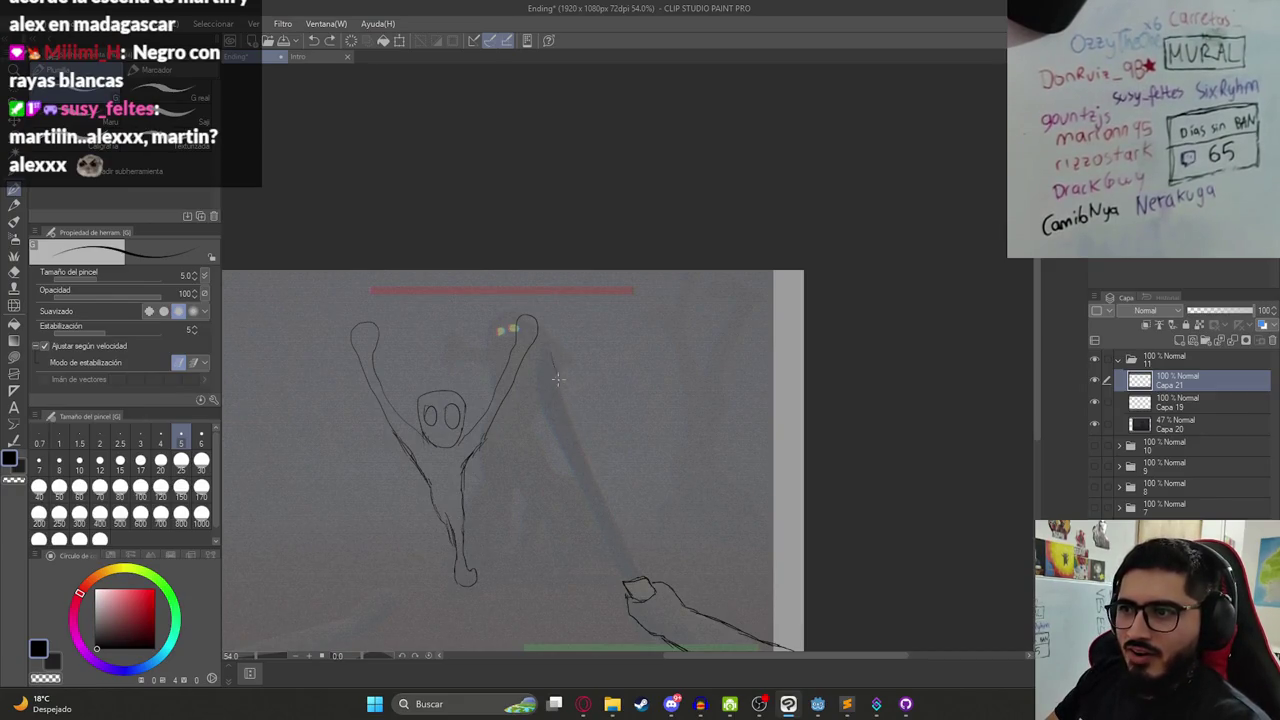
- Draw both shaft edges between hand and raised arm, save, and hide the screenshot layer
key("ctrl+z")
left_click_drag(634, 568, 580, 437)
key("ctrl+z")
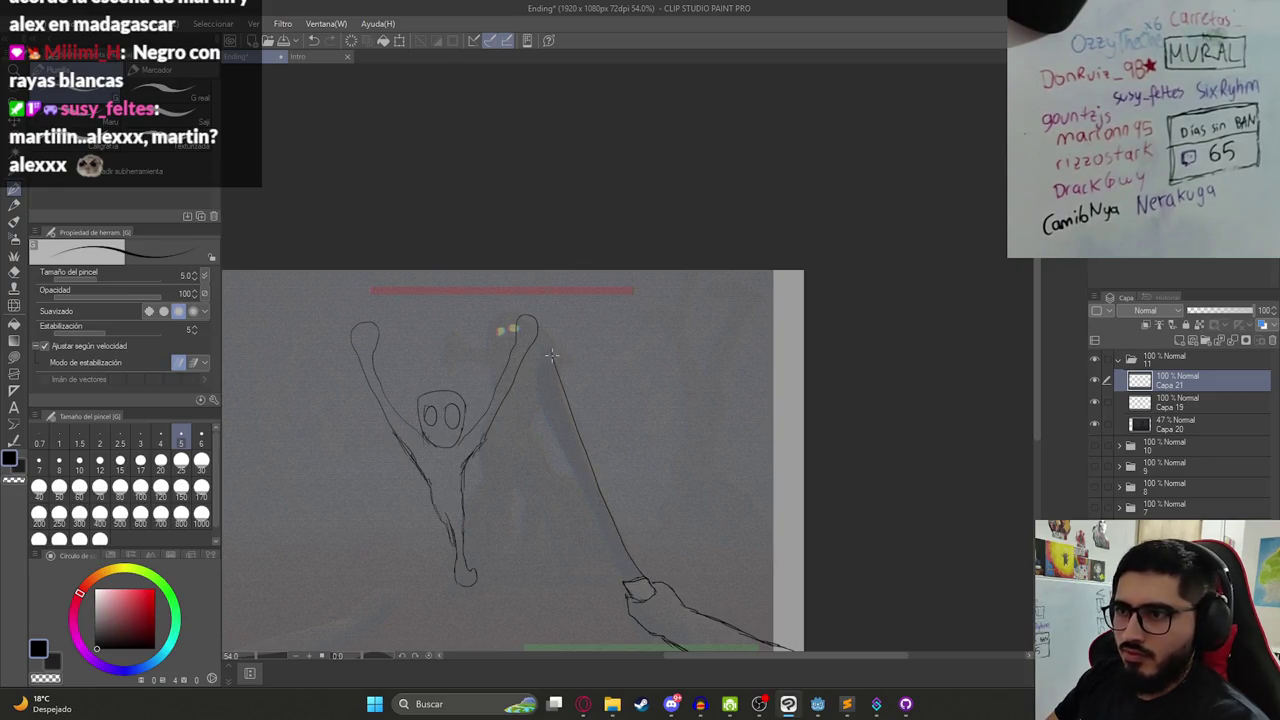
left_click_drag(562, 447, 566, 457)
mouse_move(612, 502)
left_mouse_down()
mouse_move(754, 559)
mouse_move(718, 538)
left_mouse_up()
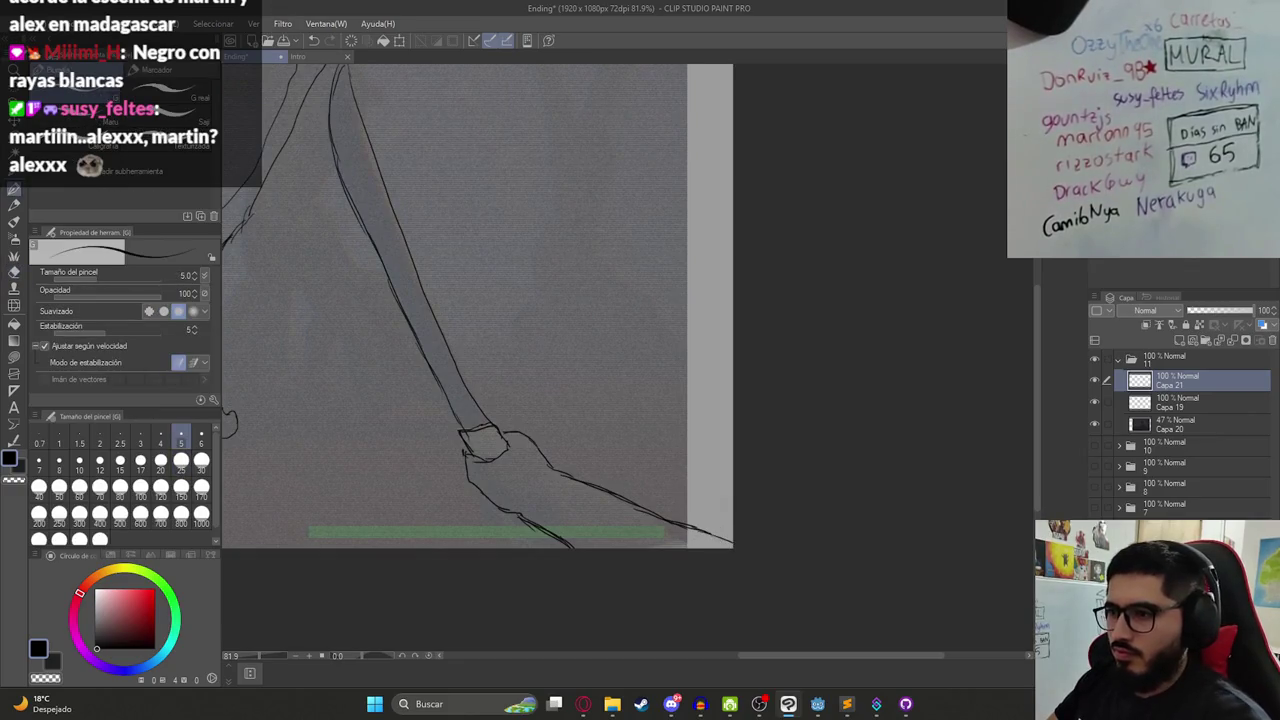
scroll(689, 522, "down", 3)
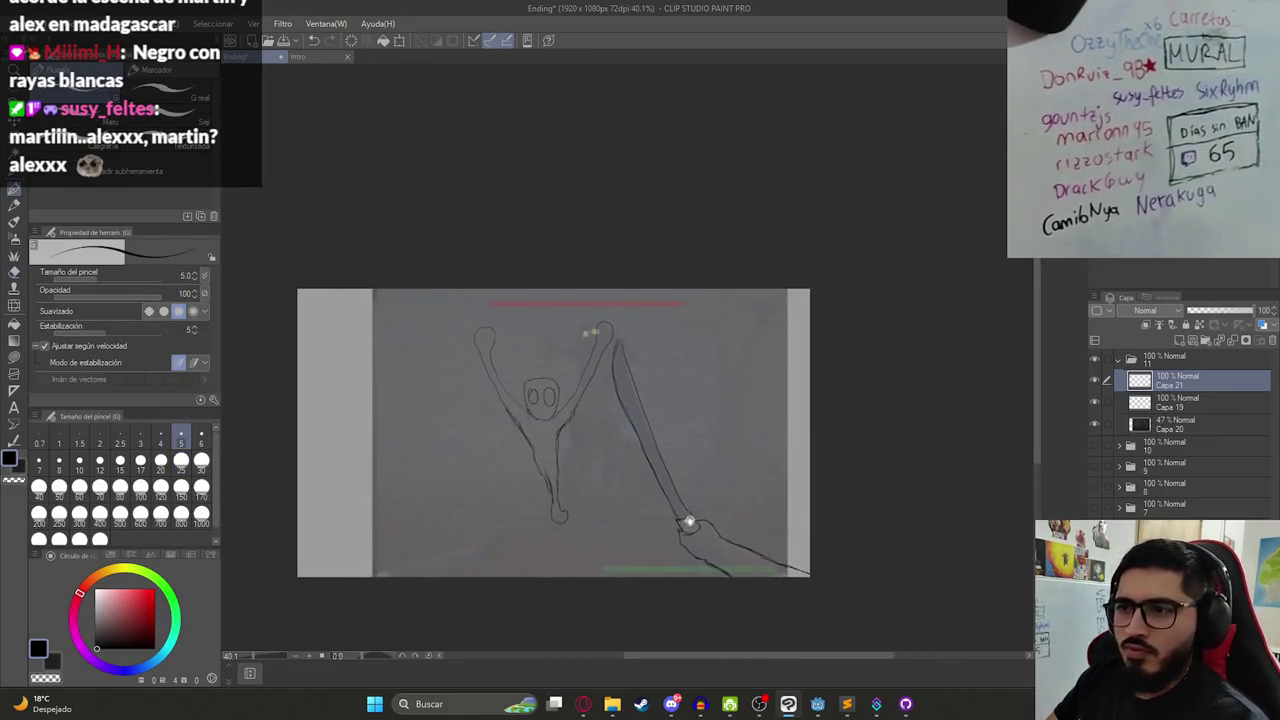
key("ctrl+s")
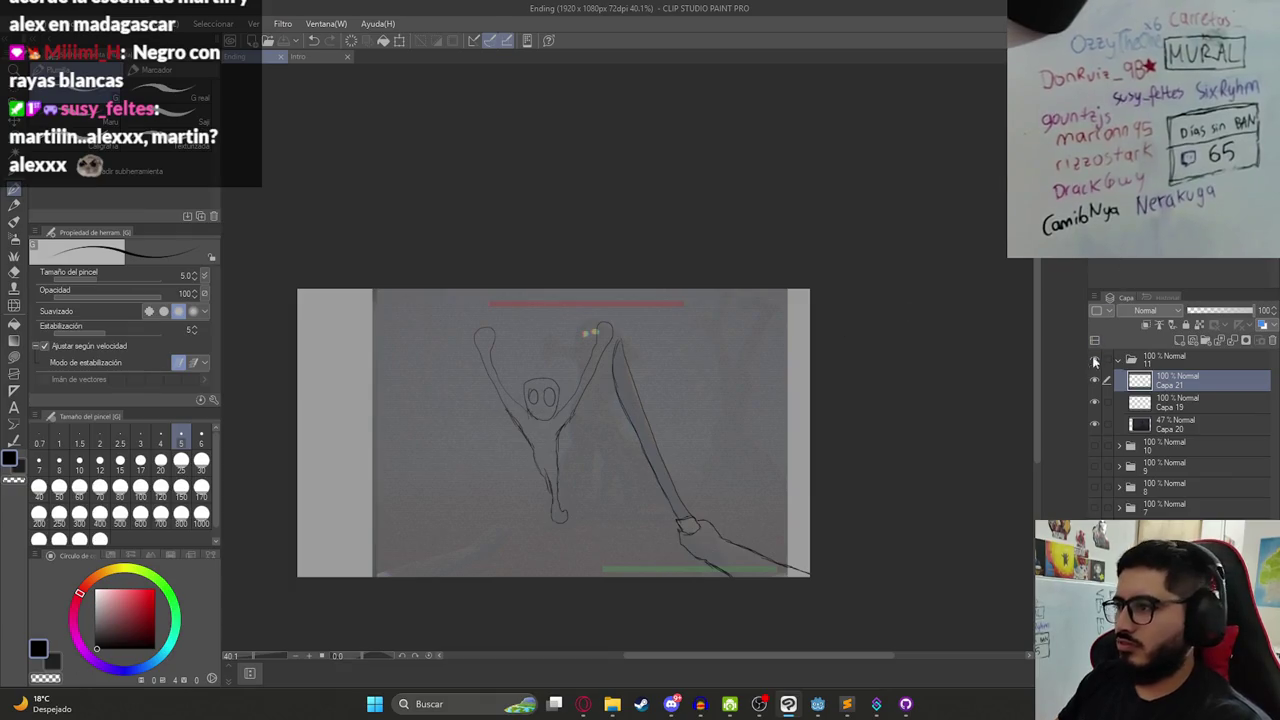
left_click(1095, 424)
left_click(1095, 424)
left_click(1095, 424)
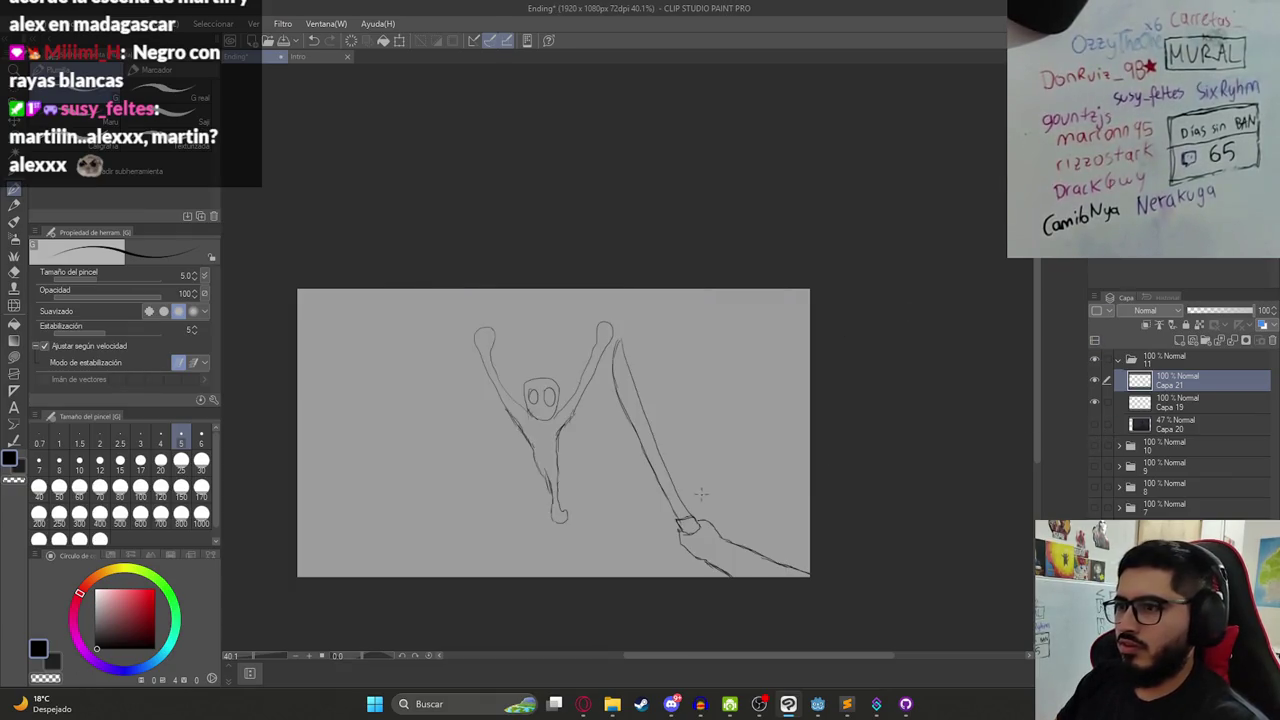
- Move the sketch layer to the left with Move Layer
key("k")
mouse_move(657, 492)
left_mouse_down()
mouse_move(595, 487)
mouse_move(601, 499)
mouse_move(668, 486)
mouse_move(640, 466)
mouse_move(592, 487)
left_mouse_up()
key("alt+[")
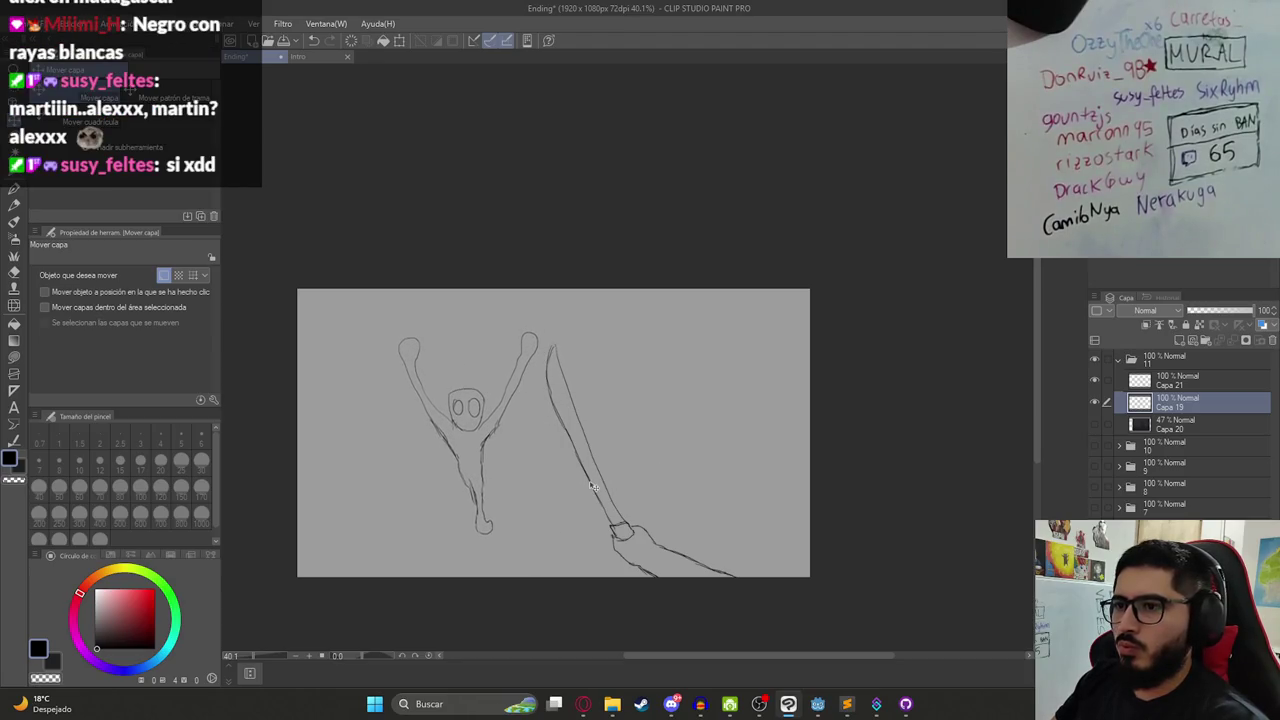
- Add new layer Capa 22 and begin the second figure's head and eyes
key("p")
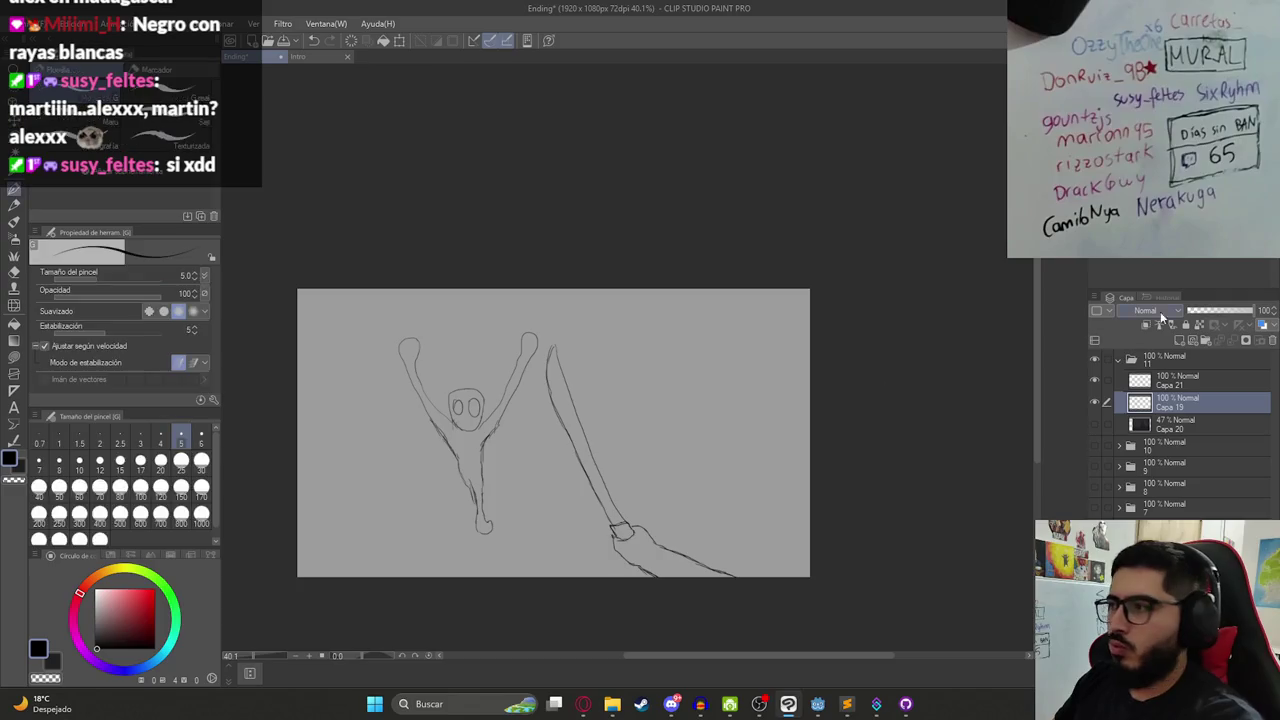
left_click_drag(690, 372, 685, 378)
key("ctrl+z")
left_click(1106, 376)
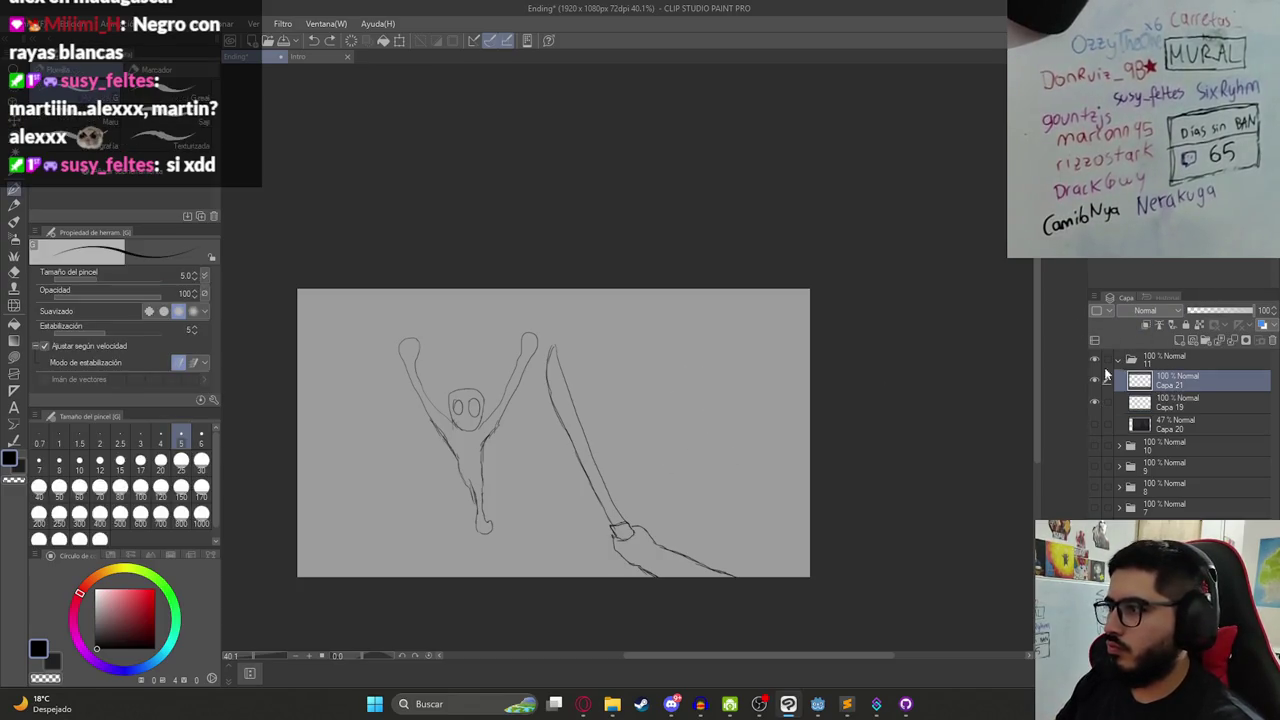
left_click(1179, 340)
scroll(594, 429, "up", 2)
left_click_drag(600, 313, 613, 318)
key("ctrl+z")
key("ctrl+z")
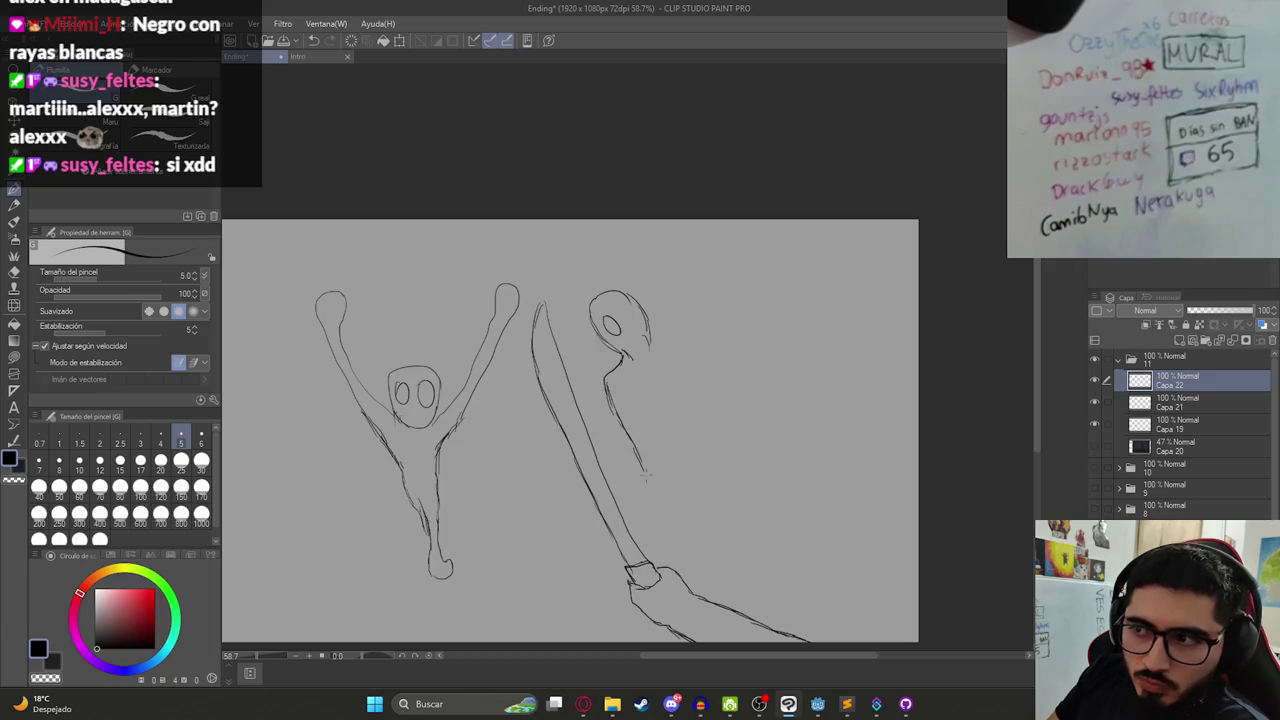
- Outline the second figure's body and stretch it to 123% of its height
left_click_drag(645, 478, 670, 552)
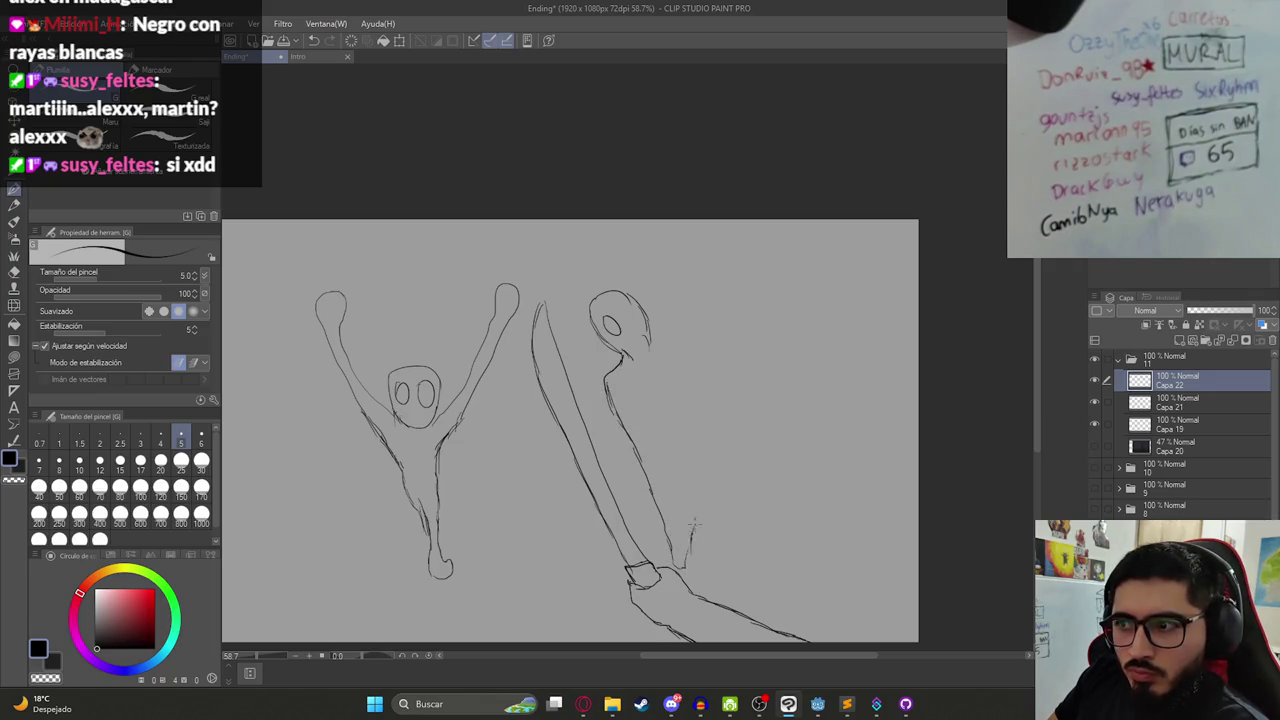
left_click_drag(699, 452, 690, 375)
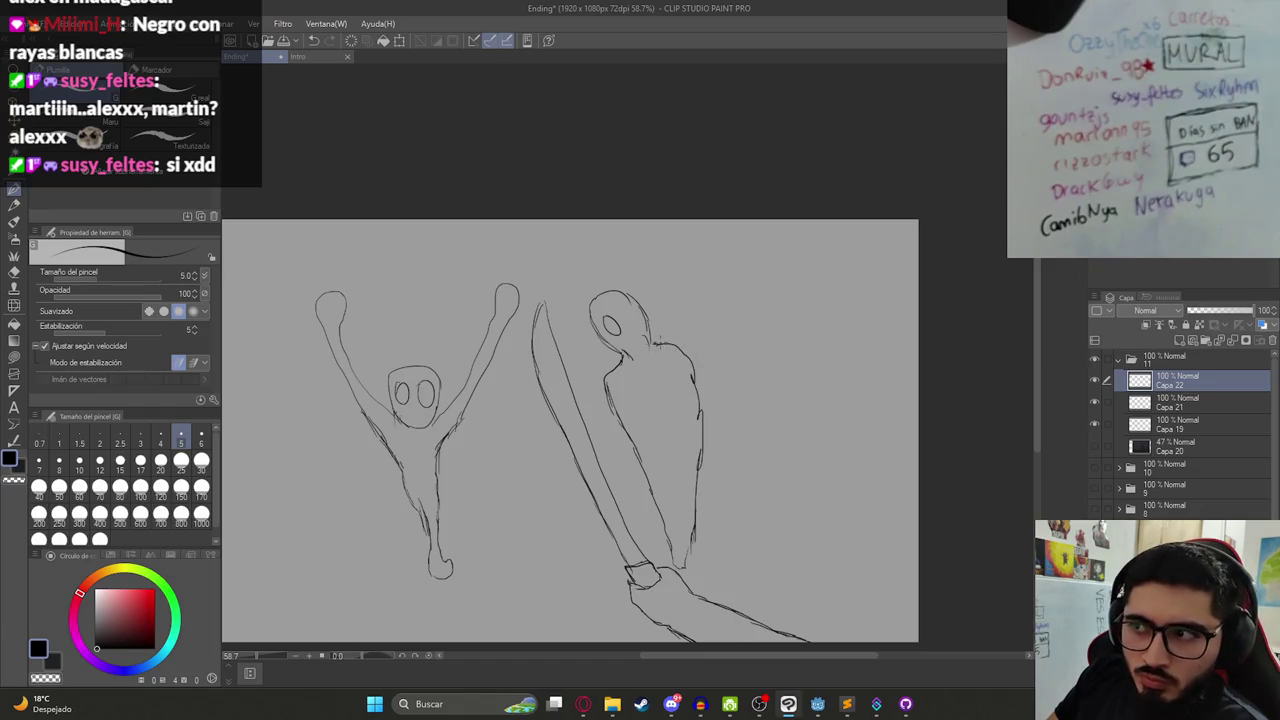
scroll(658, 343, "down", 3)
scroll(650, 340, "up", 2)
key("ctrl+t")
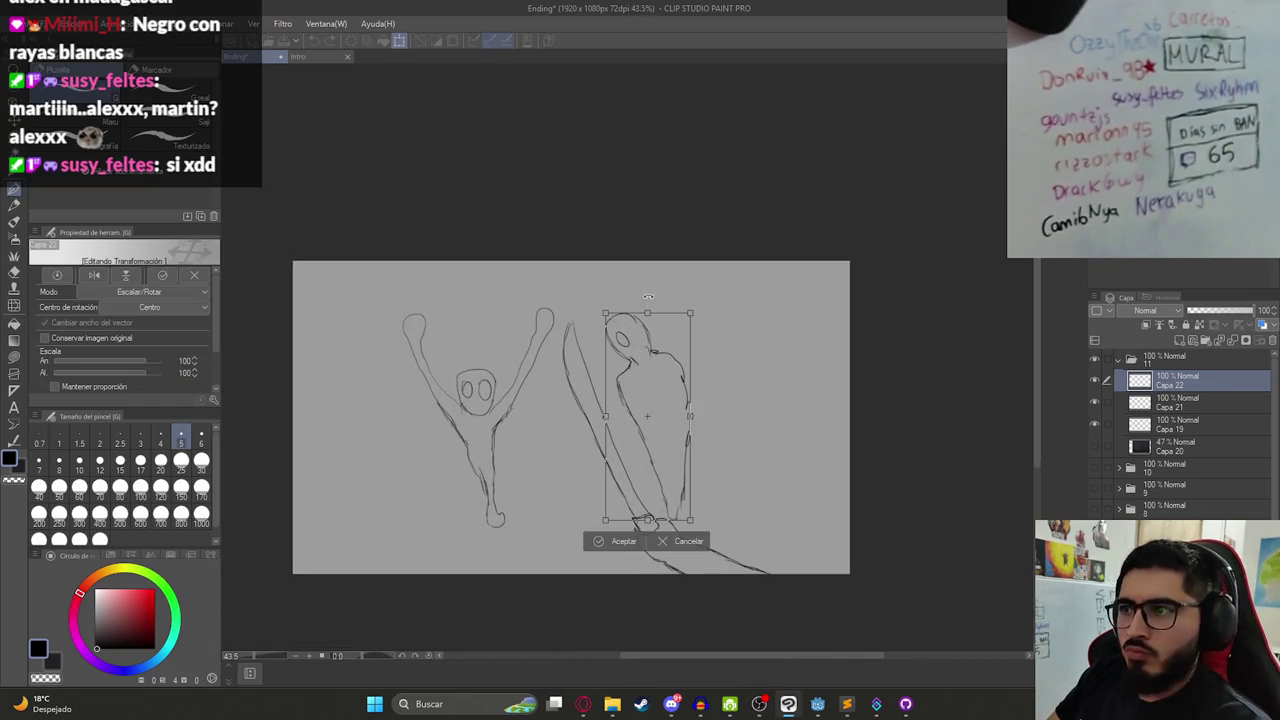
left_click_drag(648, 297, 648, 249)
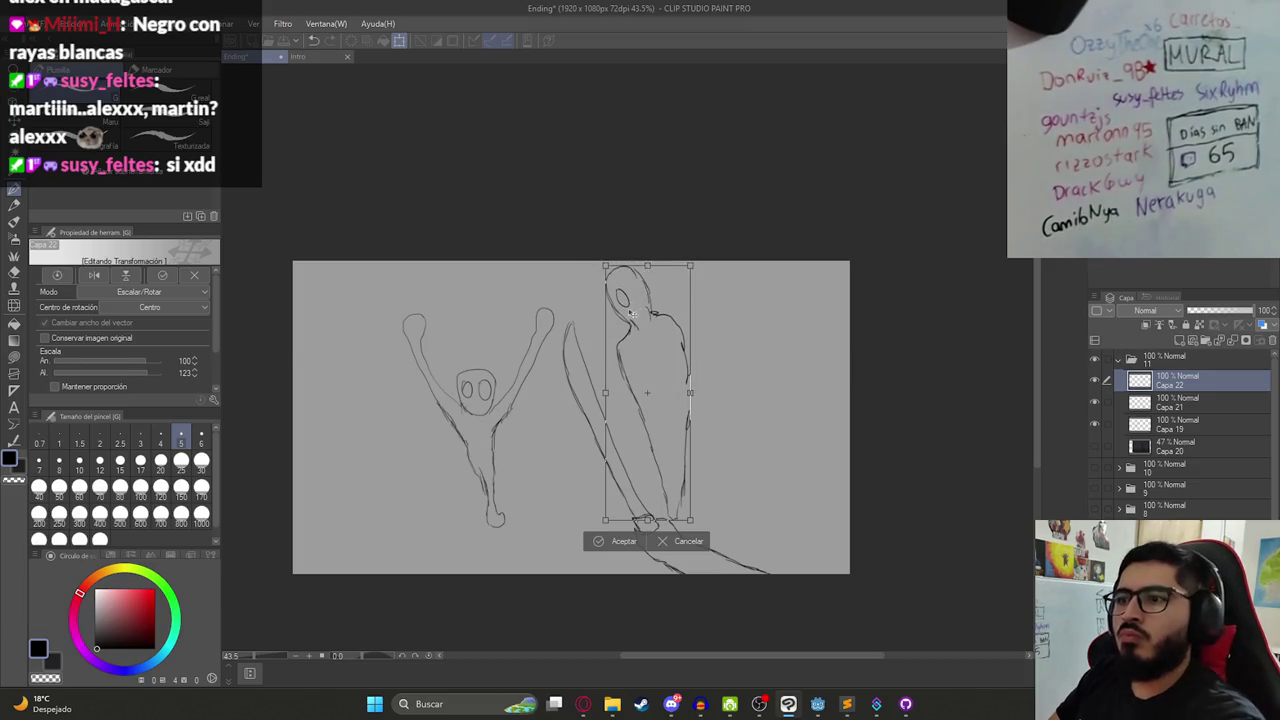
key("Return")
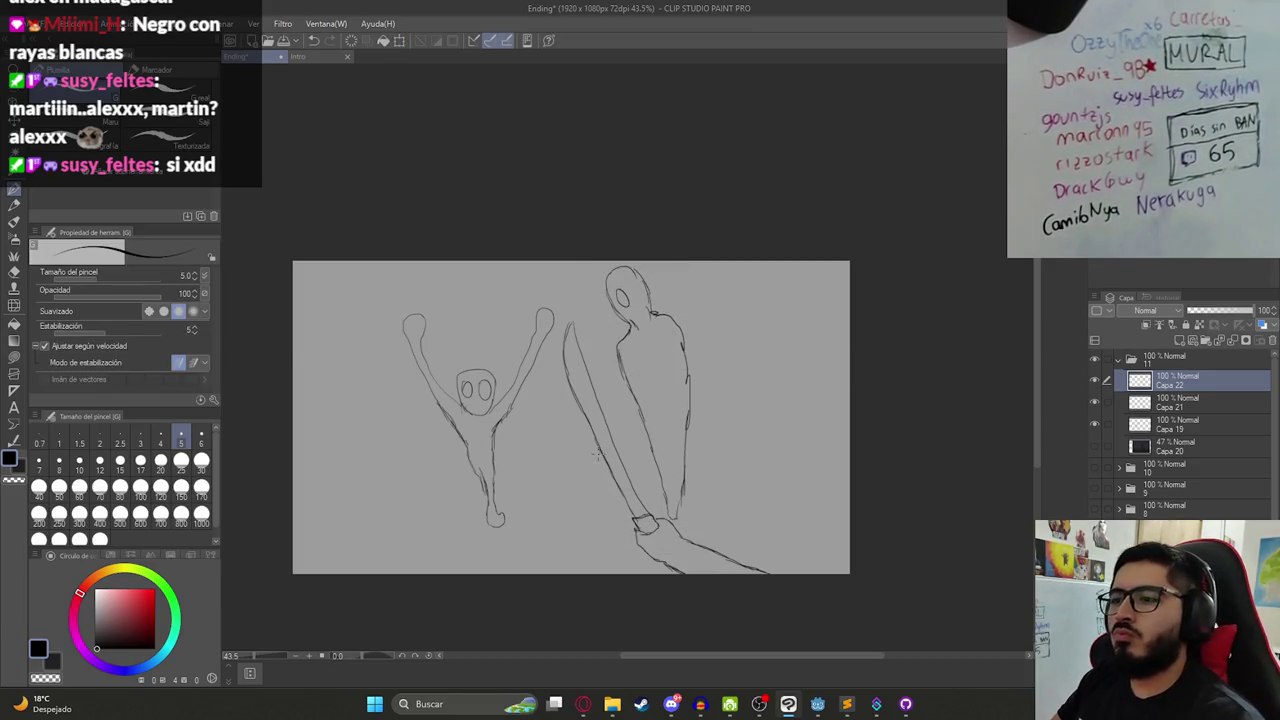
- Nudge the slanted stroke on Capa 21 slightly left and collapse folder 11
left_click(1185, 402)
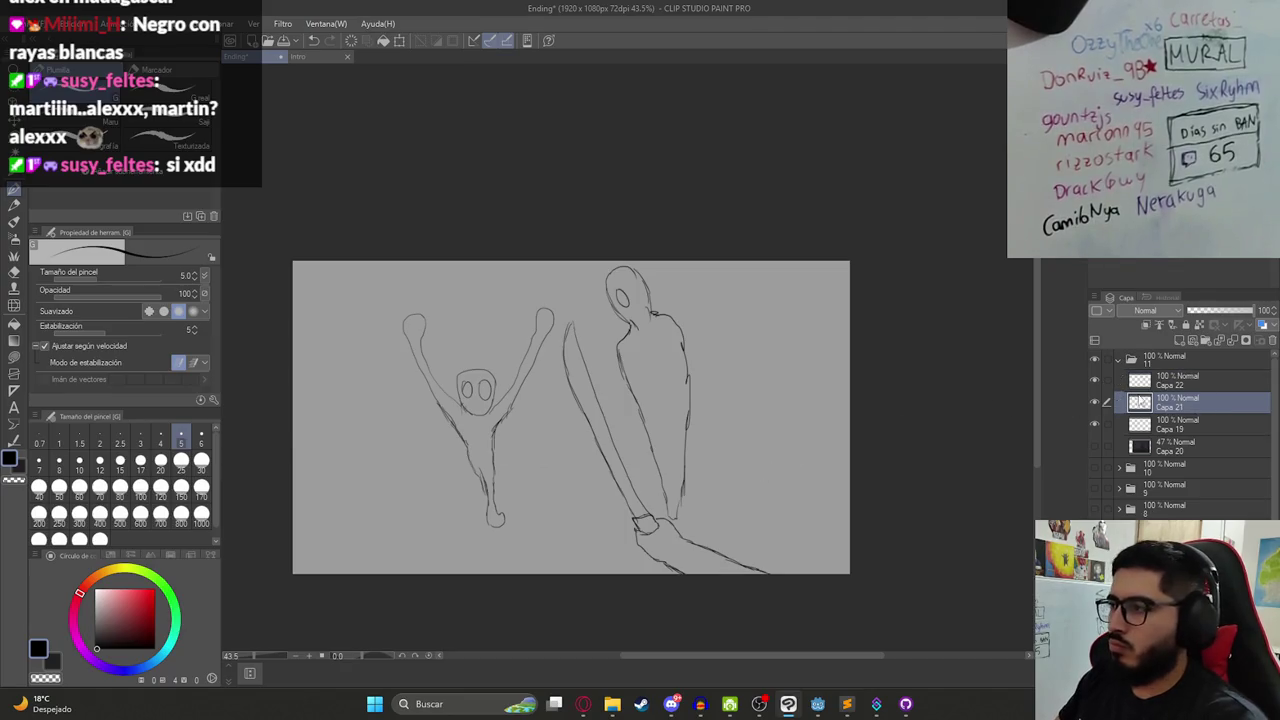
key("k")
left_click_drag(677, 541, 658, 541)
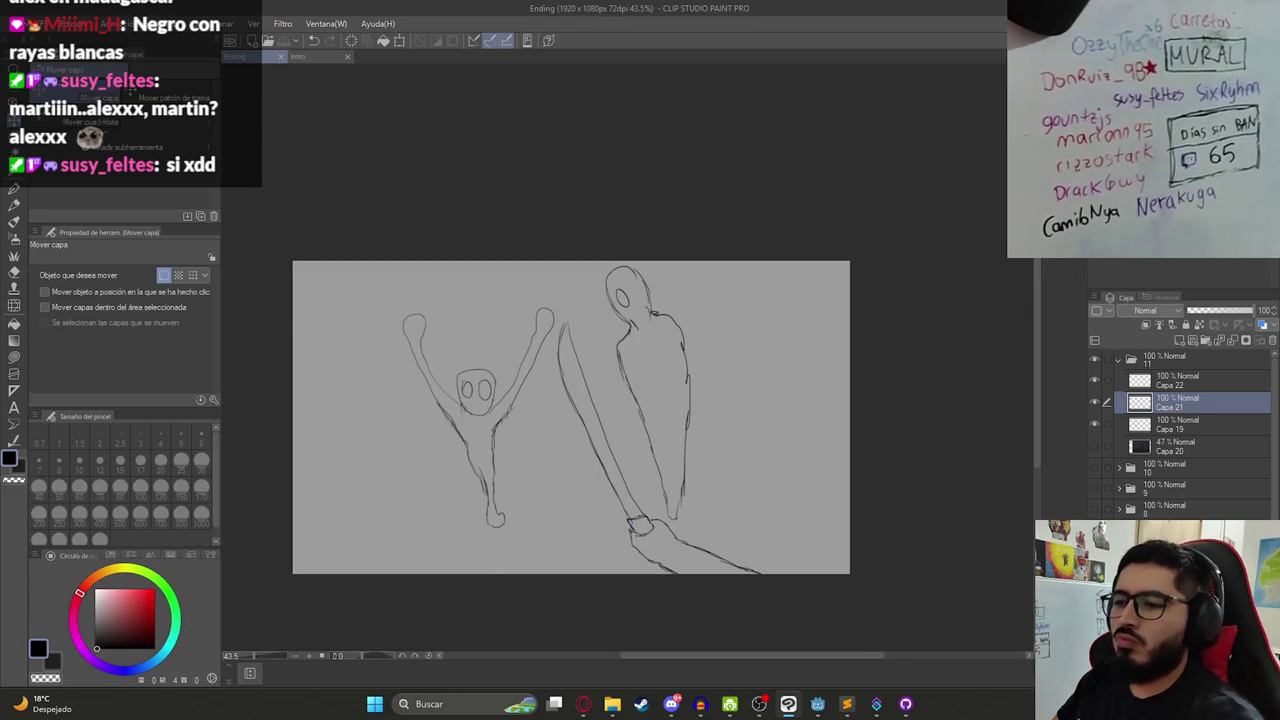
key("p")
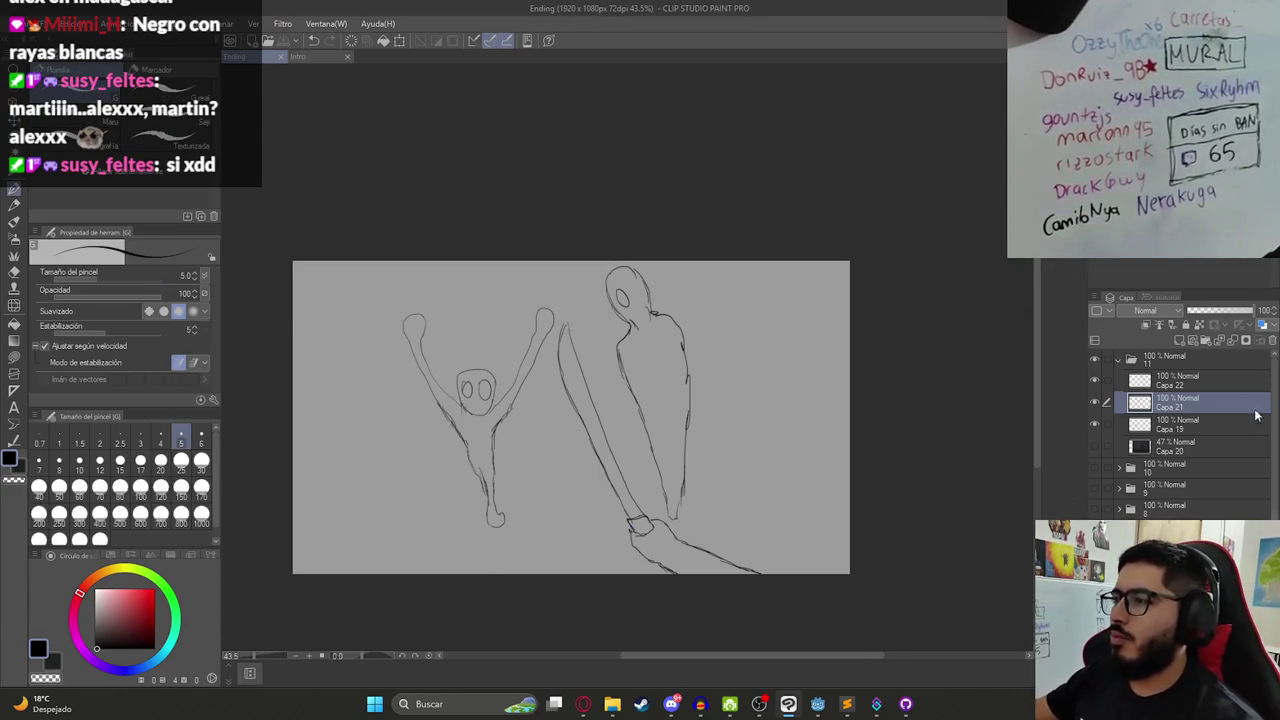
left_click(1119, 359)
- Hide folder 11 and duplicate folder 8 as a hidden folder named 12
left_click(1090, 359)
left_click(1092, 400)
left_click(1092, 400)
left_click_drag(1109, 423, 1189, 352)
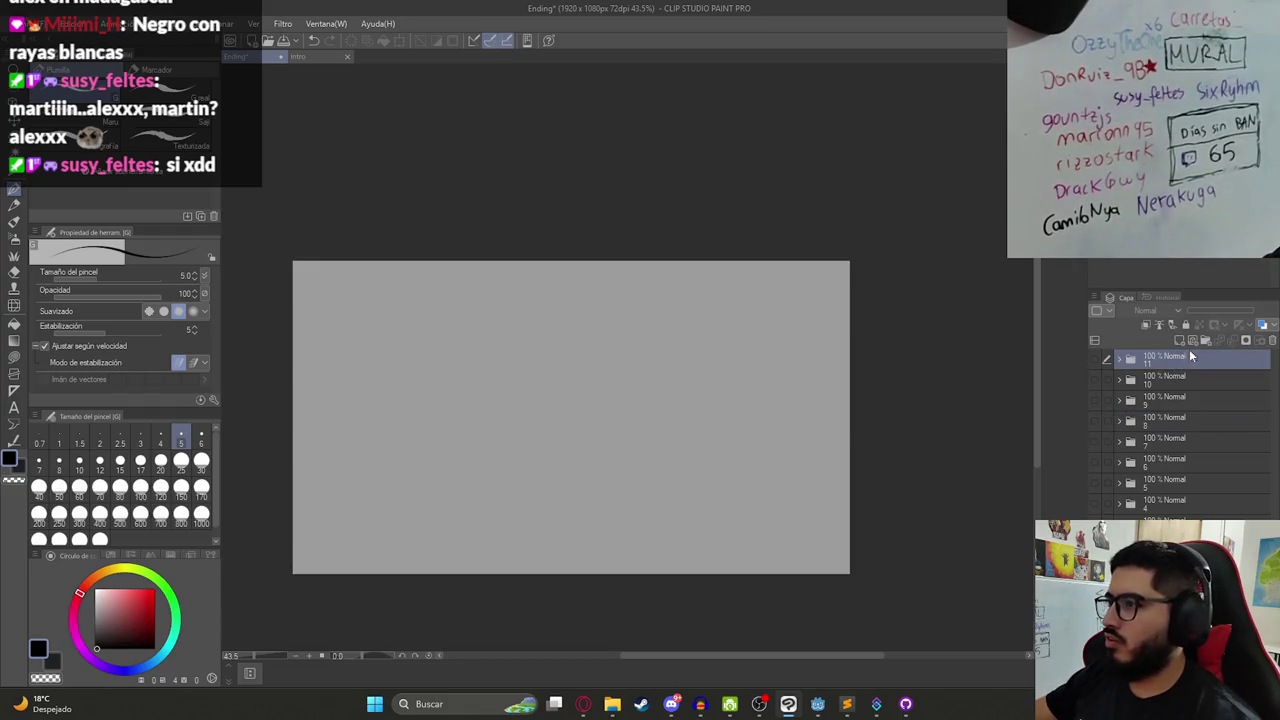
type("12")
key("Return")
left_click(1091, 357)
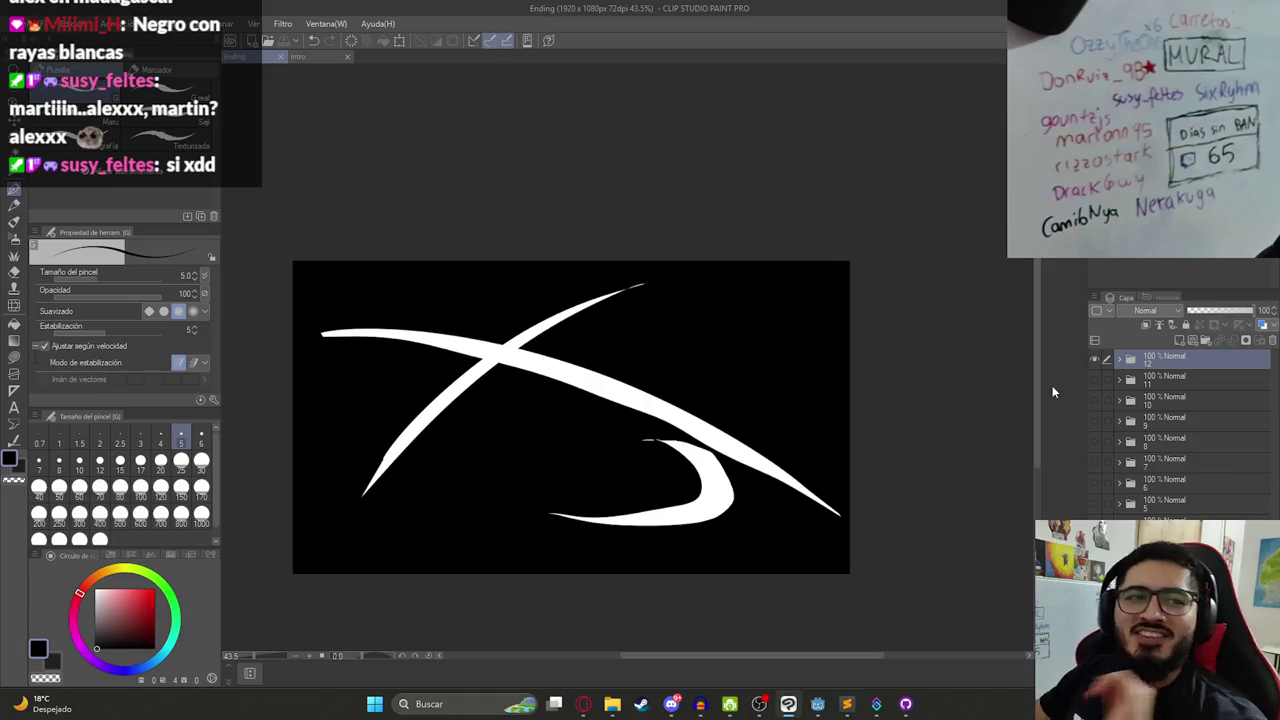
left_click(1095, 359)
- Create folder 13 holding blank layer Capa 23, undoing trial strokes on it
left_click(1205, 341)
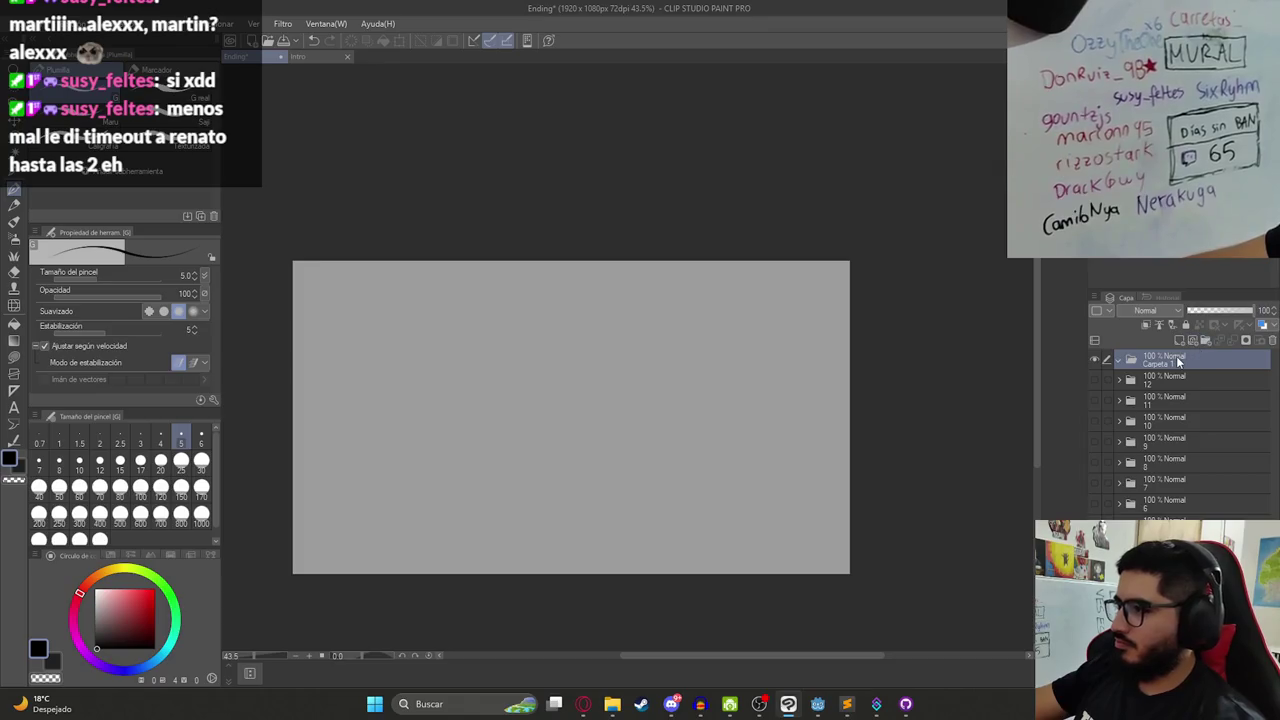
left_click(1172, 341)
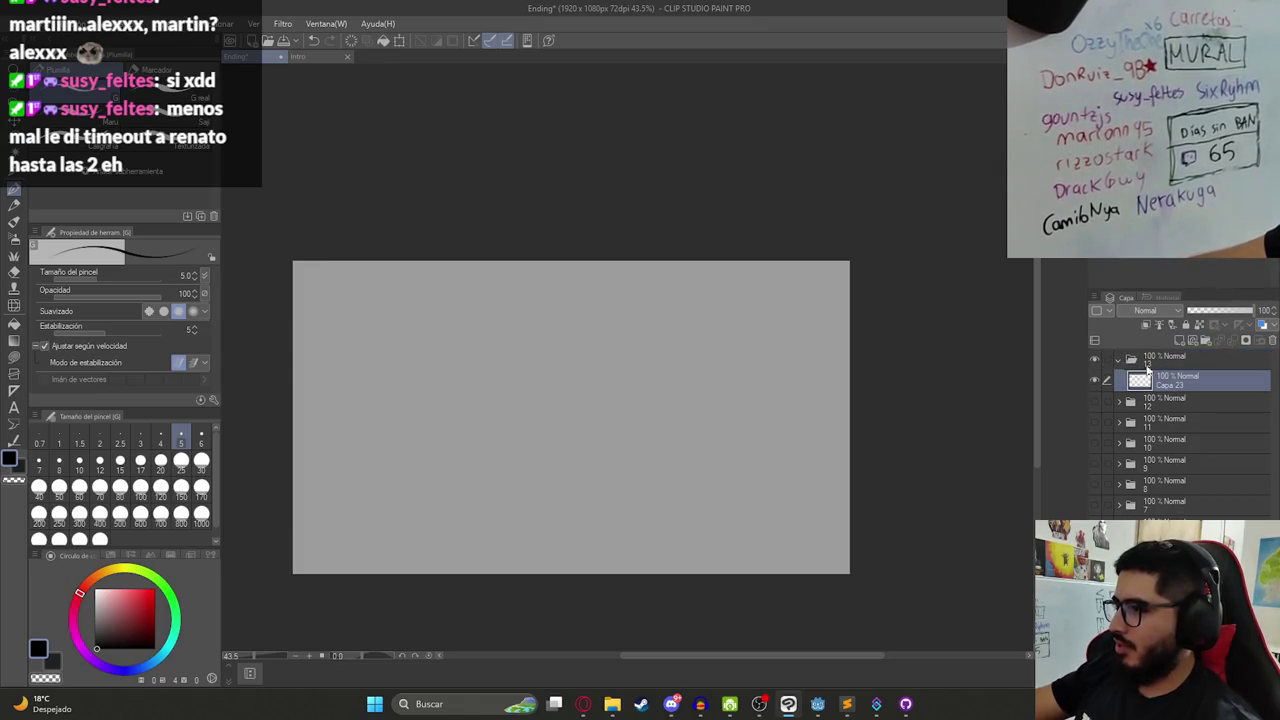
left_click_drag(665, 395, 580, 425)
key("ctrl+z")
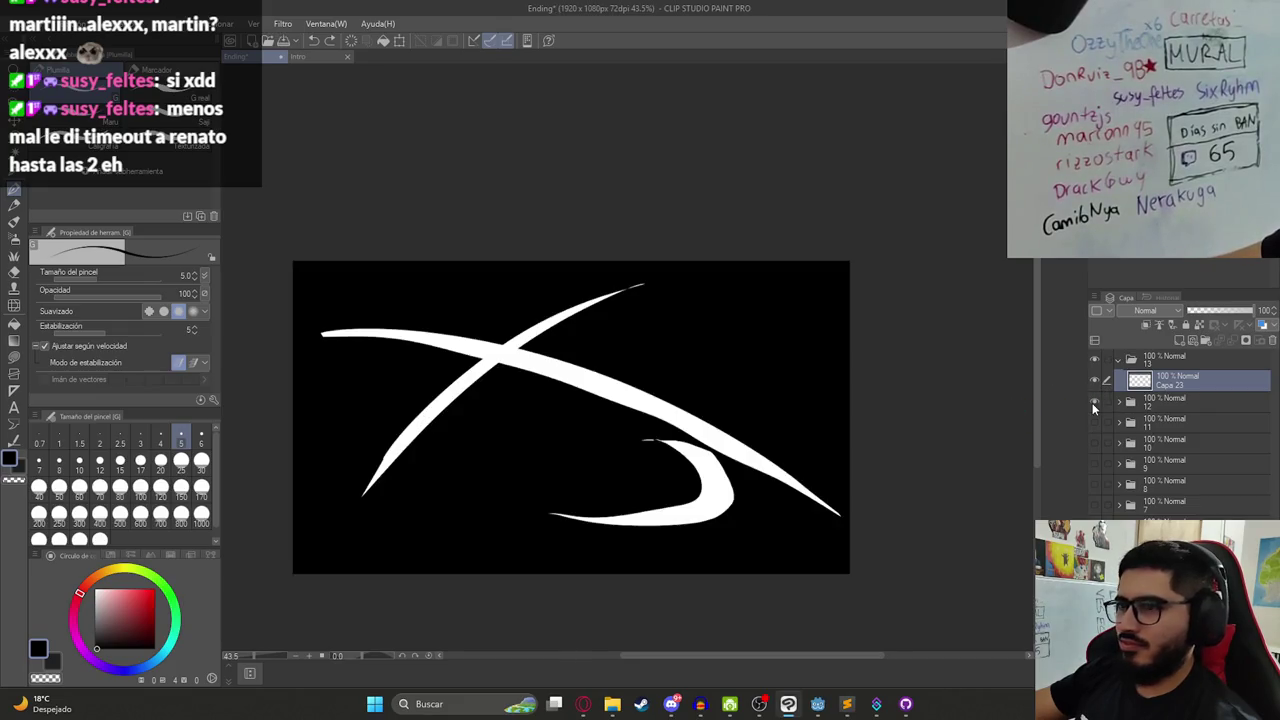
left_click_drag(568, 384, 597, 360)
key("ctrl+z")
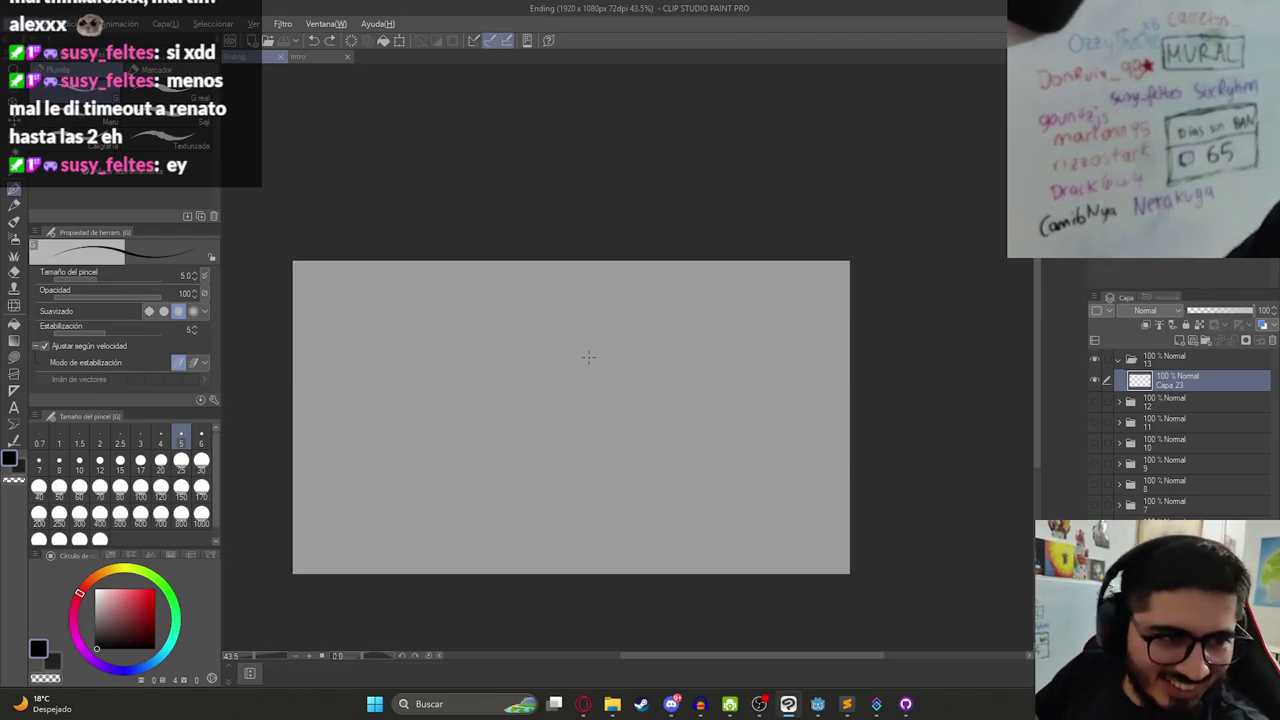
left_click(612, 704)
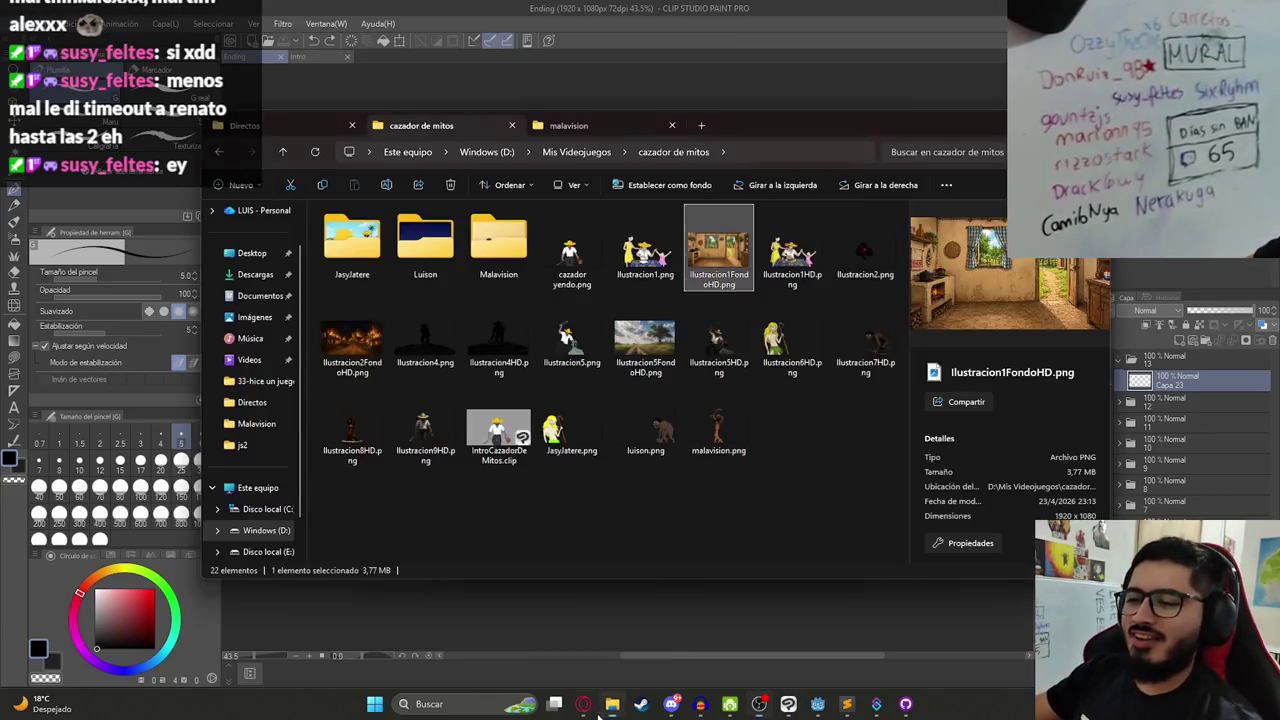
left_click(583, 704)
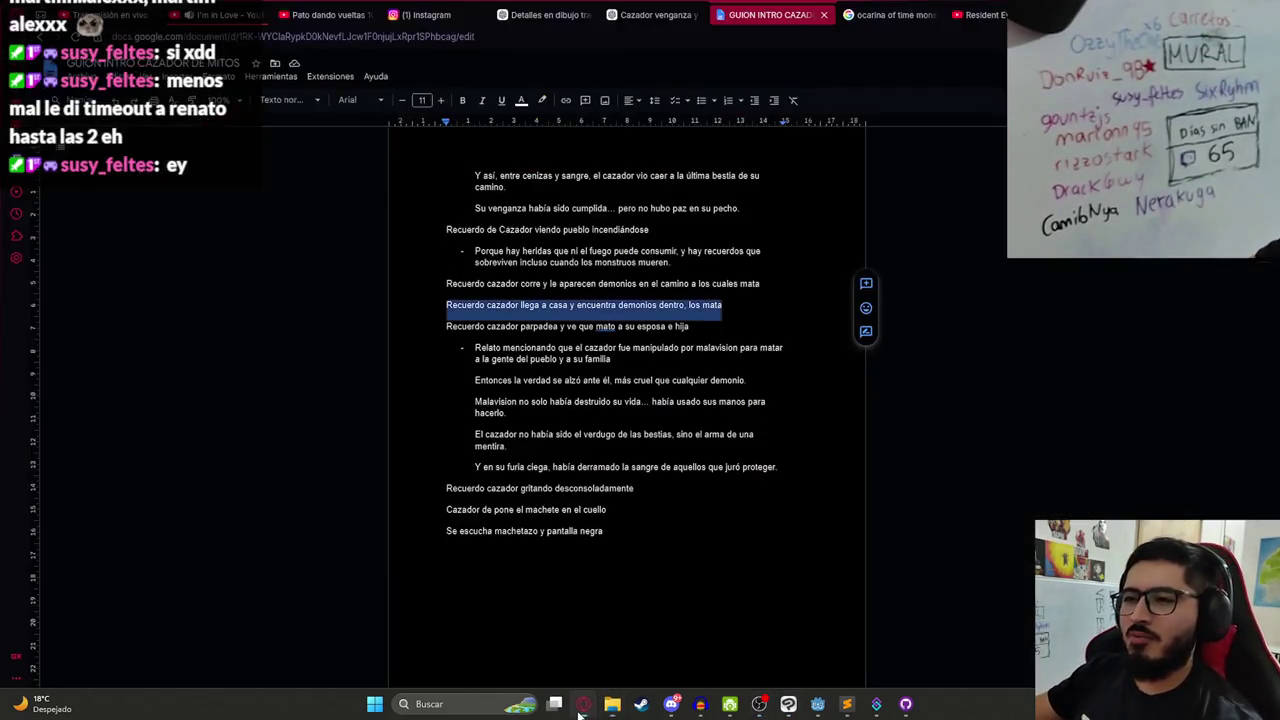
left_click(562, 490)
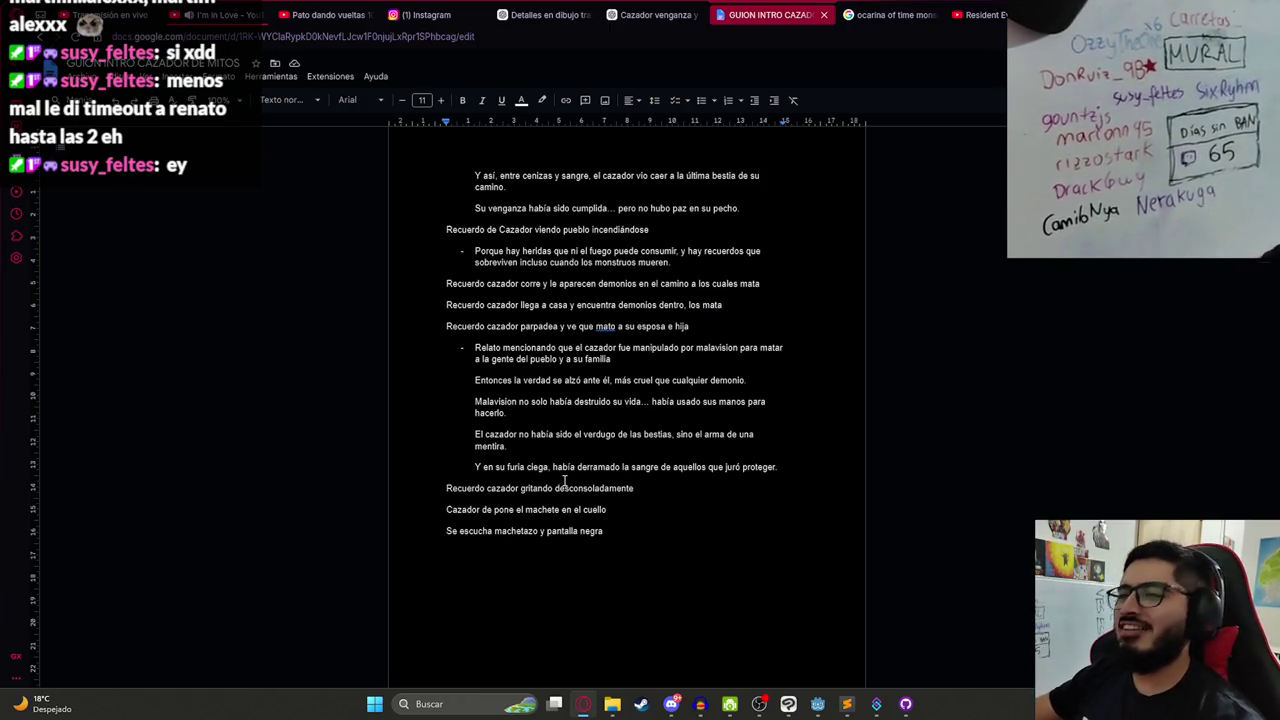
left_click(450, 306)
left_click_drag(450, 306, 724, 306)
left_click(640, 326)
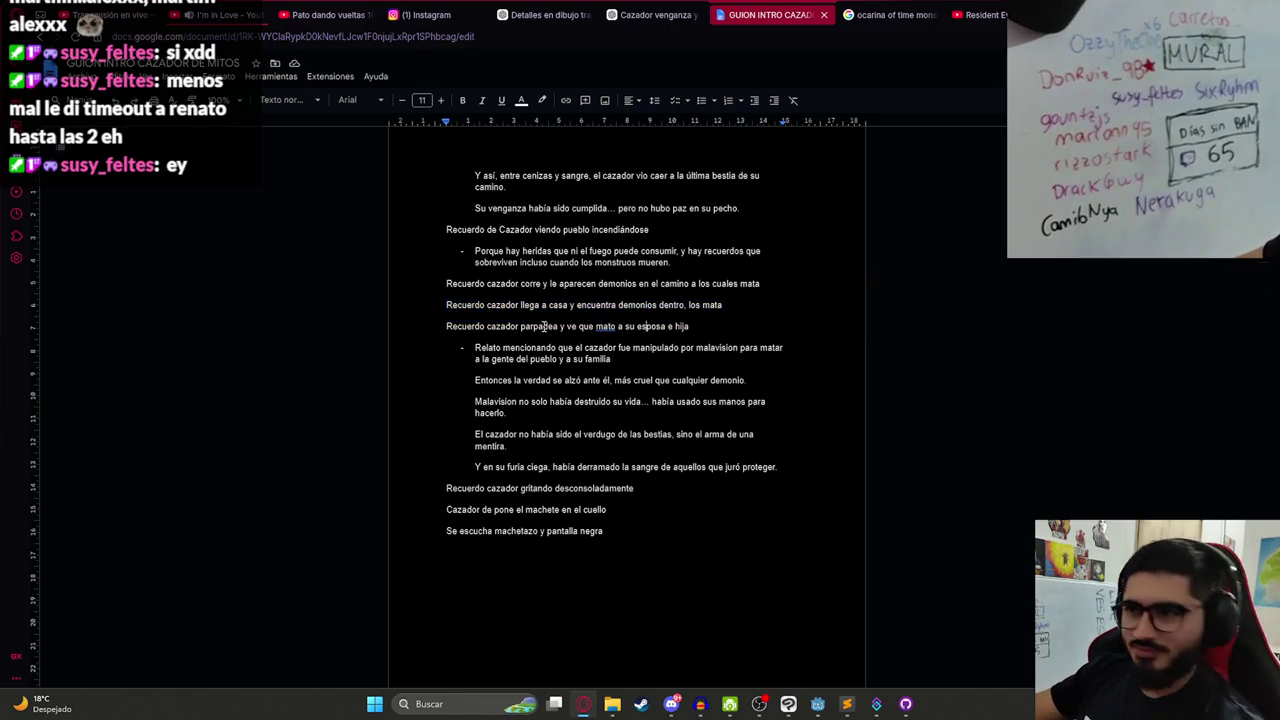
left_click_drag(446, 306, 729, 305)
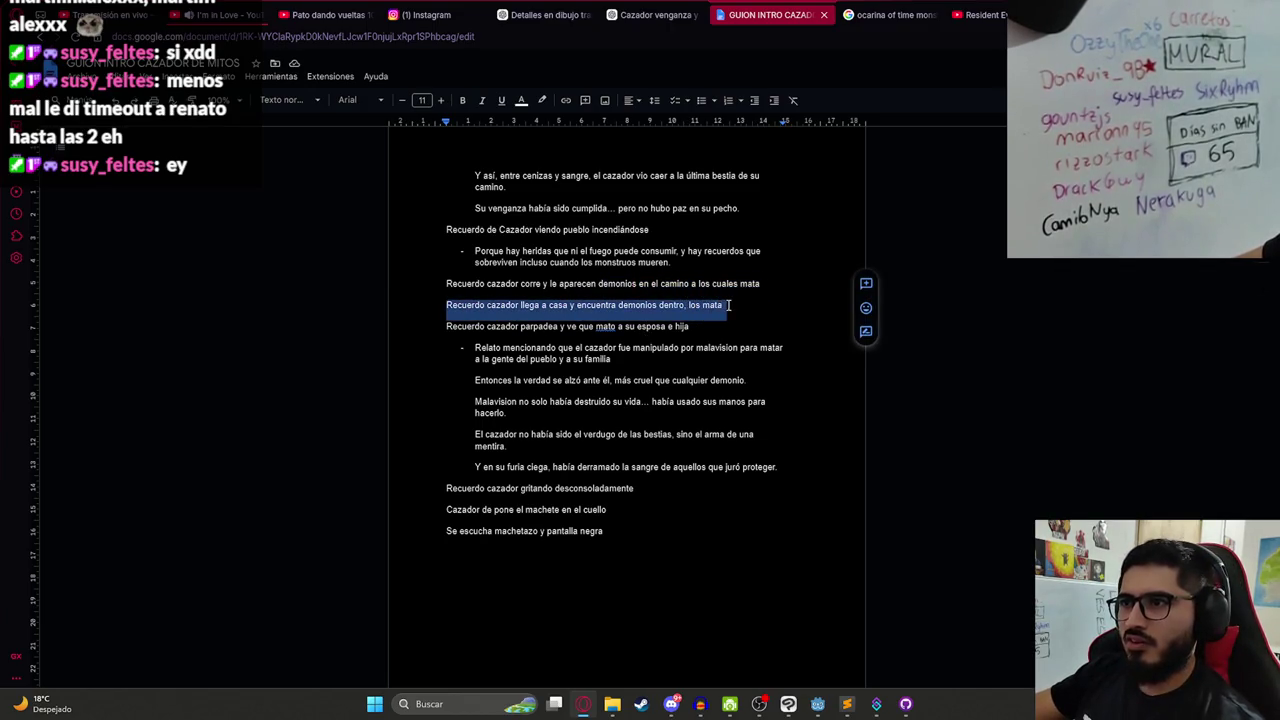
left_click_drag(447, 326, 709, 326)
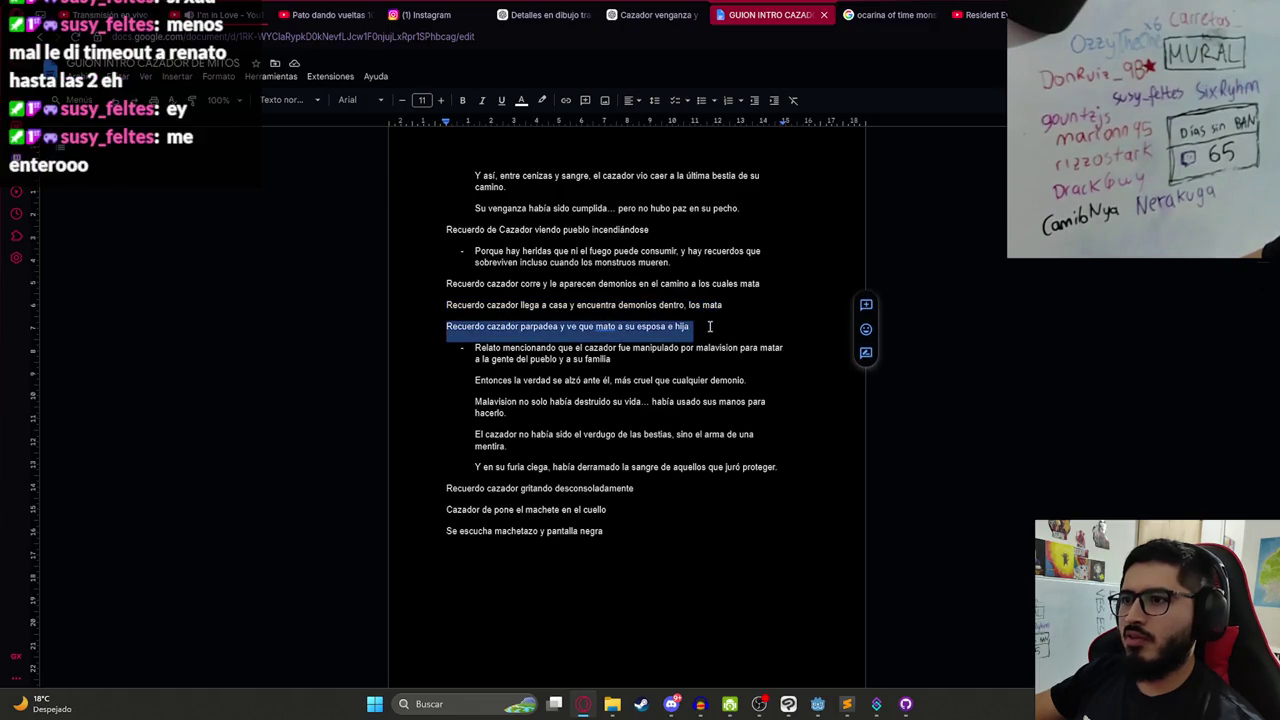
key("alt+Tab")
key("alt+Tab")
key("alt+Tab")
left_click_drag(628, 462, 682, 410)
key("ctrl+z")
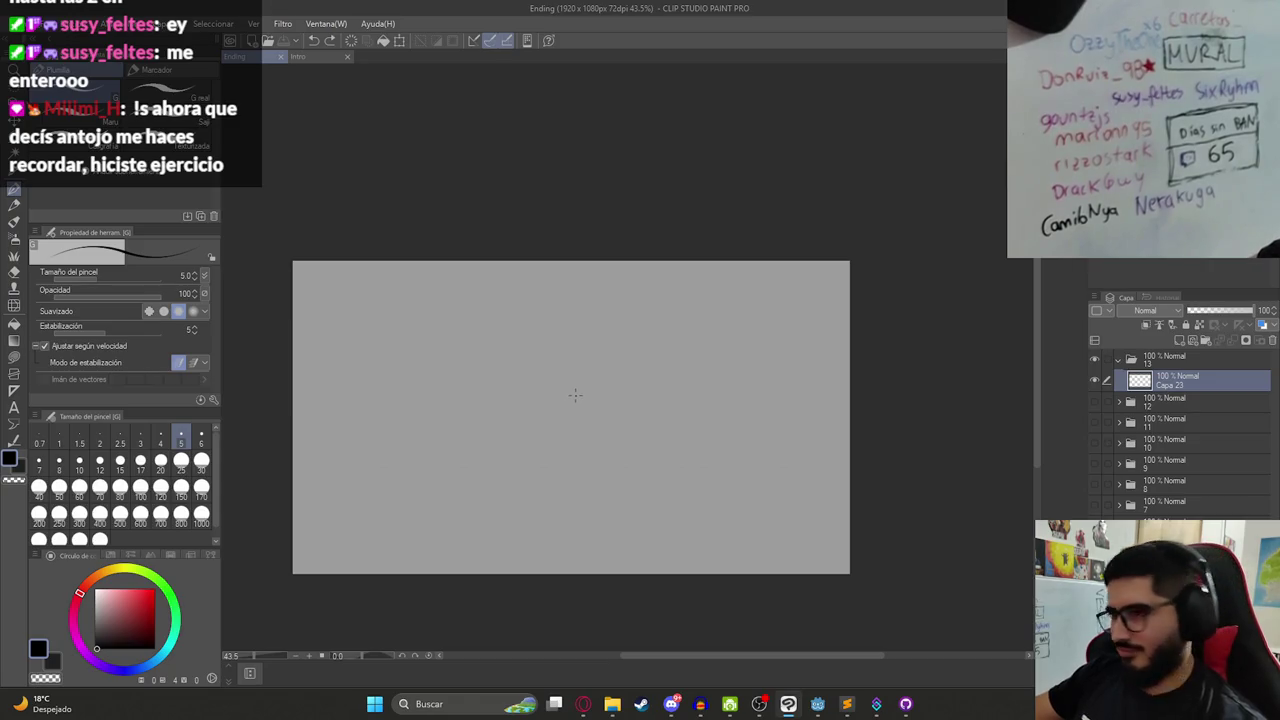
left_click_drag(560, 375, 652, 398)
key("ctrl+z")
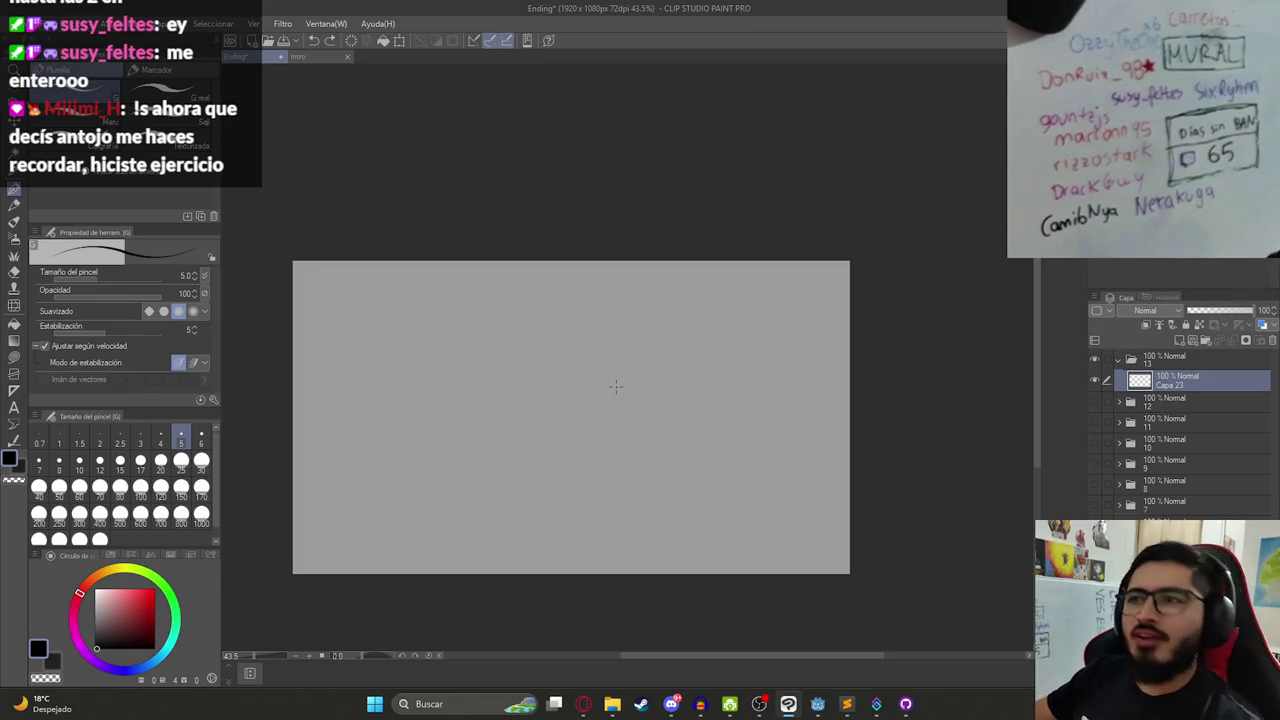
left_click_drag(619, 381, 500, 448)
key("ctrl+z")
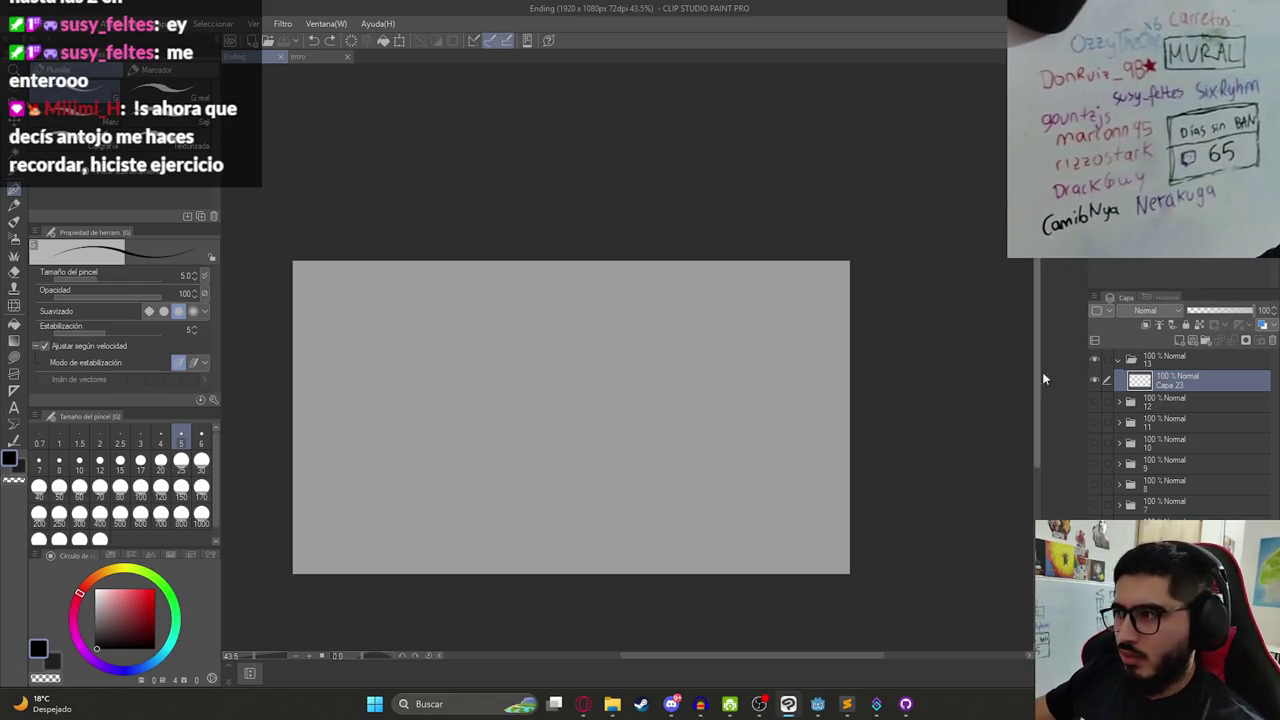
left_click_drag(580, 403, 650, 372)
key("ctrl+z")
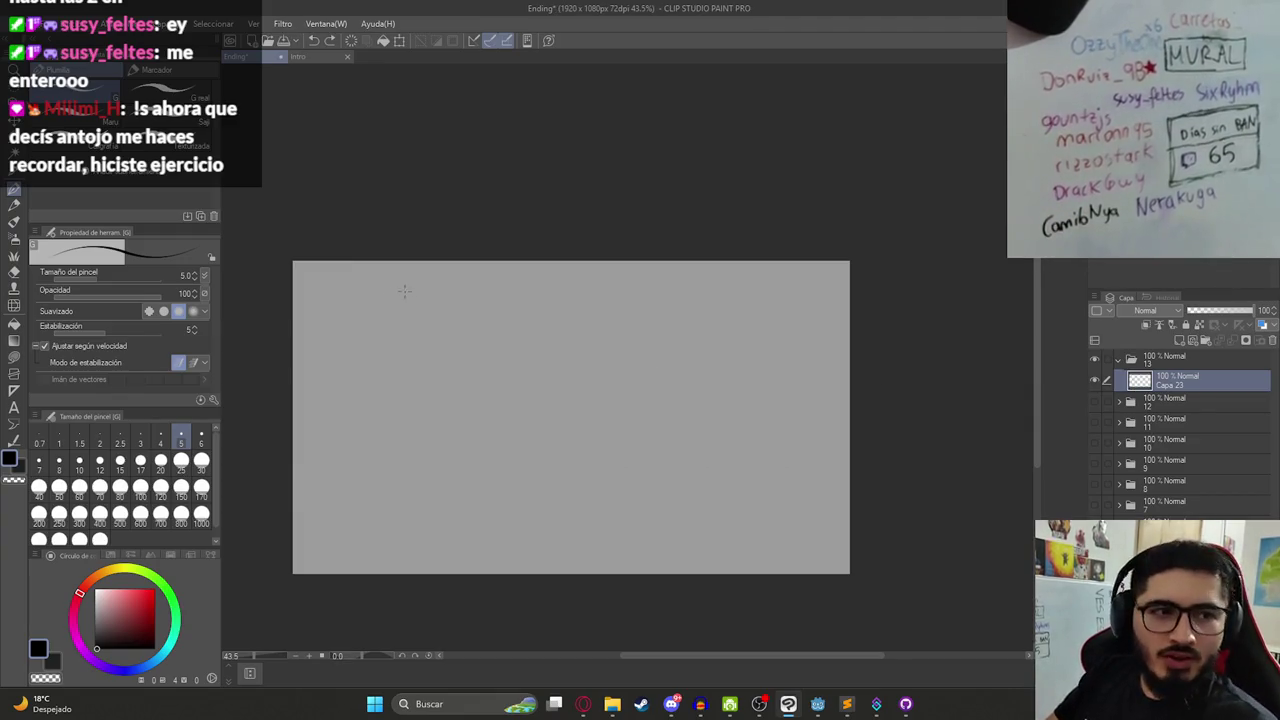
scroll(531, 388, "down", 1)
scroll(510, 375, "up", 2)
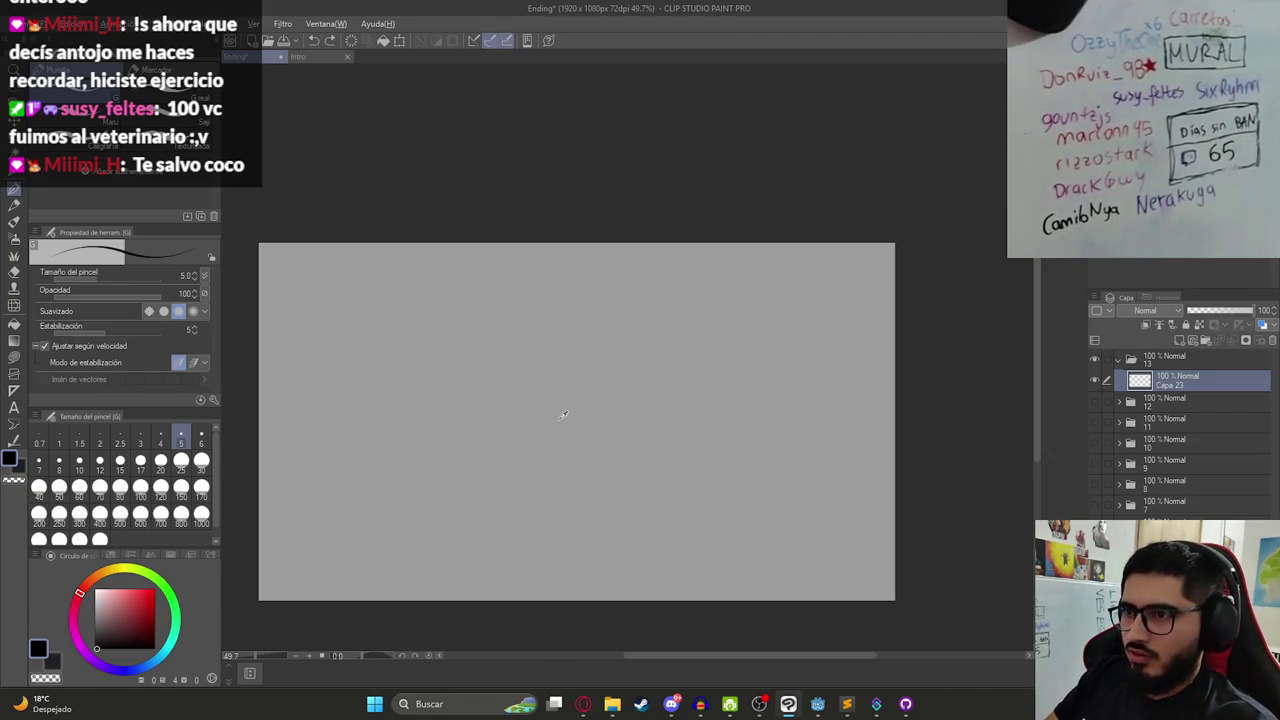
key("alt+Tab")
key("alt+Tab")
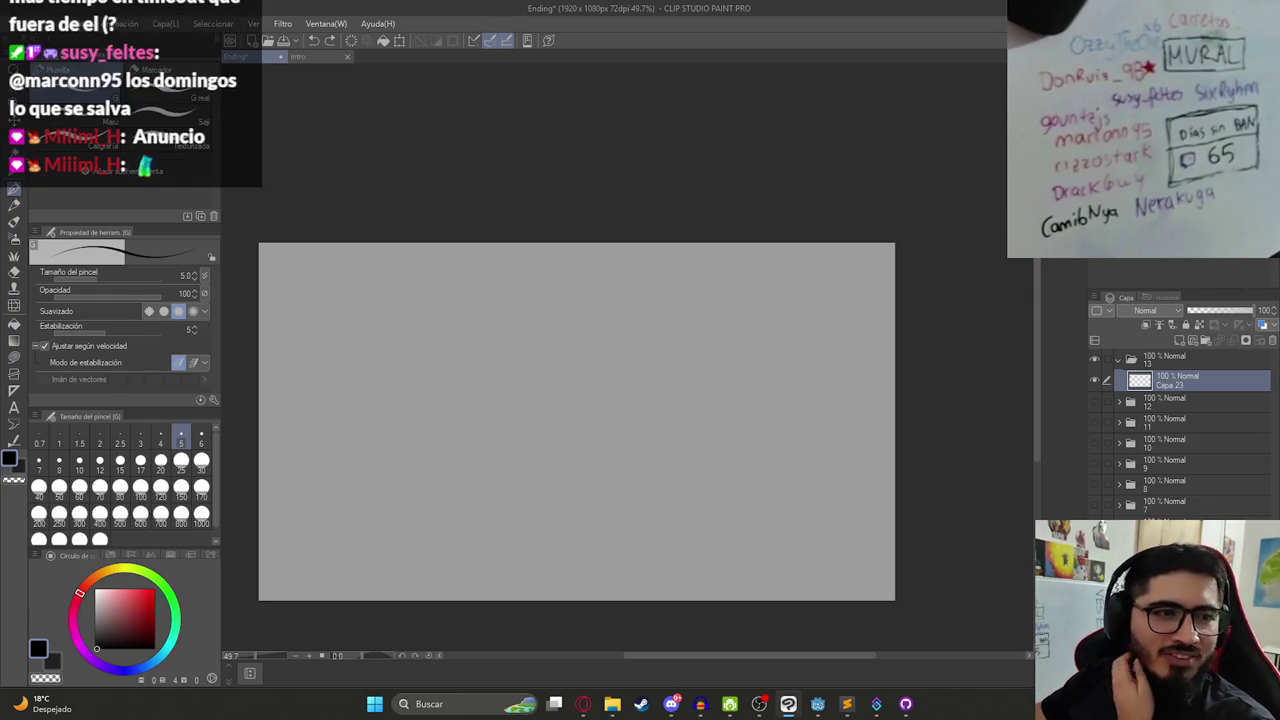
left_click_drag(557, 386, 757, 318)
key("ctrl+z")
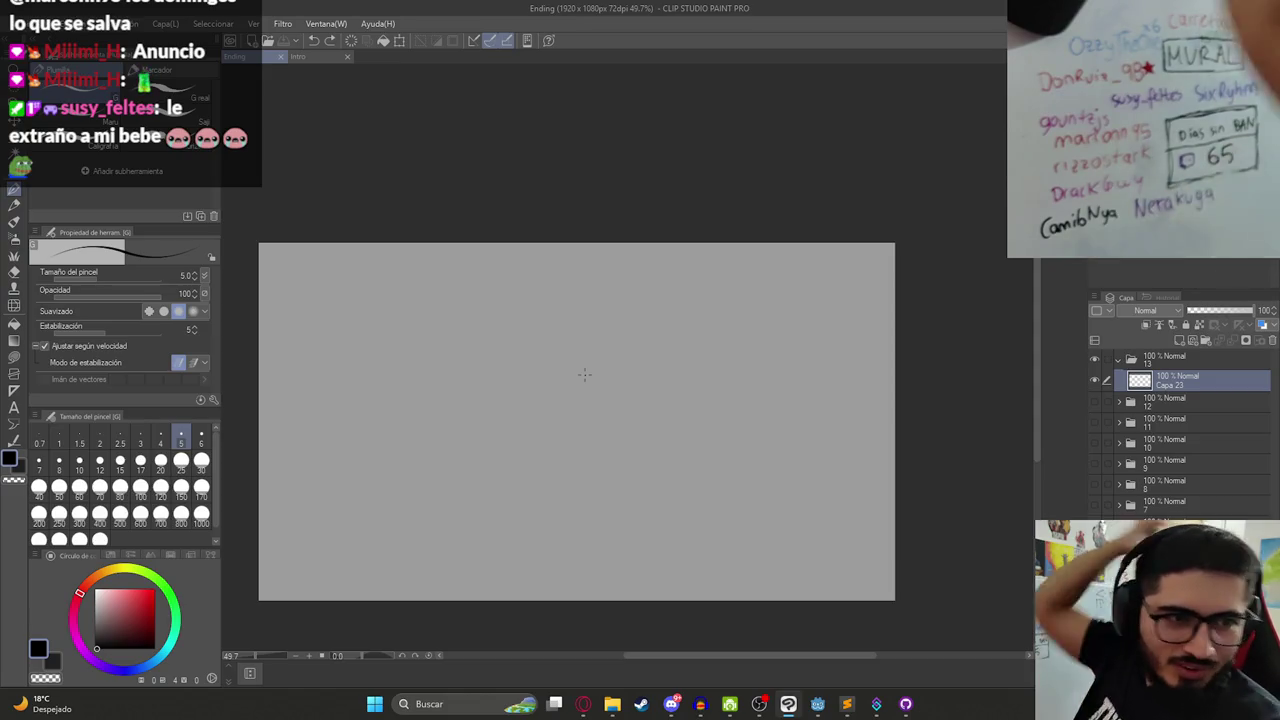
mouse_move(612, 328)
left_mouse_down()
mouse_move(606, 342)
mouse_move(614, 326)
left_mouse_up()
- Undo the test circle and add a new empty layer in folder 13
key("ctrl+z")
key("ctrl+z")
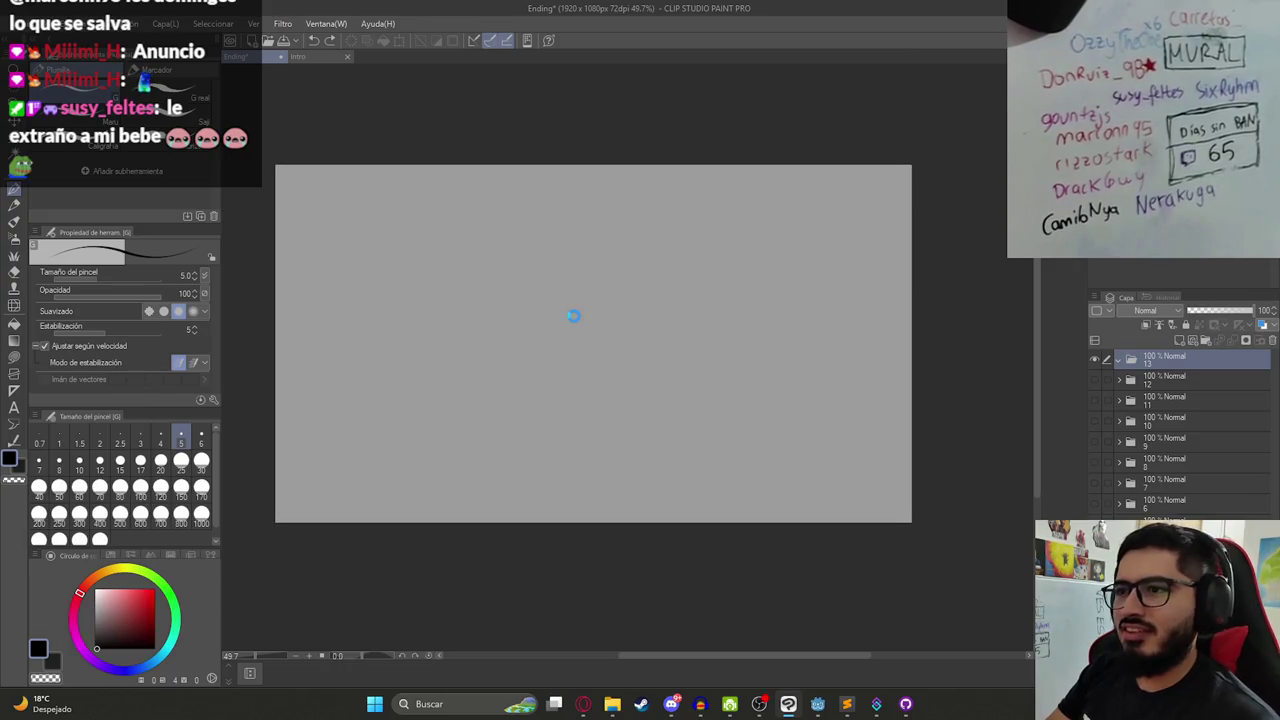
scroll(587, 316, "down", 1)
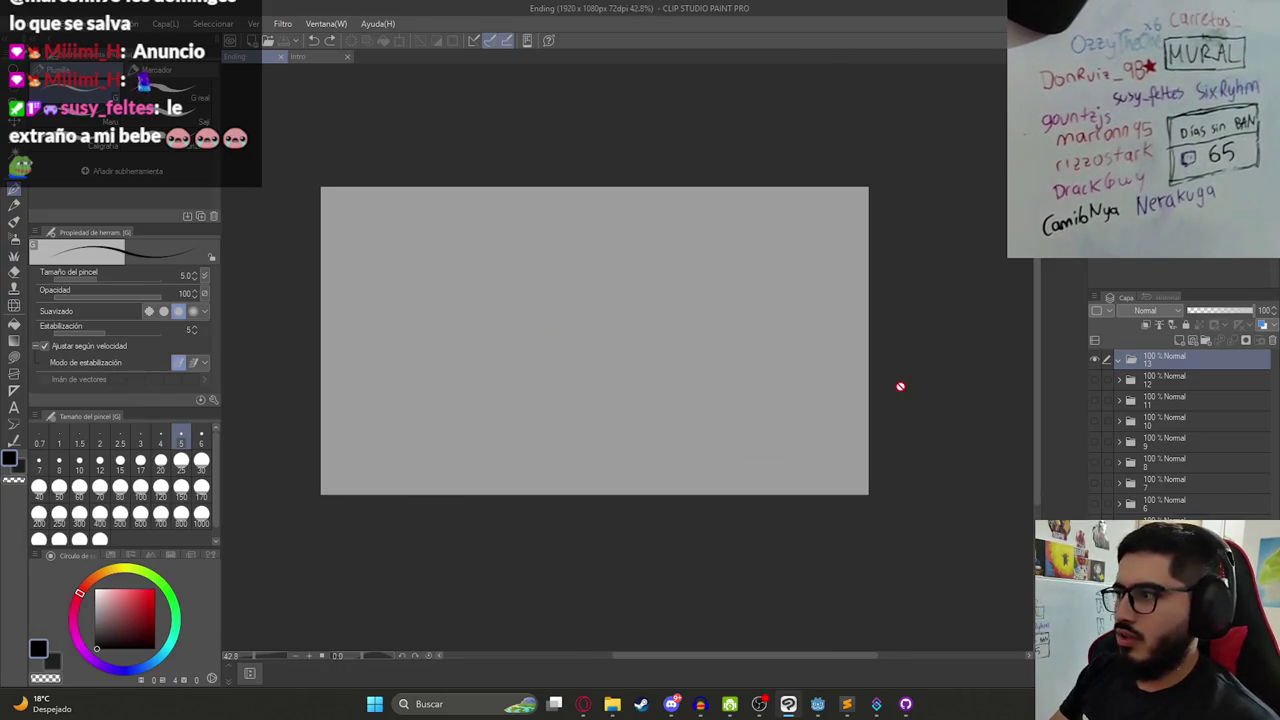
left_click(1176, 340)
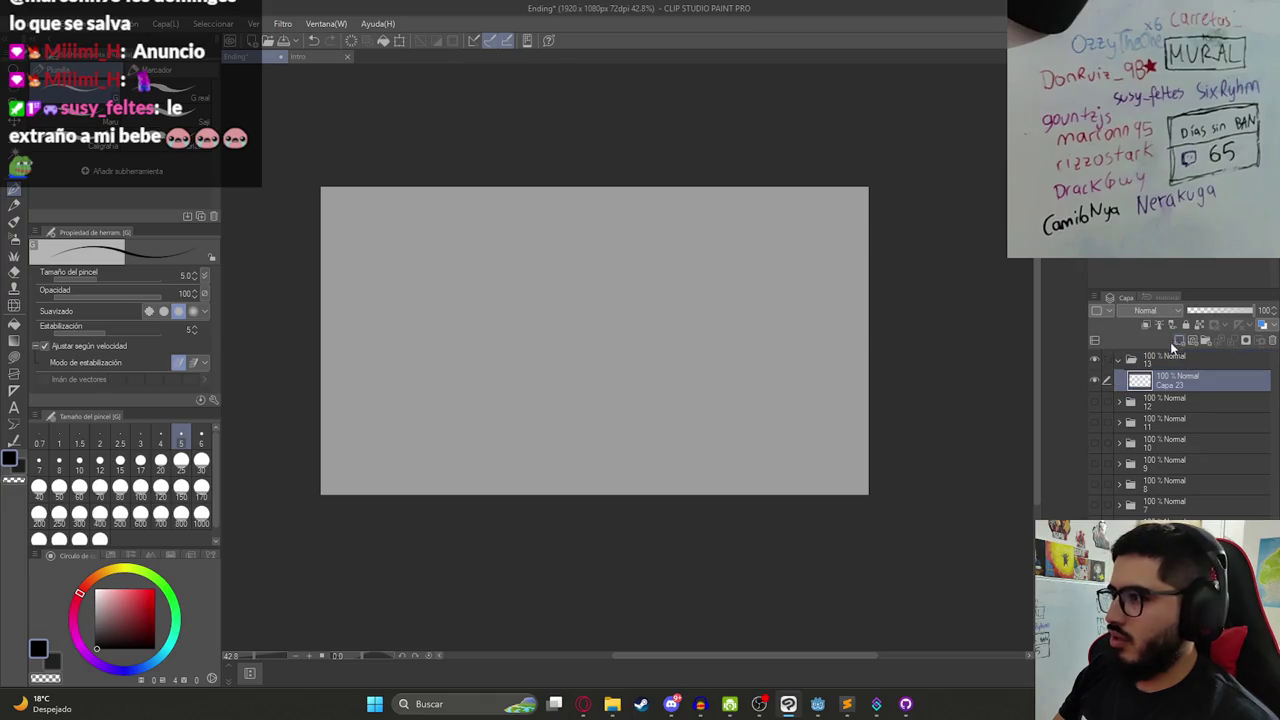
left_click_drag(640, 270, 578, 340)
key("ctrl+z")
- Sketch a rough oval head with arm lines extending from it
scroll(627, 332, "up", 1)
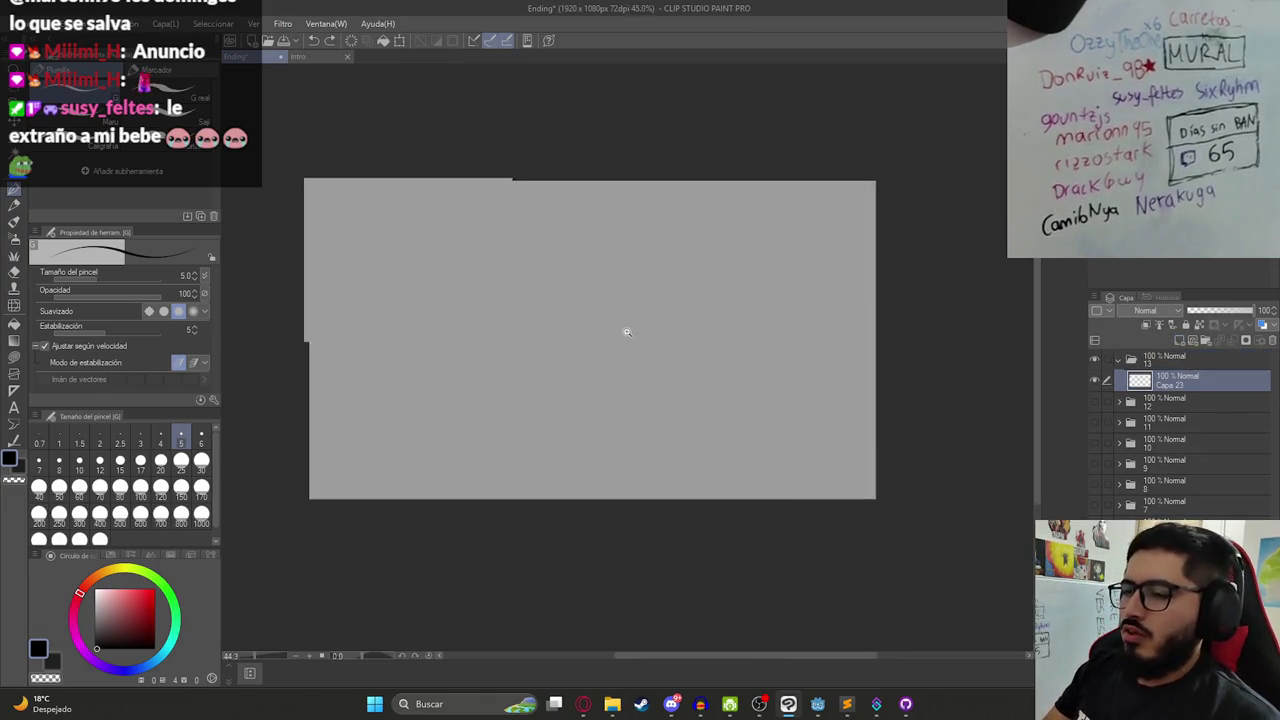
scroll(627, 332, "up", 2)
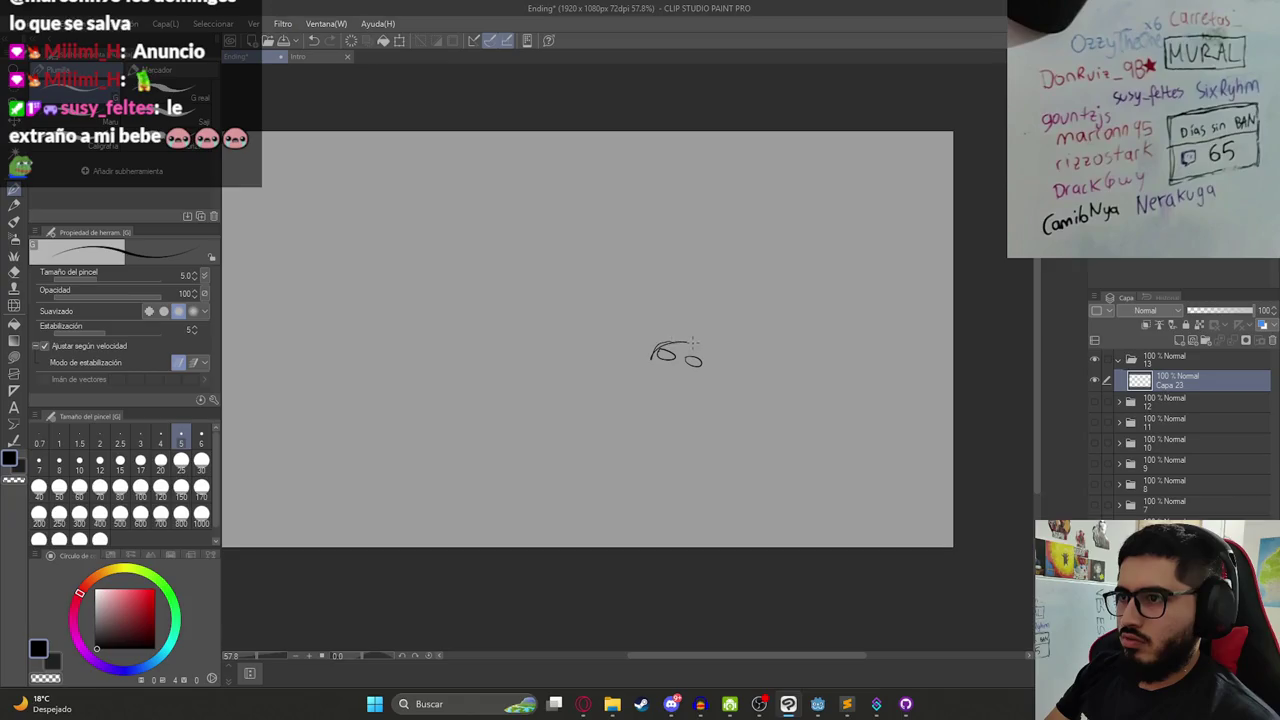
mouse_move(710, 368)
left_mouse_down()
mouse_move(695, 380)
mouse_move(652, 366)
left_mouse_up()
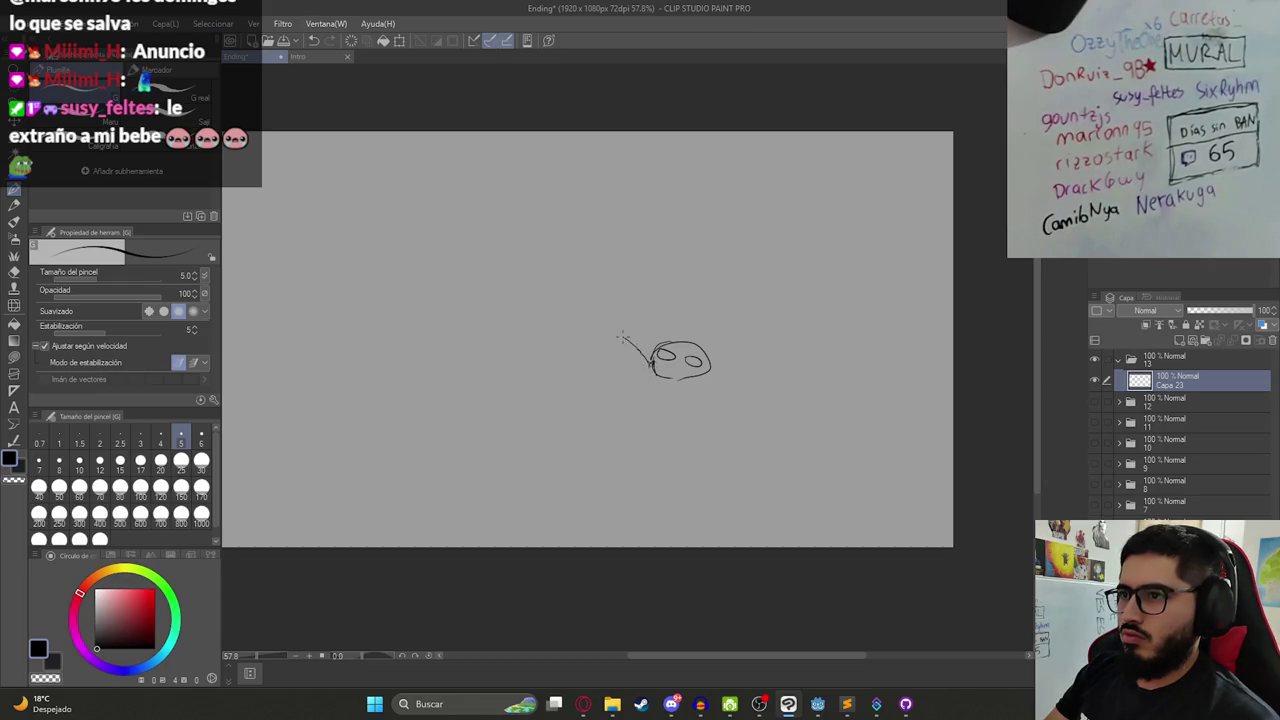
left_click_drag(536, 380, 597, 353)
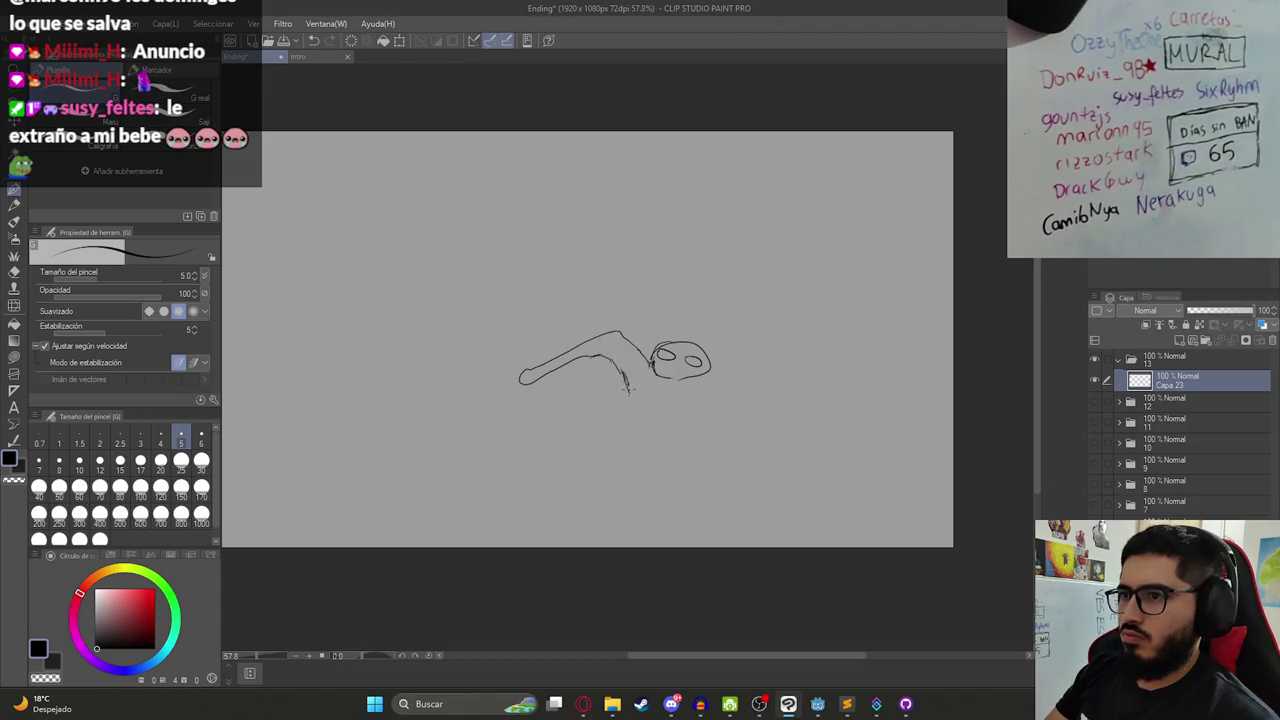
mouse_move(629, 396)
left_mouse_down()
mouse_move(638, 428)
mouse_move(689, 423)
left_mouse_up()
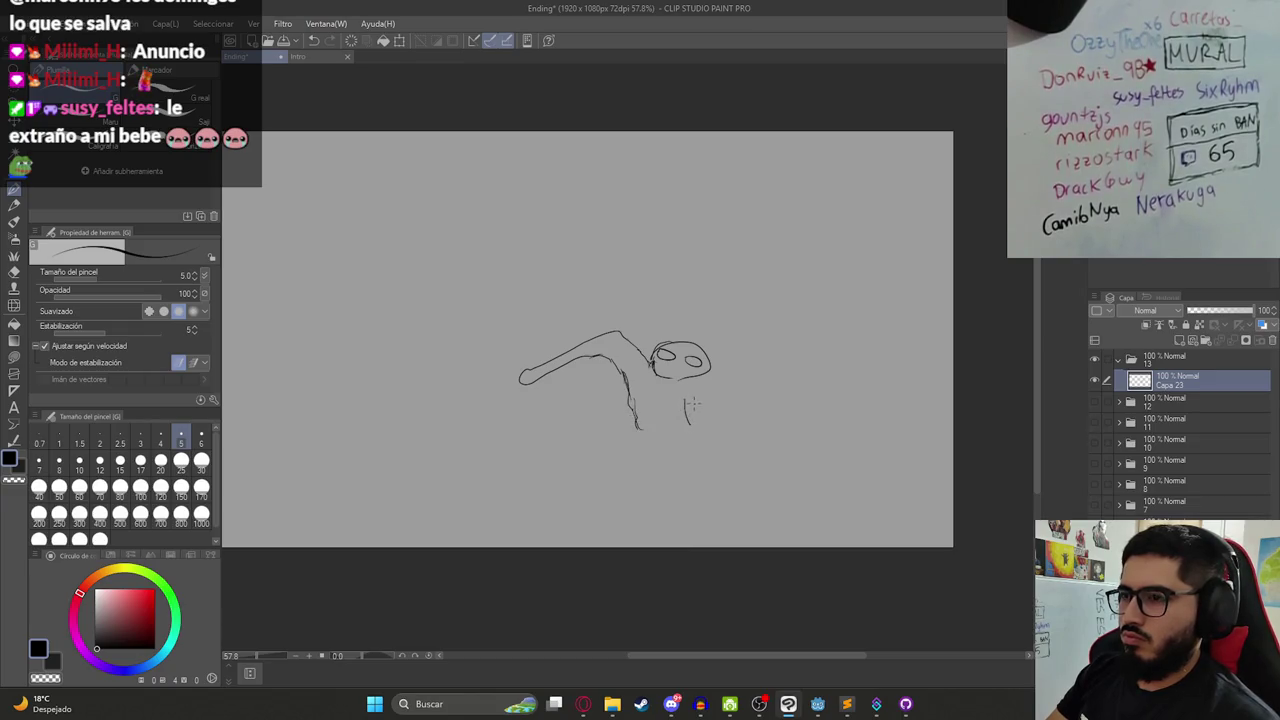
- Select all with Ctrl+A and clear the rough sketch from the layer
key("ctrl+z")
key("ctrl+a")
scroll(520, 314, "down", 2)
- Drag Ilustracion2.png from the cazador de mitos folder onto the canvas at 25% opacity
scroll(526, 323, "up", 2)
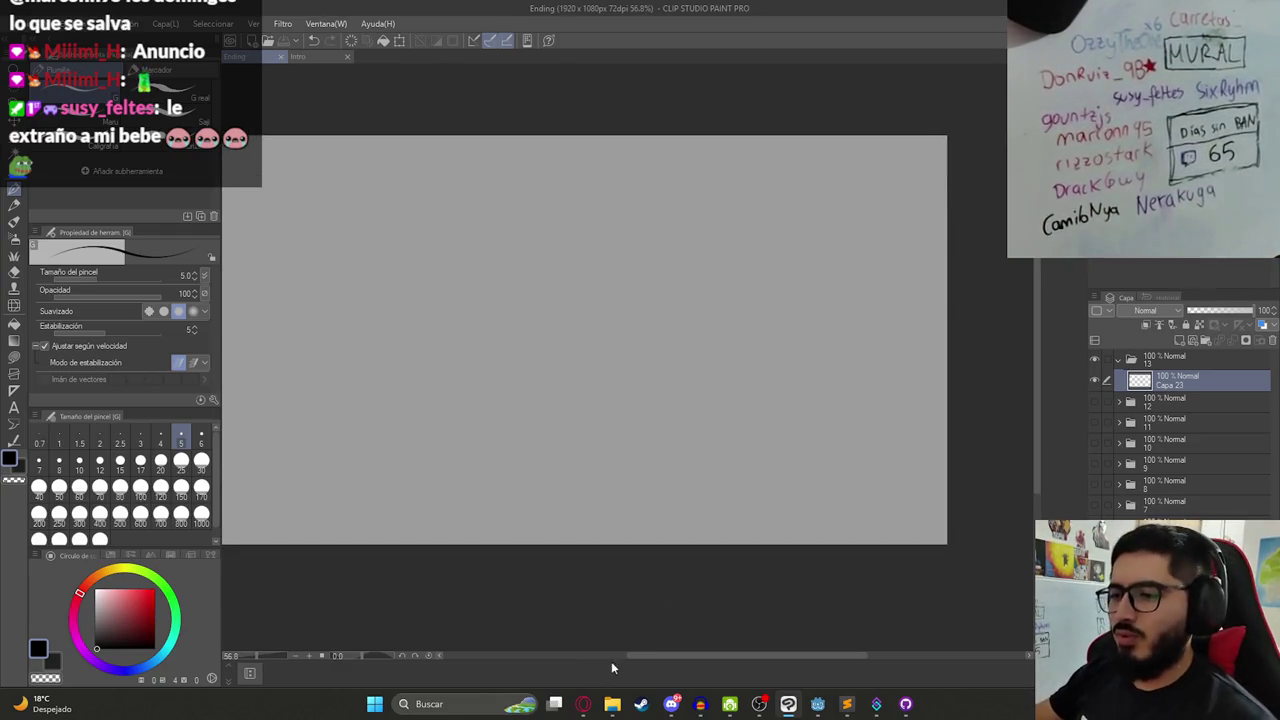
left_click(612, 704)
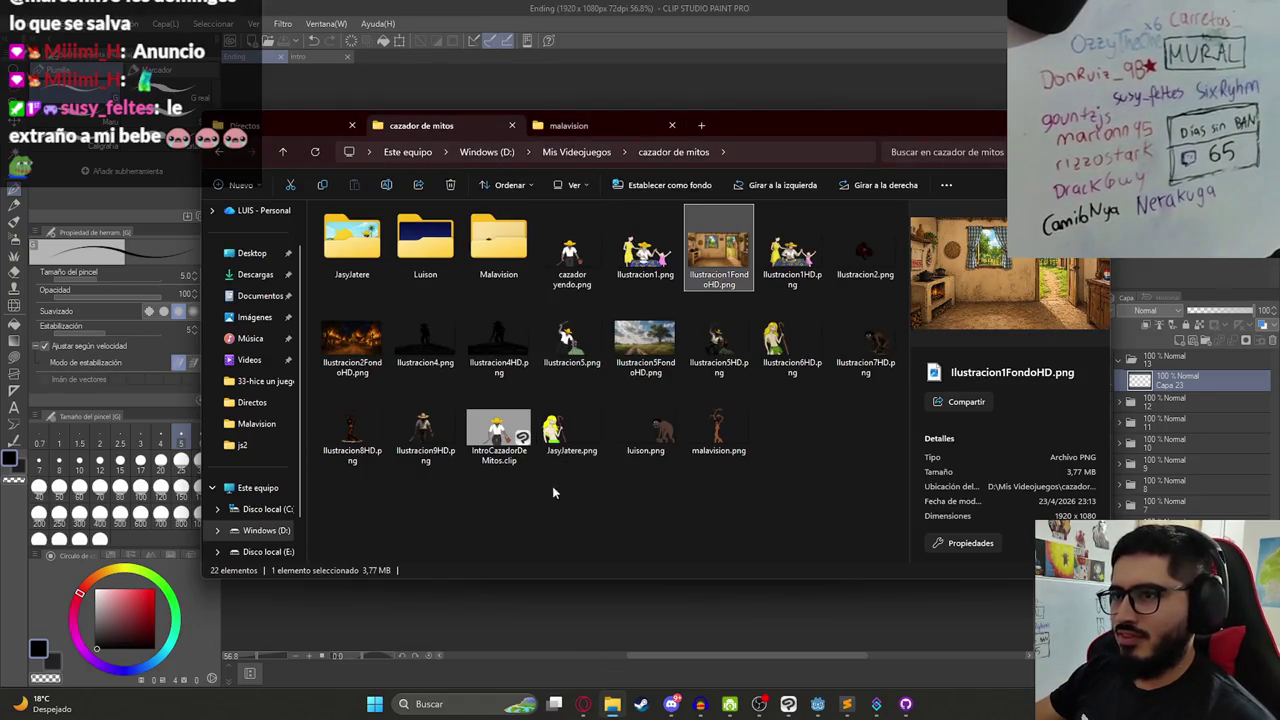
left_click(868, 255)
mouse_move(873, 260)
left_mouse_down()
mouse_move(1185, 380)
mouse_move(1204, 410)
left_mouse_up()
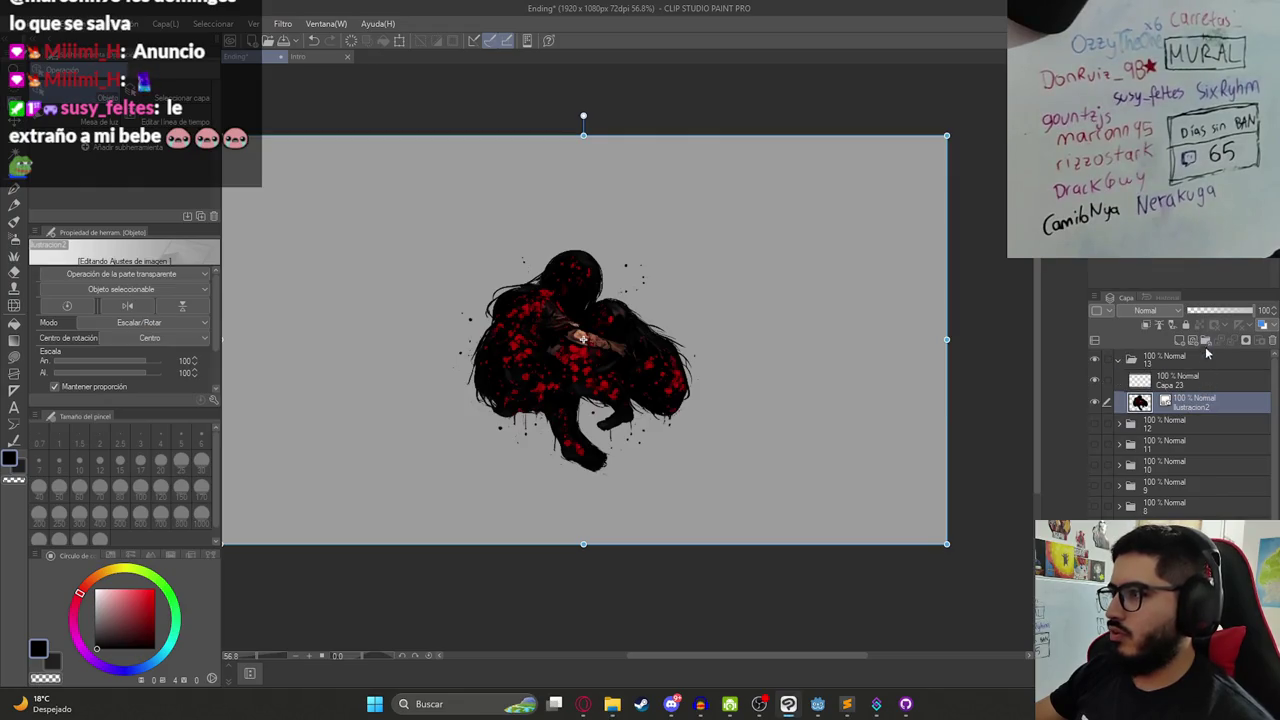
left_click(1205, 312)
- Return to Capa 23 with the pen, undoing an accidental move and a stray stroke
left_click(1180, 390)
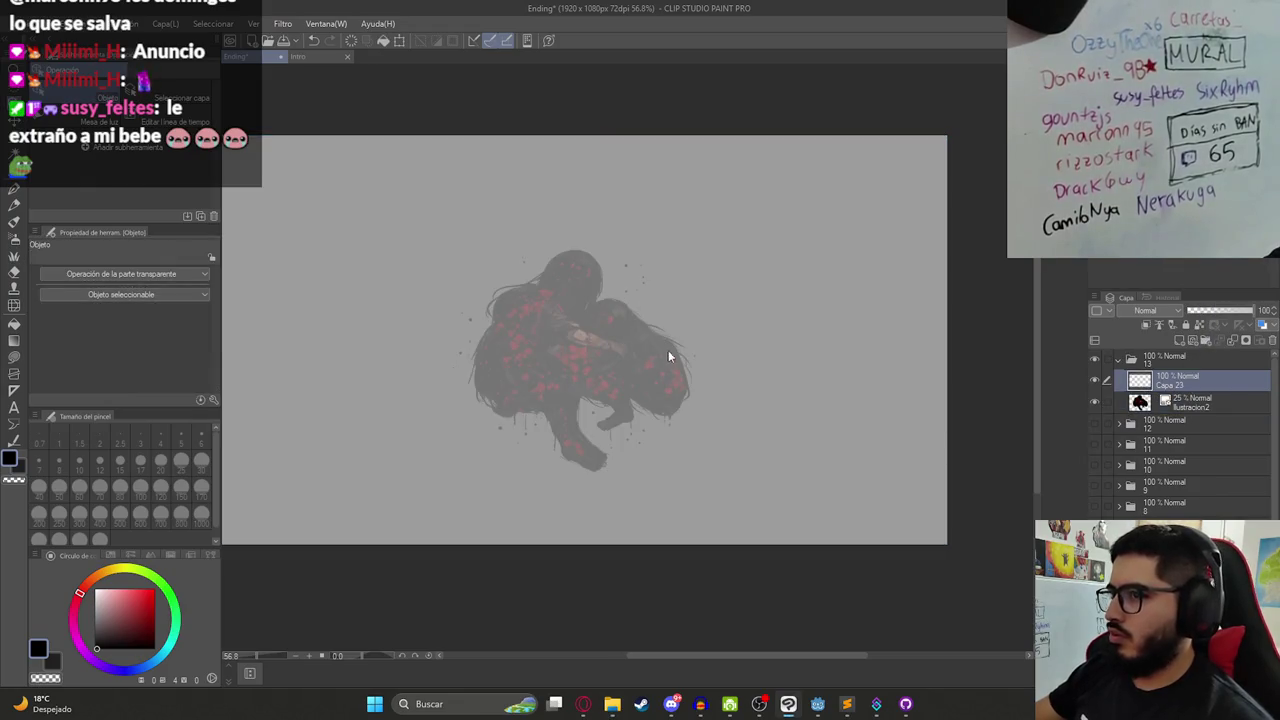
left_click_drag(516, 317, 534, 343)
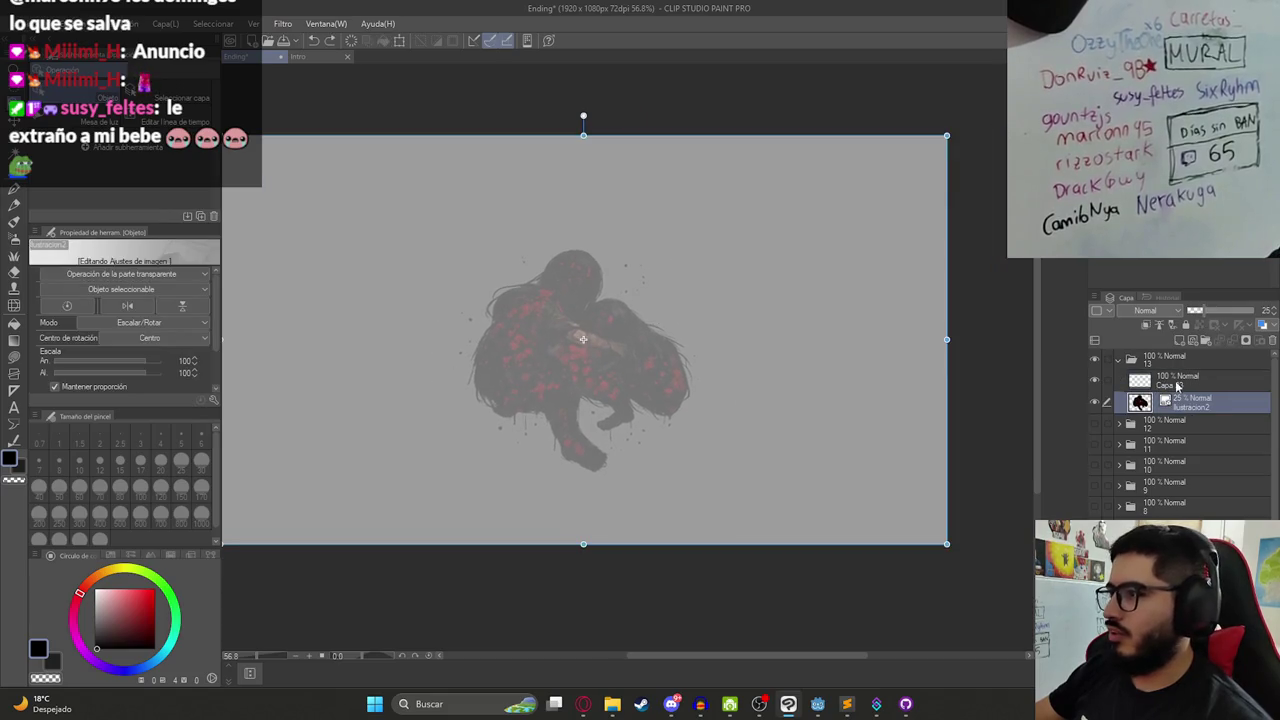
key("ctrl+z")
key("p")
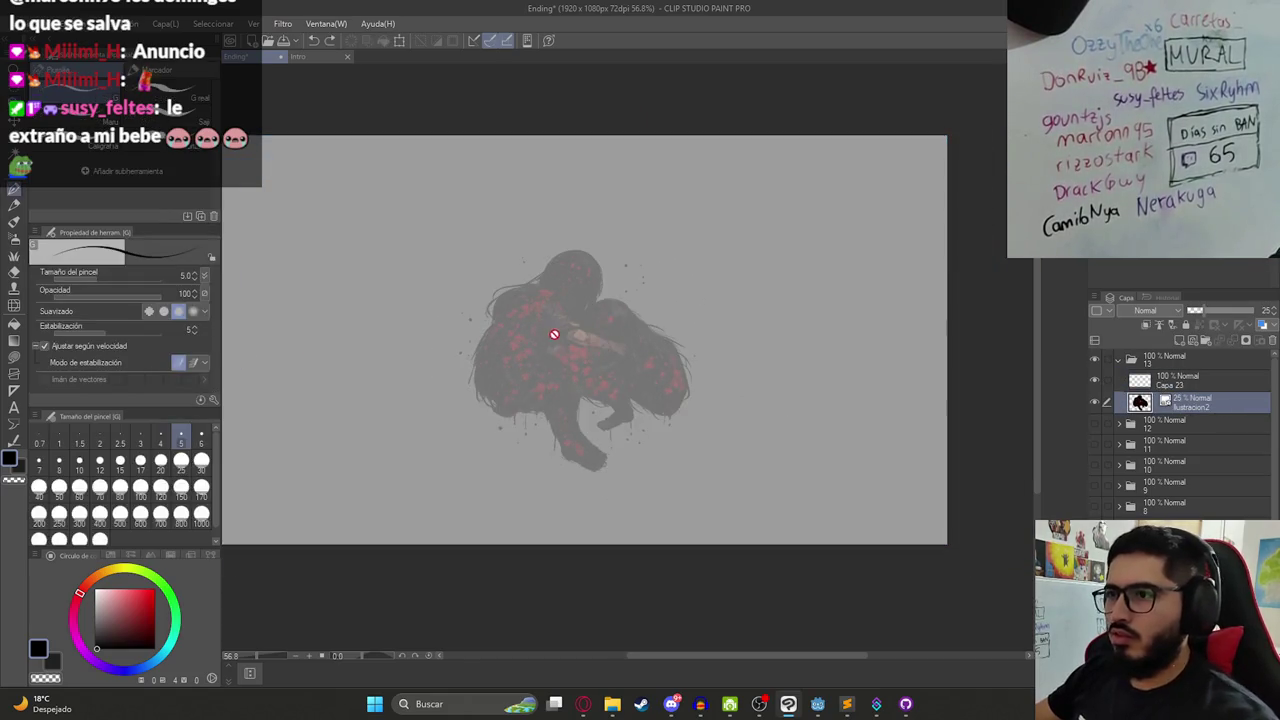
left_click_drag(598, 333, 602, 355)
key("ctrl+z")
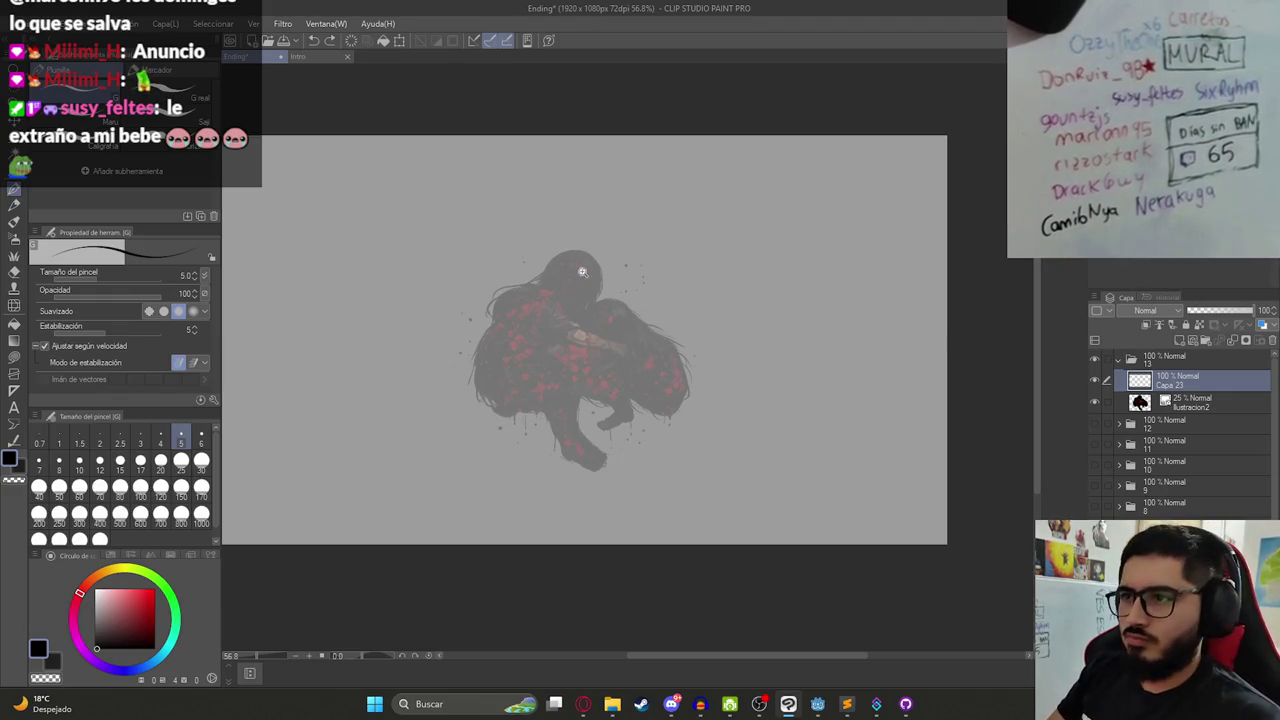
- Trace the first figure's oval eye, head, hair line and left body down to the foot
scroll(580, 266, "up", 3)
left_click_drag(583, 291, 613, 302)
key("ctrl+z")
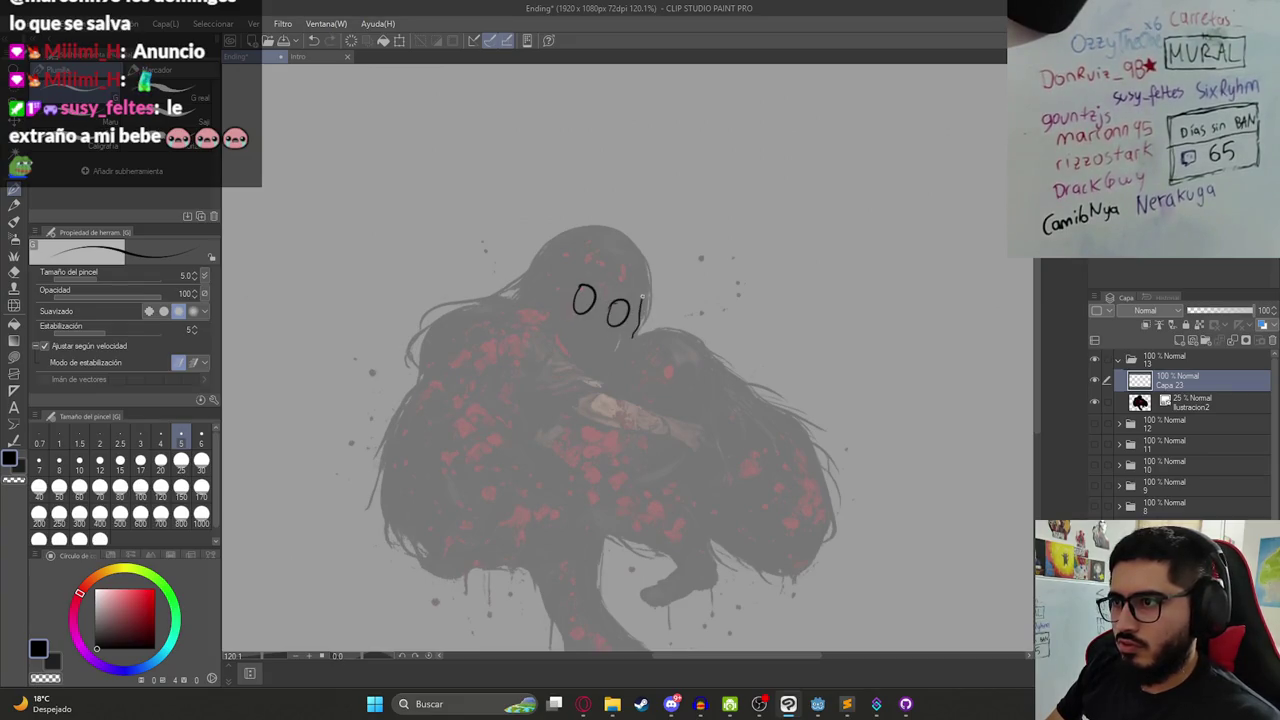
left_click_drag(531, 284, 525, 308)
scroll(525, 308, "down", 2)
left_click_drag(522, 232, 446, 264)
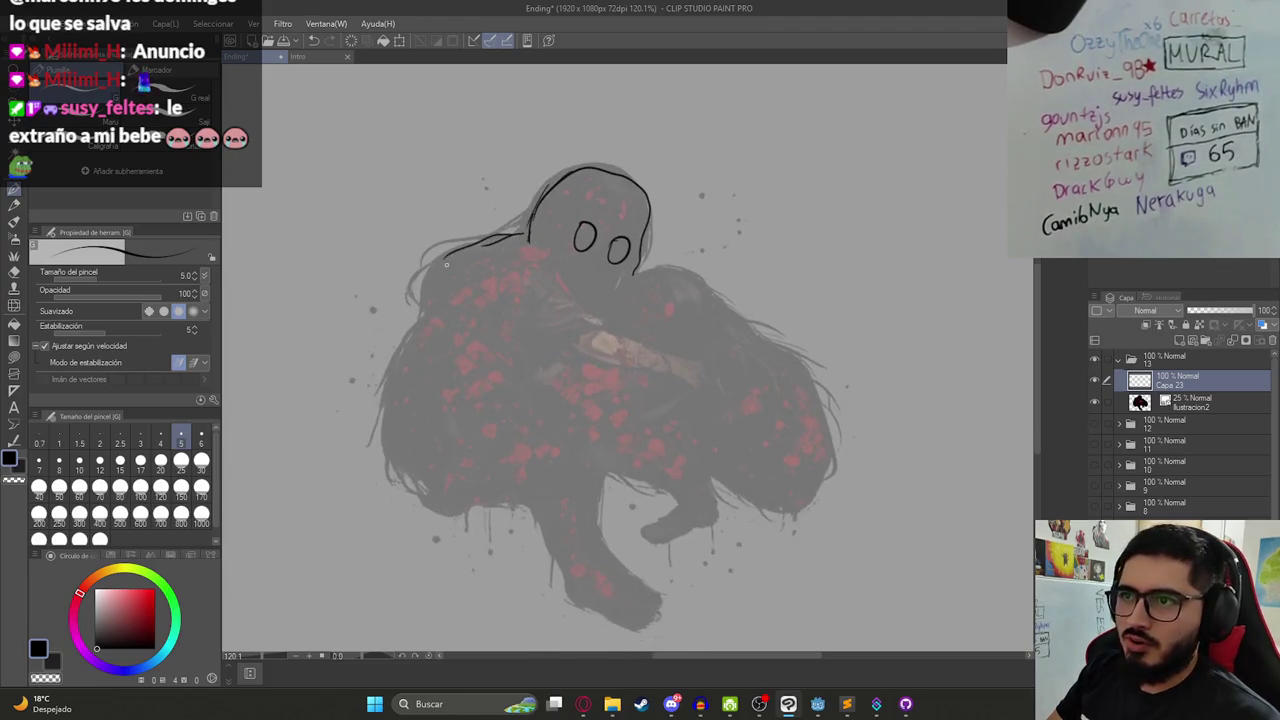
mouse_move(410, 472)
left_mouse_down()
mouse_move(546, 528)
mouse_move(578, 605)
left_mouse_up()
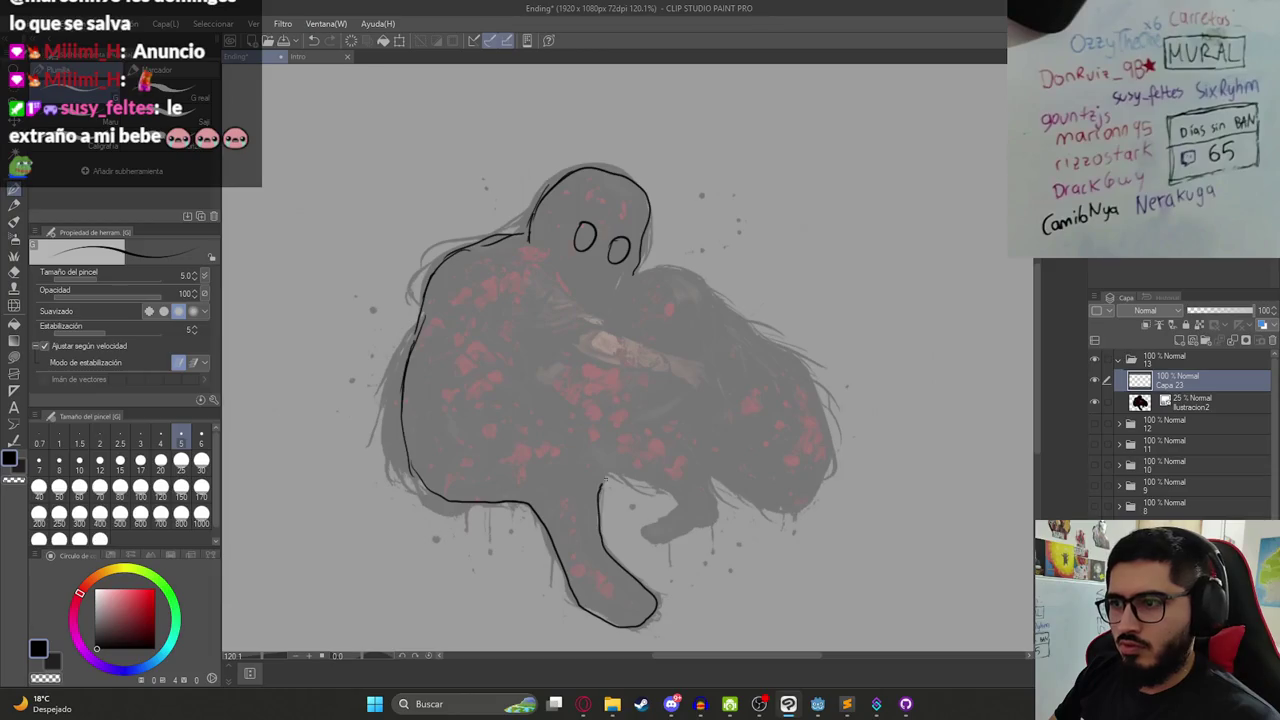
left_click_drag(663, 519, 648, 537)
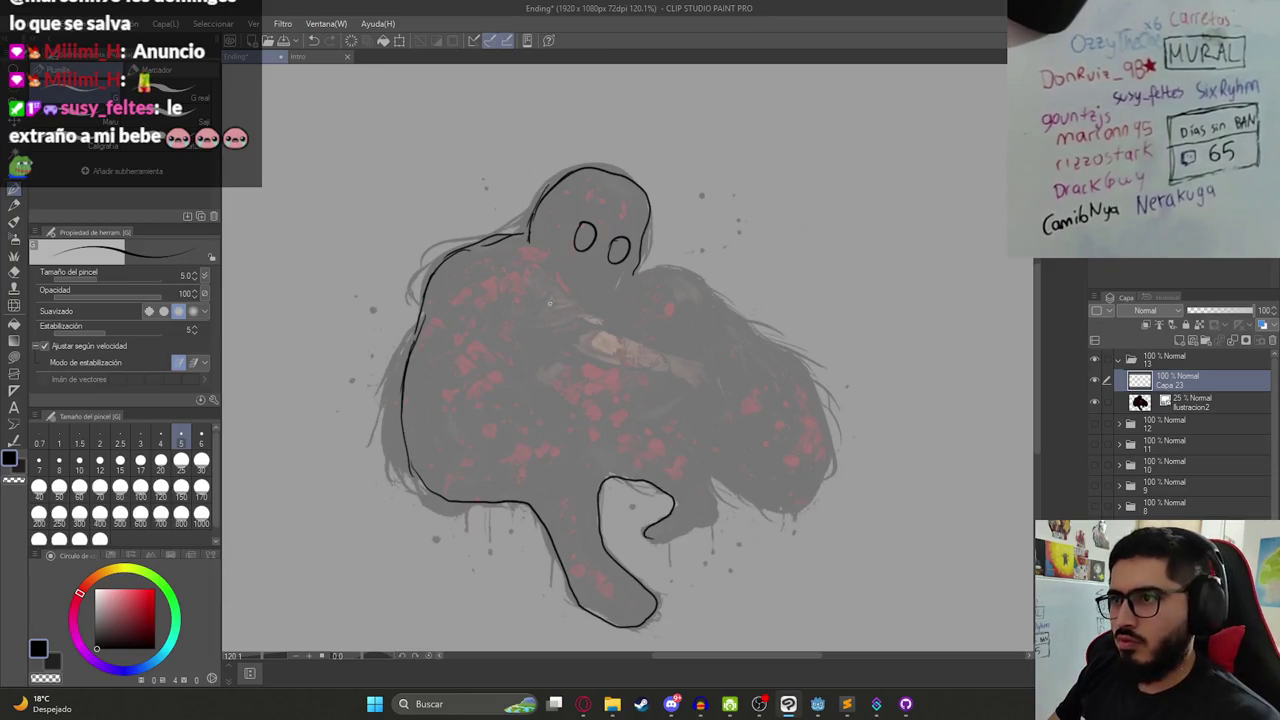
- Draw the arm reaching across the body and the second figure's right edge and bent legs
left_click_drag(545, 275, 706, 373)
left_click_drag(530, 345, 722, 399)
key("ctrl+z")
left_click_drag(529, 342, 712, 386)
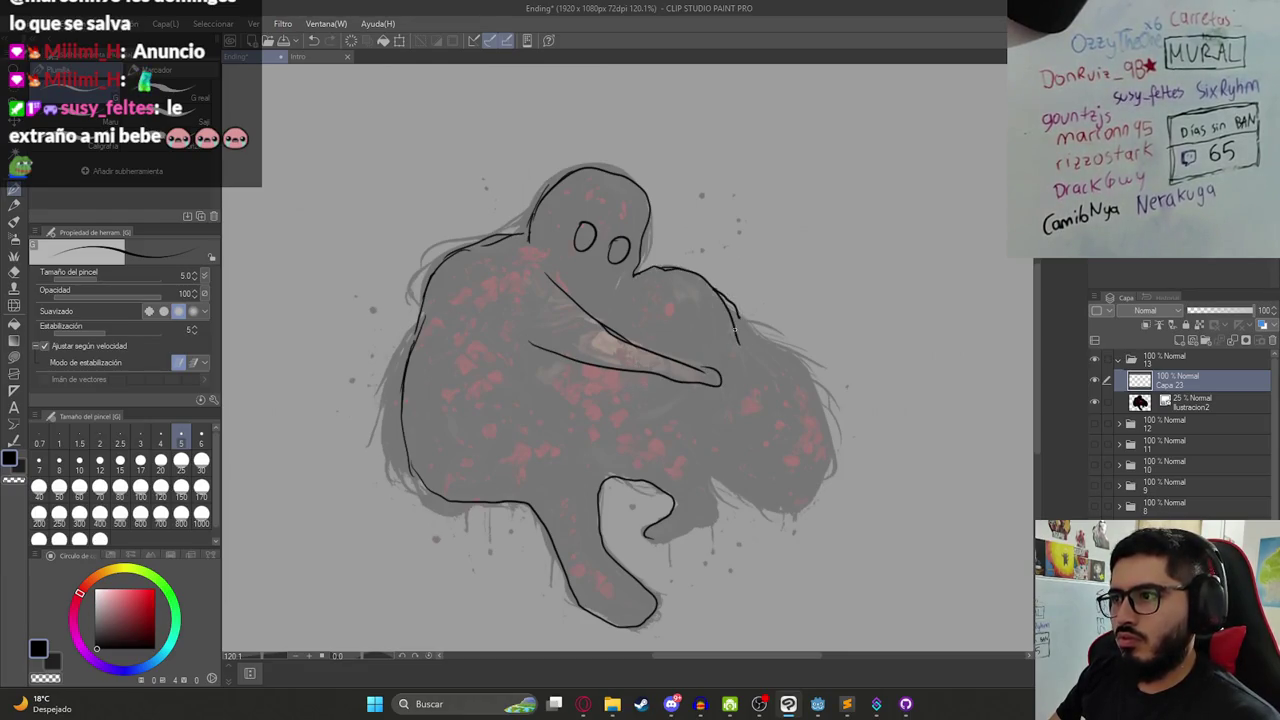
left_click_drag(810, 385, 818, 484)
mouse_move(745, 335)
left_mouse_down()
mouse_move(818, 448)
mouse_move(808, 498)
left_mouse_up()
left_click_drag(706, 472, 713, 493)
mouse_move(648, 440)
left_mouse_down()
mouse_move(636, 402)
mouse_move(700, 396)
mouse_move(733, 421)
left_mouse_up()
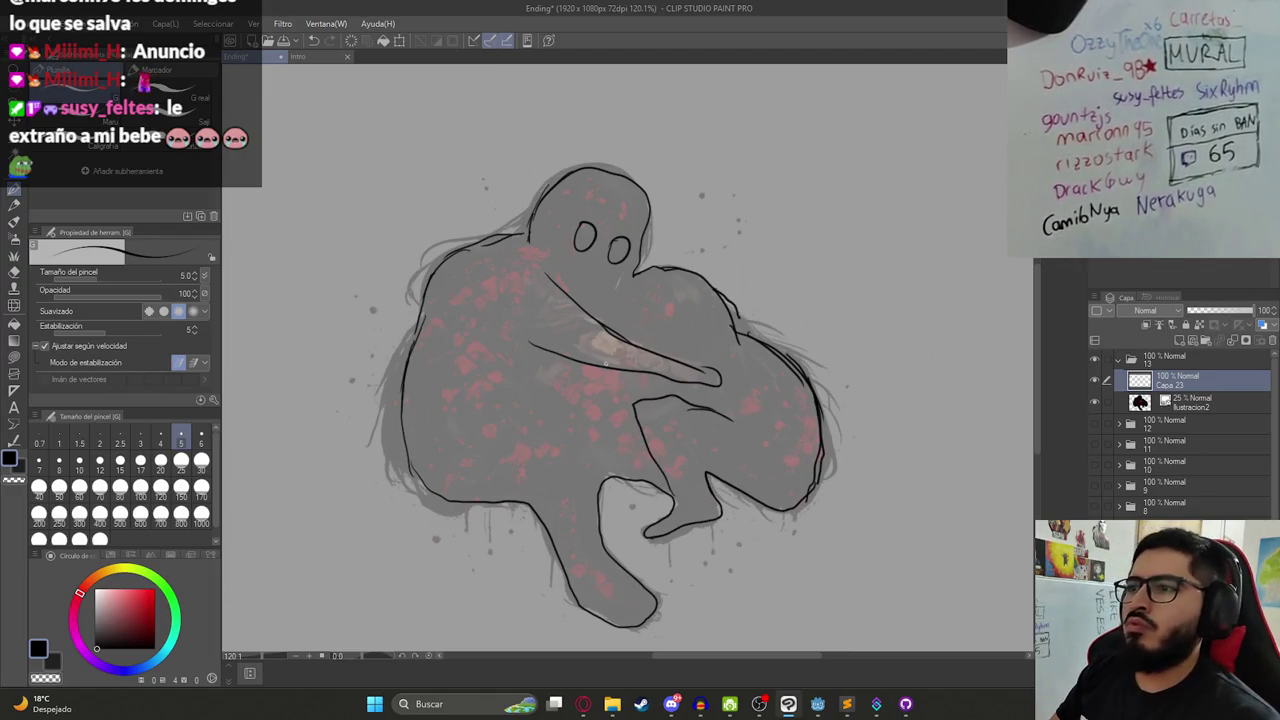
- Trace the forearm line and the leg line rising toward the arm
left_click_drag(563, 378, 654, 383)
key("ctrl+z")
left_click_drag(560, 380, 670, 395)
scroll(640, 378, "down", 2)
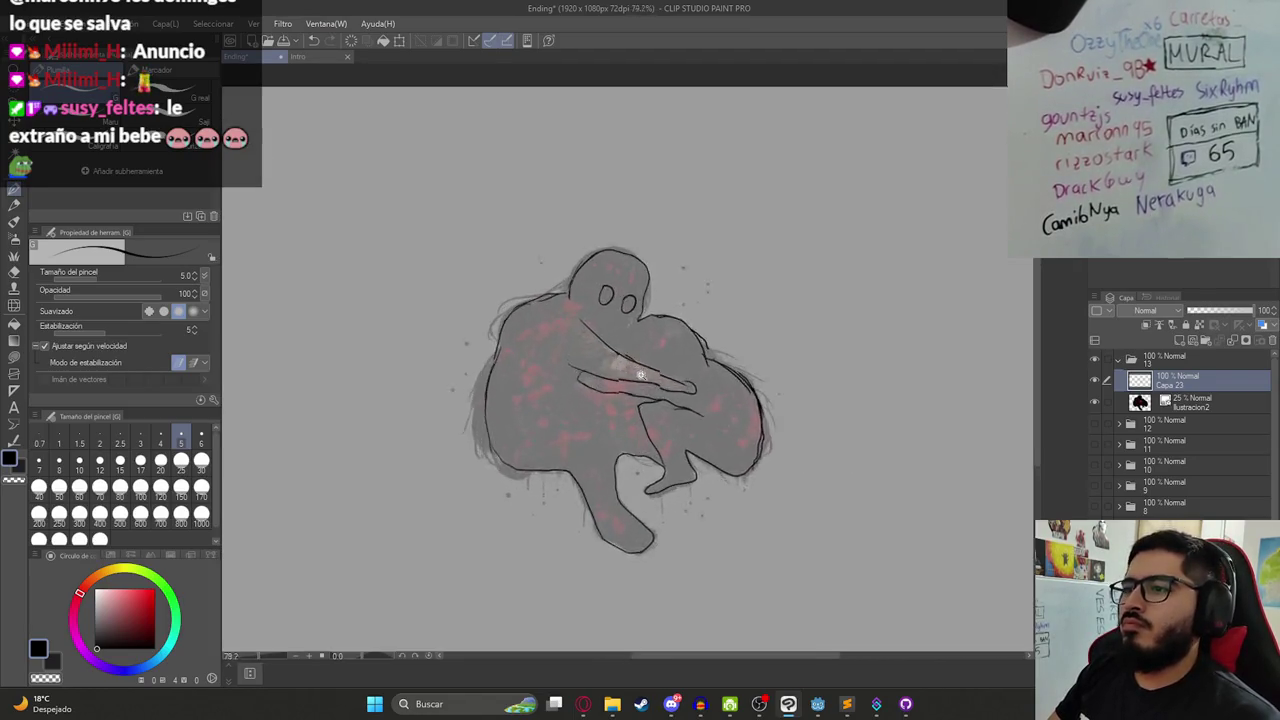
scroll(640, 376, "up", 3)
mouse_move(592, 520)
left_mouse_down()
mouse_move(560, 376)
mouse_move(528, 366)
left_mouse_up()
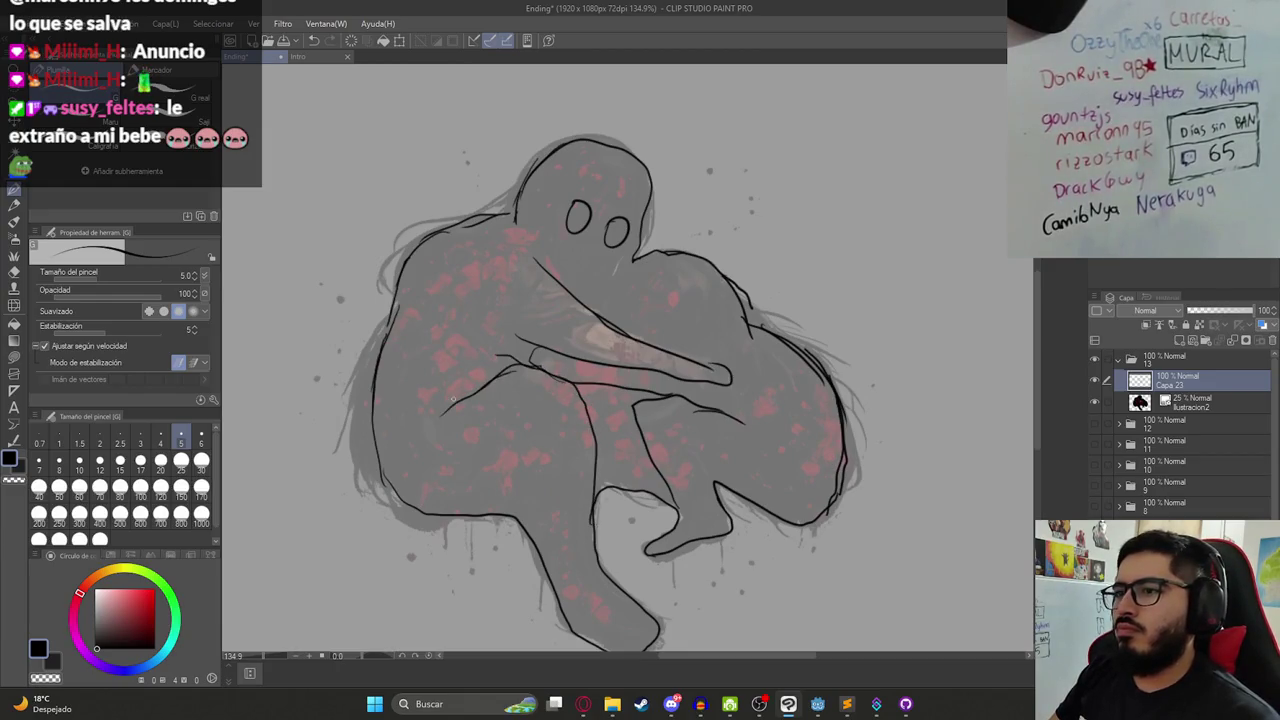
scroll(562, 392, "down", 3)
scroll(566, 384, "up", 4)
- Erase part of the arm, redraw it as a curve, and add the second figure's oval eye
key("e")
left_click_drag(566, 384, 706, 396)
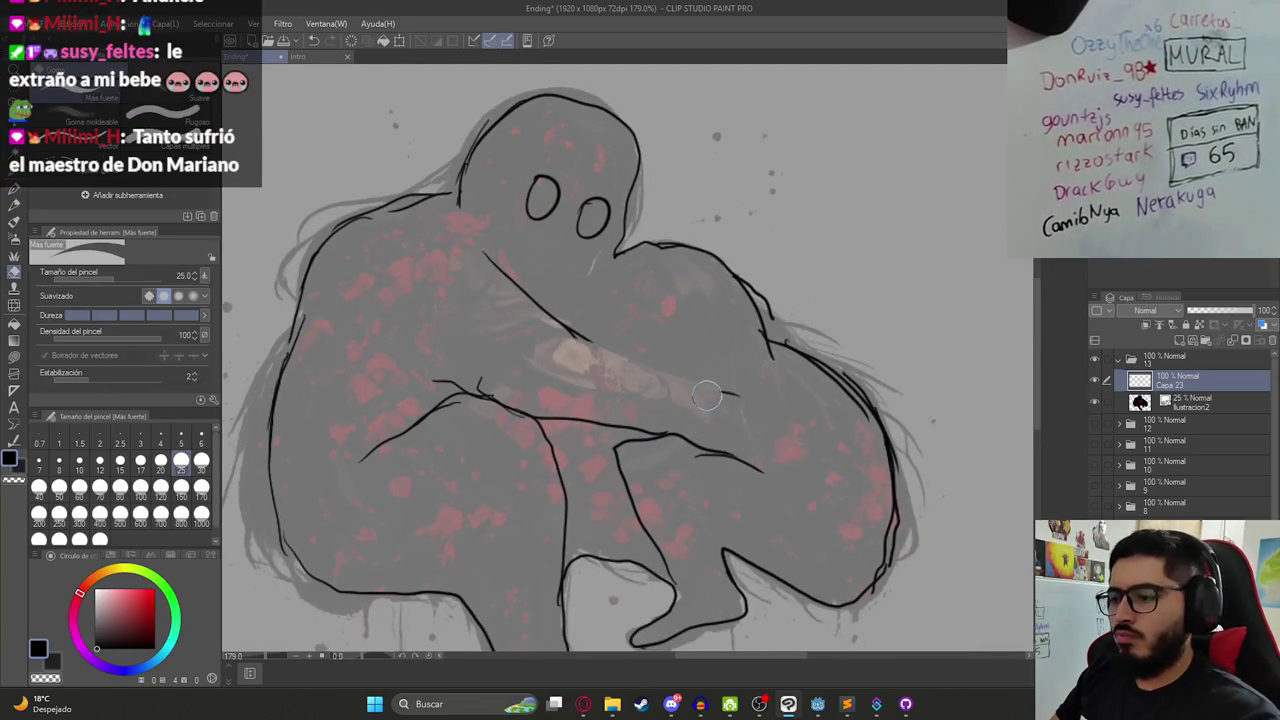
key("p")
mouse_move(577, 345)
left_mouse_down()
mouse_move(736, 400)
mouse_move(405, 305)
left_mouse_up()
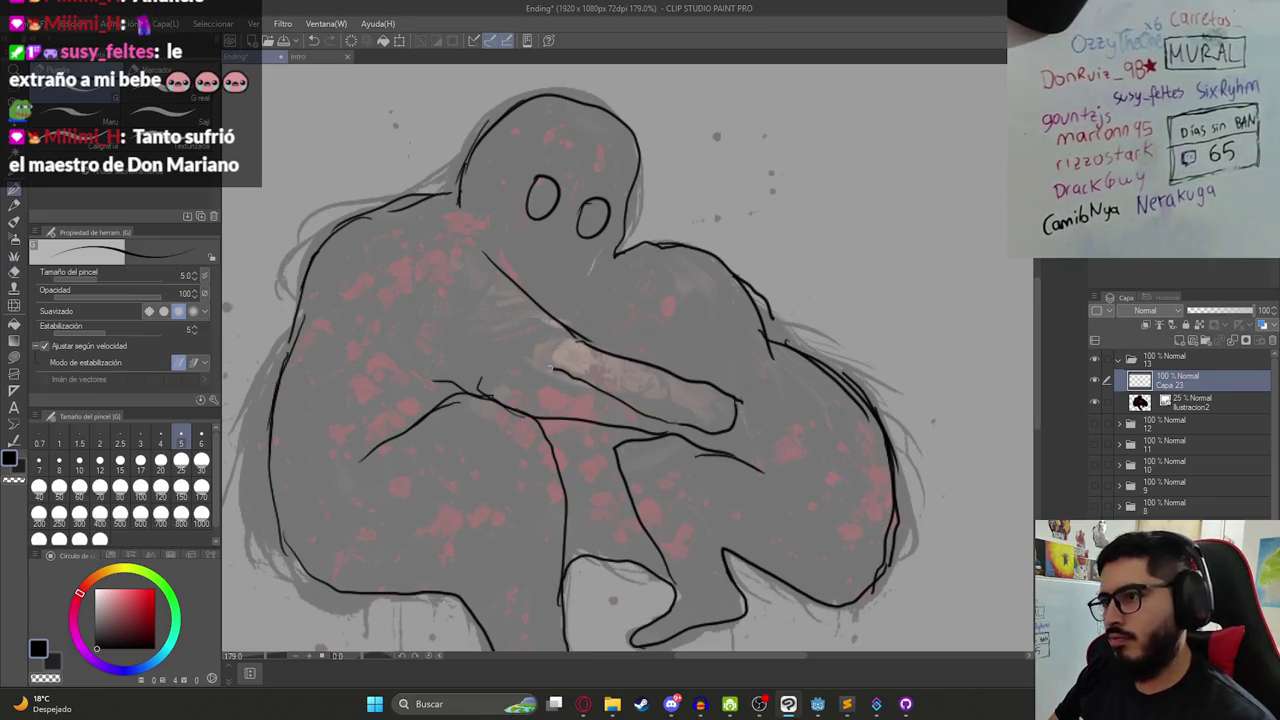
scroll(498, 270, "down", 4)
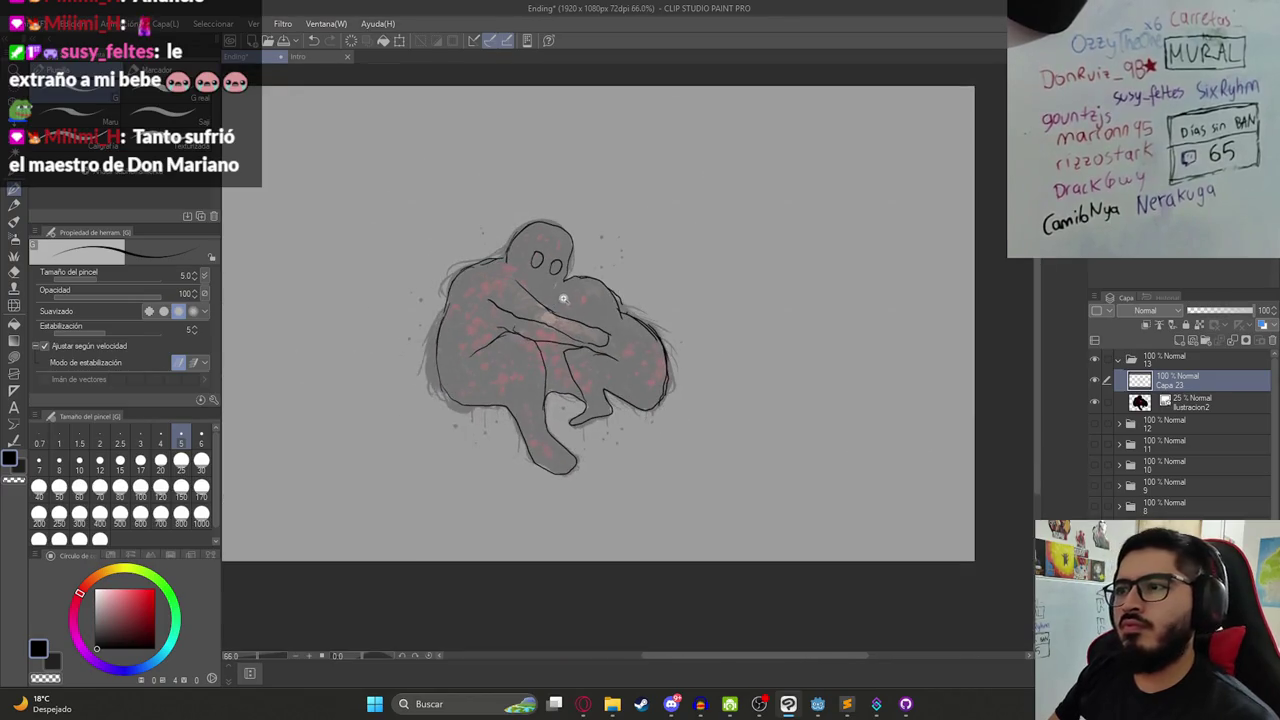
scroll(564, 300, "up", 4)
mouse_move(604, 295)
left_mouse_down()
mouse_move(596, 336)
mouse_move(606, 298)
mouse_move(568, 316)
left_mouse_up()
scroll(558, 356, "down", 4)
- Save the drawing with Ctrl+S and hide the faded illustration layer
key("ctrl+s")
scroll(604, 298, "down", 1)
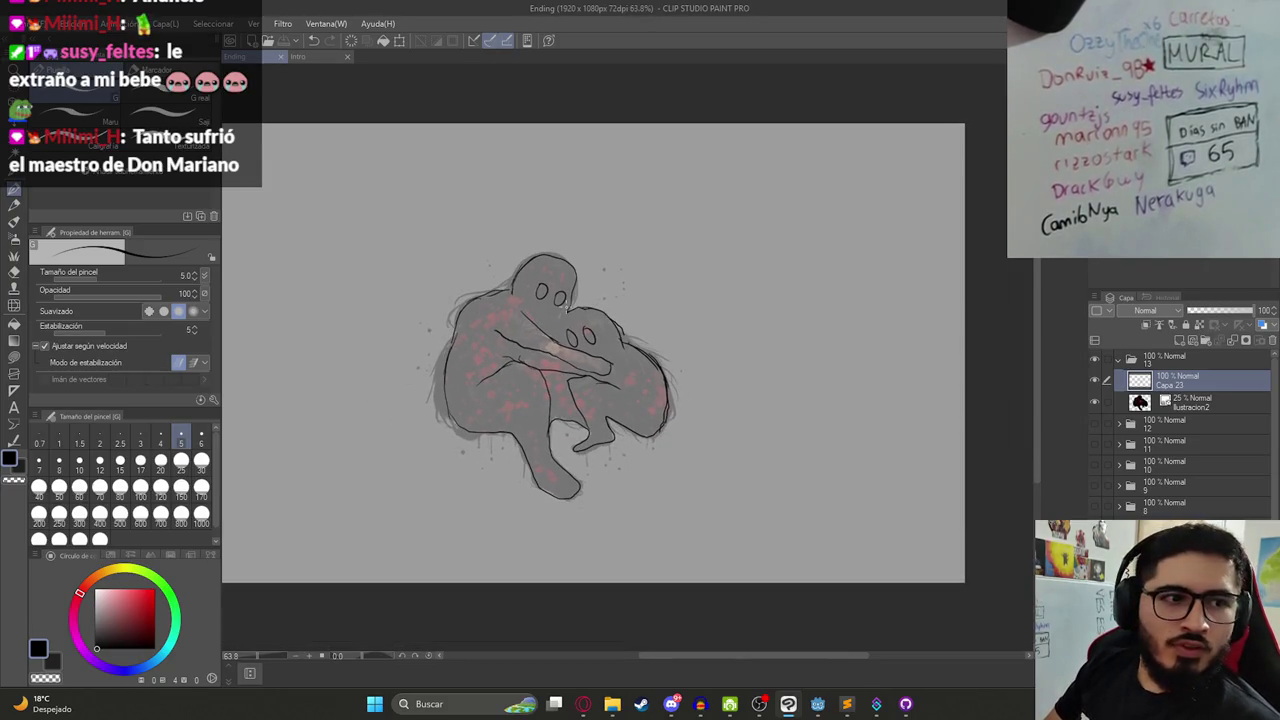
scroll(729, 394, "up", 1)
scroll(729, 394, "down", 2)
left_click(1094, 401)
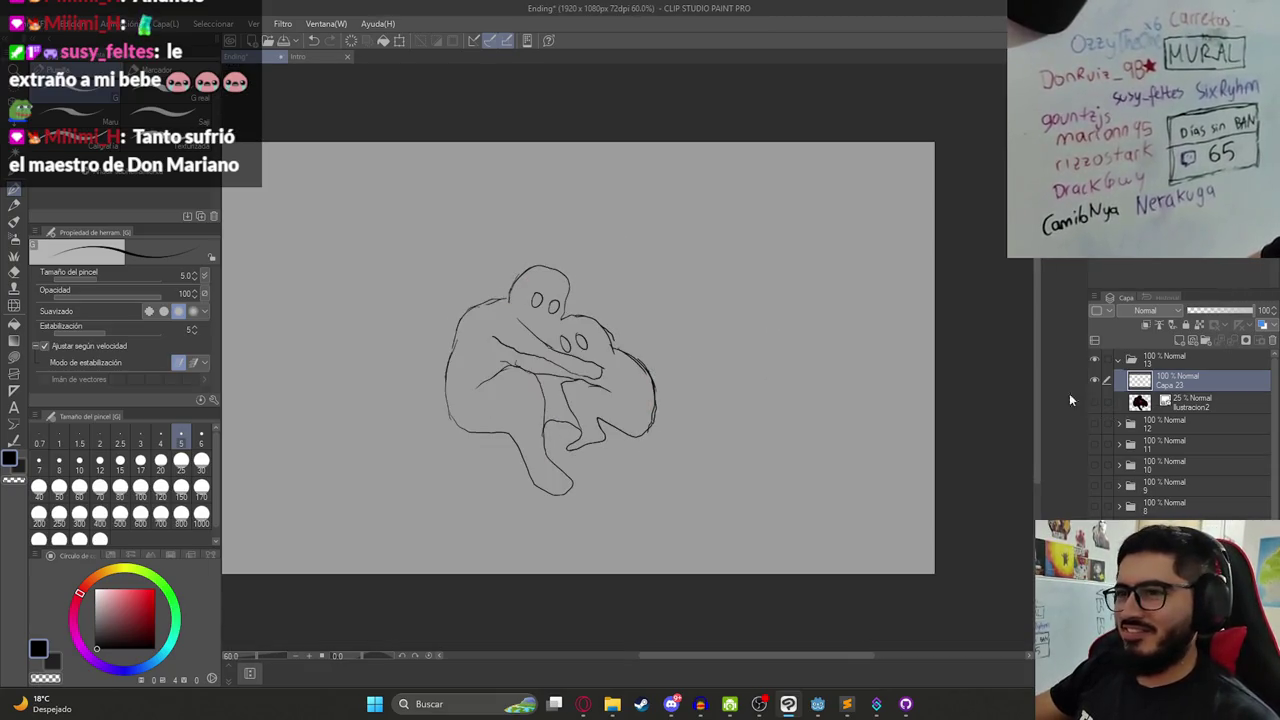
- Pan the view and toggle folders 11, 12 and 13 to compare the panels
key("k")
left_click_drag(567, 404, 613, 420)
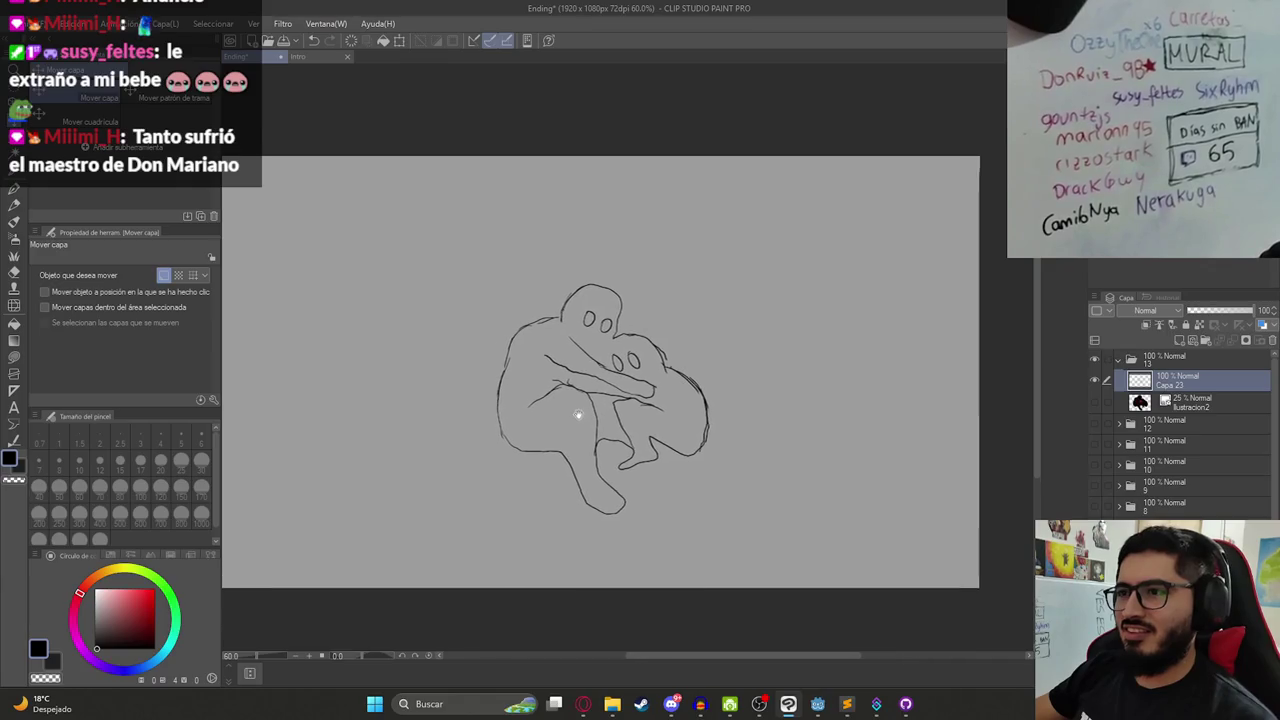
scroll(605, 419, "down", 1)
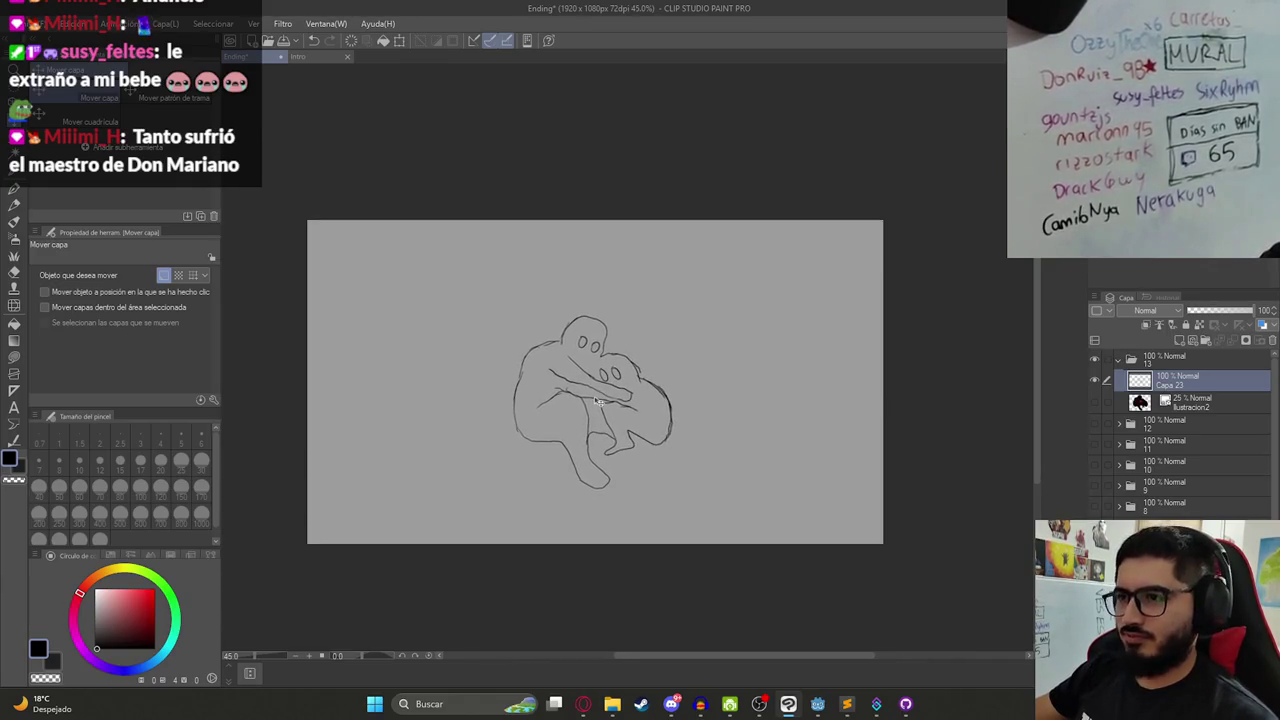
scroll(590, 417, "up", 1)
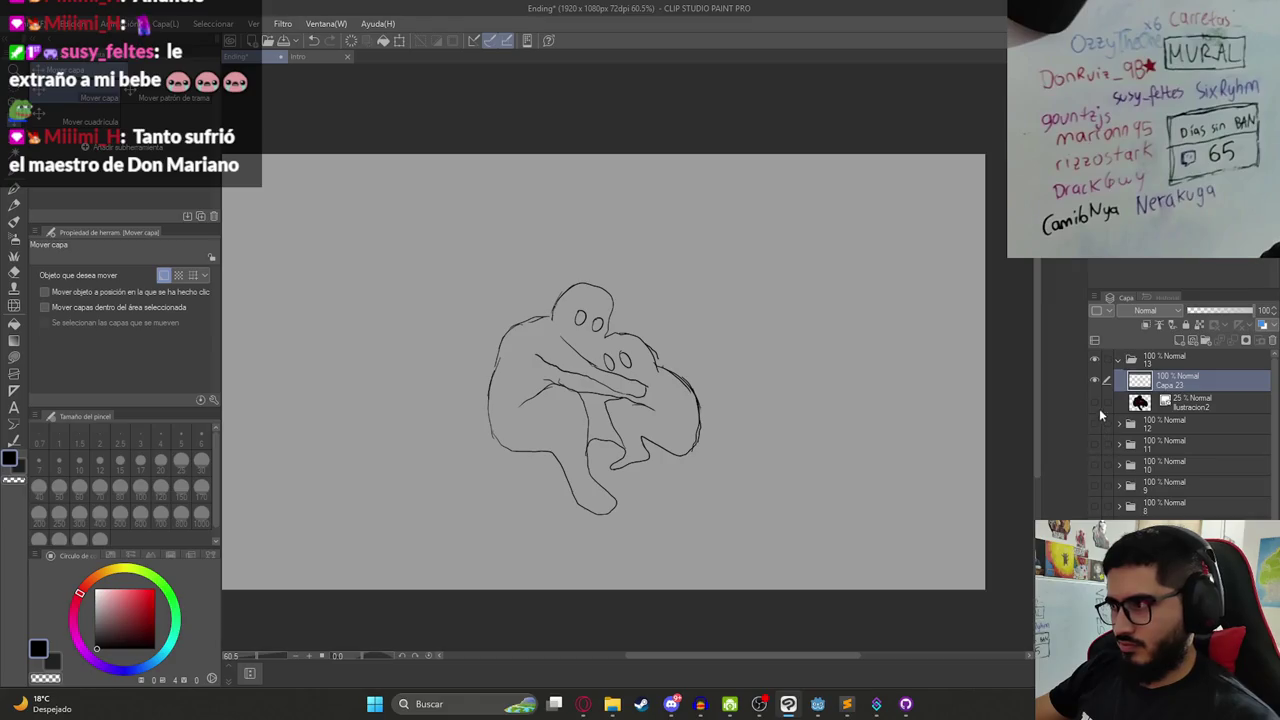
left_click(1094, 361)
left_click(1092, 443)
left_click(1093, 445)
left_click(1094, 422)
left_click(1094, 420)
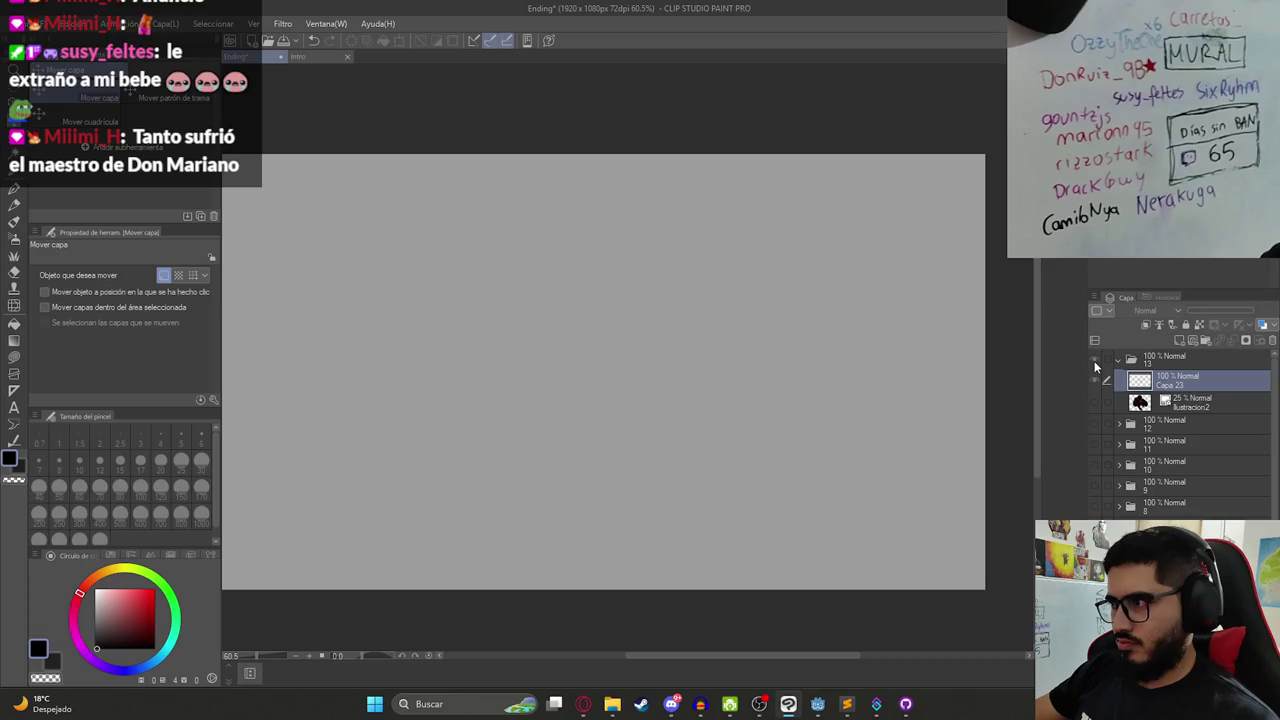
left_click(1094, 361)
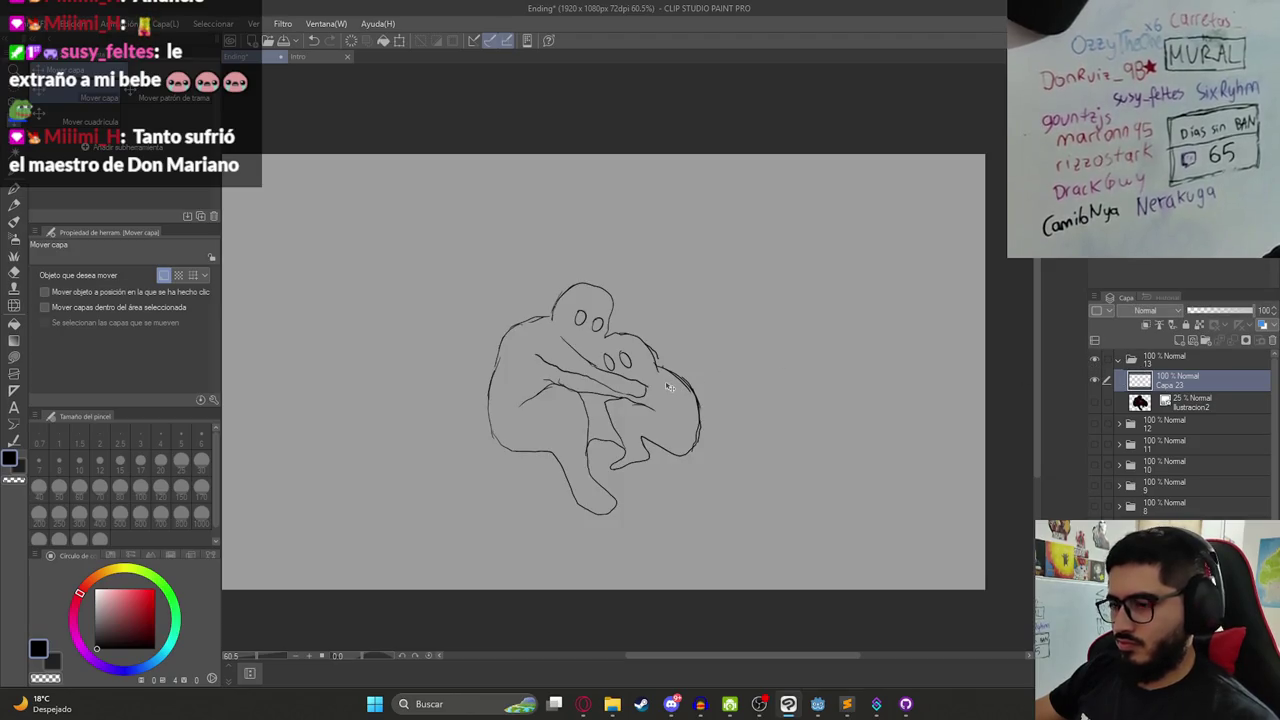
- Undo a test zigzag stroke, then collapse and hide folder 13
key("p")
left_click_drag(645, 405, 665, 420)
key("ctrl+z")
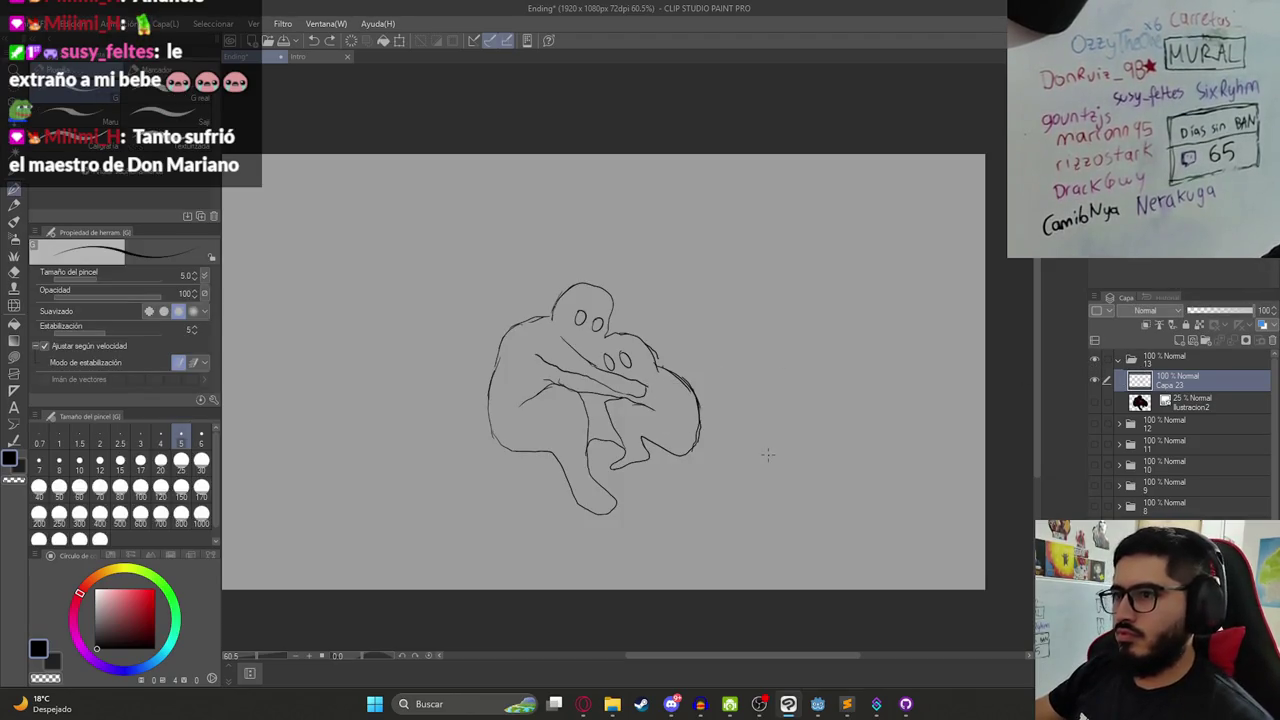
scroll(706, 423, "down", 1)
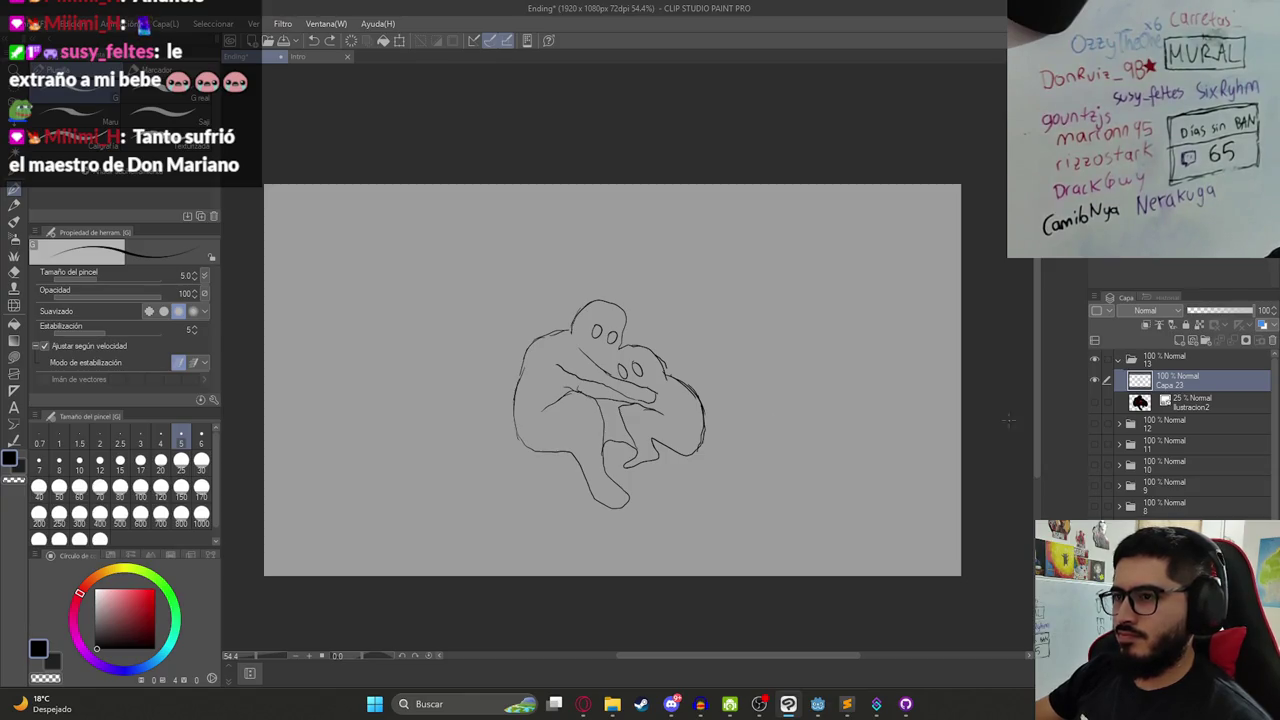
left_click(1138, 400)
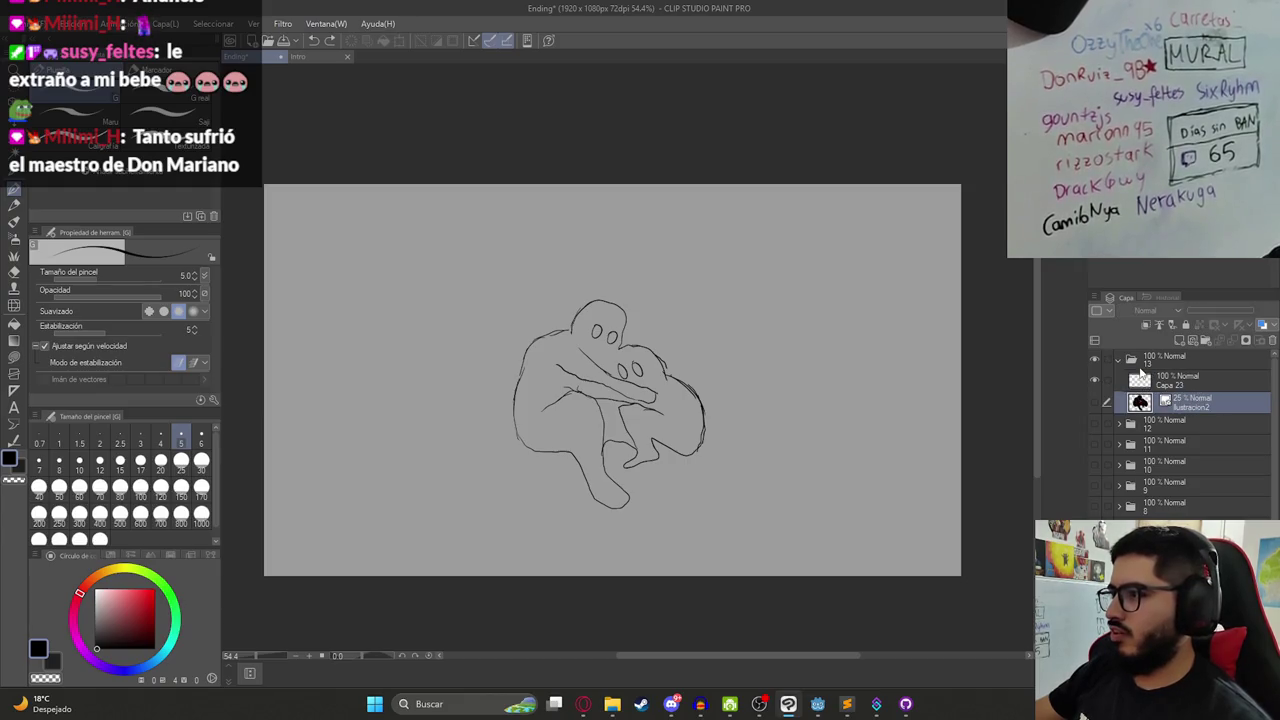
left_click(1120, 364)
left_click(1120, 360)
left_click(1096, 360)
- Create folder 14 and show the Ilustracion2 copy inside it at 100% opacity
left_click(1192, 341)
type("14")
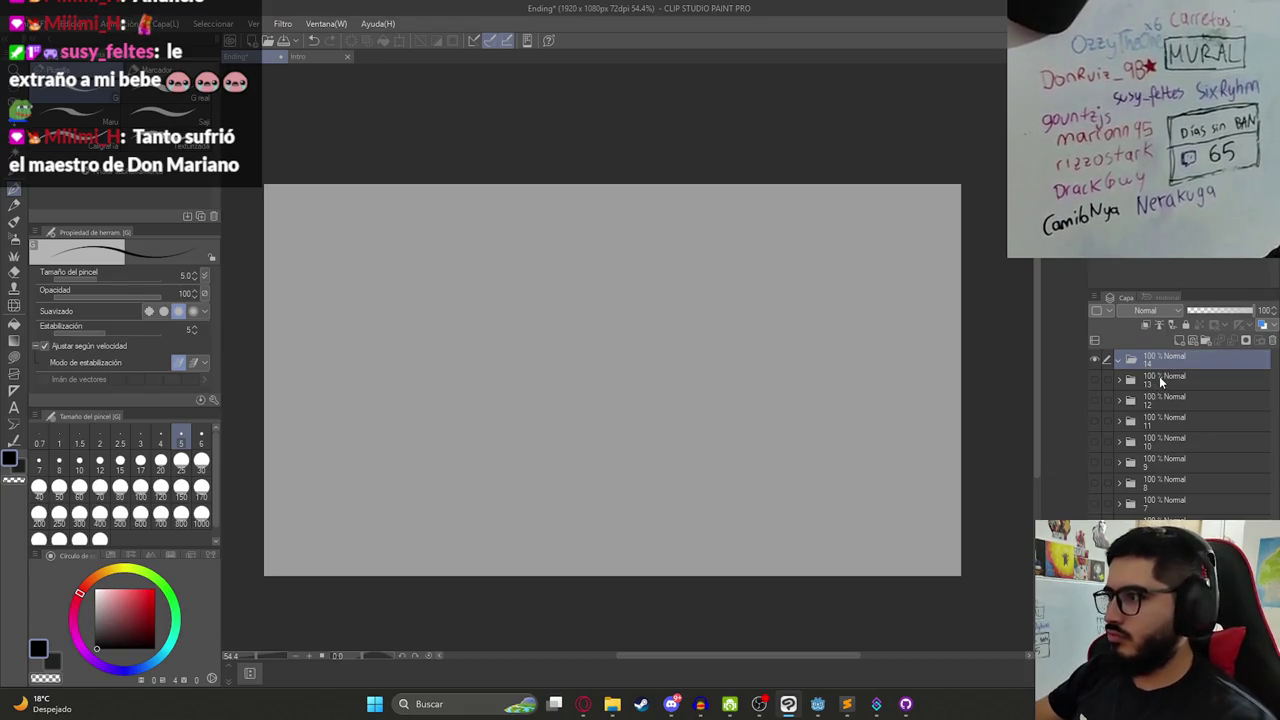
key("Return")
left_click(1100, 381)
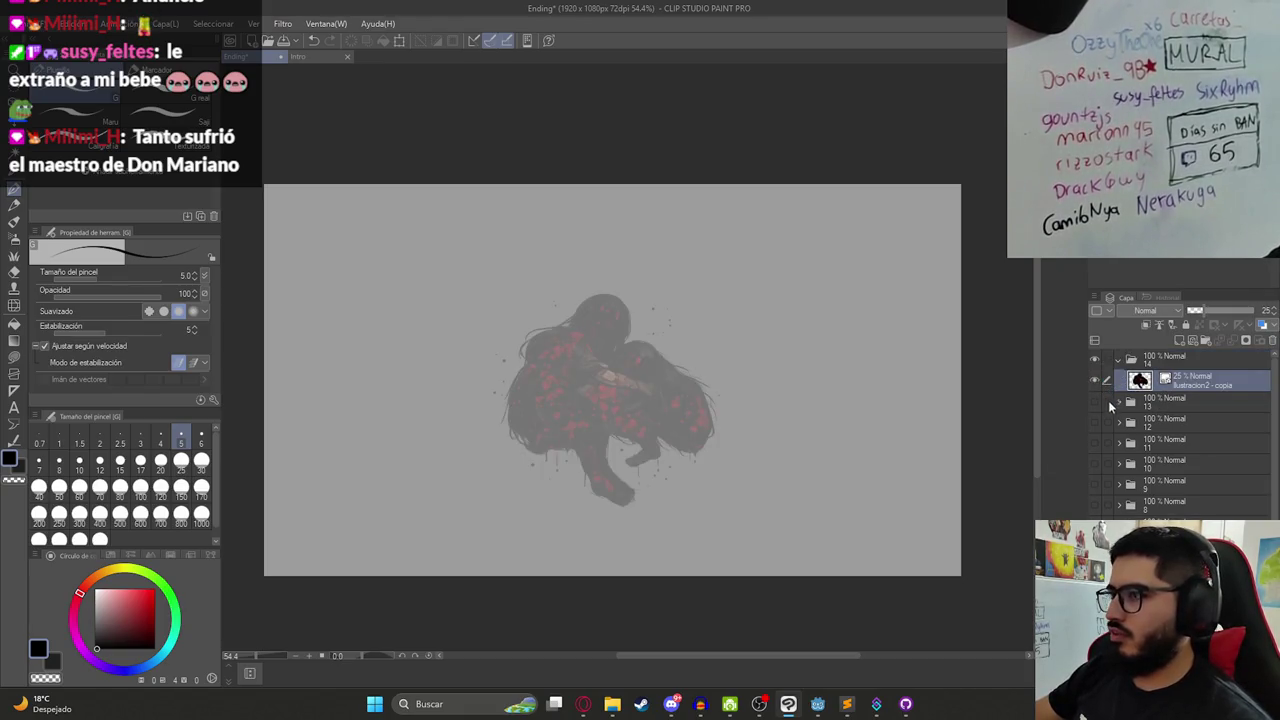
left_click_drag(1217, 312, 1262, 312)
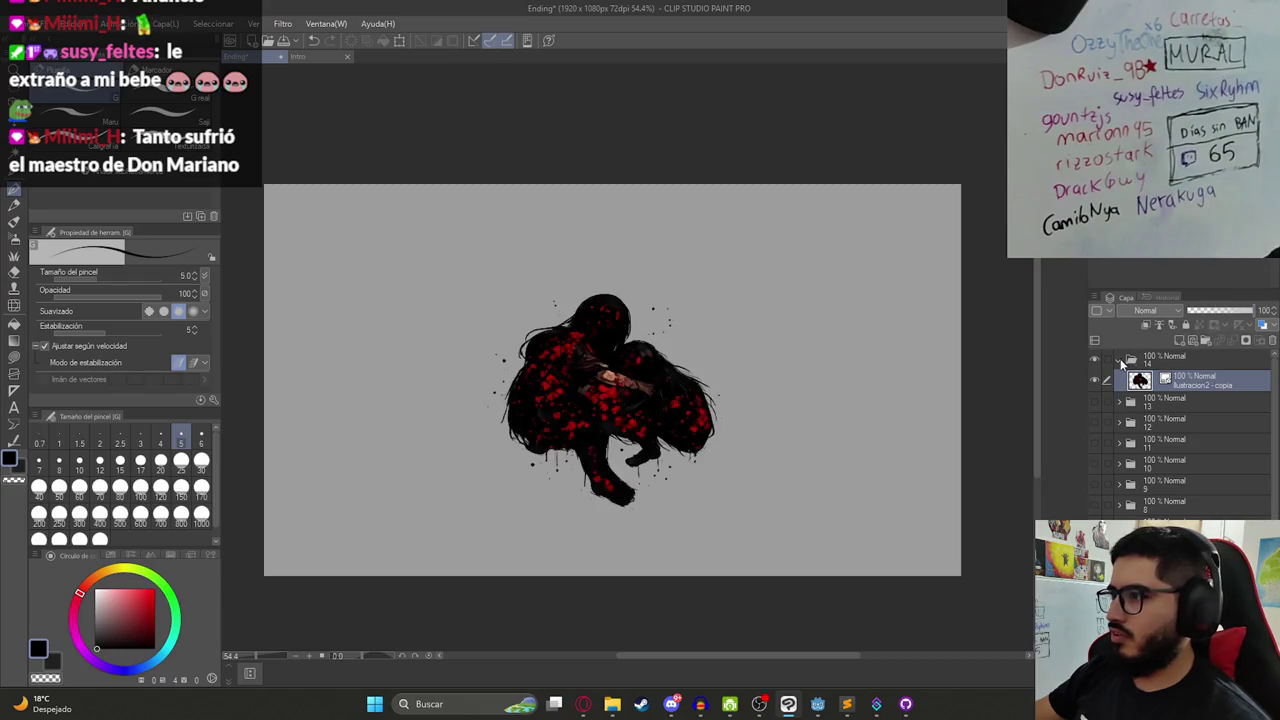
left_click(1120, 360)
left_click(1099, 377)
left_click(1099, 377)
left_click(1096, 358)
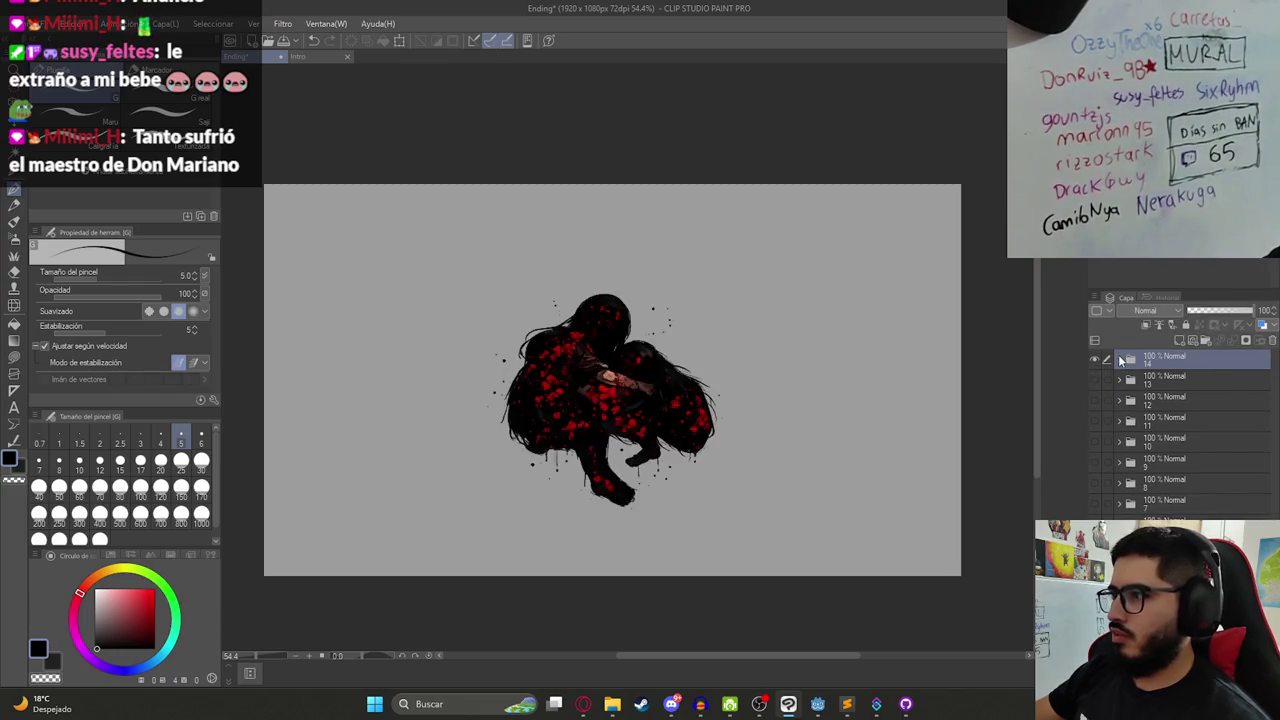
- Add new layer Capa 24 and sketch the first hand outline strokes at lower right
left_click(1120, 360)
left_click(1180, 340)
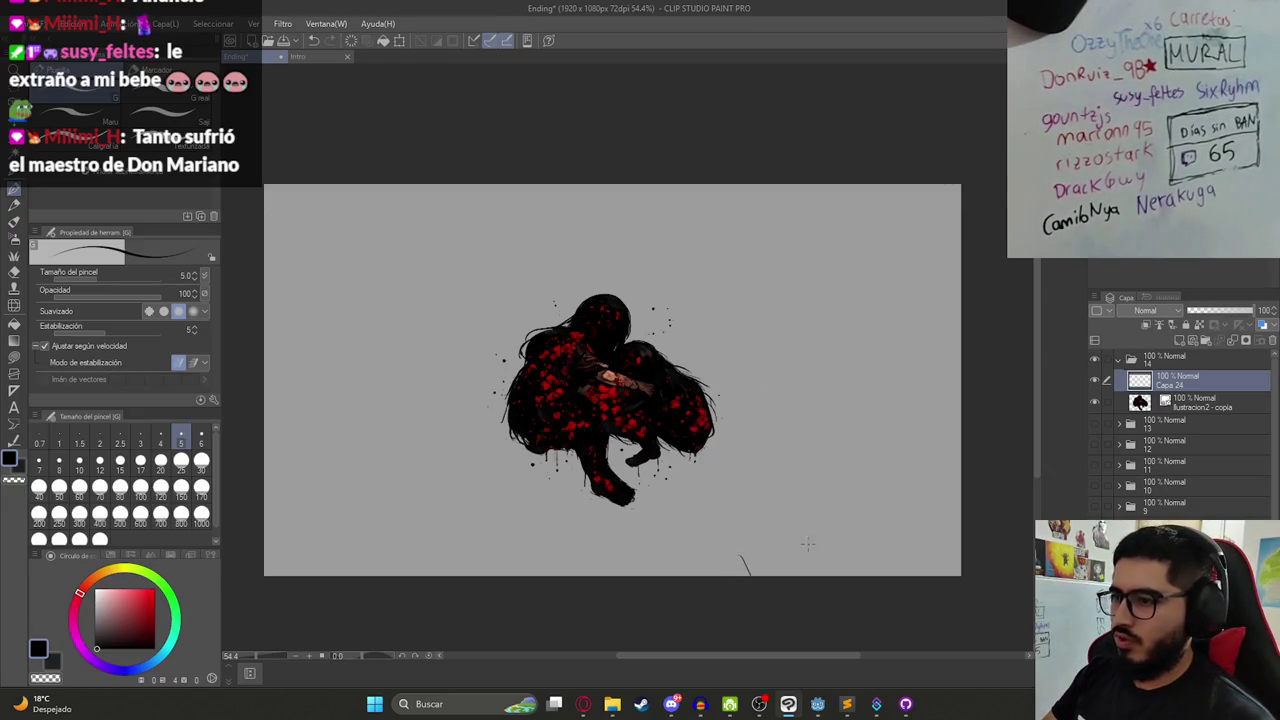
left_click_drag(814, 541, 828, 576)
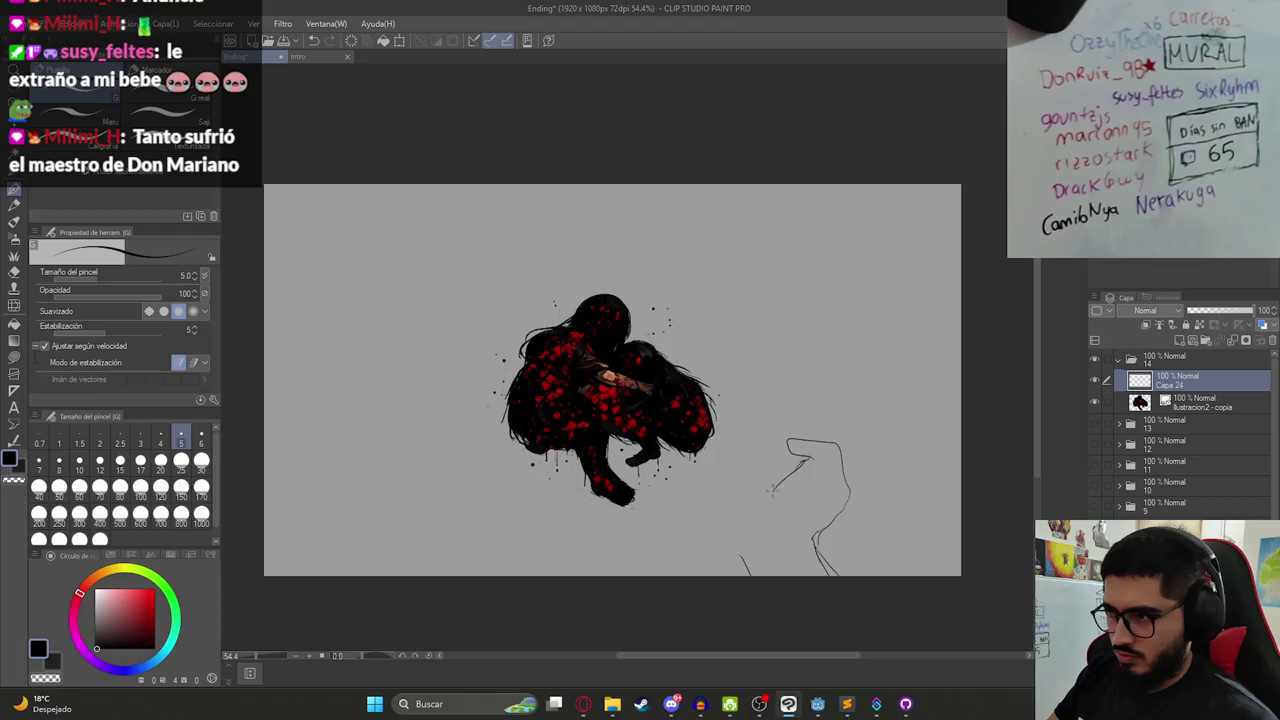
left_click_drag(811, 464, 778, 508)
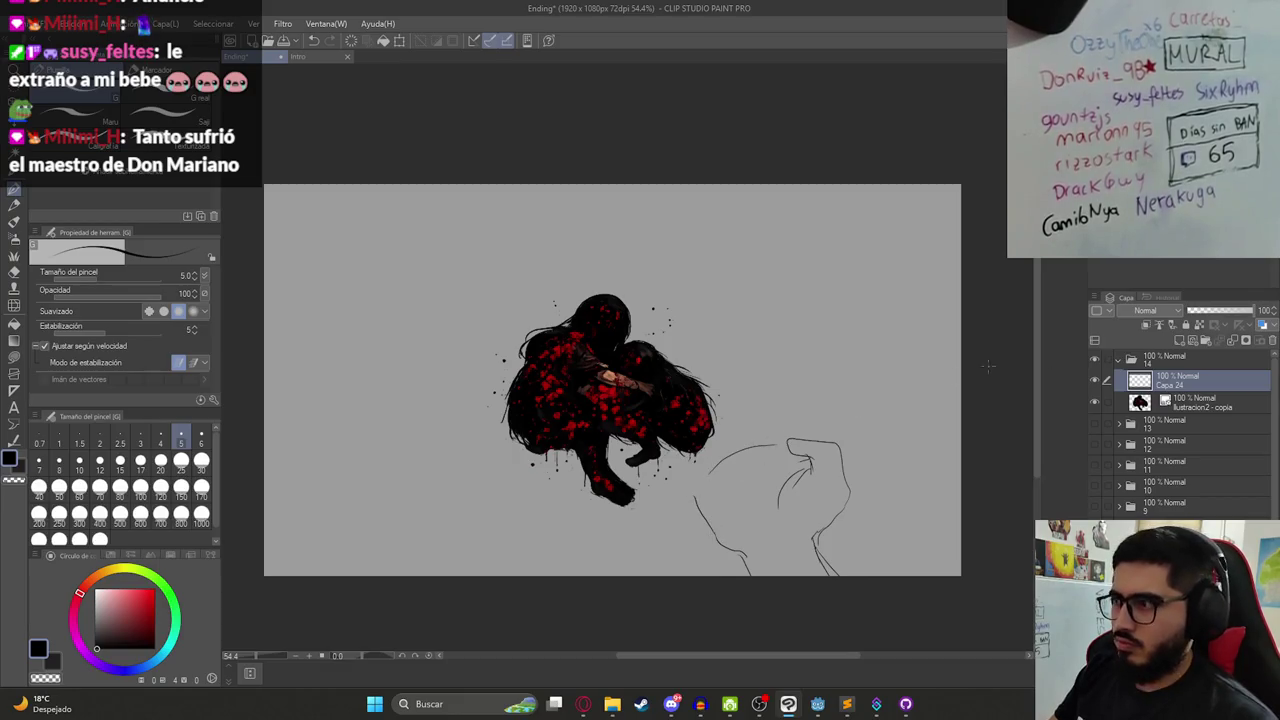
- Fade the illustration copy to 22% opacity and return to Capa 24
left_click(1200, 402)
left_click(1203, 311)
left_click(1184, 383)
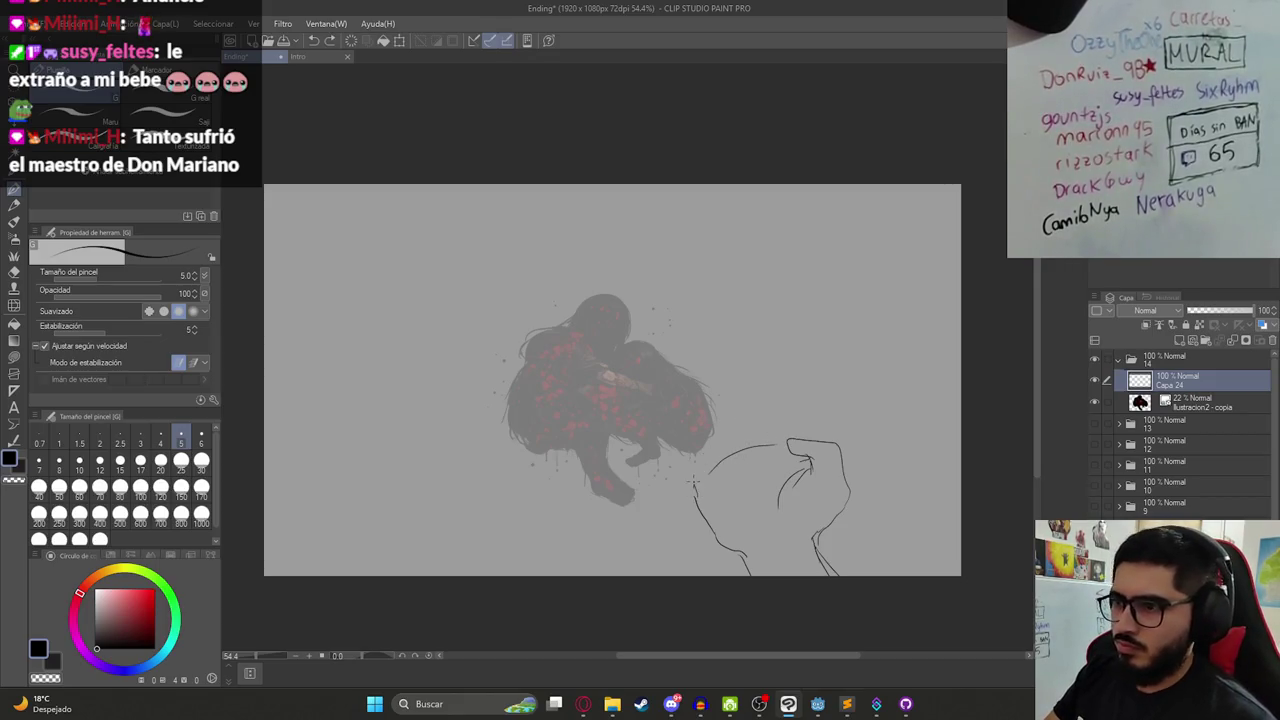
- Sketch the hand's left edge and short finger strokes along its top, erasing part of the outline
left_click_drag(684, 467, 694, 492)
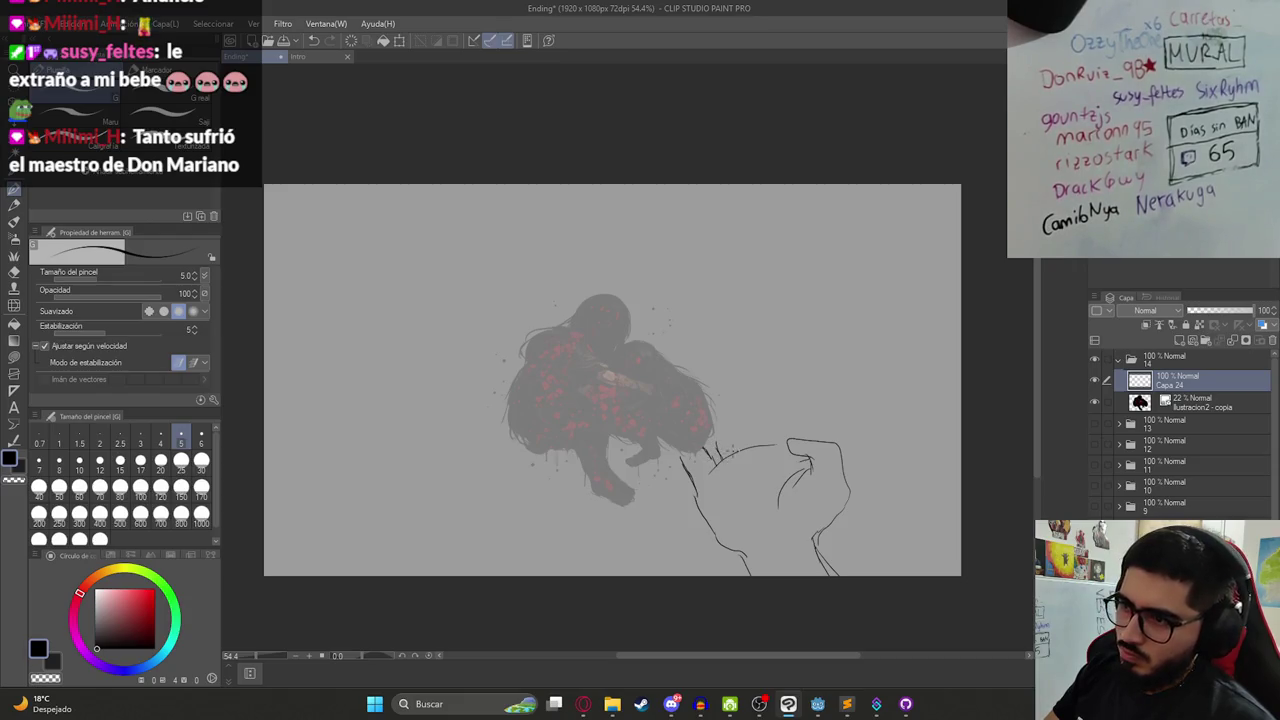
mouse_move(744, 431)
left_mouse_down()
mouse_move(749, 449)
mouse_move(804, 445)
left_mouse_up()
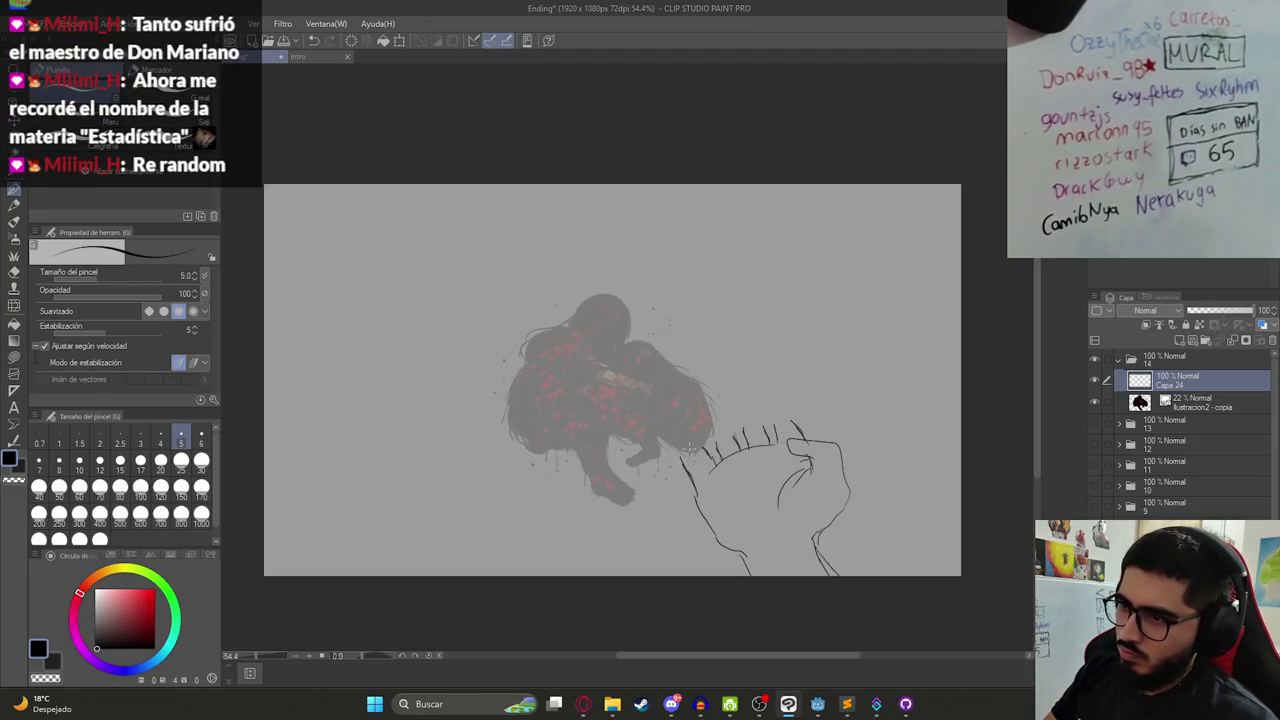
key("e")
mouse_move(716, 440)
left_mouse_down()
mouse_move(718, 465)
mouse_move(736, 434)
left_mouse_up()
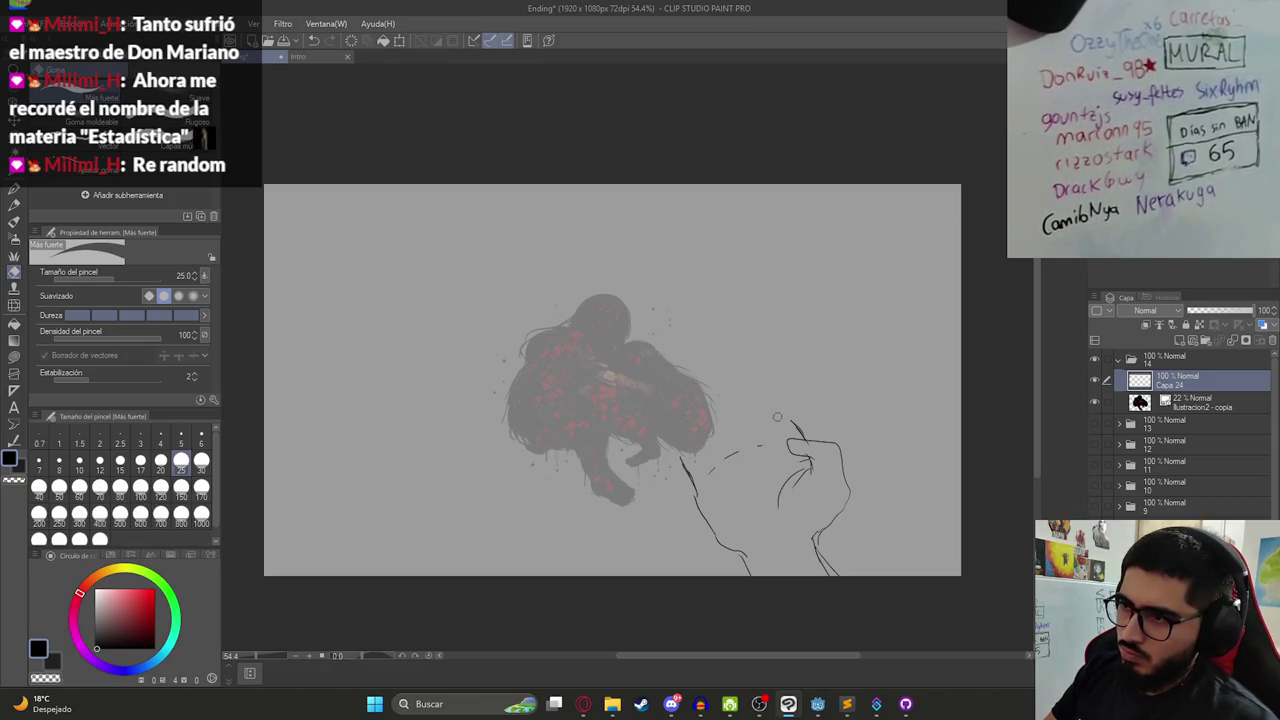
key("p")
mouse_move(704, 455)
left_mouse_down()
mouse_move(724, 465)
mouse_move(716, 458)
mouse_move(750, 443)
left_mouse_up()
mouse_move(755, 421)
left_mouse_down()
mouse_move(750, 447)
mouse_move(776, 440)
left_mouse_up()
left_click_drag(788, 428, 780, 447)
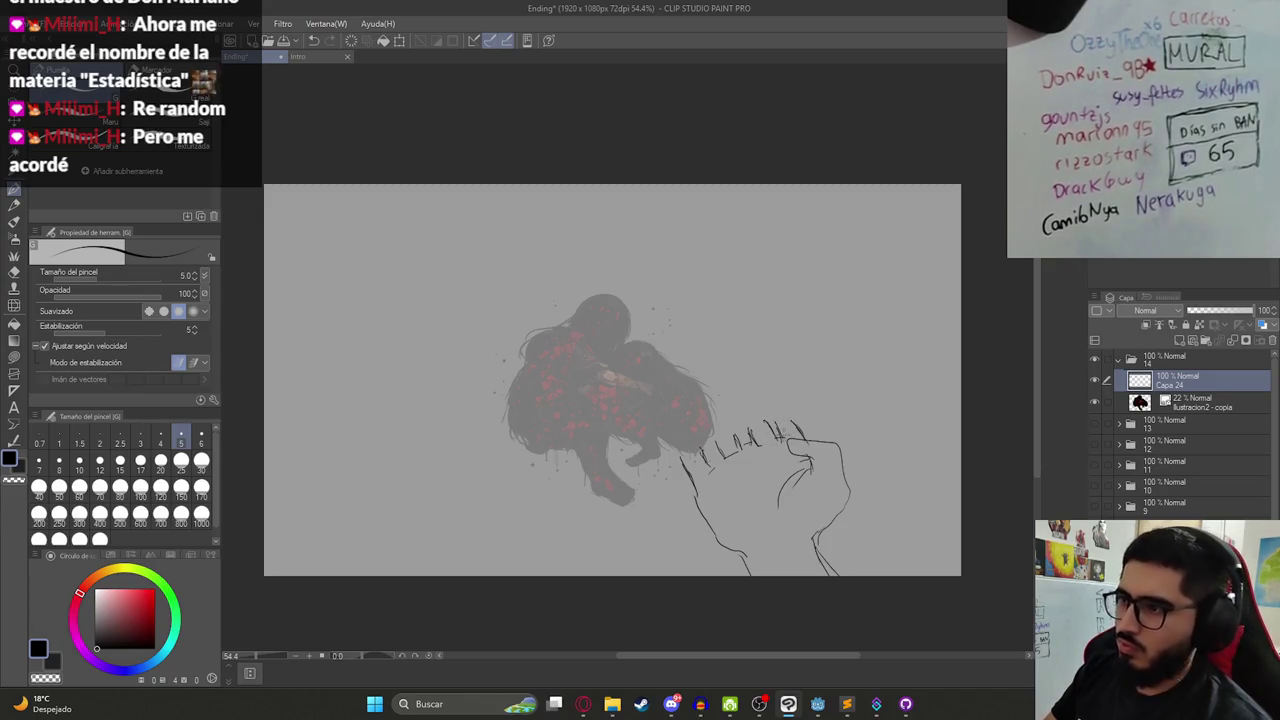
- Redraw the finger strokes cleanly, add a diagonal across the hand, and erase the raised stroke
mouse_move(748, 430)
left_mouse_down()
mouse_move(744, 455)
mouse_move(776, 430)
left_mouse_up()
left_click_drag(708, 472, 798, 426)
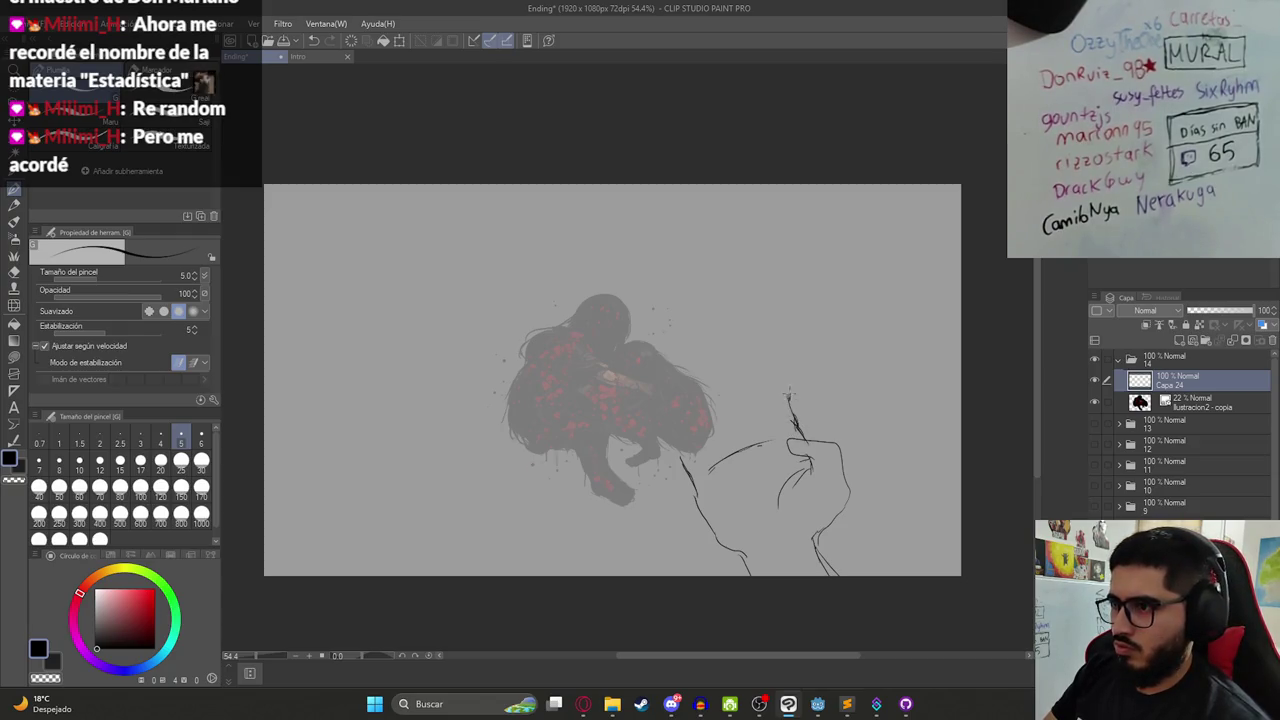
left_click_drag(684, 426, 755, 382)
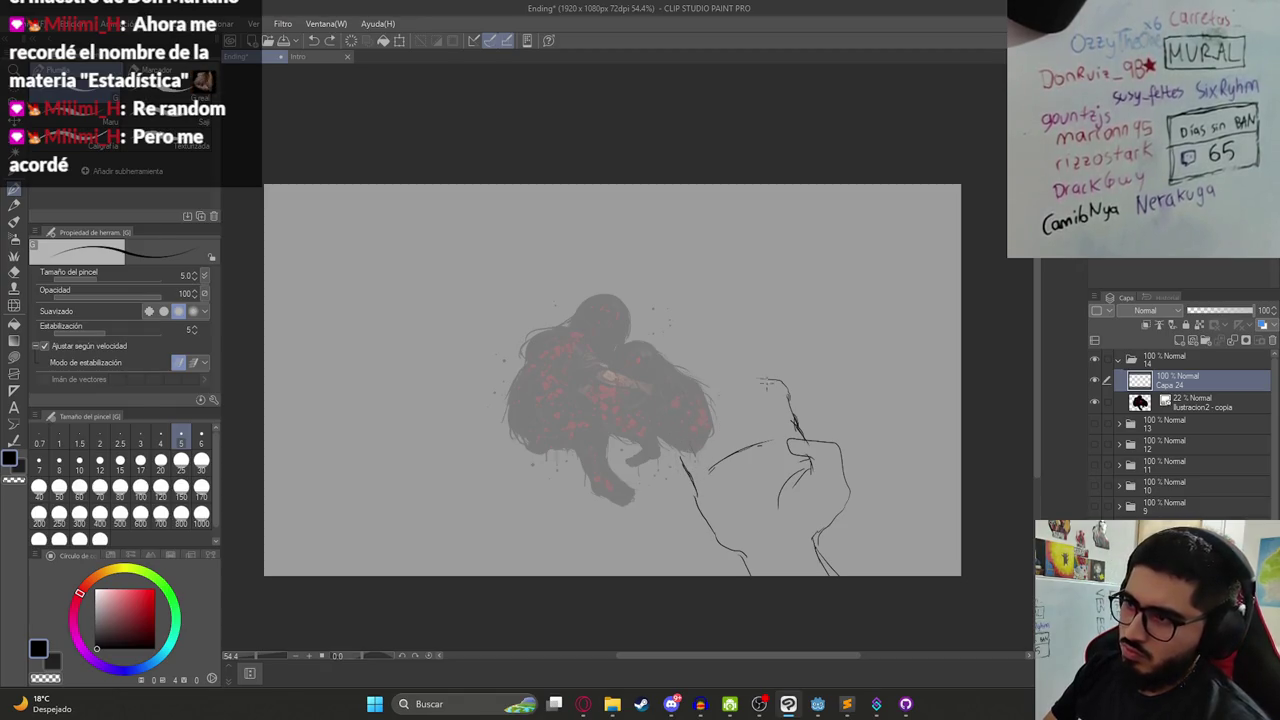
key("e")
left_click_drag(792, 425, 773, 379)
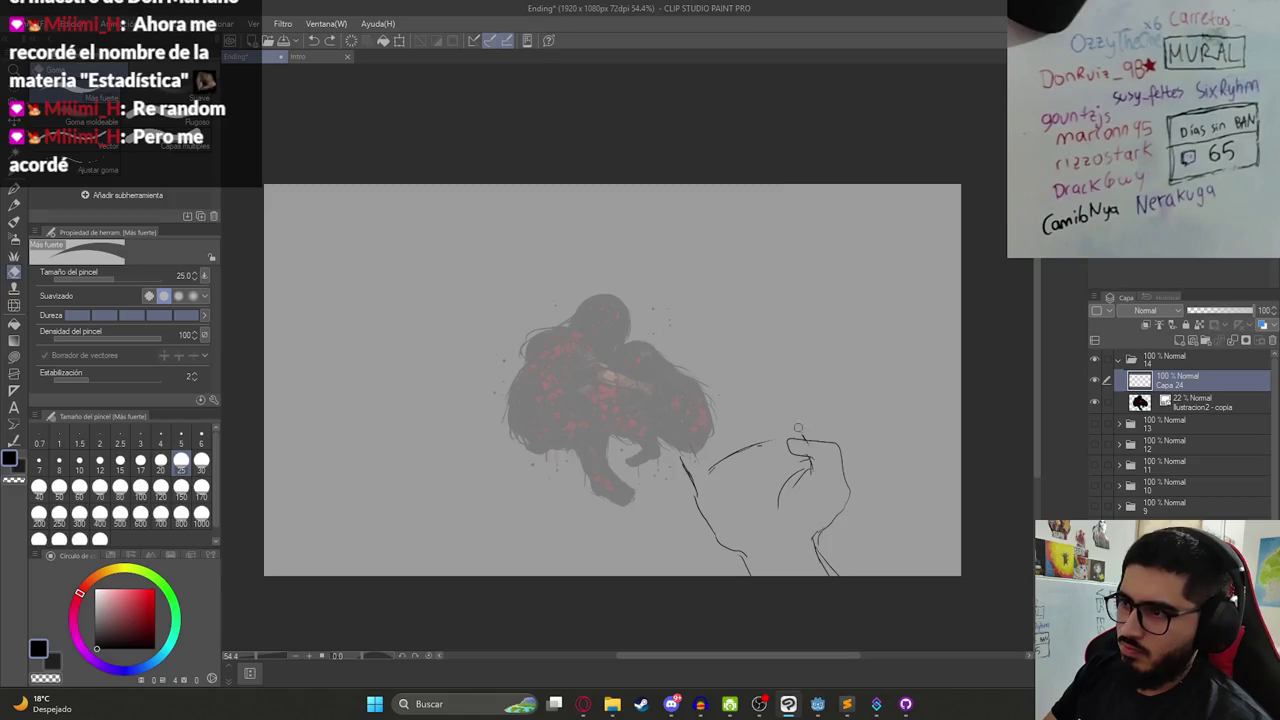
key("p")
- Add a curved palm line, a top-left fingertip curve and a line inside the curled fingers
left_click_drag(718, 500, 785, 465)
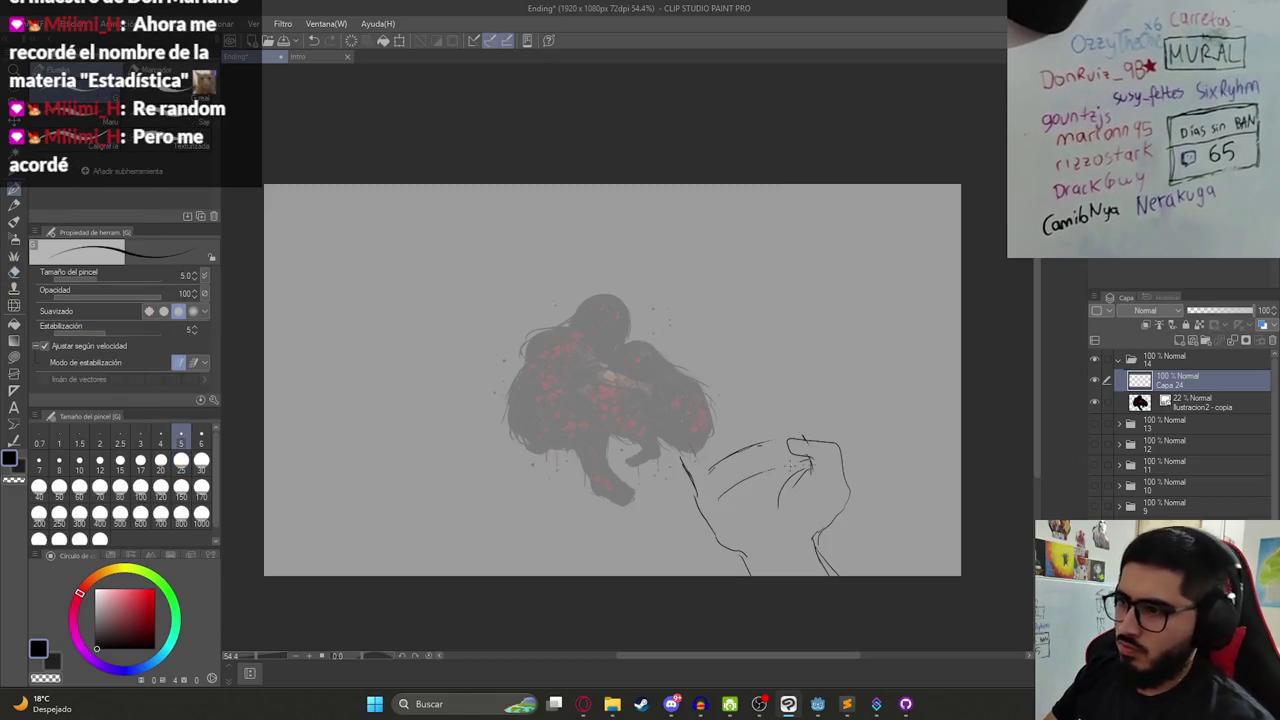
key("e")
left_click_drag(680, 455, 692, 483)
key("p")
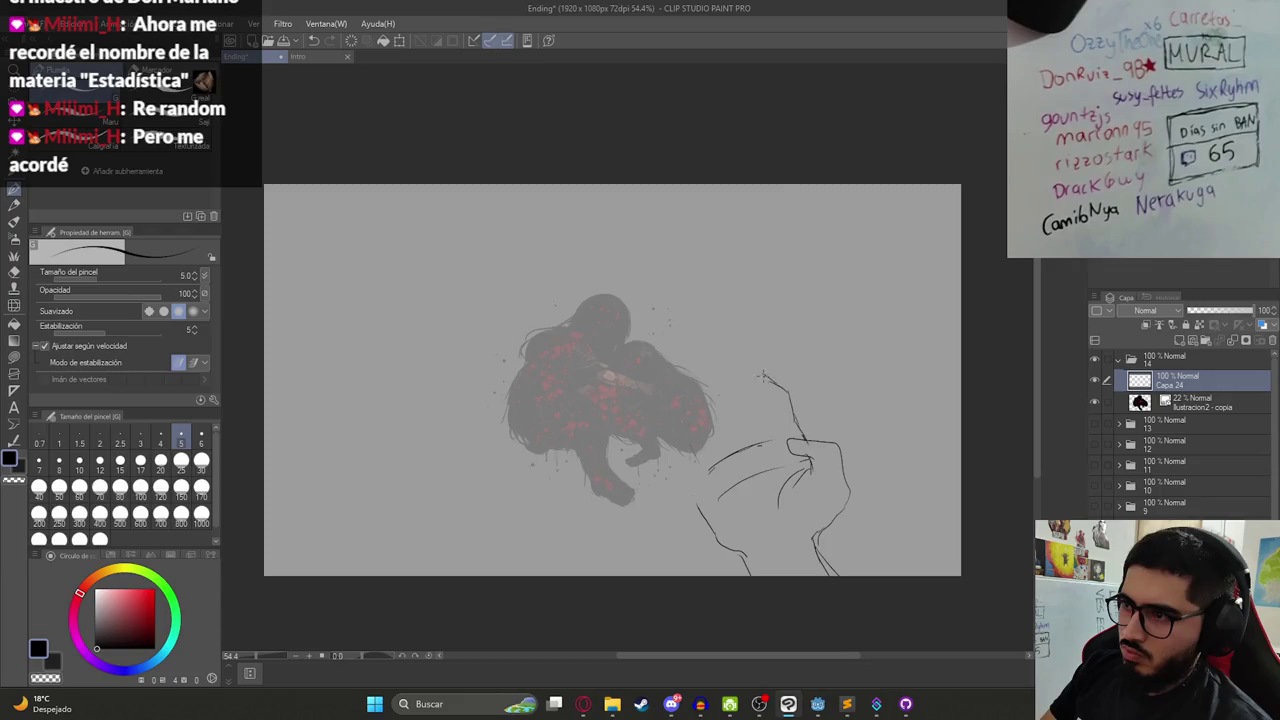
left_click_drag(746, 372, 736, 392)
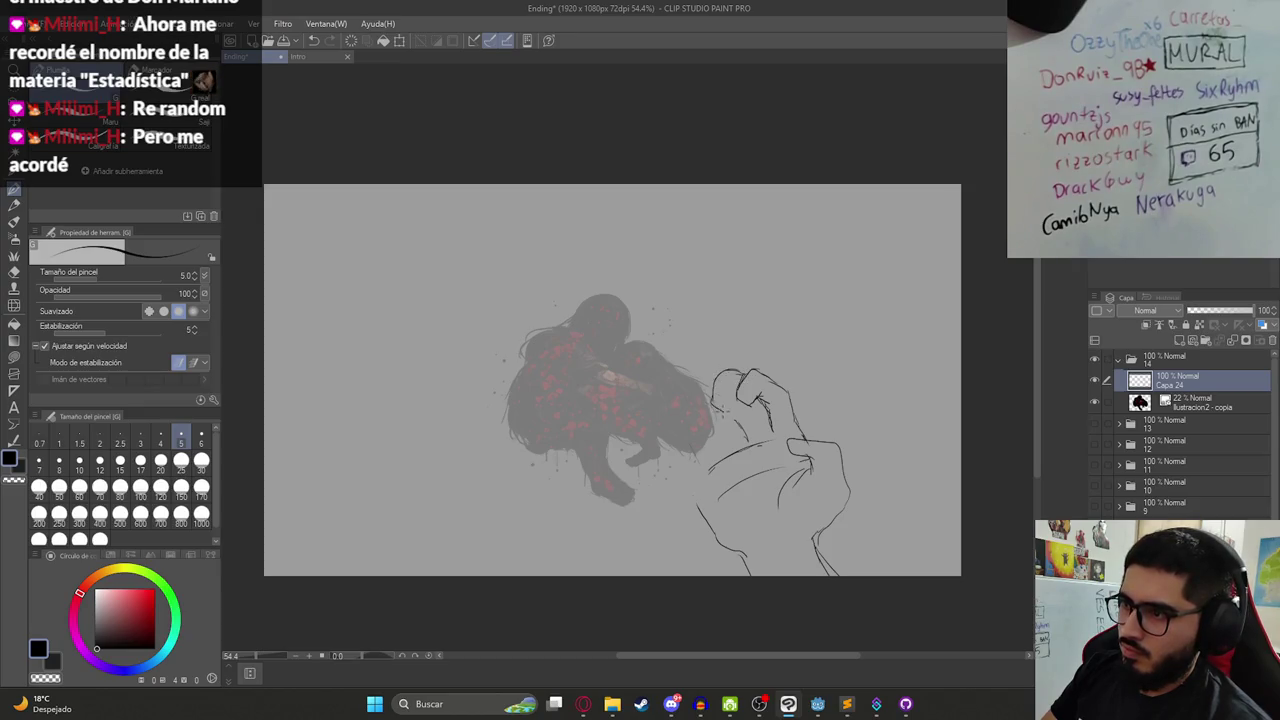
left_click_drag(742, 416, 759, 407)
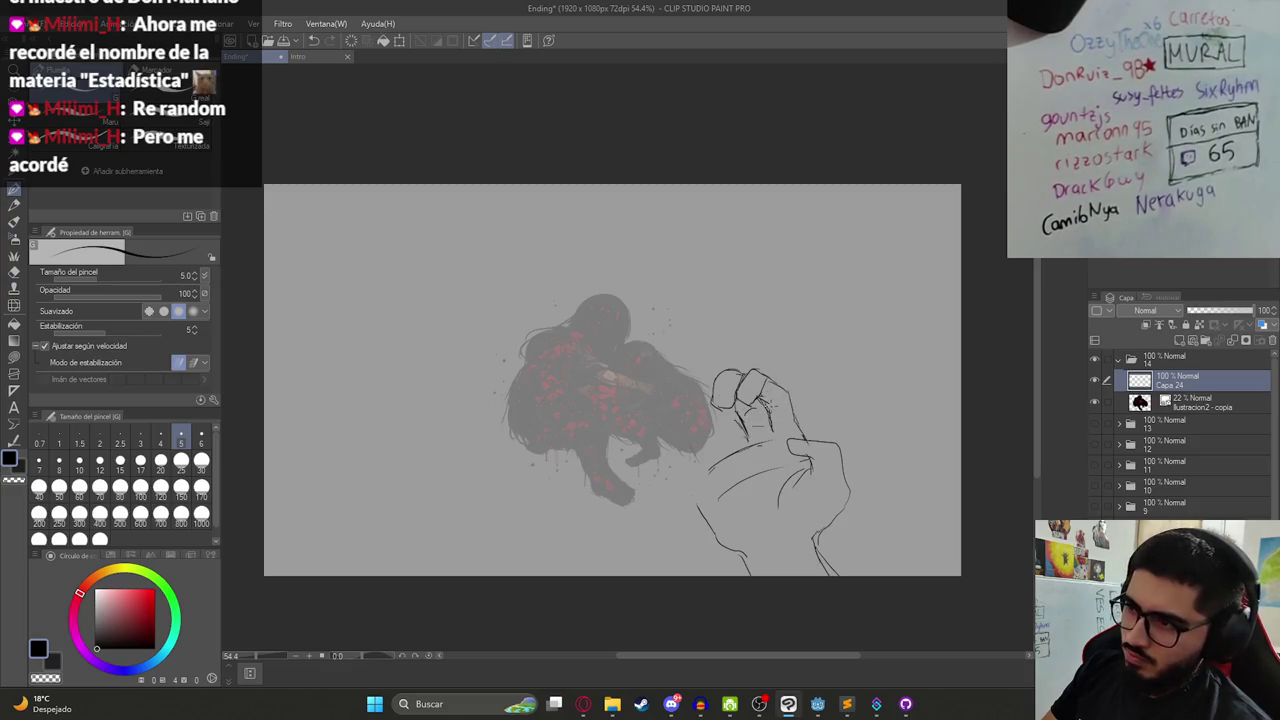
scroll(712, 395, "up", 3)
- Refine the hand's lower thumb line and discard a trial arc drawn over the figures
left_click_drag(711, 408, 748, 411)
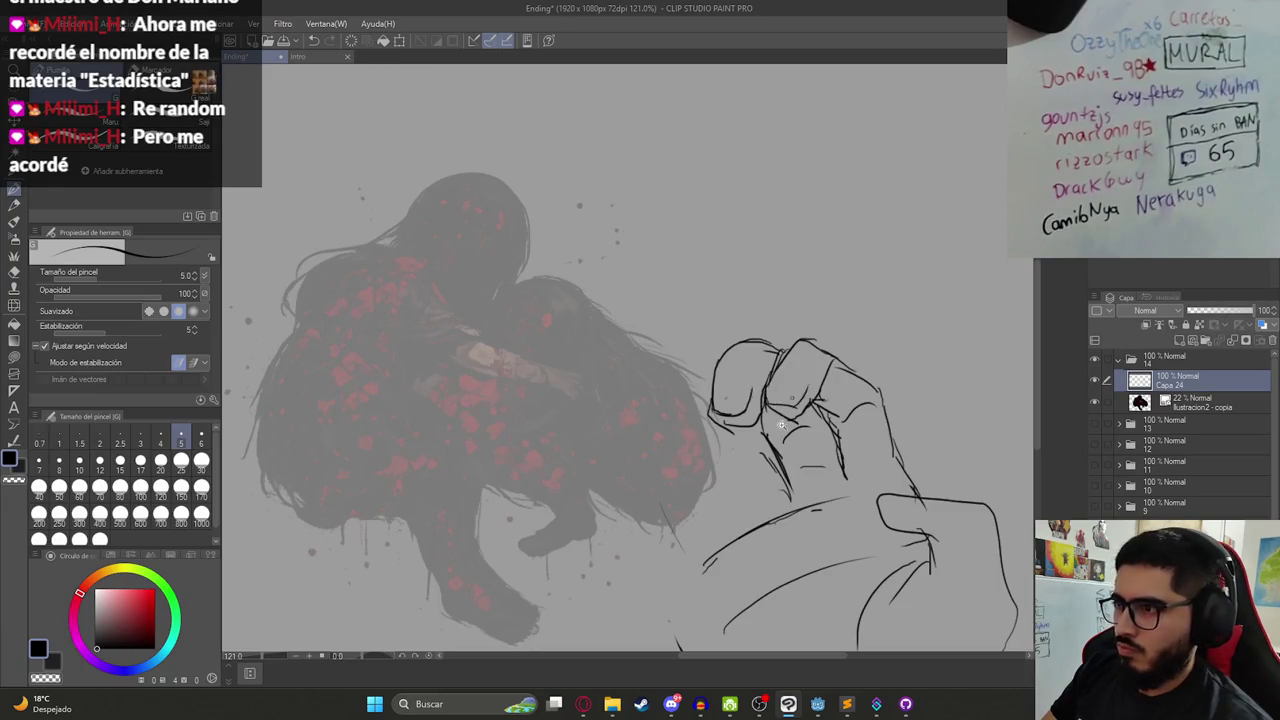
scroll(781, 425, "down", 4)
scroll(781, 425, "up", 2)
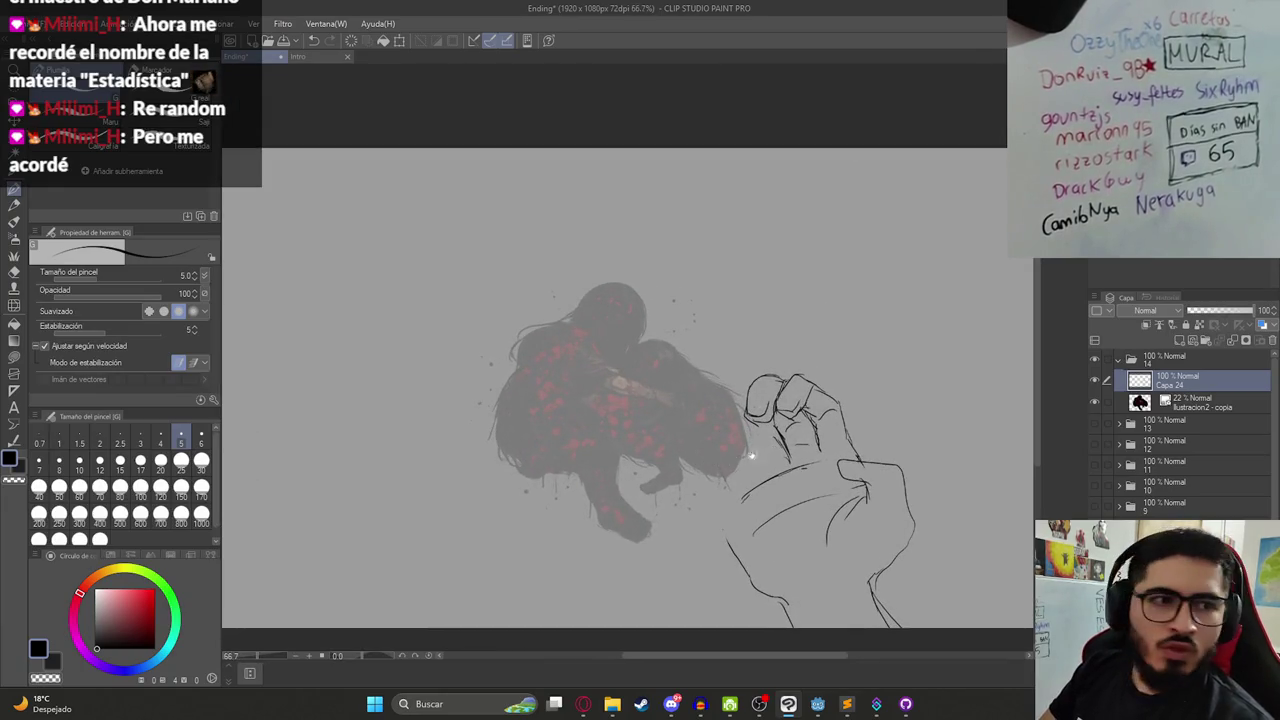
left_click_drag(709, 503, 622, 485)
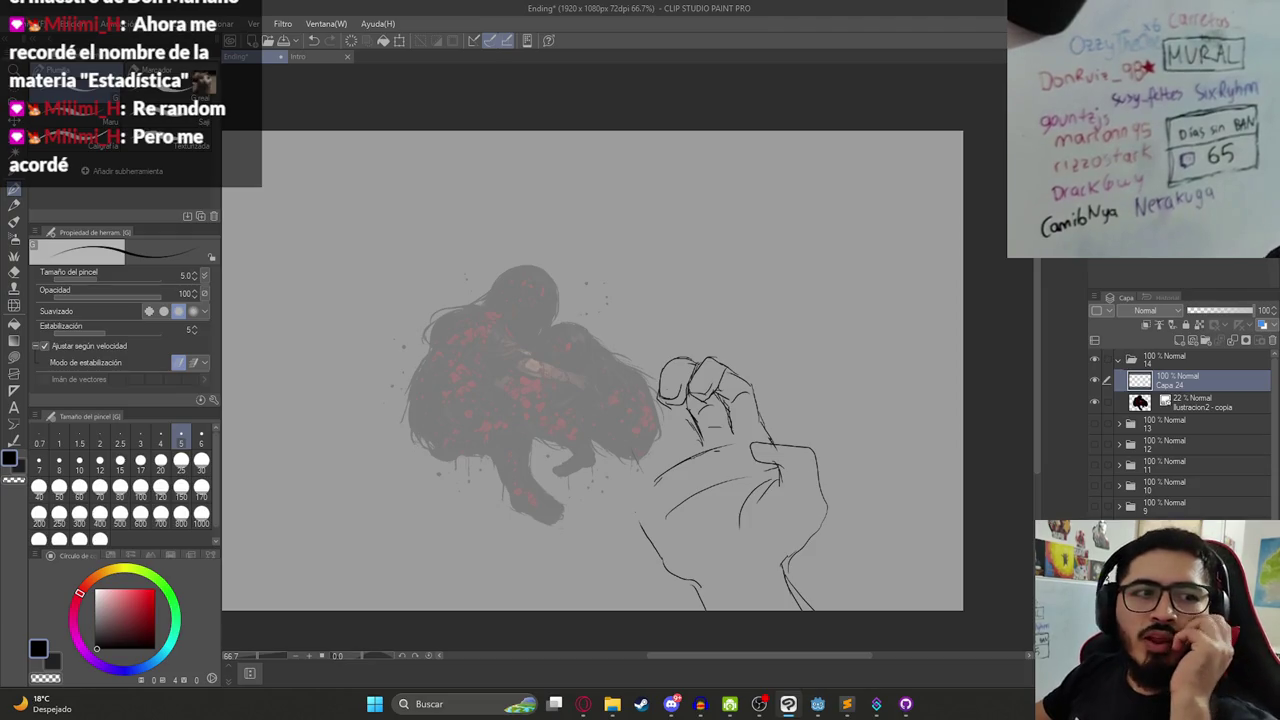
mouse_move(350, 356)
left_mouse_down()
mouse_move(418, 296)
mouse_move(622, 326)
left_mouse_up()
key("ctrl+z")
key("ctrl+z")
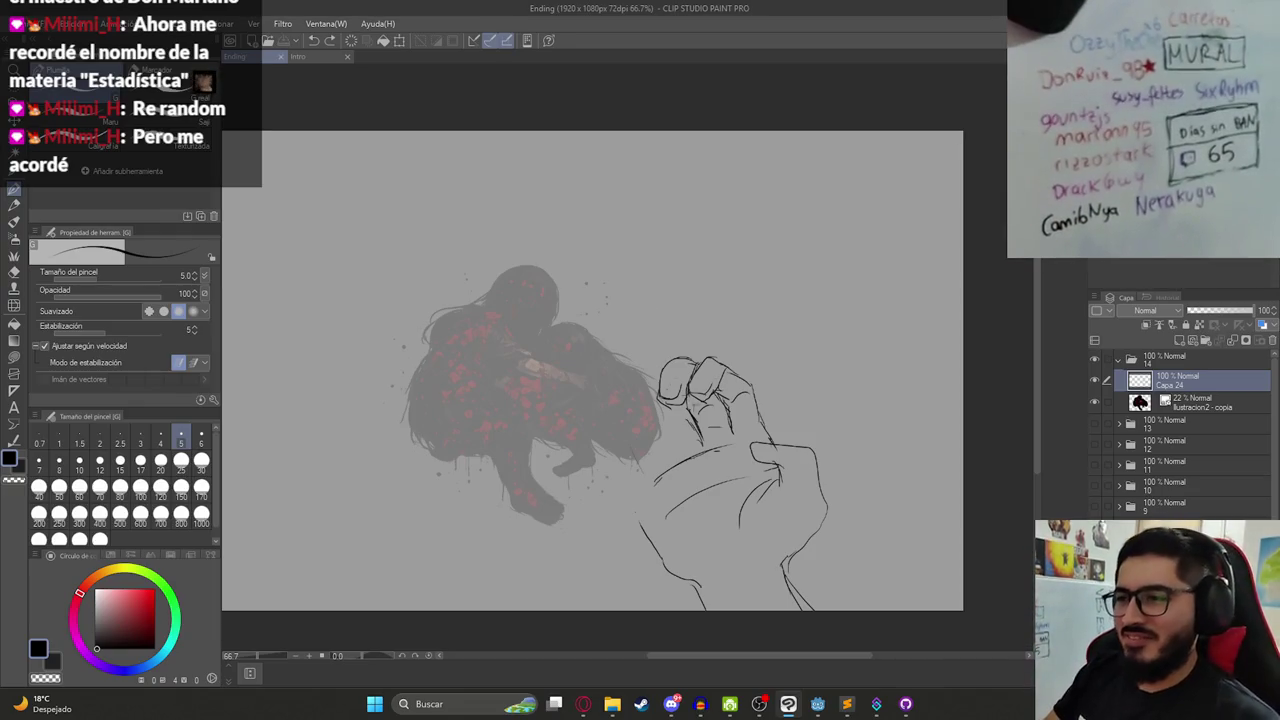
- Add short detail lines to the curled fingers and a stroke left of the hand
scroll(709, 452, "up", 3)
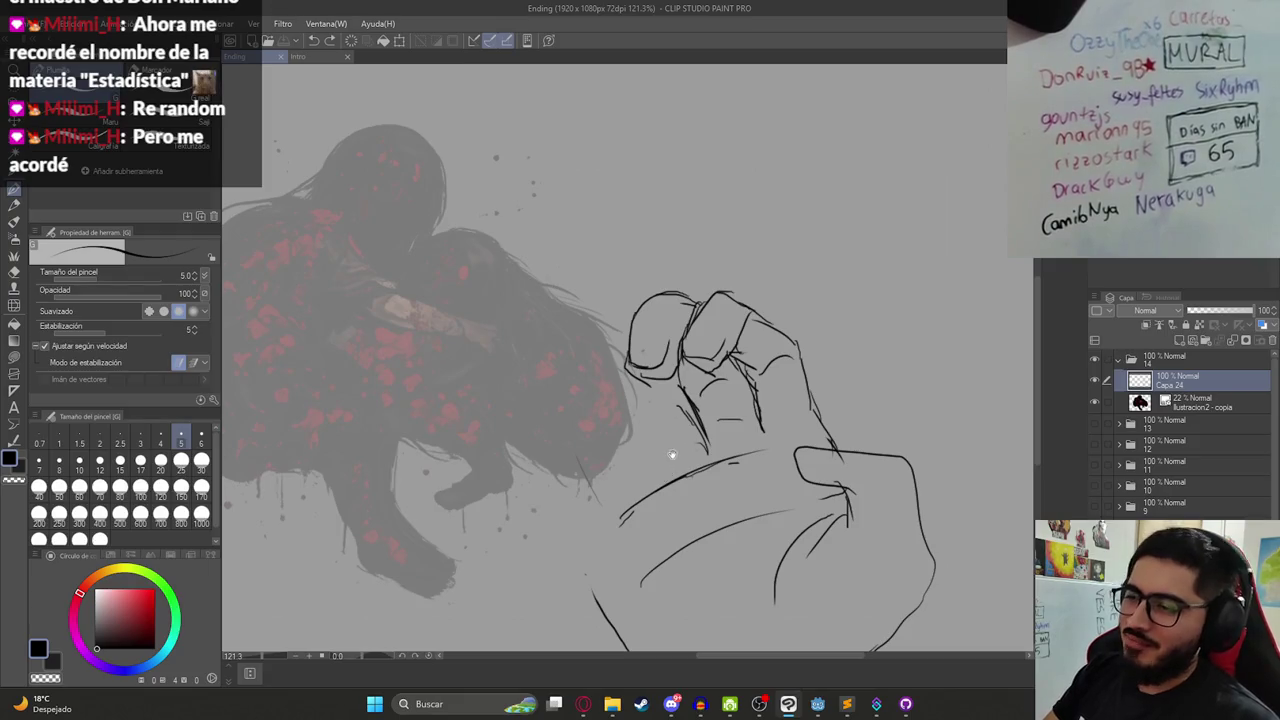
scroll(669, 435, "down", 1)
scroll(670, 450, "down", 1)
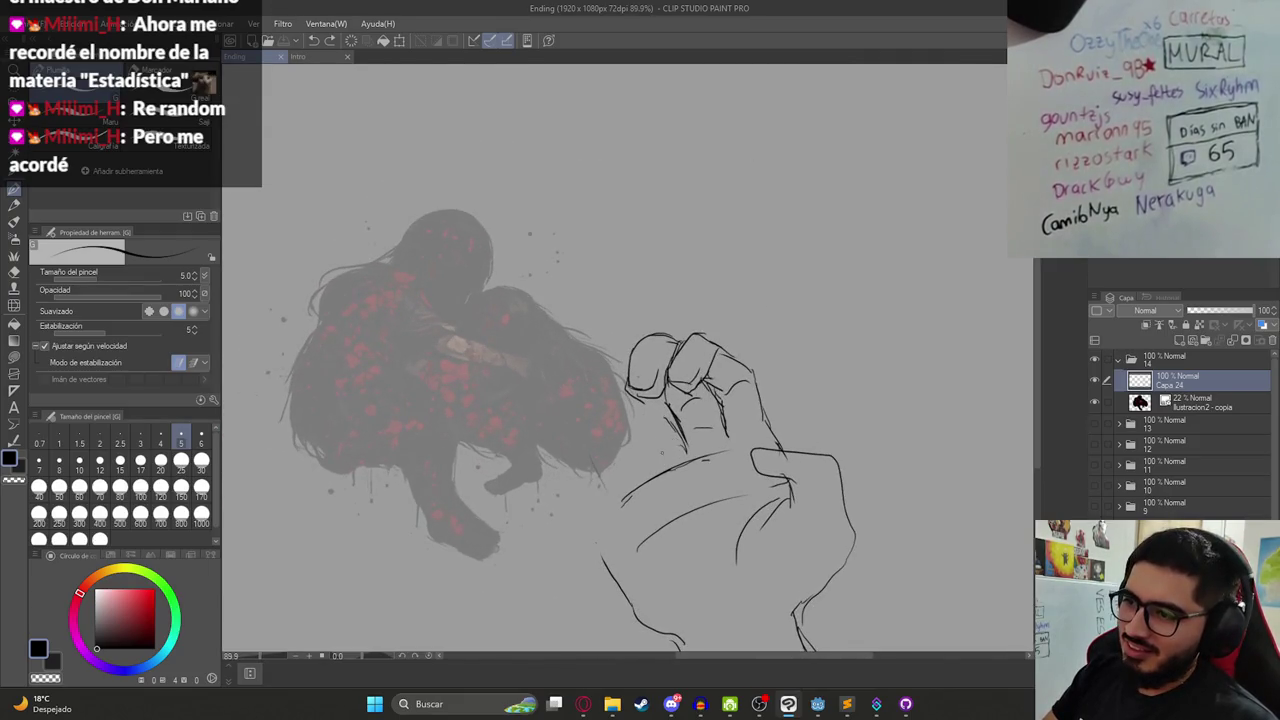
left_click_drag(647, 449, 651, 462)
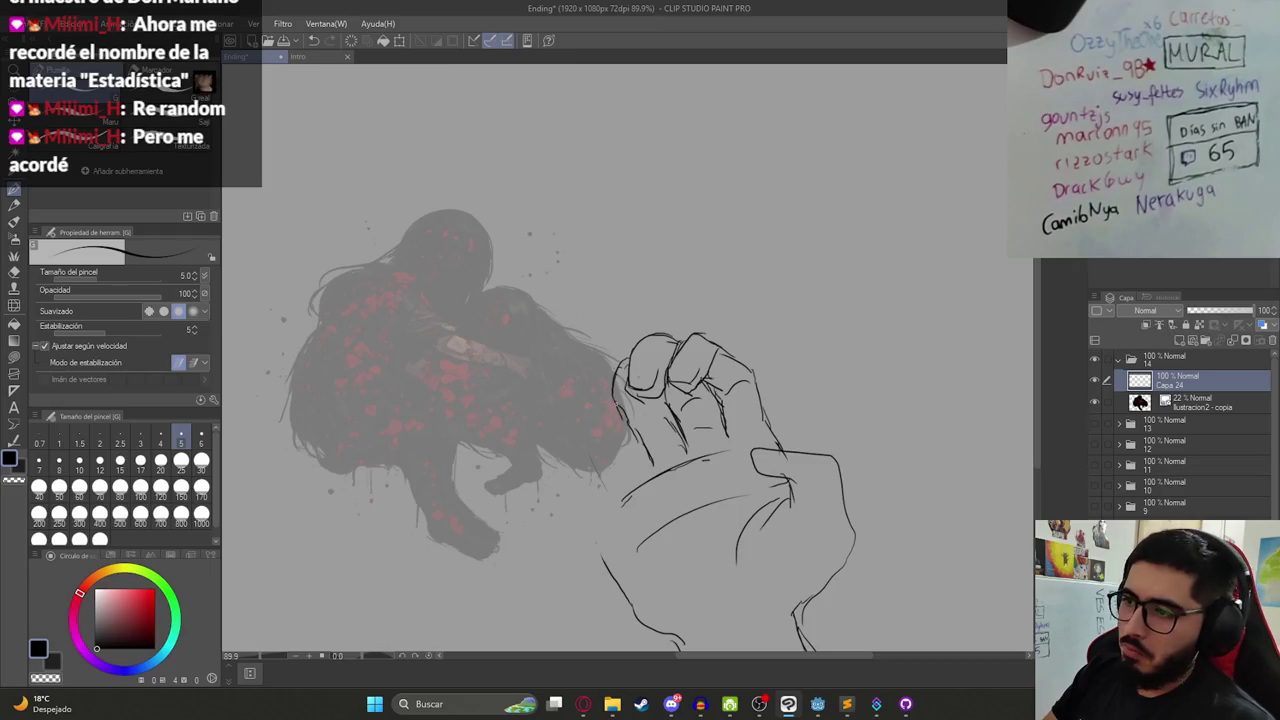
key("e")
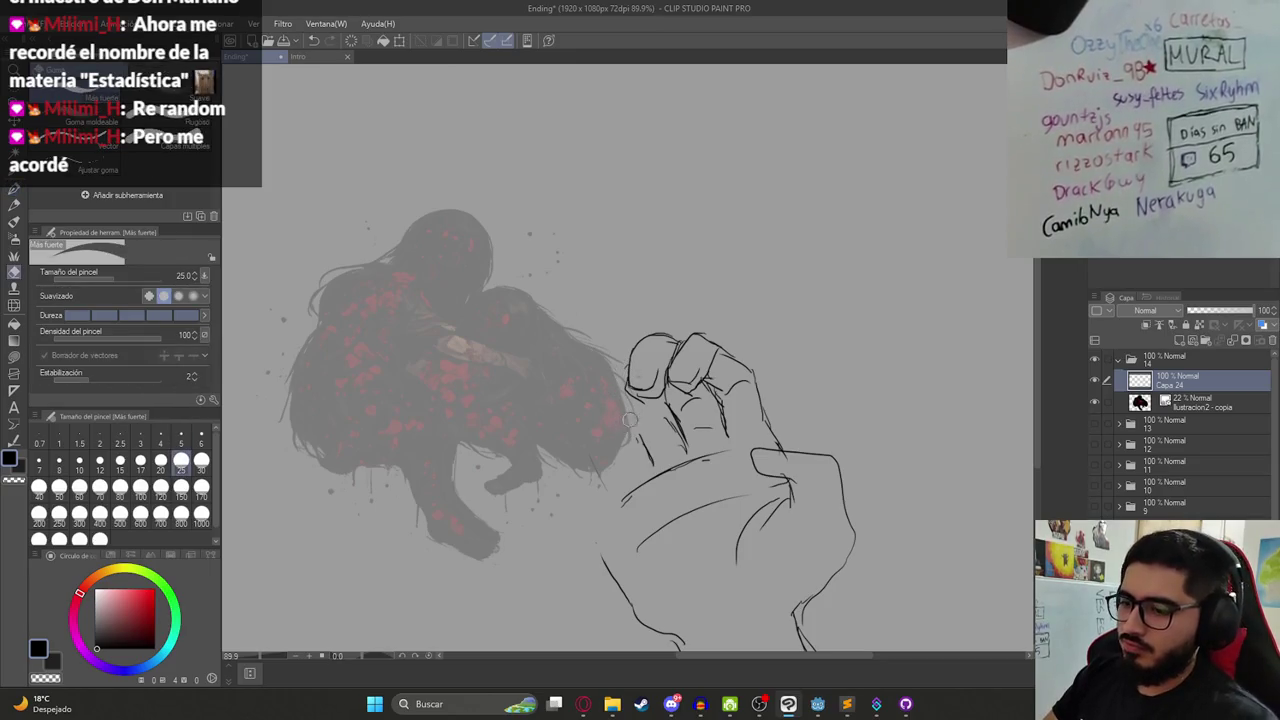
key("p")
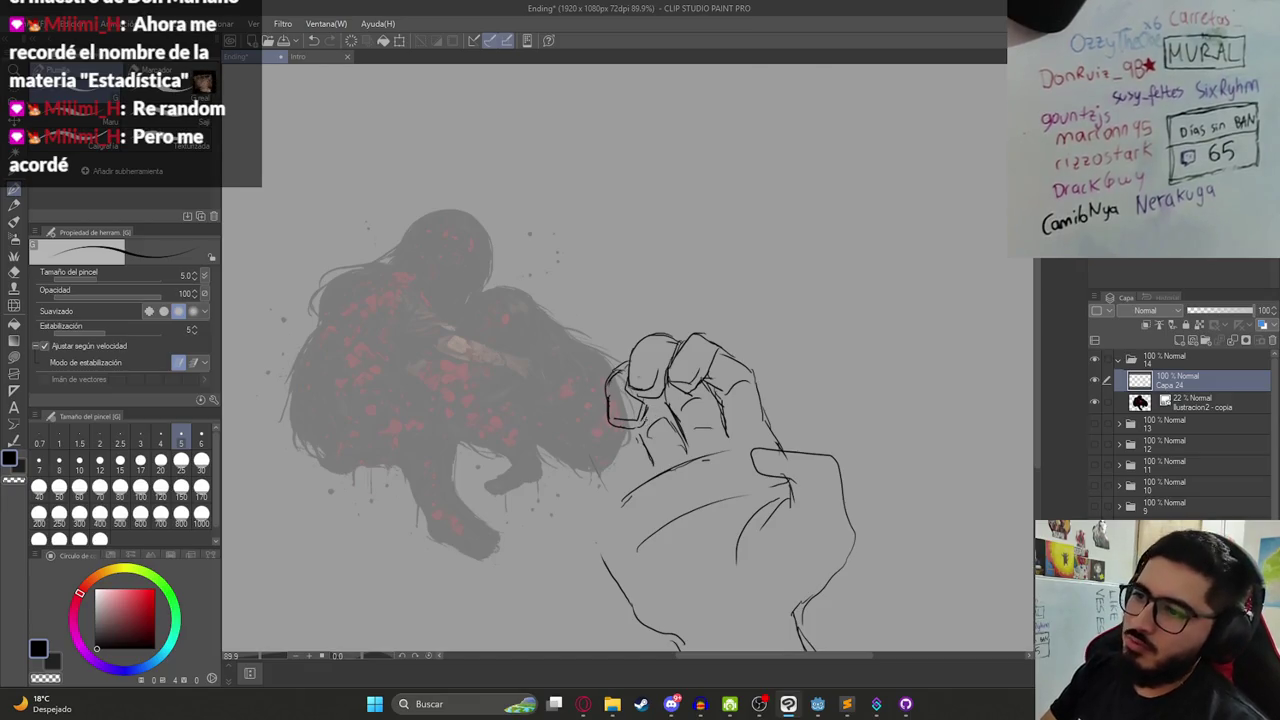
left_click_drag(644, 462, 624, 468)
mouse_move(606, 410)
left_mouse_down()
mouse_move(584, 418)
mouse_move(575, 466)
left_mouse_up()
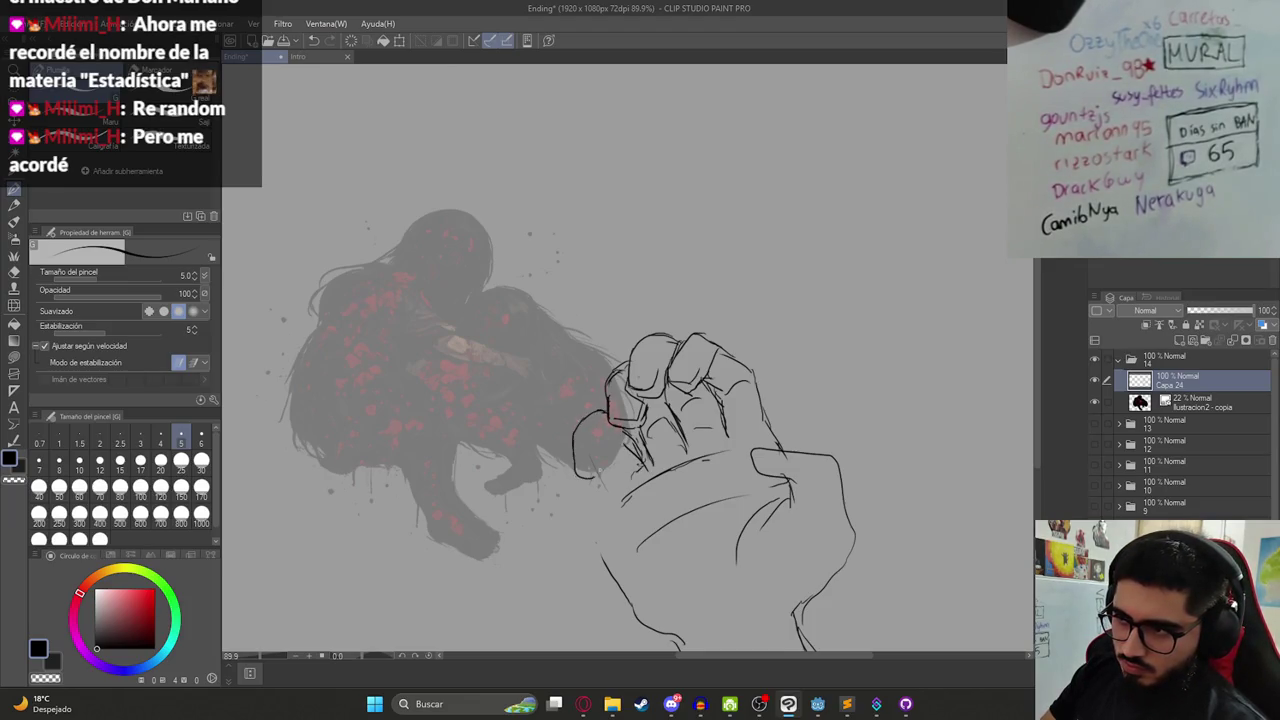
- Lasso the stray lower-left strokes and nudge them into place with a transform
key("e")
left_click_drag(615, 590, 668, 640)
key("ctrl+z")
key("m")
mouse_move(688, 547)
left_mouse_down()
mouse_move(660, 525)
mouse_move(675, 553)
left_mouse_up()
key("ctrl+t")
key("Return")
key("ctrl+d")
- Replace an undone side stroke with a curved line beneath the fingers
key("p")
left_click_drag(581, 403, 590, 450)
key("ctrl+z")
key("ctrl+z")
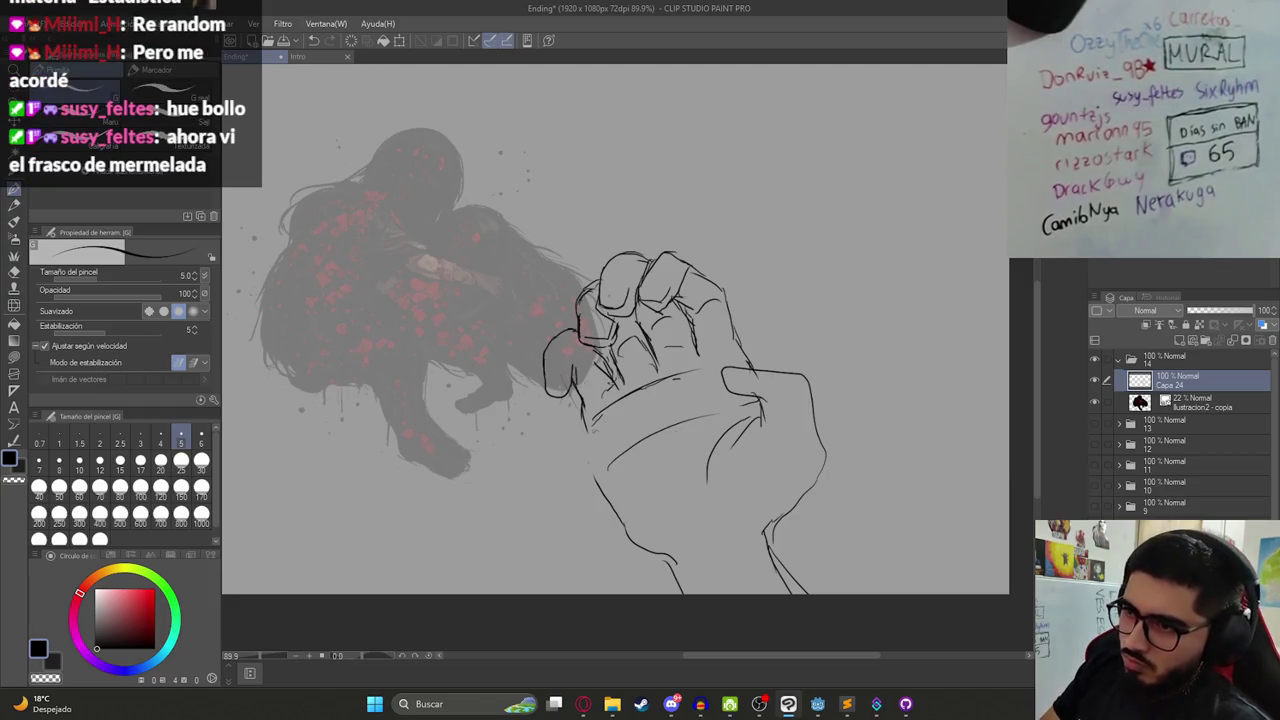
key("e")
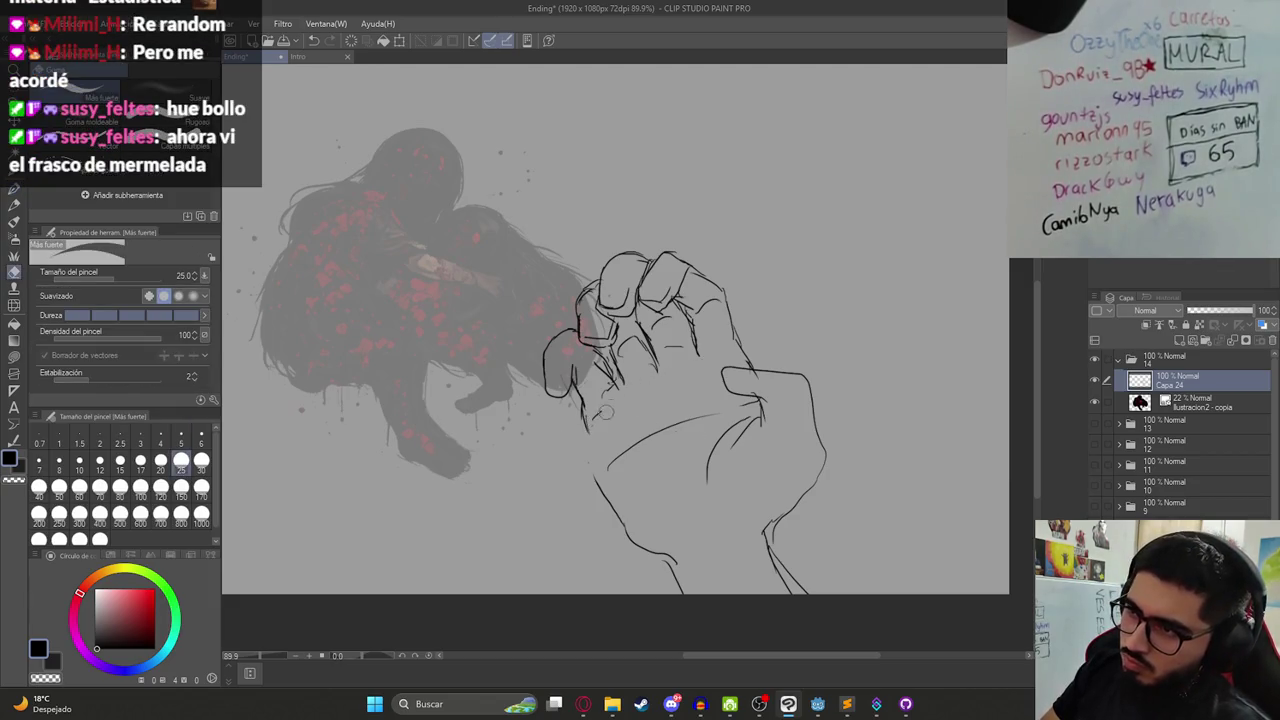
key("p")
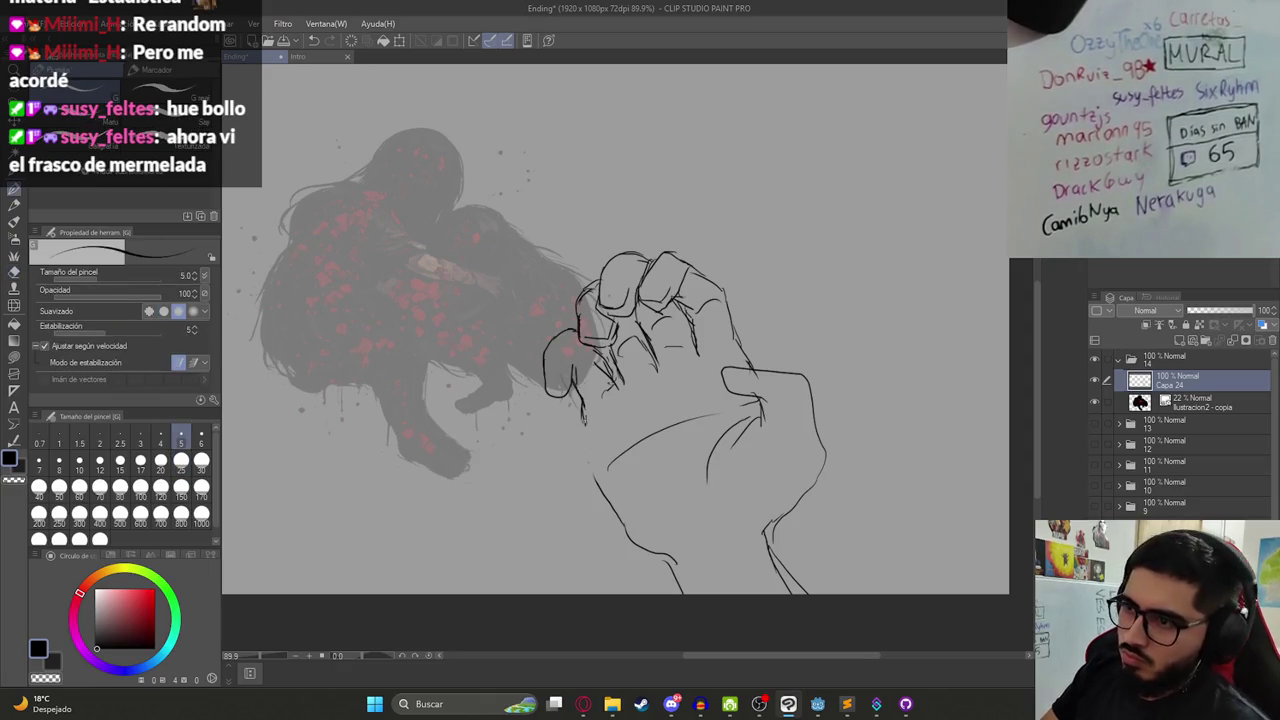
left_click_drag(698, 376, 592, 424)
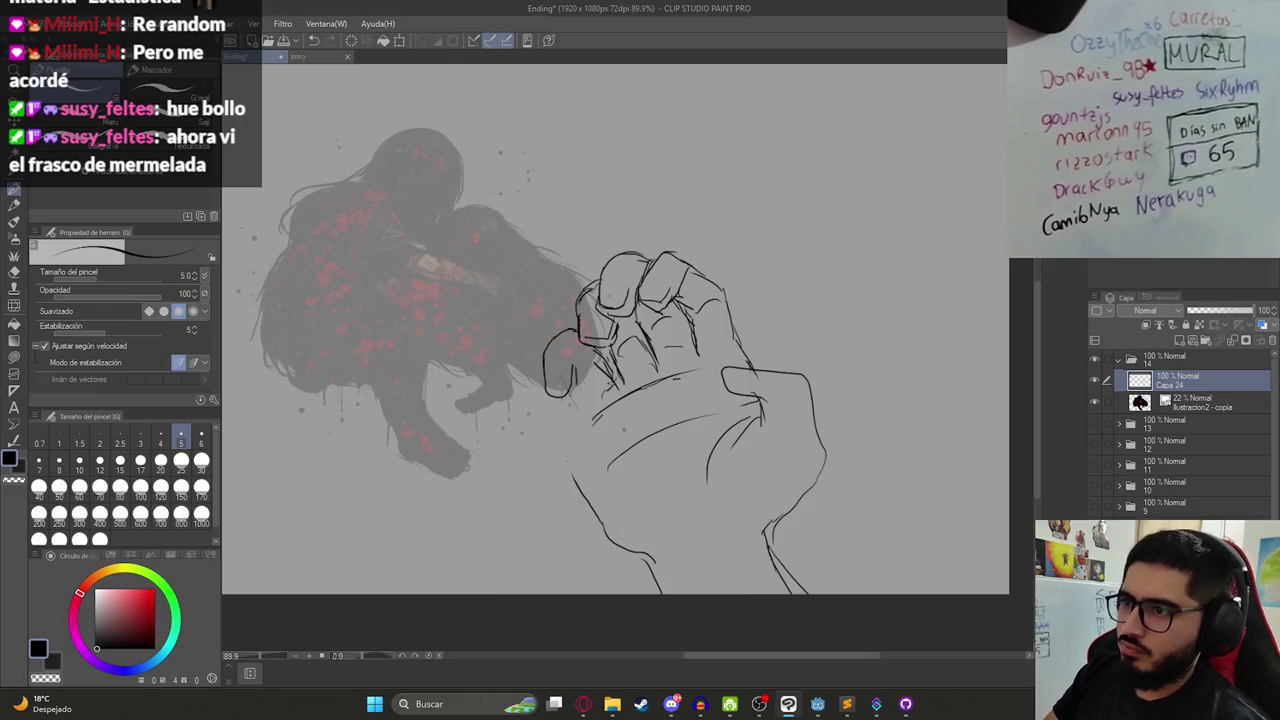
key("m")
scroll(705, 356, "down", 3)
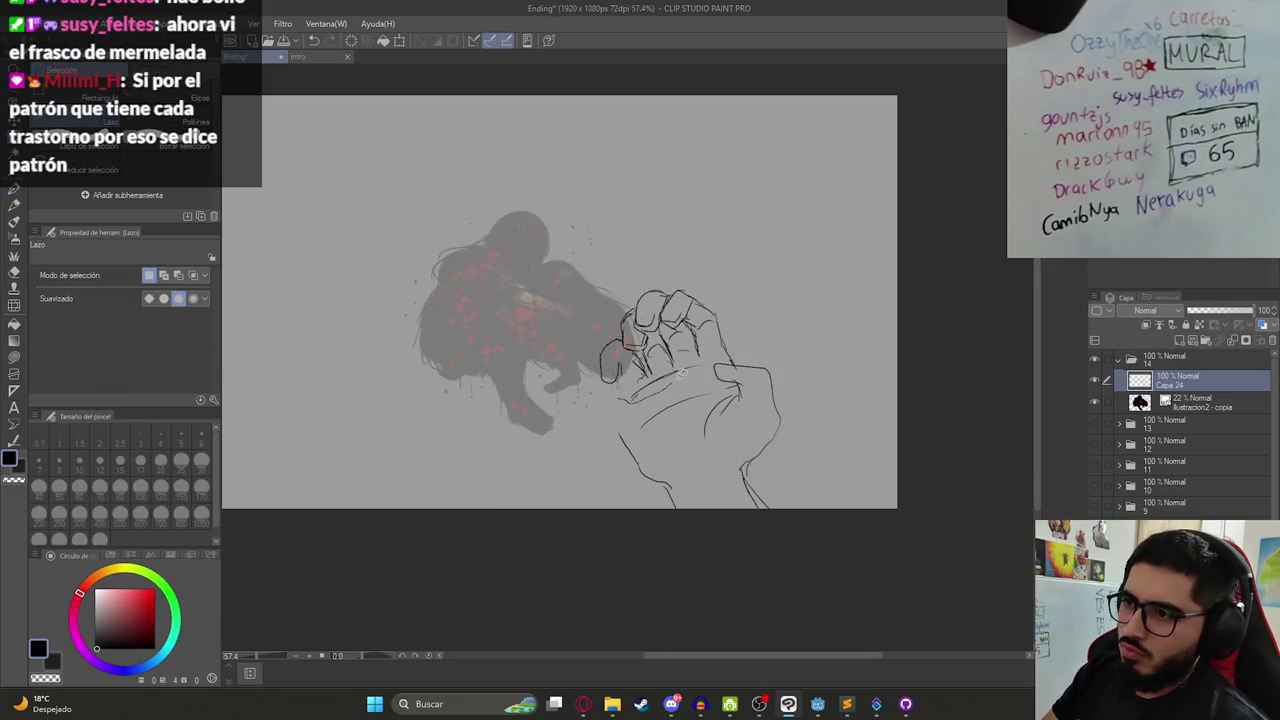
- Lasso the hand sketch, scale it to about 103%, and shift it left toward the figures
left_click_drag(746, 337, 550, 415)
key("ctrl+t")
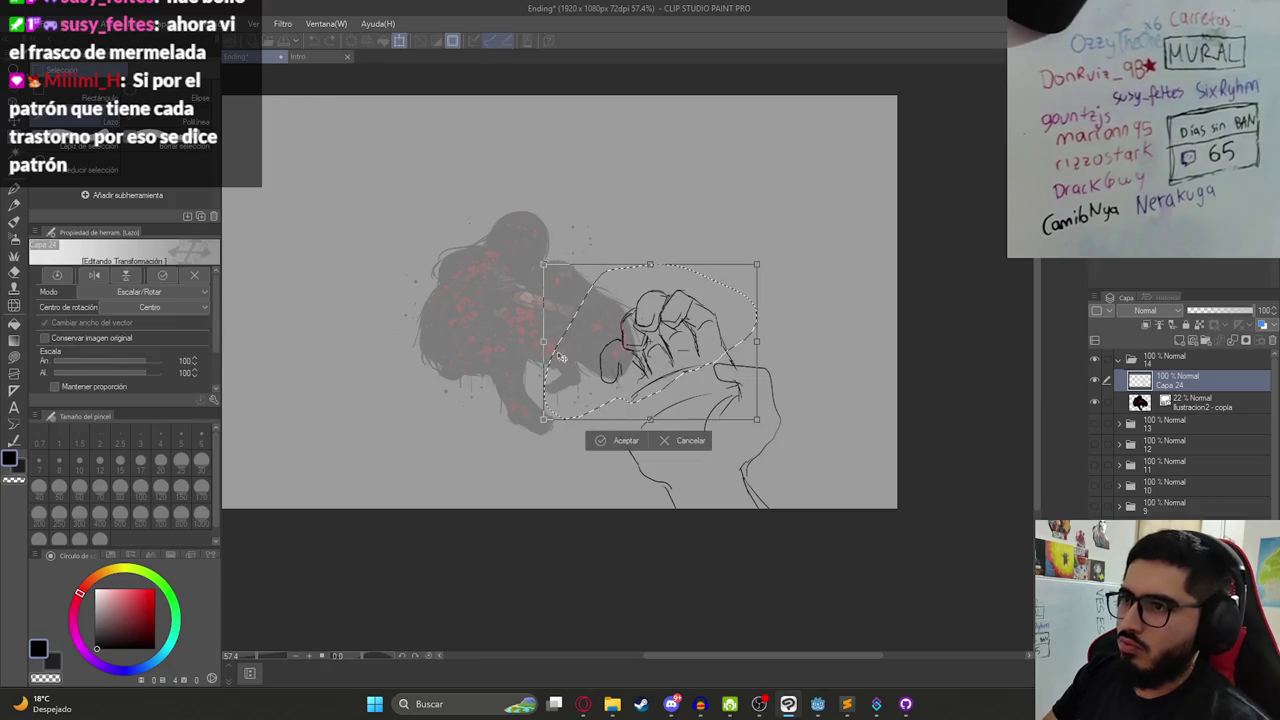
left_click_drag(541, 341, 520, 340)
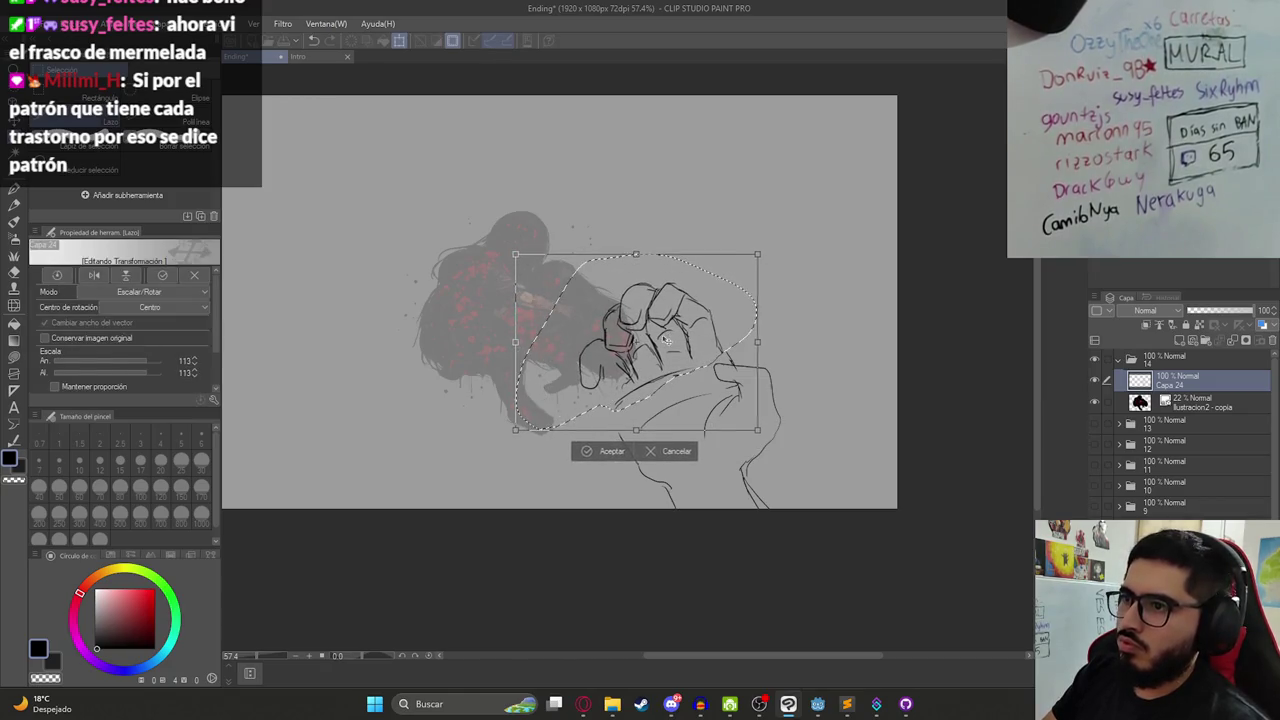
key("Escape")
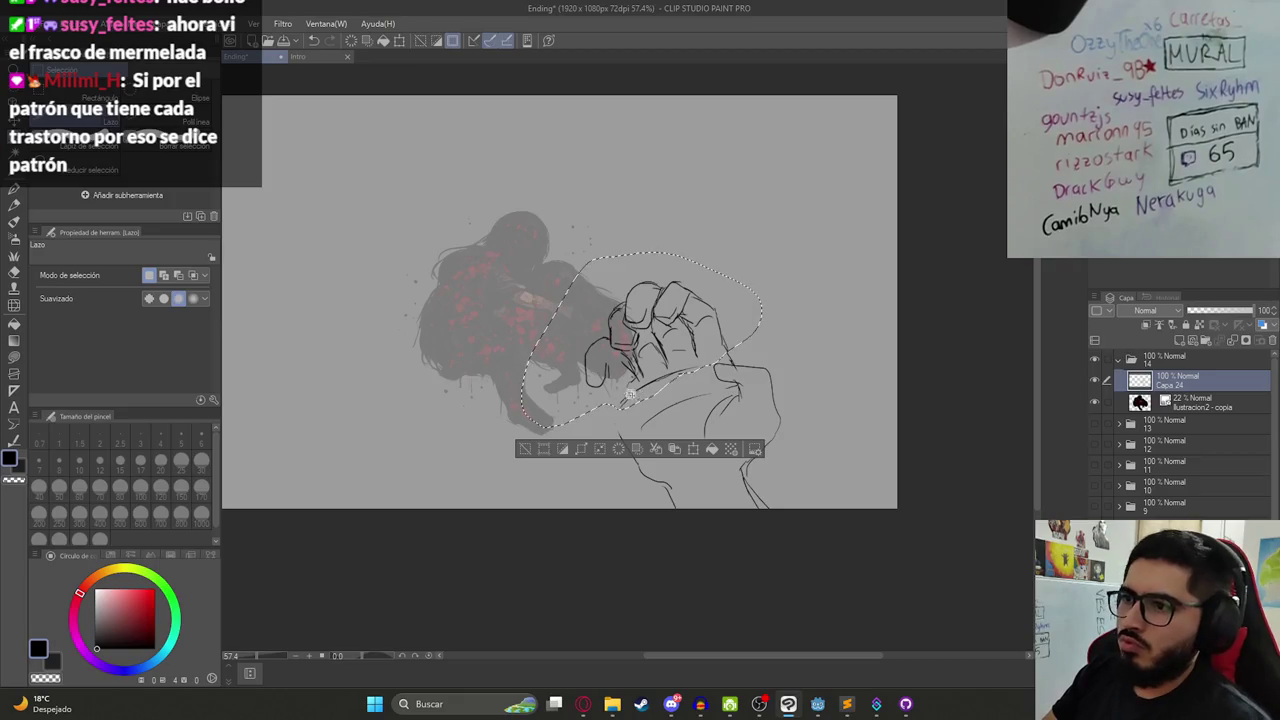
key("ctrl+t")
left_click_drag(520, 252, 510, 246)
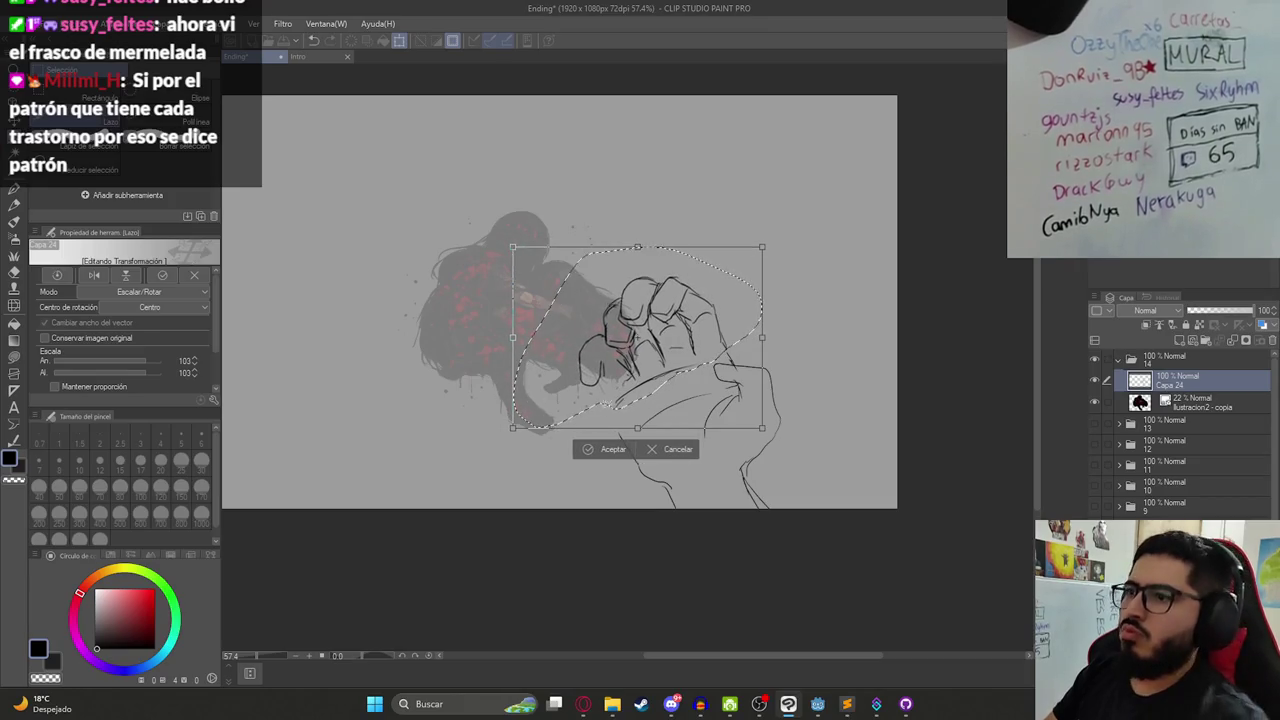
key("Return")
key("ctrl+d")
- Discard a trial curved palm line and add a short line on the fist's left edge
key("p")
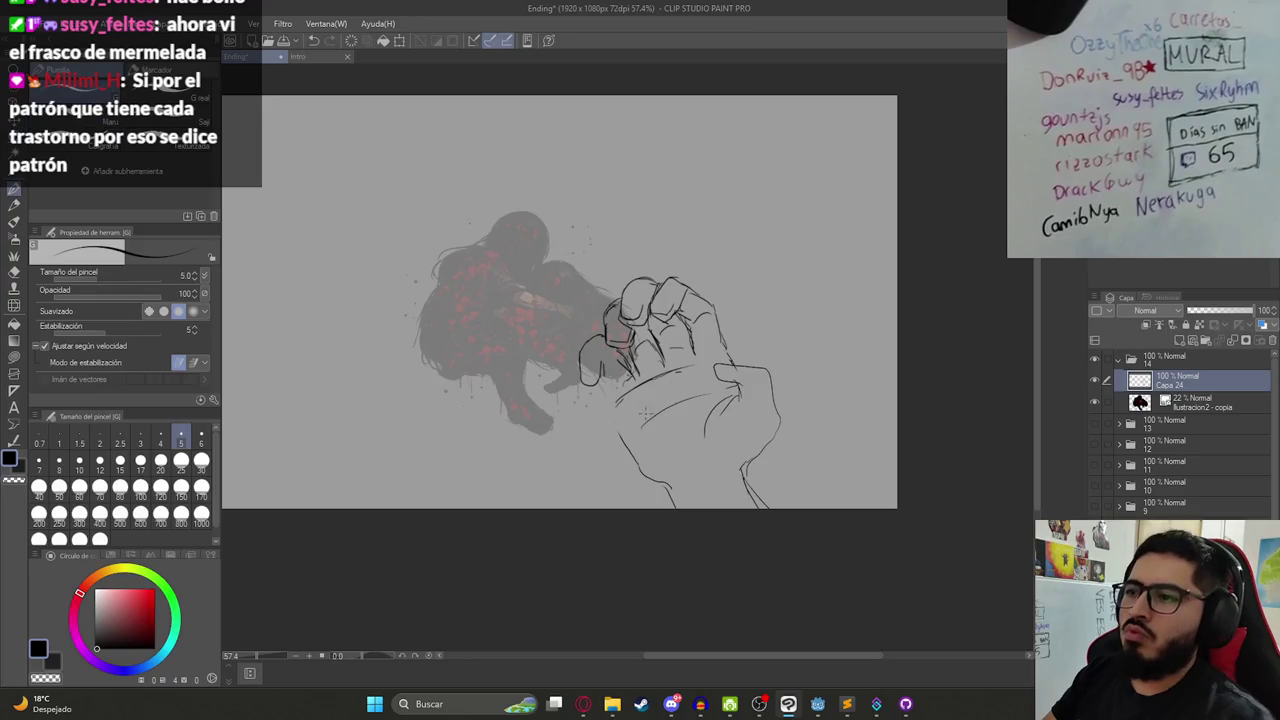
left_click_drag(637, 413, 625, 386)
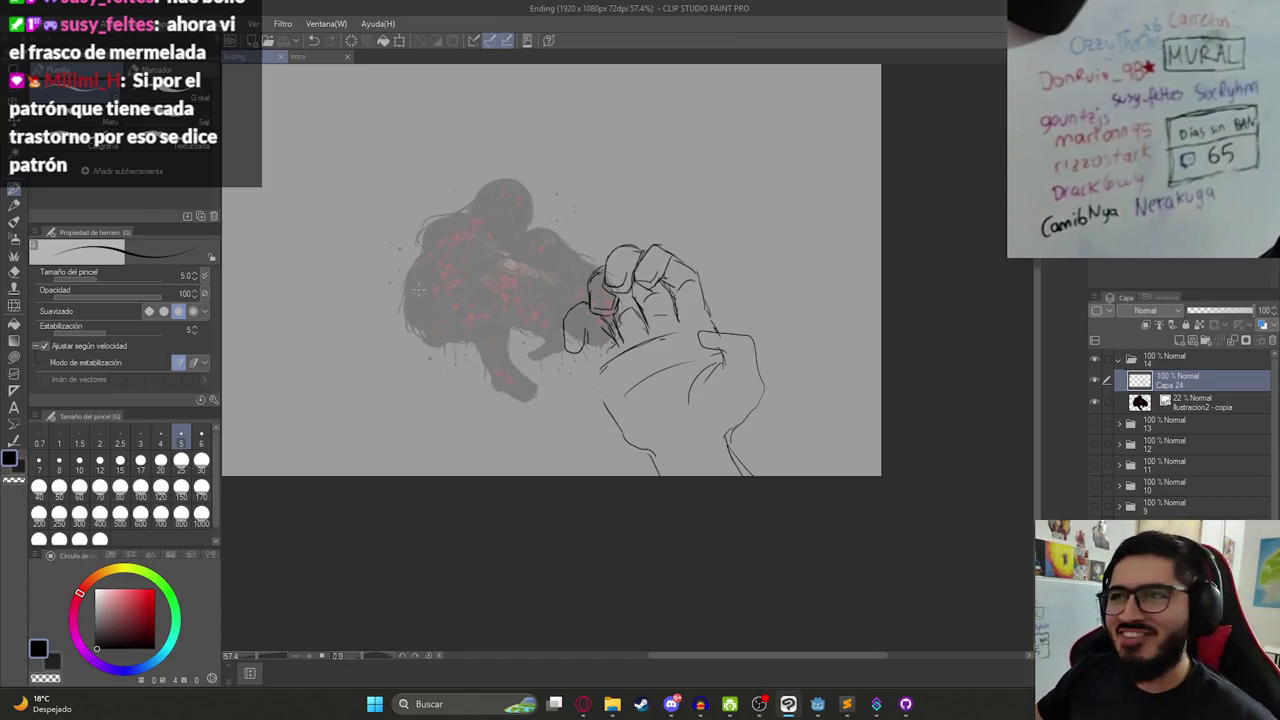
left_click_drag(525, 253, 630, 290)
key("ctrl+z")
key("ctrl+y")
key("ctrl+z")
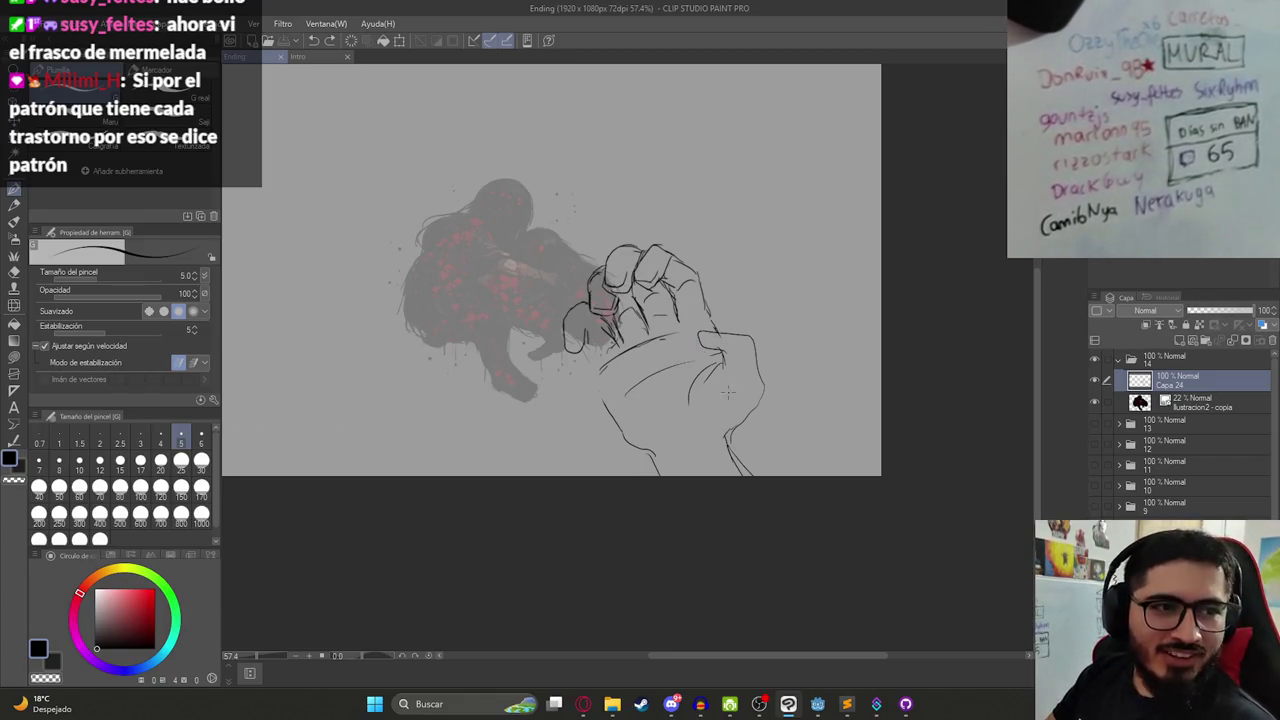
scroll(598, 318, "up", 3)
left_click_drag(586, 316, 596, 349)
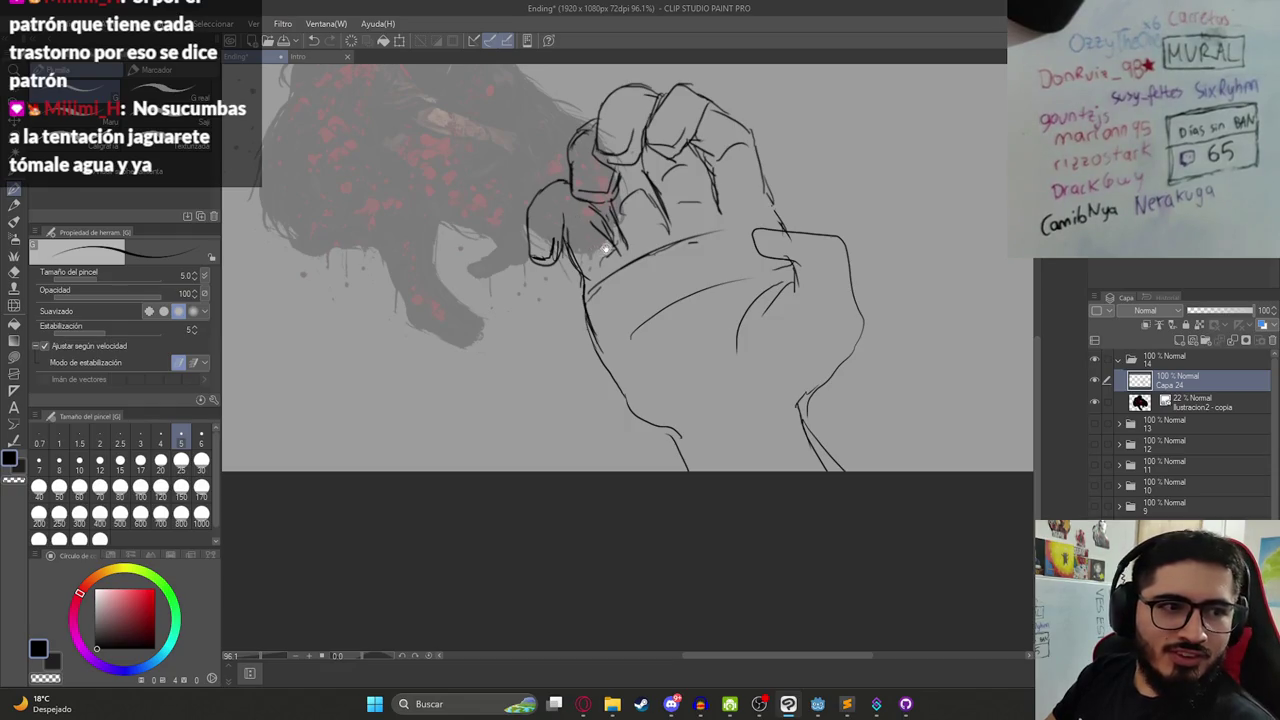
- Add a small mark to rework the lower lines of the wrist
left_click_drag(593, 250, 559, 330)
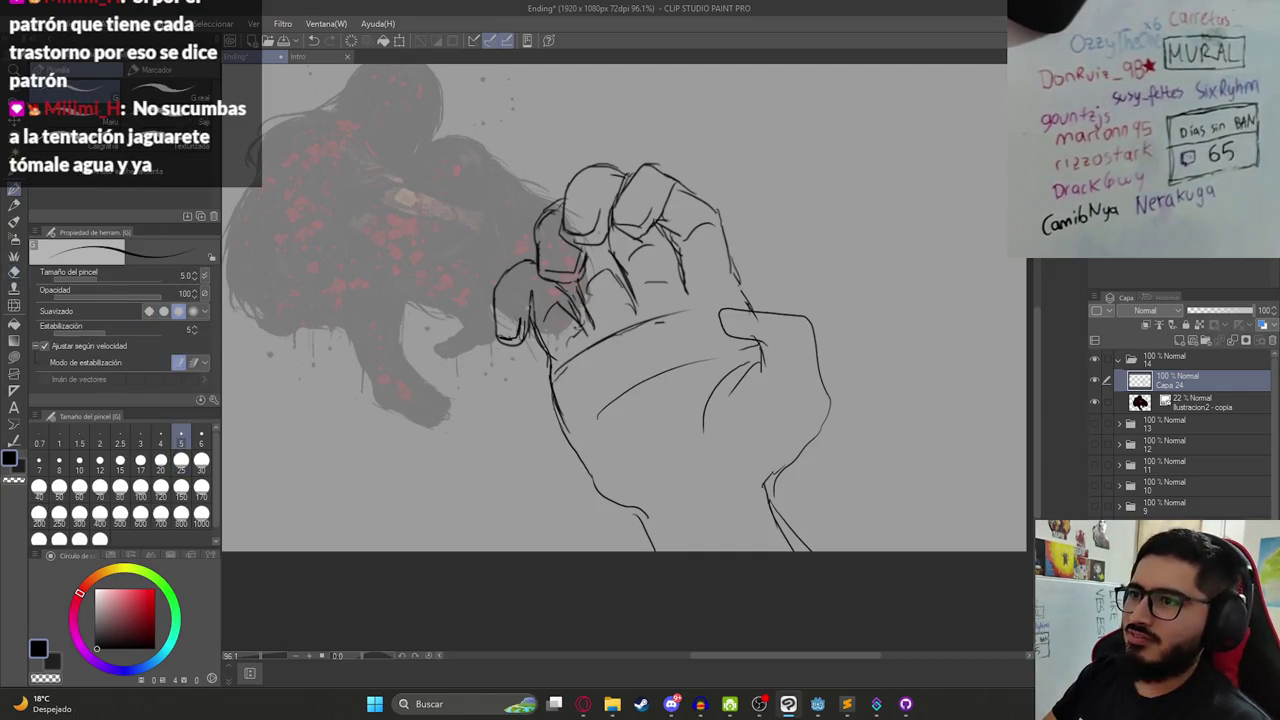
scroll(532, 295, "down", 3)
scroll(600, 285, "up", 1)
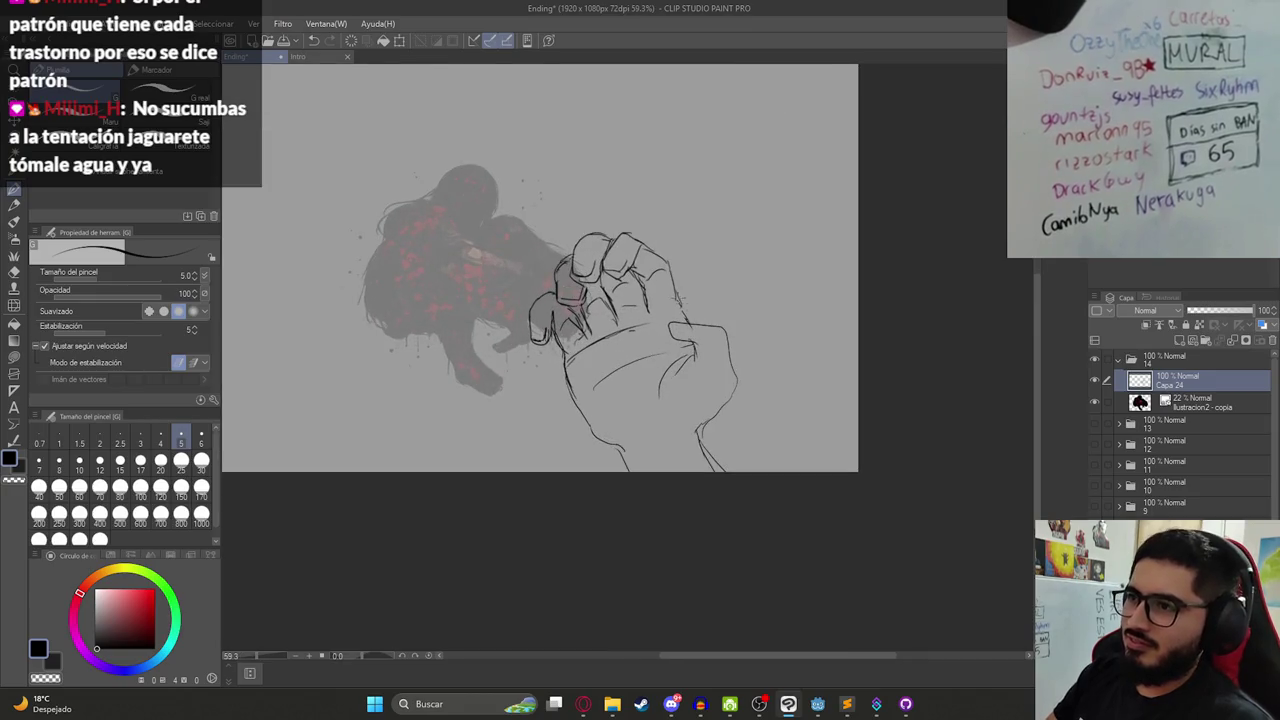
key("e")
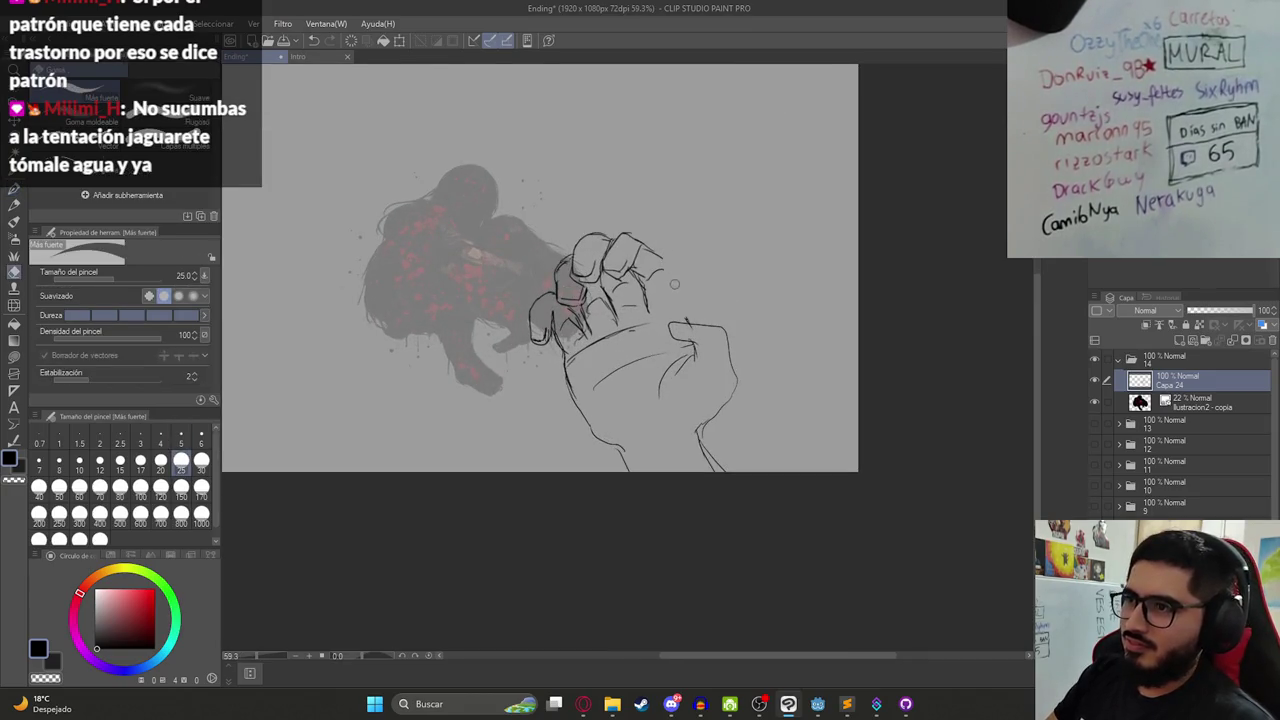
key("p")
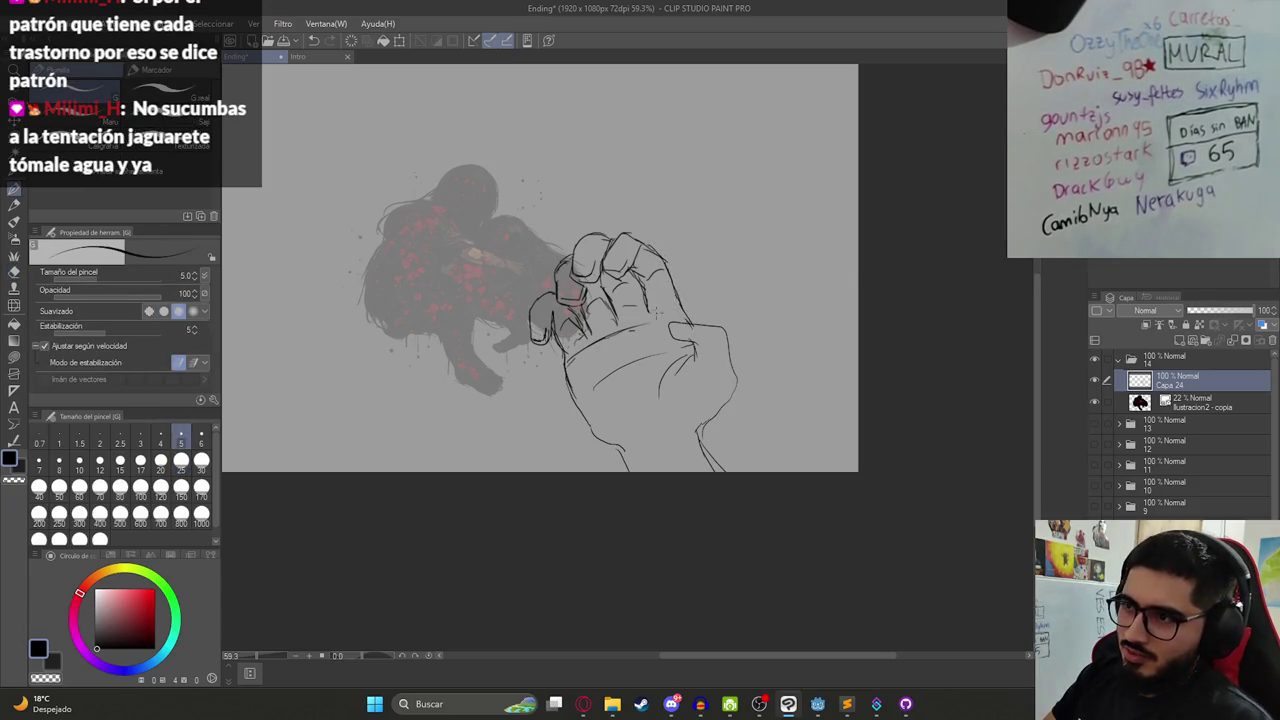
scroll(545, 325, "up", 1)
key("e")
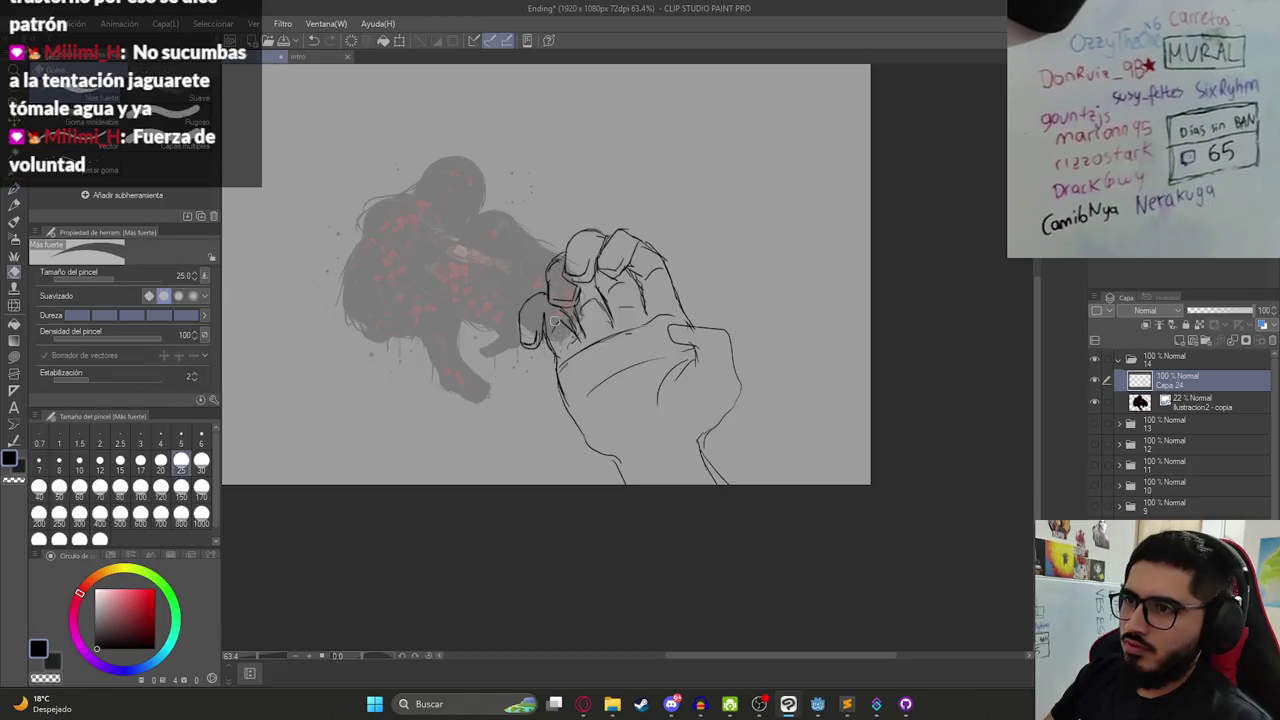
key("p")
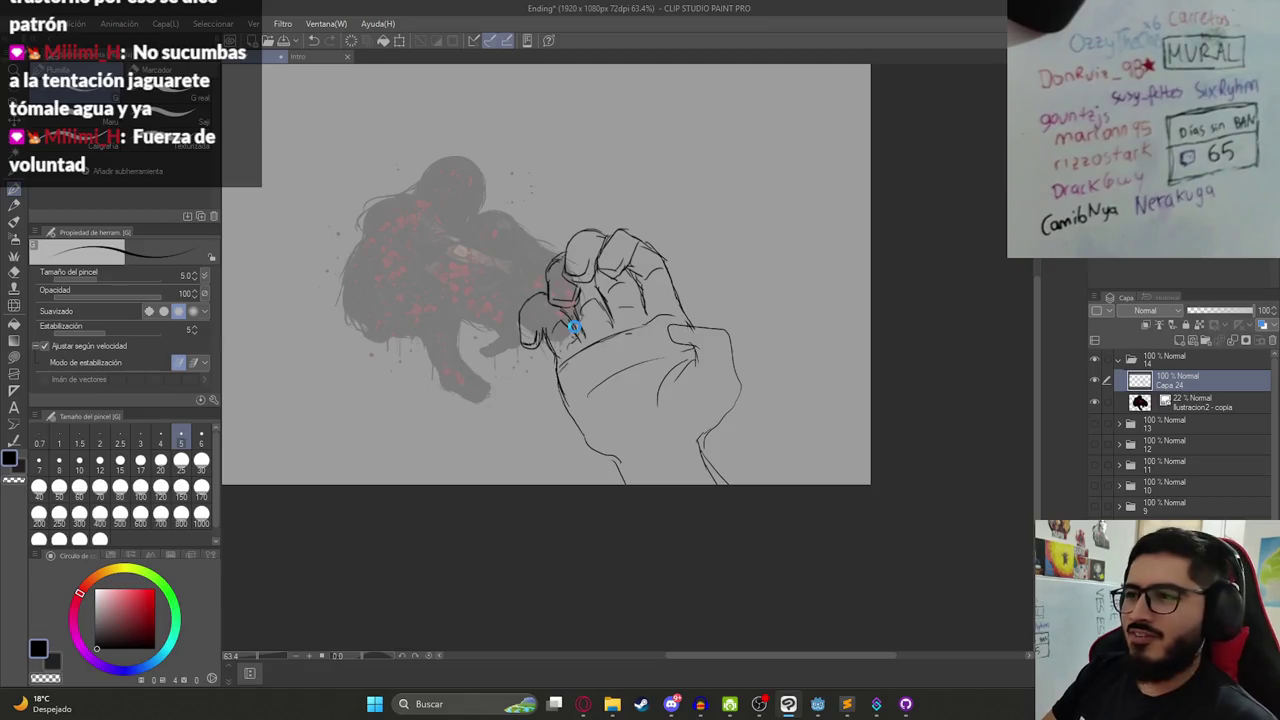
key("e")
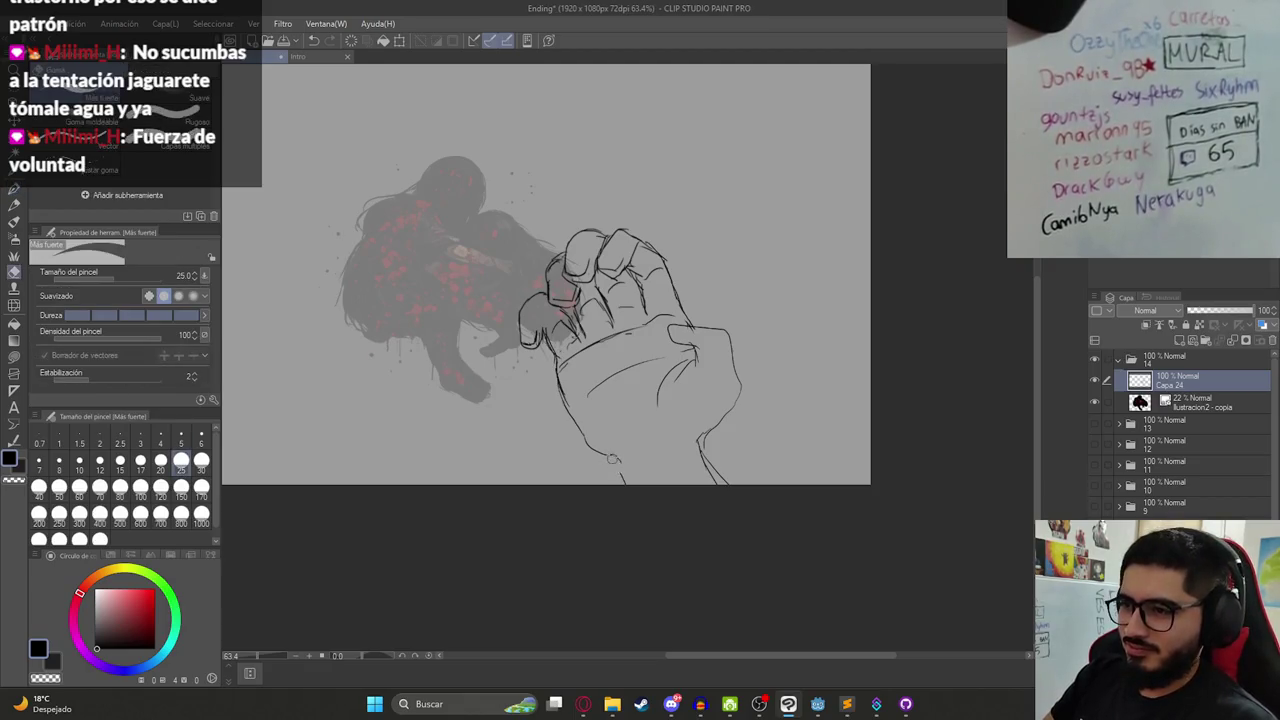
key("p")
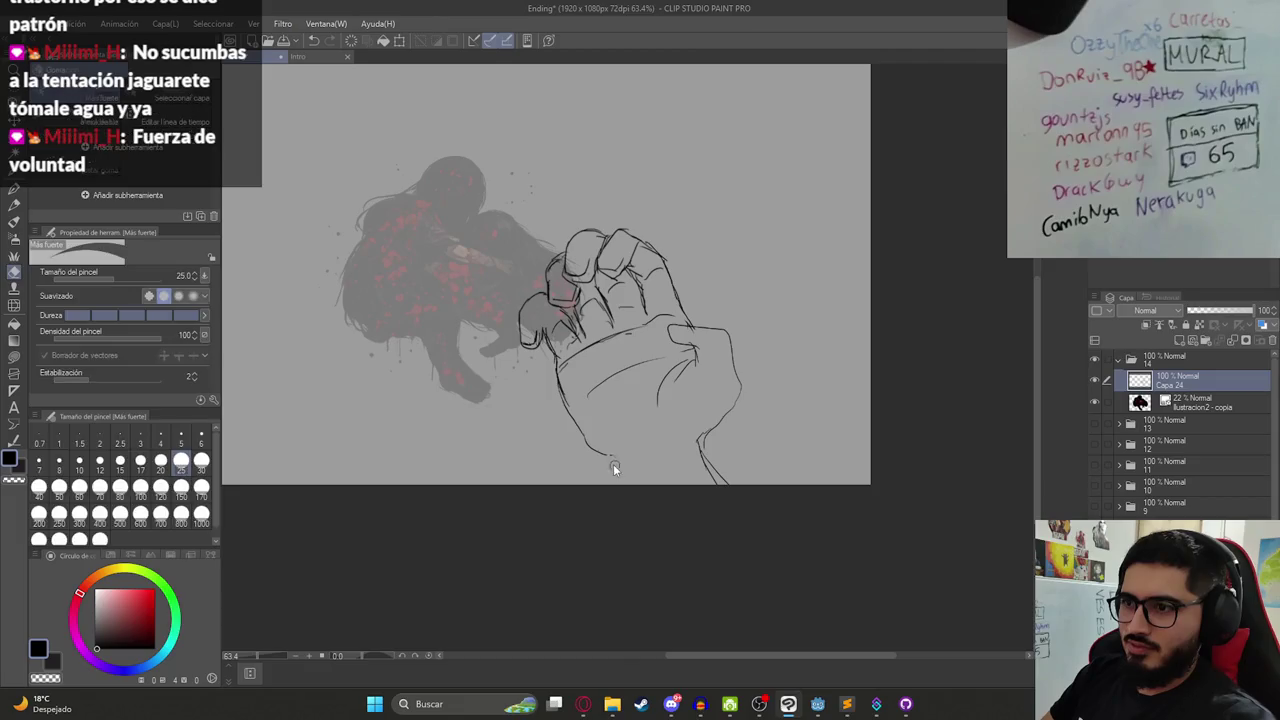
left_click_drag(606, 456, 616, 467)
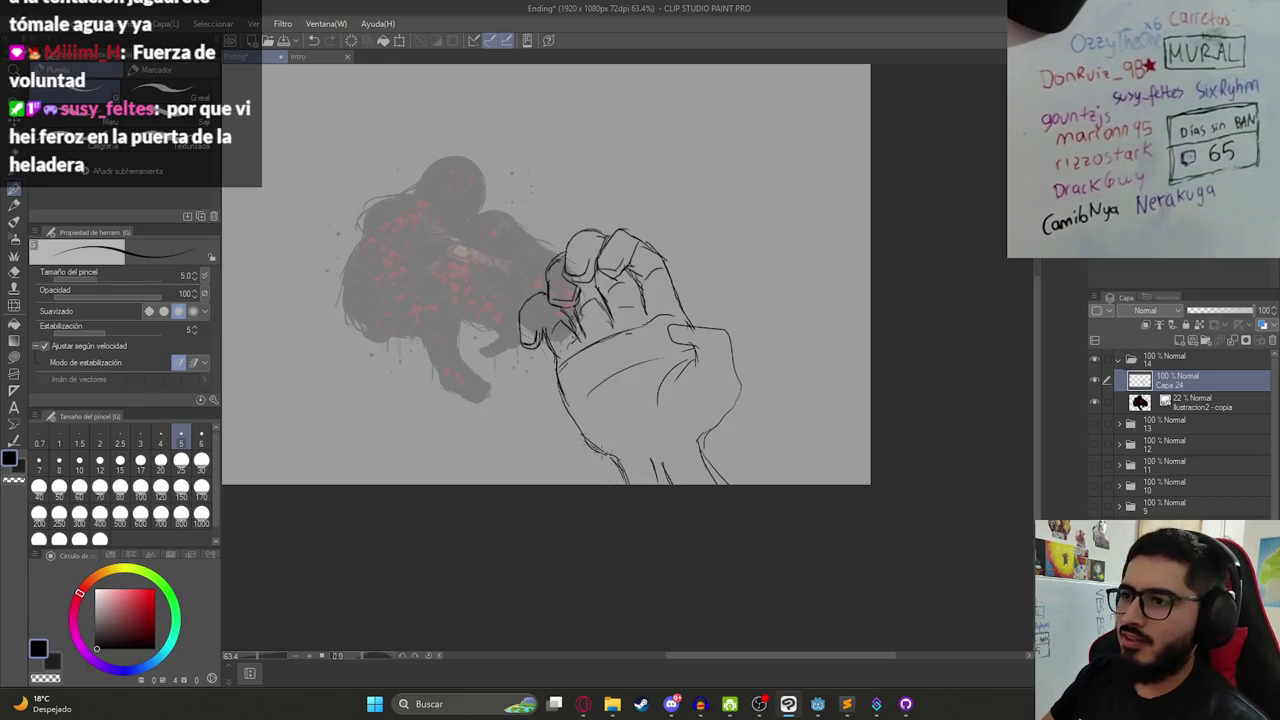
scroll(632, 418, "down", 2)
scroll(620, 400, "down", 2)
scroll(590, 350, "up", 3)
scroll(574, 330, "up", 3)
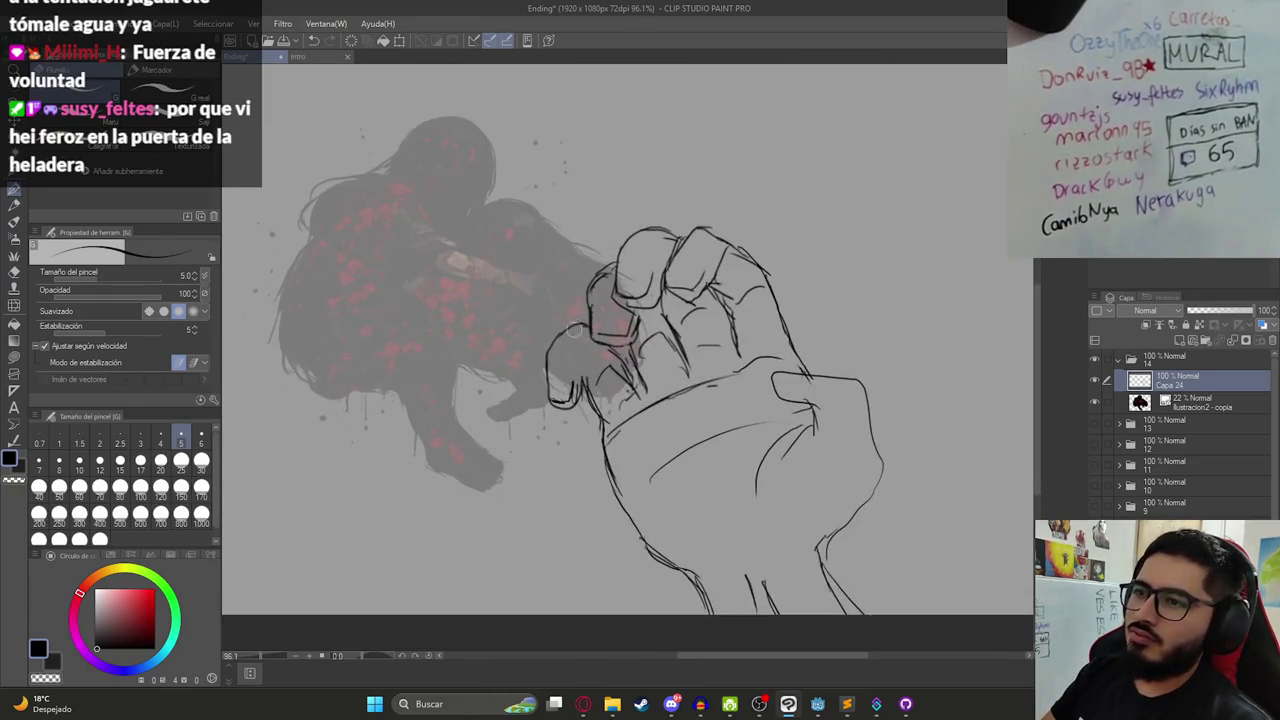
- Erase stray lines across the fist, knuckles and back of the hand
key("e")
left_click_drag(580, 320, 550, 365)
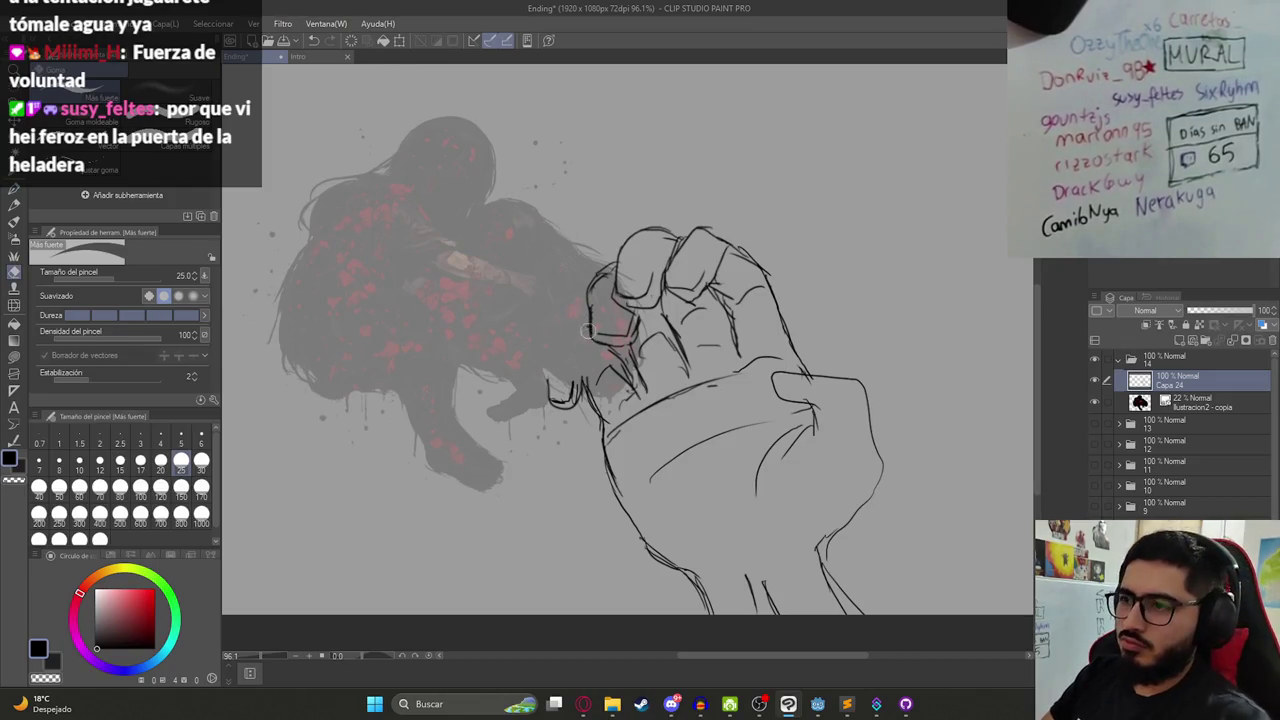
key("p")
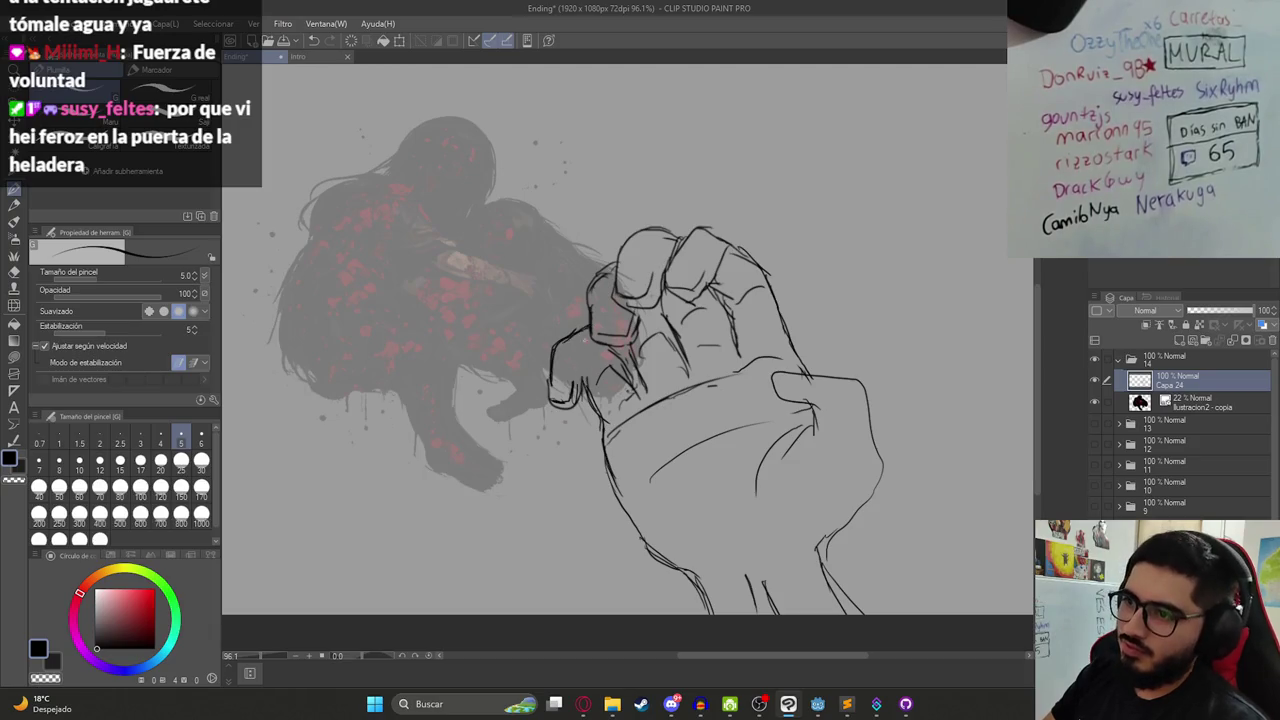
key("e")
mouse_move(585, 375)
left_mouse_down()
mouse_move(565, 405)
mouse_move(566, 390)
left_mouse_up()
mouse_move(572, 338)
left_mouse_down()
mouse_move(555, 352)
mouse_move(590, 328)
left_mouse_up()
left_click_drag(596, 420, 600, 385)
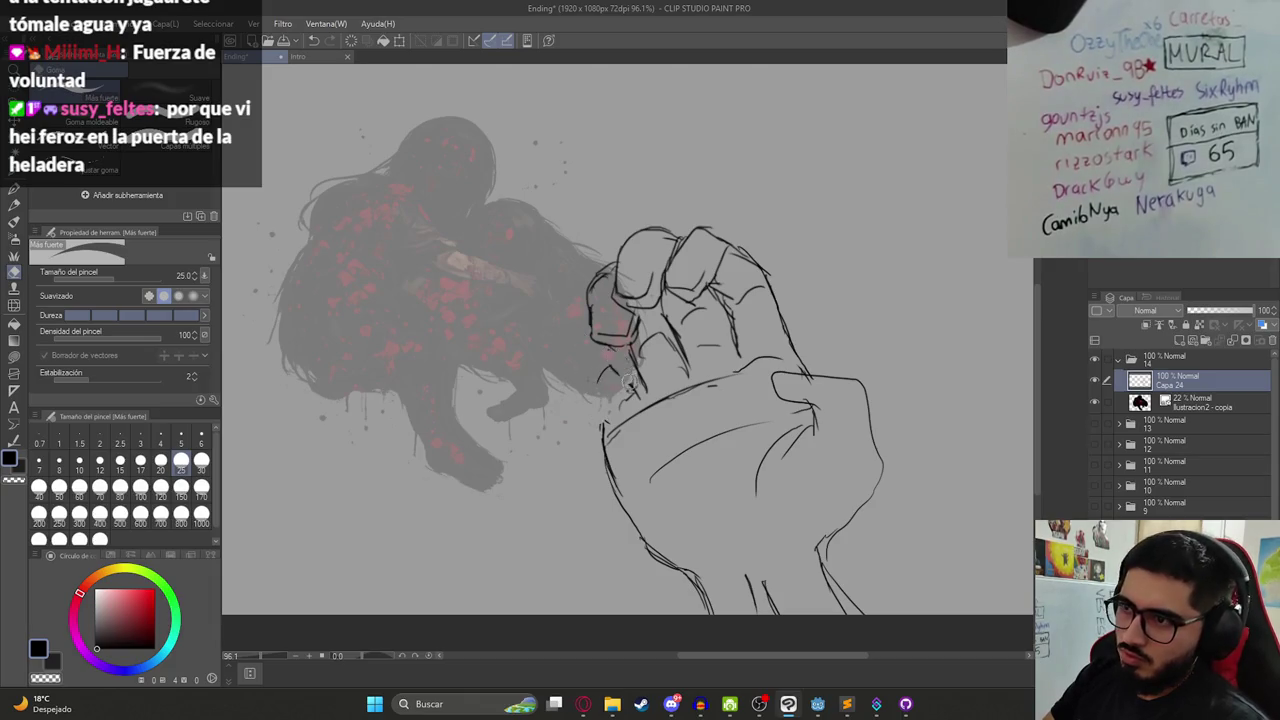
key("p")
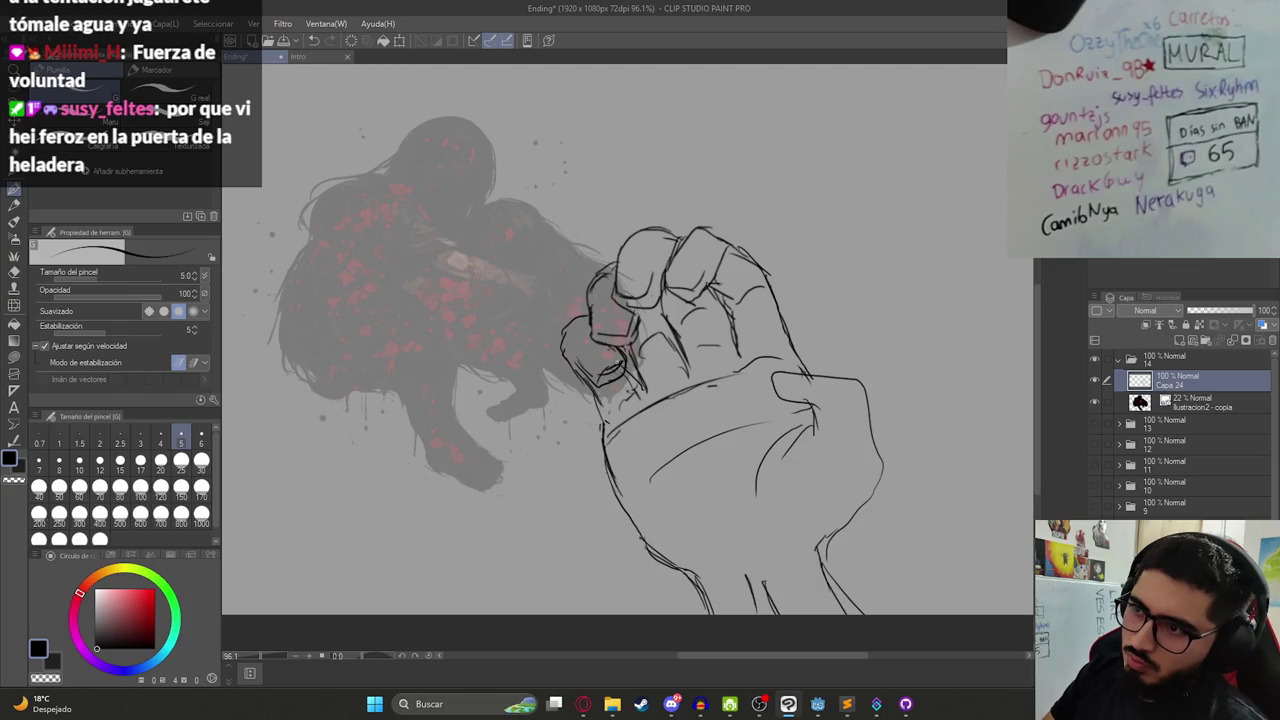
- Add a short line on the fist outline and erase old lines around the knuckles
mouse_move(580, 380)
left_mouse_down()
mouse_move(568, 346)
mouse_move(624, 370)
left_mouse_up()
key("e")
key("p")
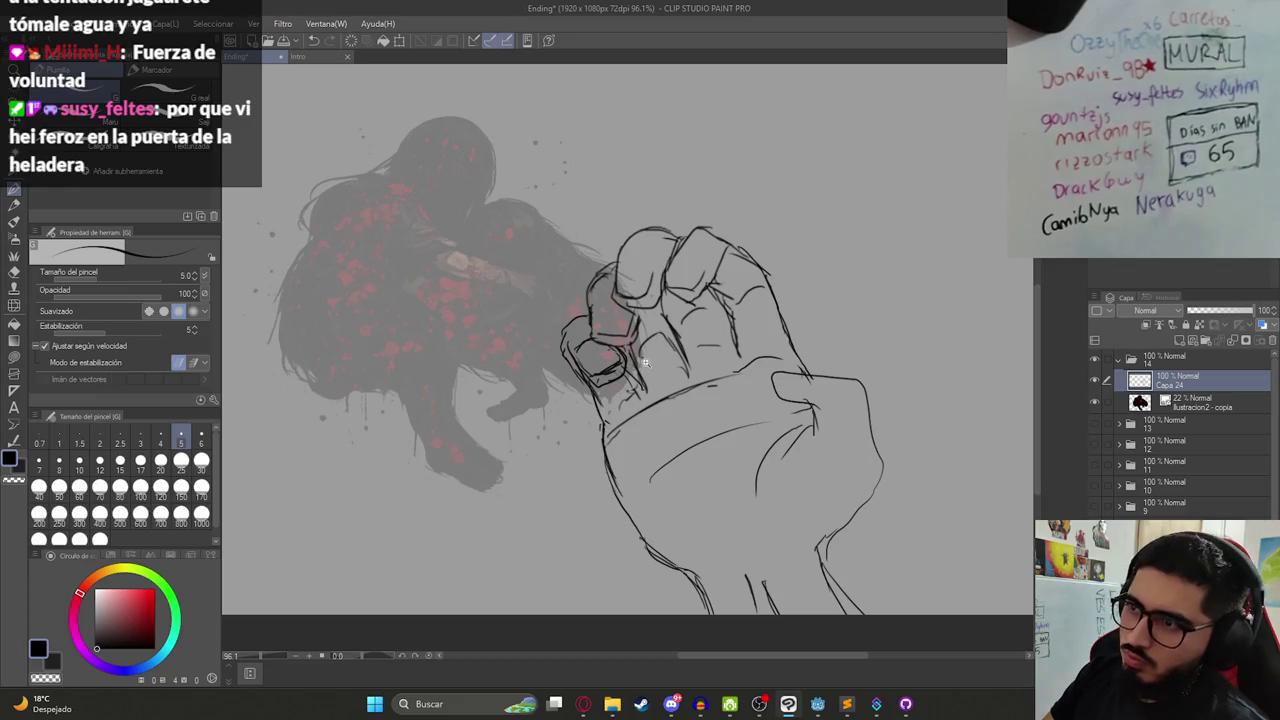
scroll(646, 362, "down", 5)
scroll(640, 340, "up", 1)
scroll(637, 329, "up", 2)
scroll(637, 329, "up", 1)
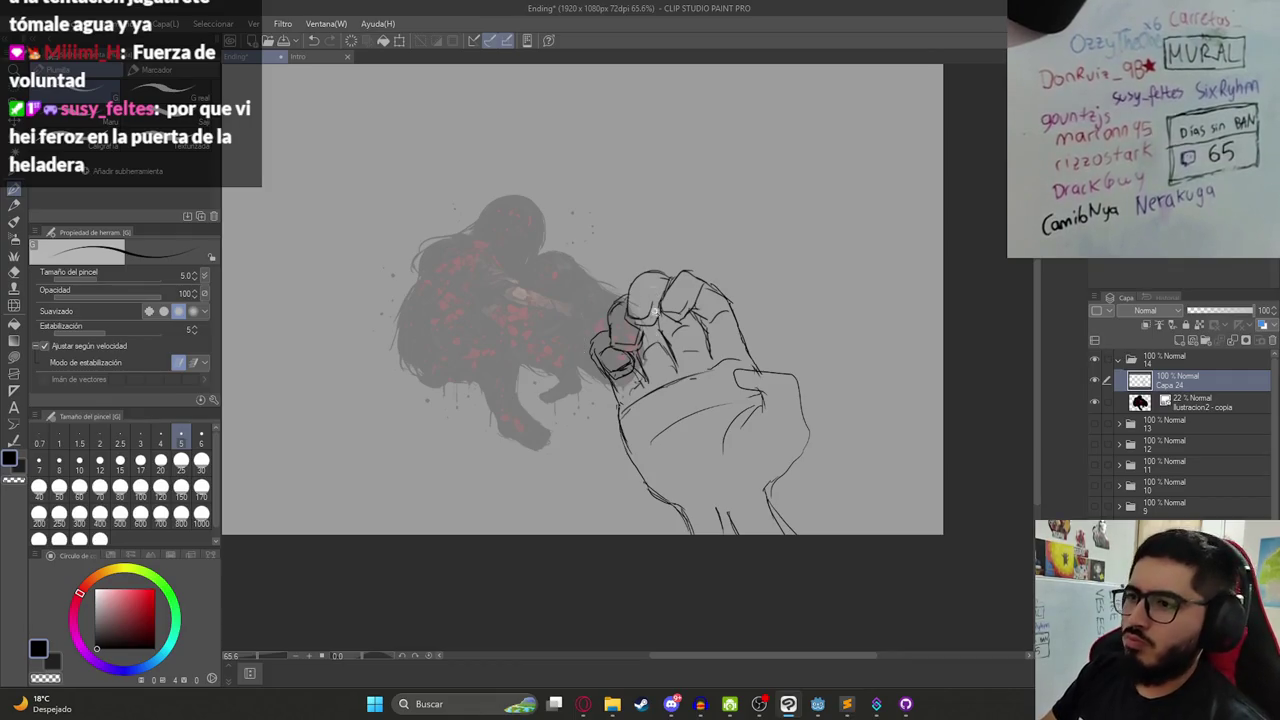
key("e")
scroll(585, 345, "up", 3)
mouse_move(615, 337)
left_mouse_down()
mouse_move(610, 360)
mouse_move(660, 350)
mouse_move(628, 335)
left_mouse_up()
key("p")
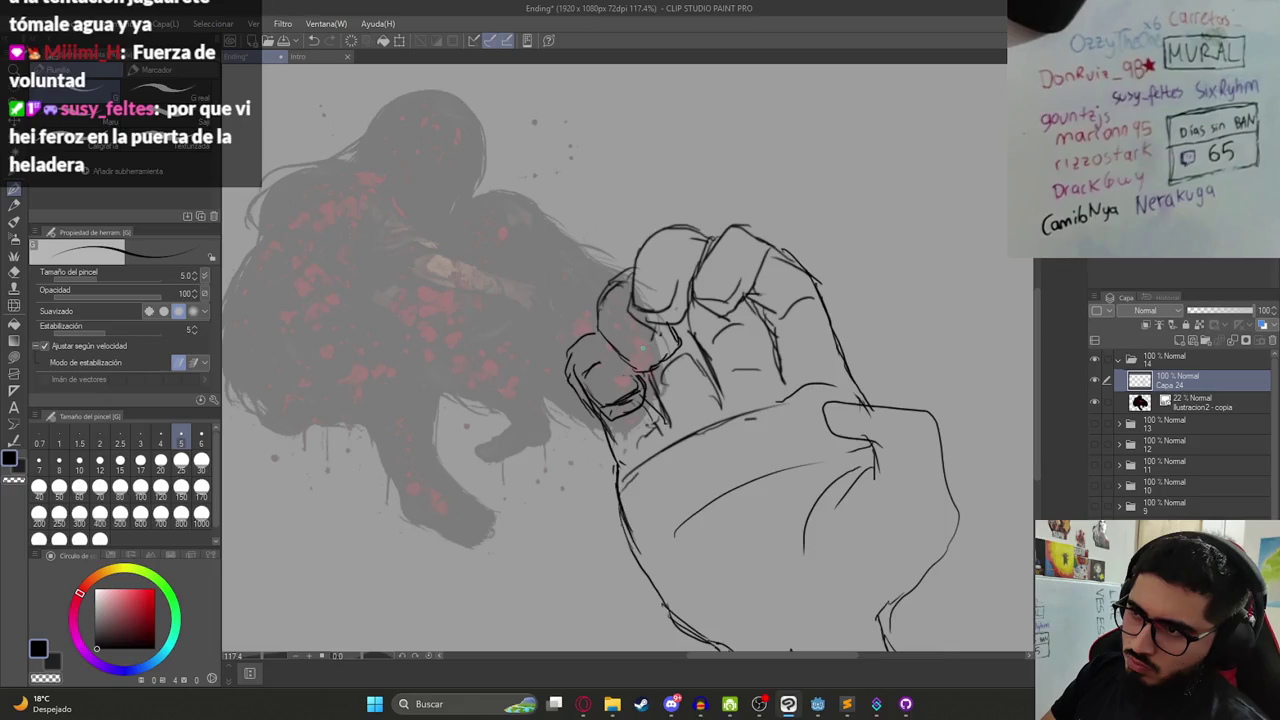
- Draw a new knuckle line, erase the upper knuckle lines, and redraw the fingers
left_click_drag(619, 343, 662, 356)
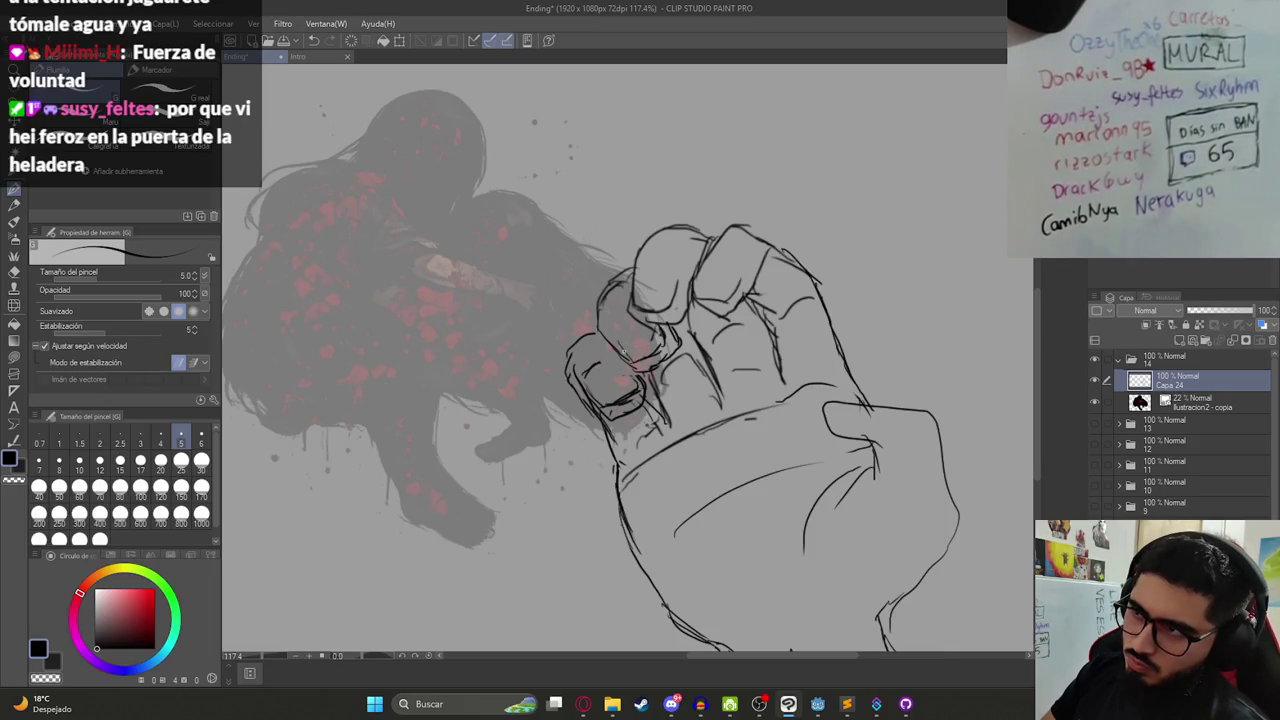
key("e")
mouse_move(632, 320)
left_mouse_down()
mouse_move(636, 268)
mouse_move(650, 308)
mouse_move(681, 316)
mouse_move(645, 318)
mouse_move(638, 262)
mouse_move(650, 235)
left_mouse_up()
key("p")
left_click_drag(622, 280, 660, 324)
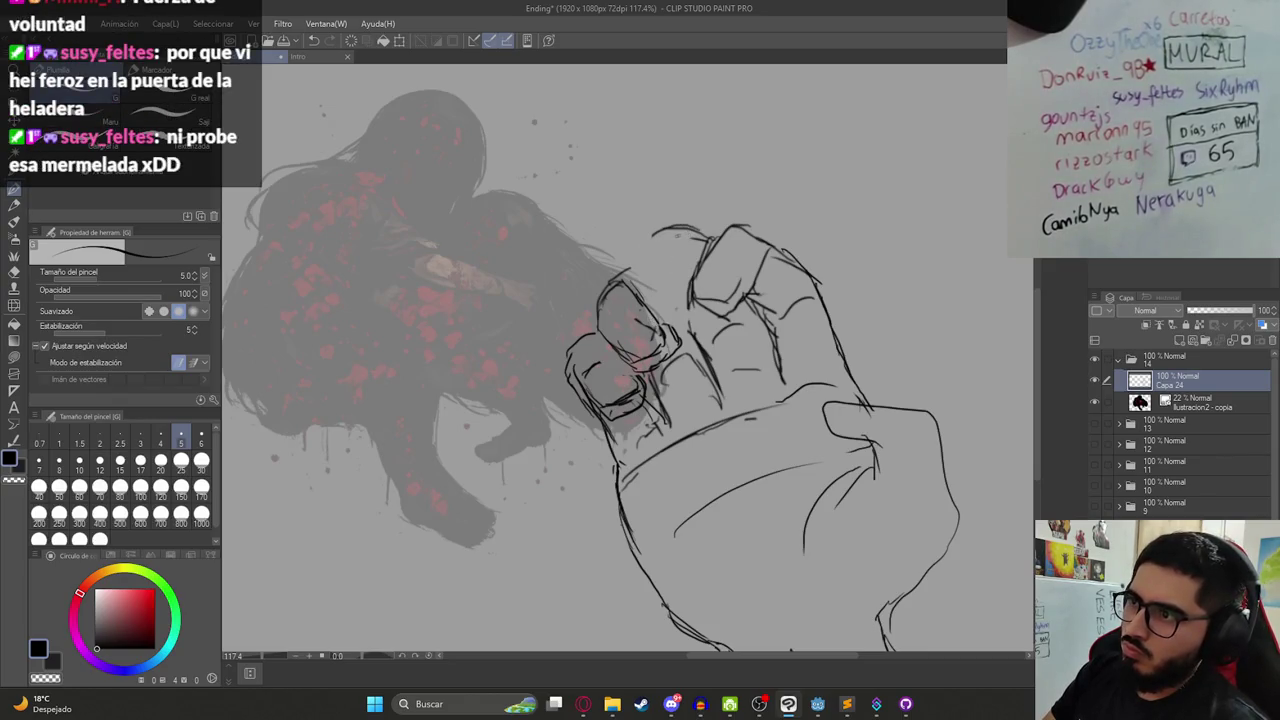
- Add a short stroke and a small mark on the fingertips to separate the fingers
key("e")
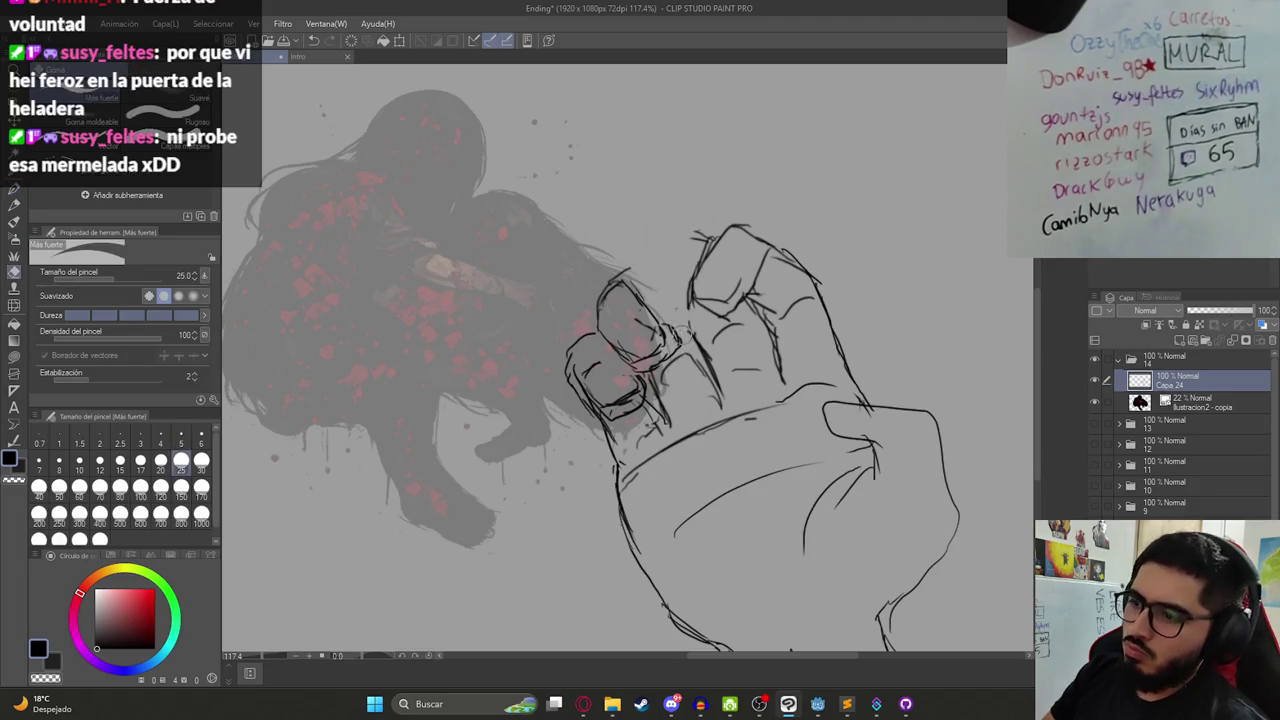
key("p")
left_click_drag(633, 271, 686, 344)
scroll(688, 363, "down", 3)
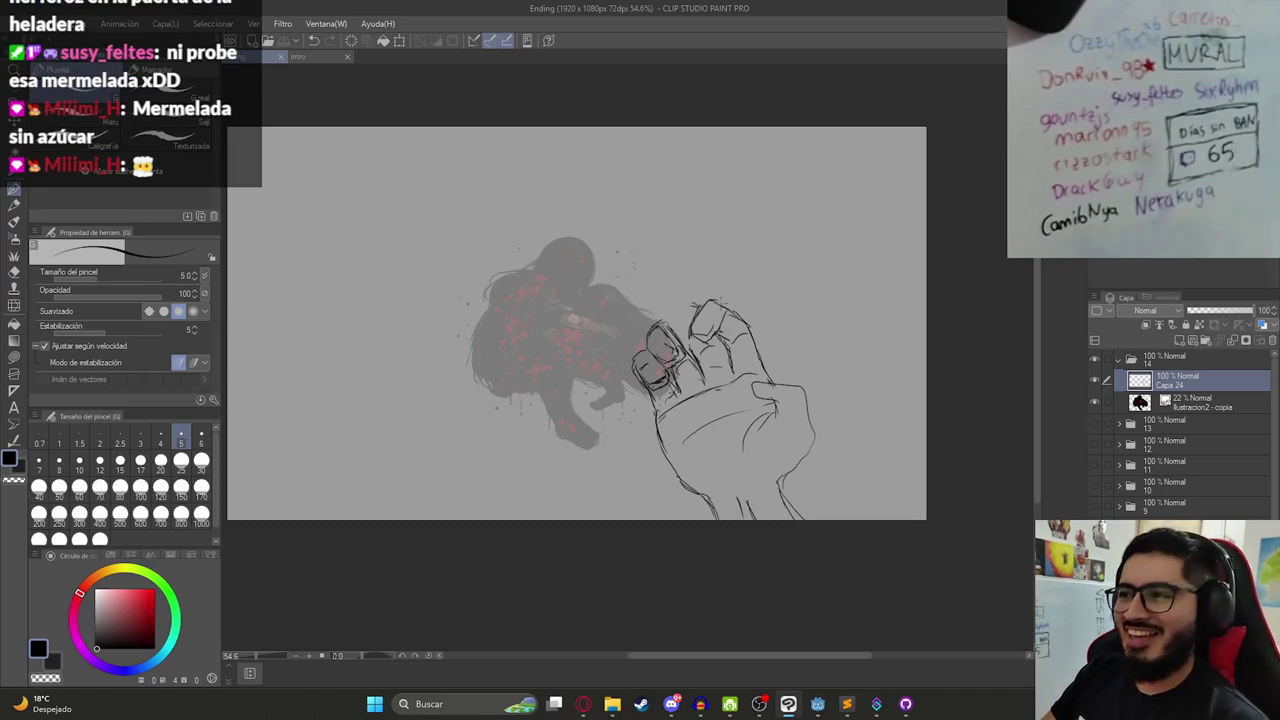
scroll(686, 318, "up", 2)
scroll(680, 328, "up", 2)
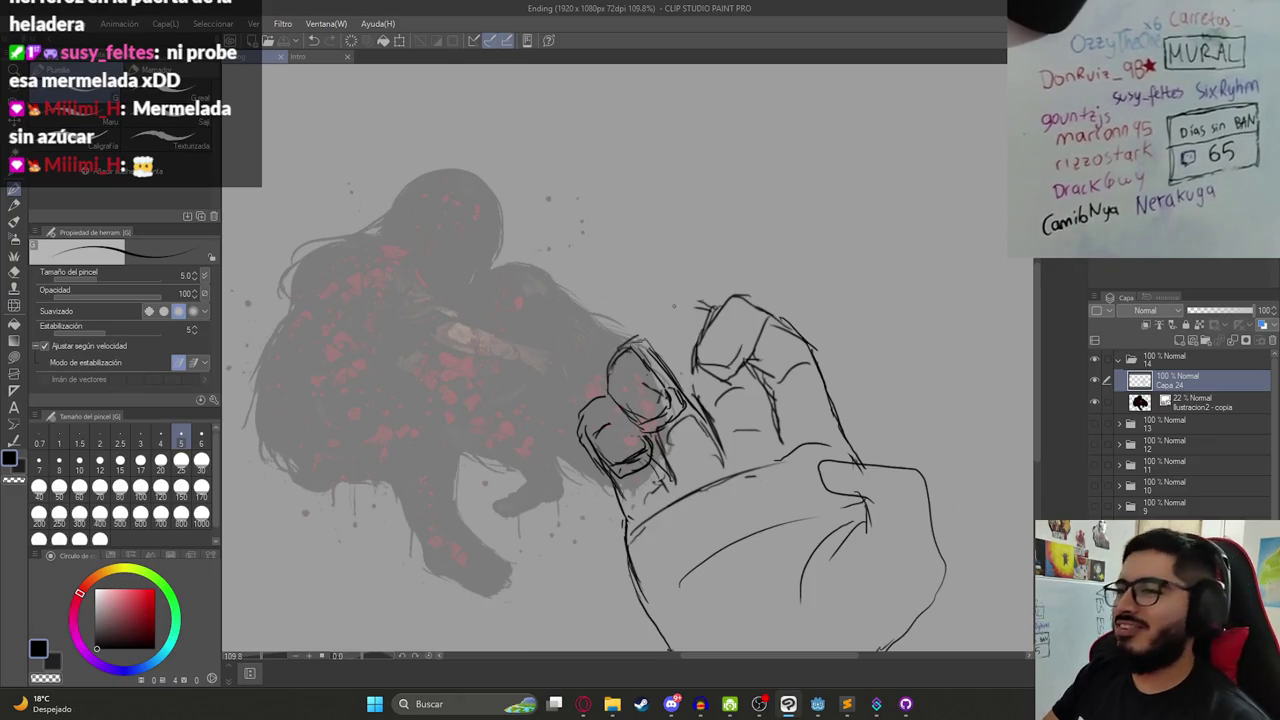
left_click(706, 302)
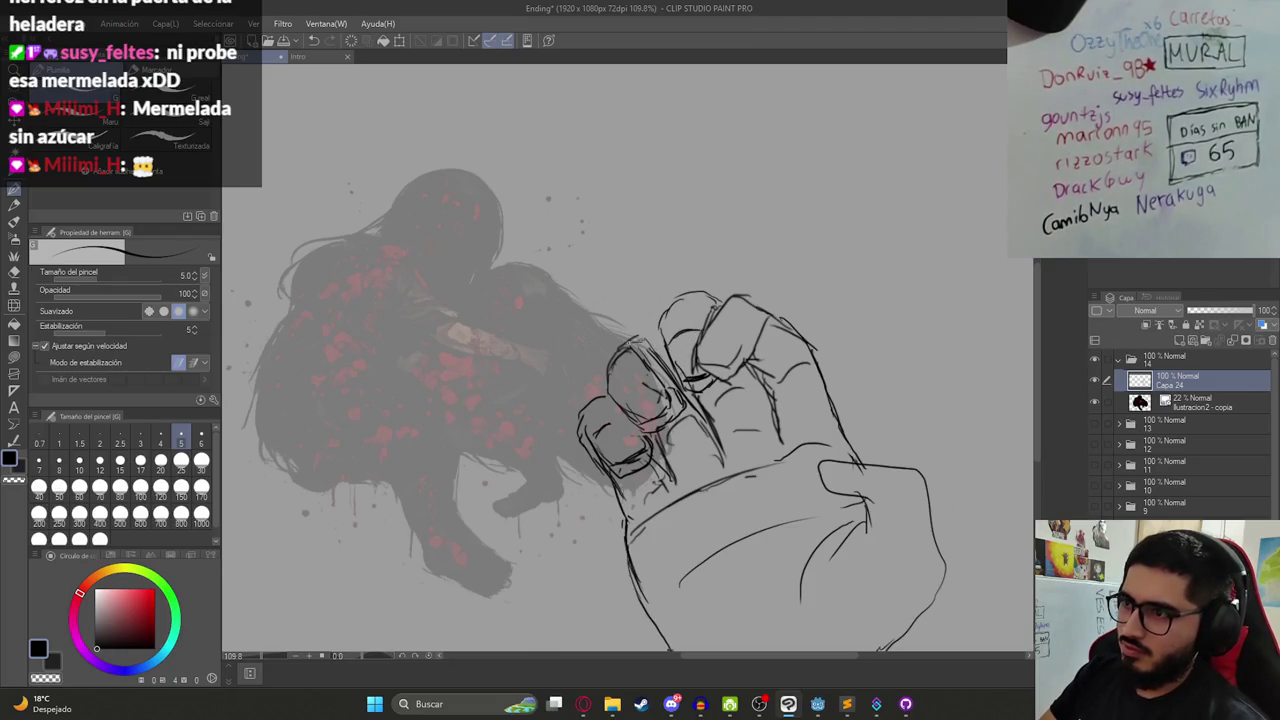
key("e")
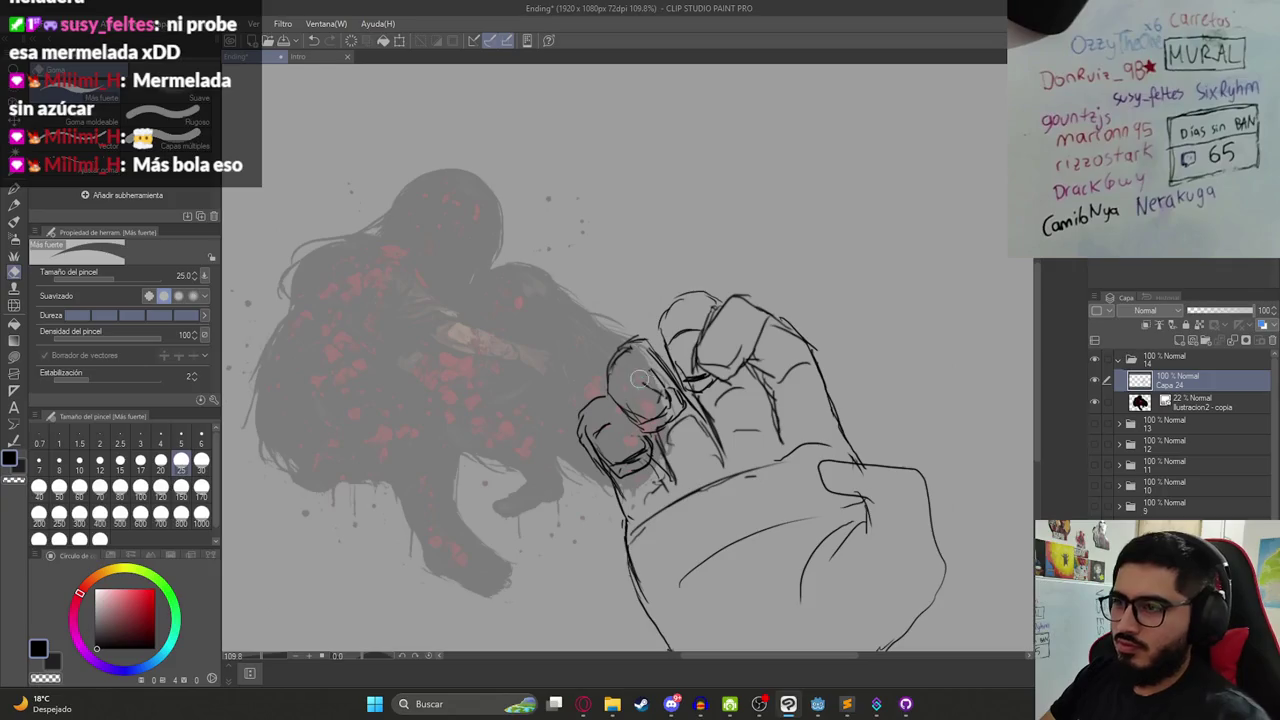
key("p")
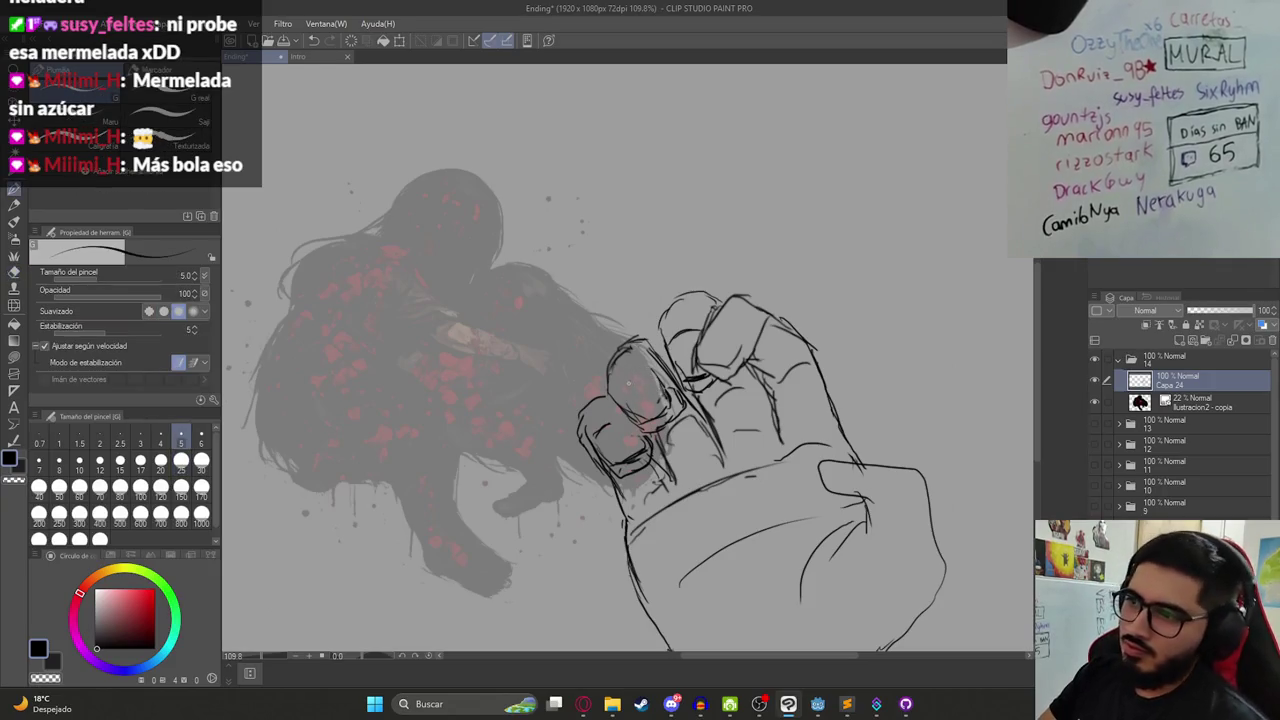
key("ctrl+0")
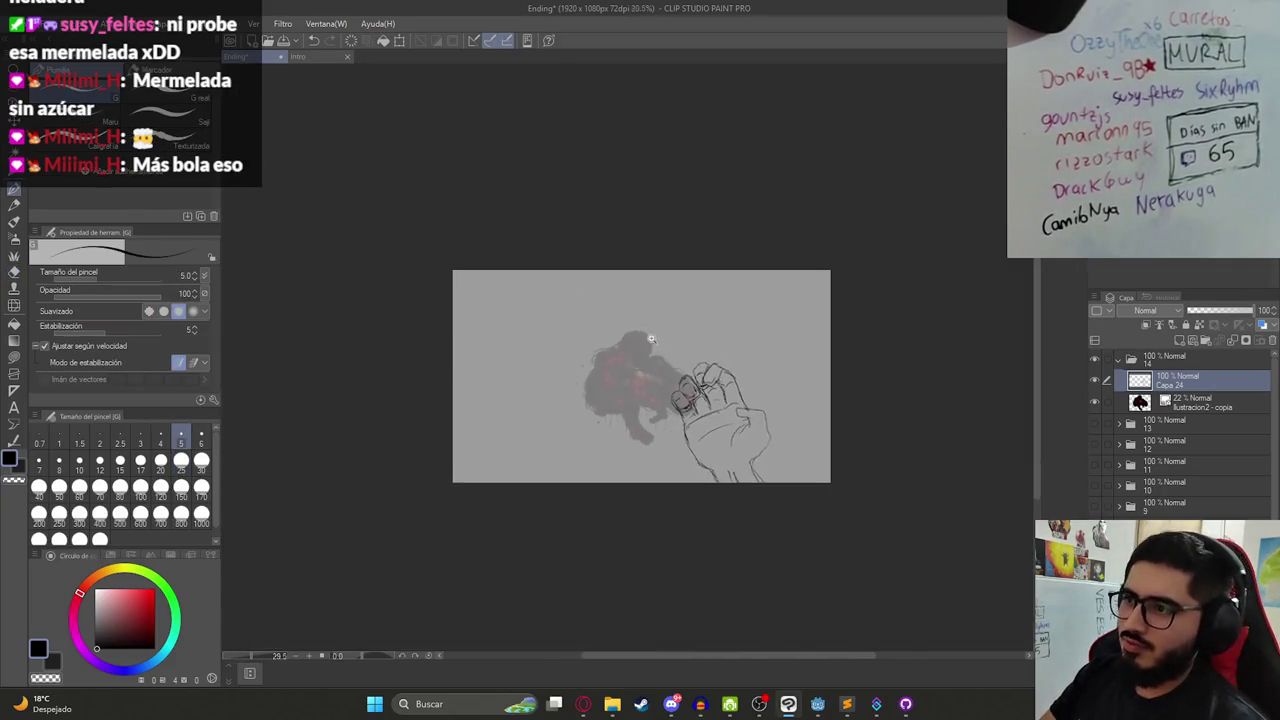
- Sketch a new curved line along the hand's right side near the knuckles
scroll(713, 377, "up", 5)
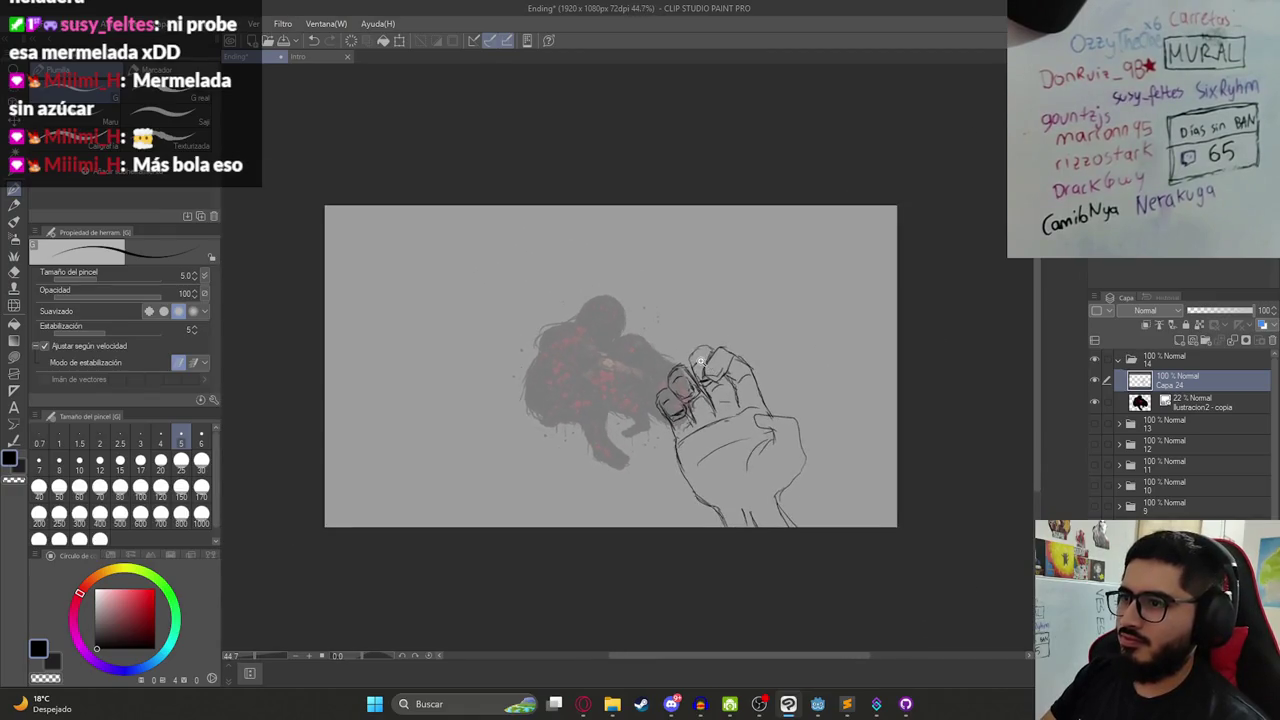
key("e")
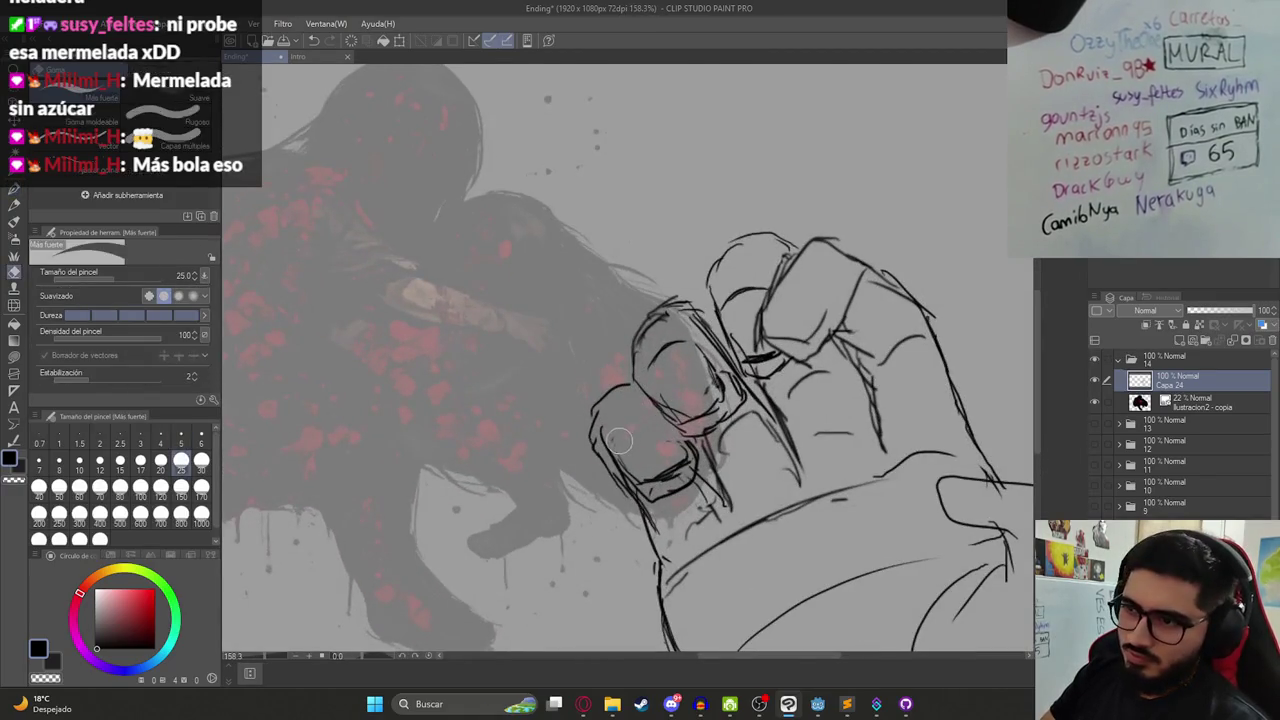
key("p")
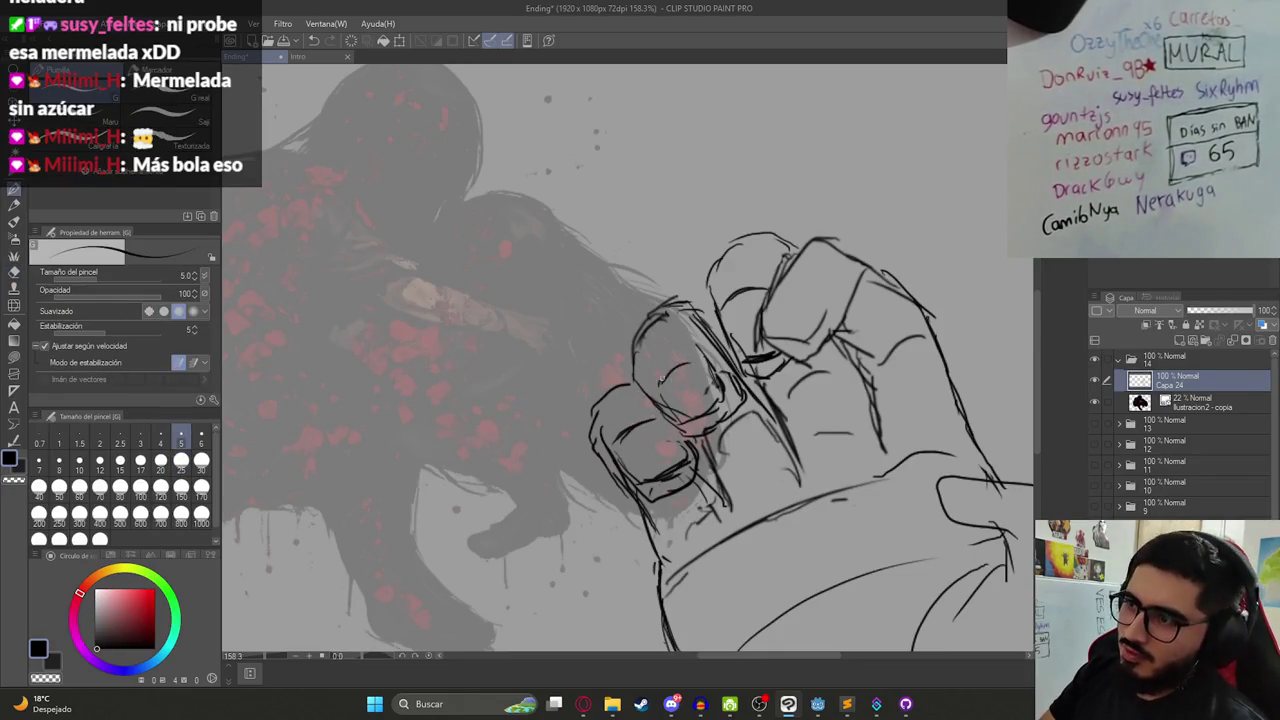
scroll(751, 384, "down", 5)
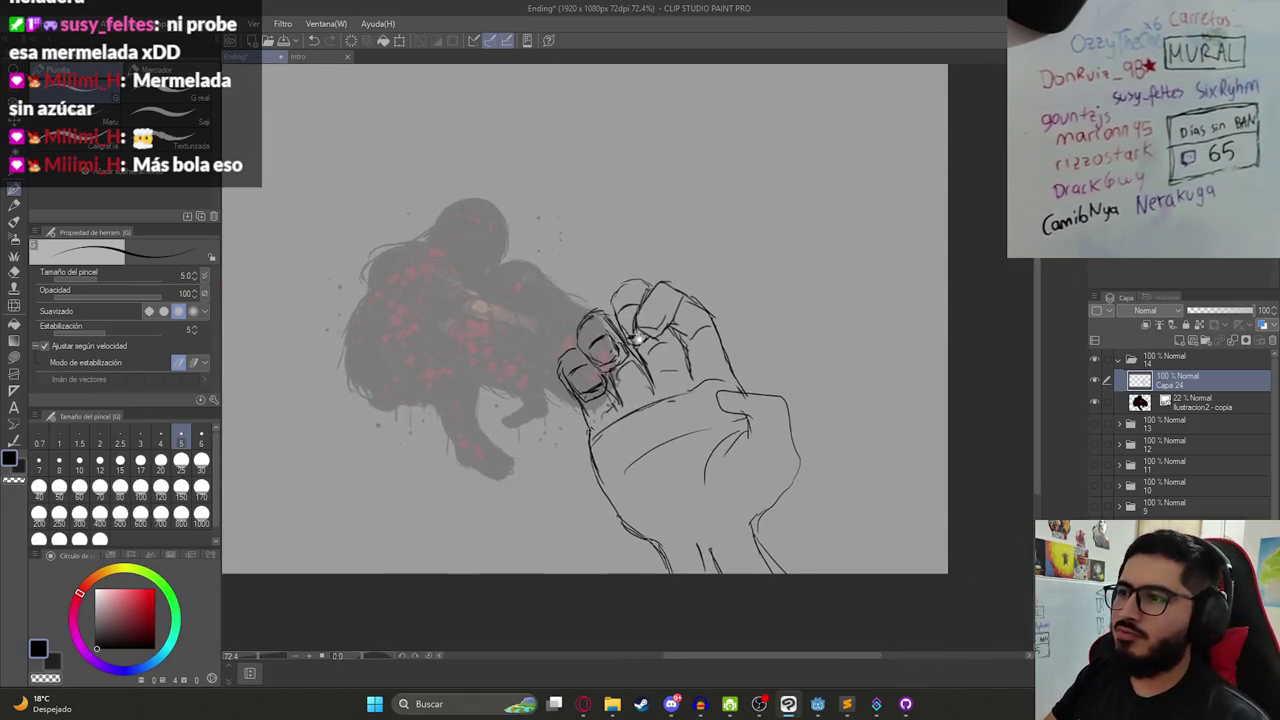
scroll(666, 333, "down", 2)
scroll(722, 362, "up", 3)
key("e")
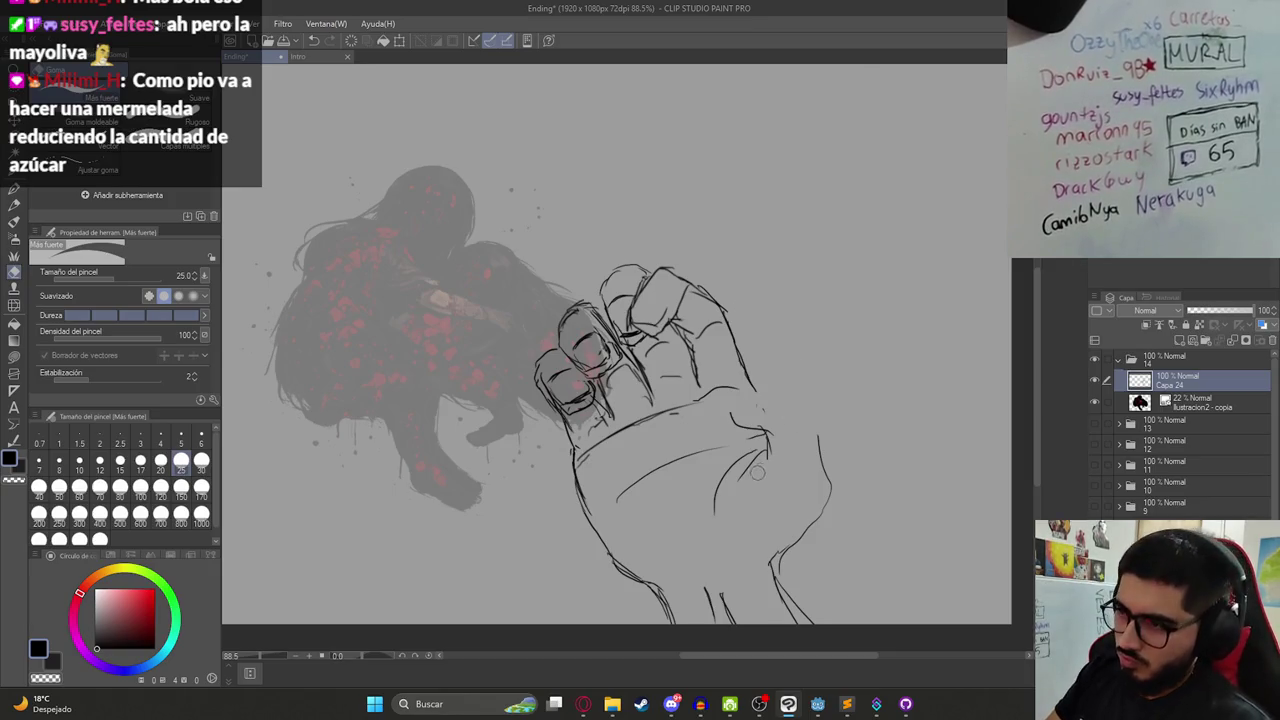
key("p")
left_click_drag(754, 448, 789, 464)
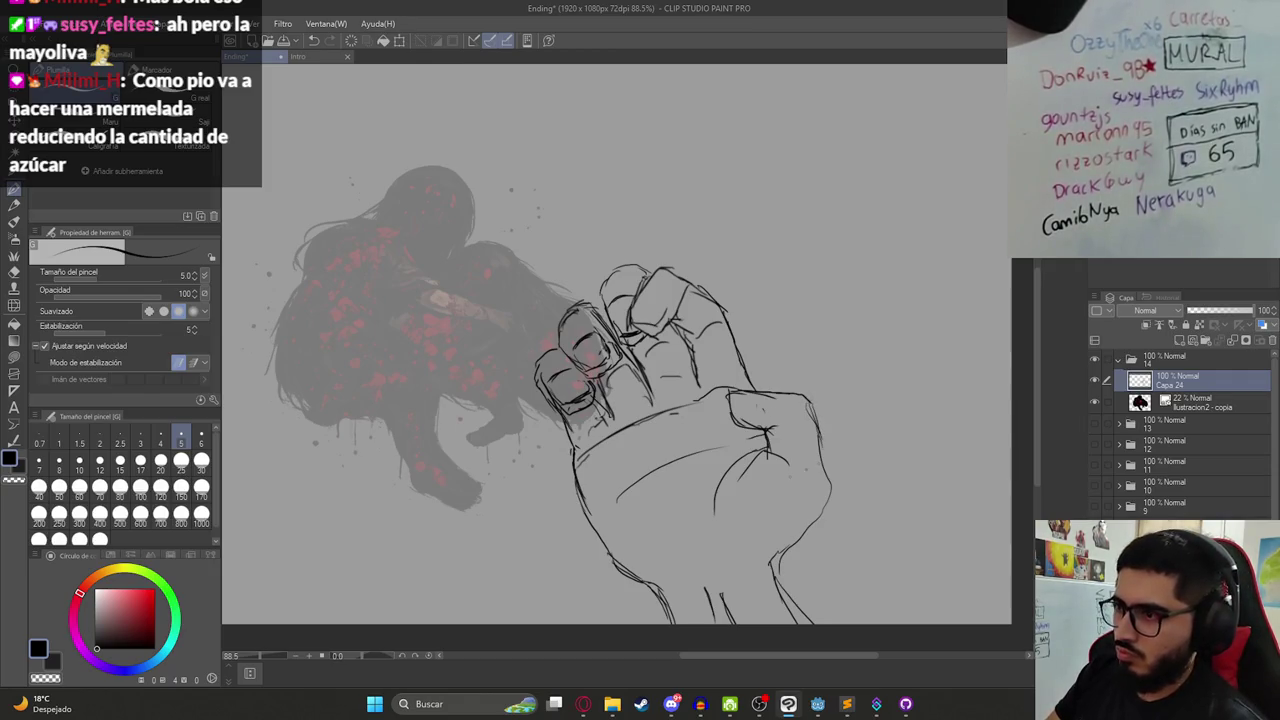
scroll(760, 430, "down", 3)
scroll(720, 380, "down", 2)
scroll(709, 352, "up", 1)
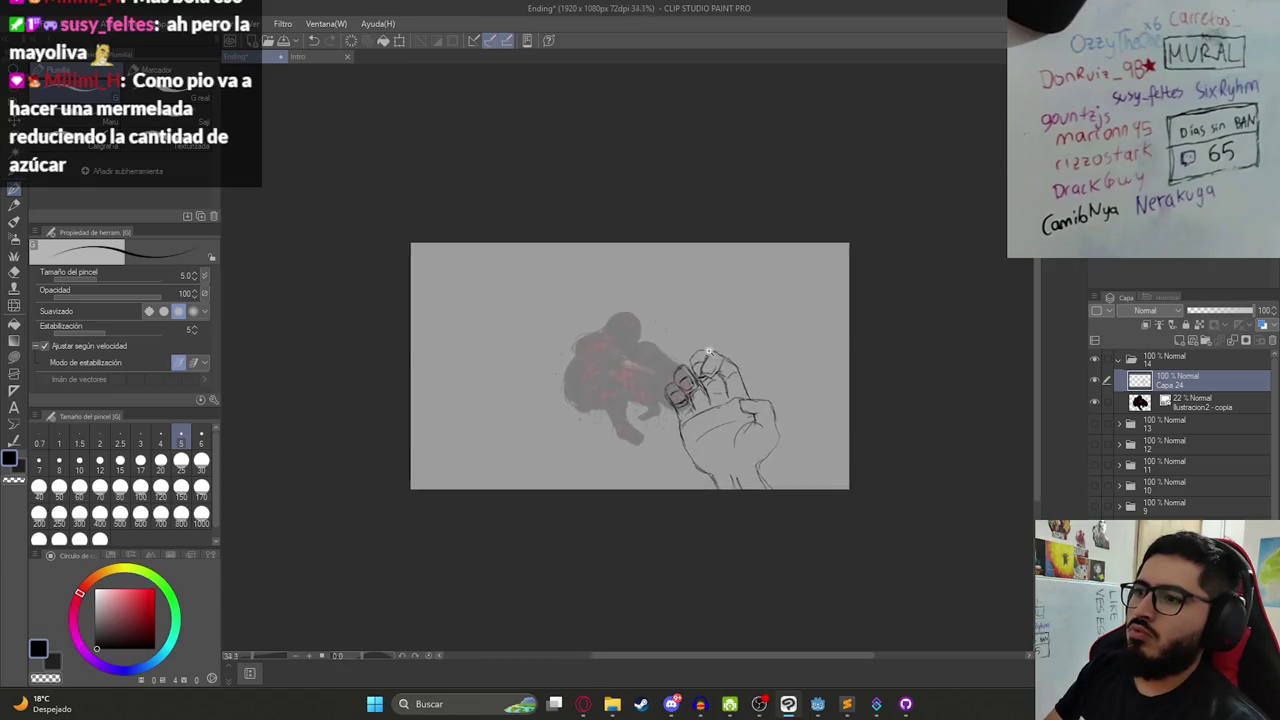
scroll(709, 352, "up", 2)
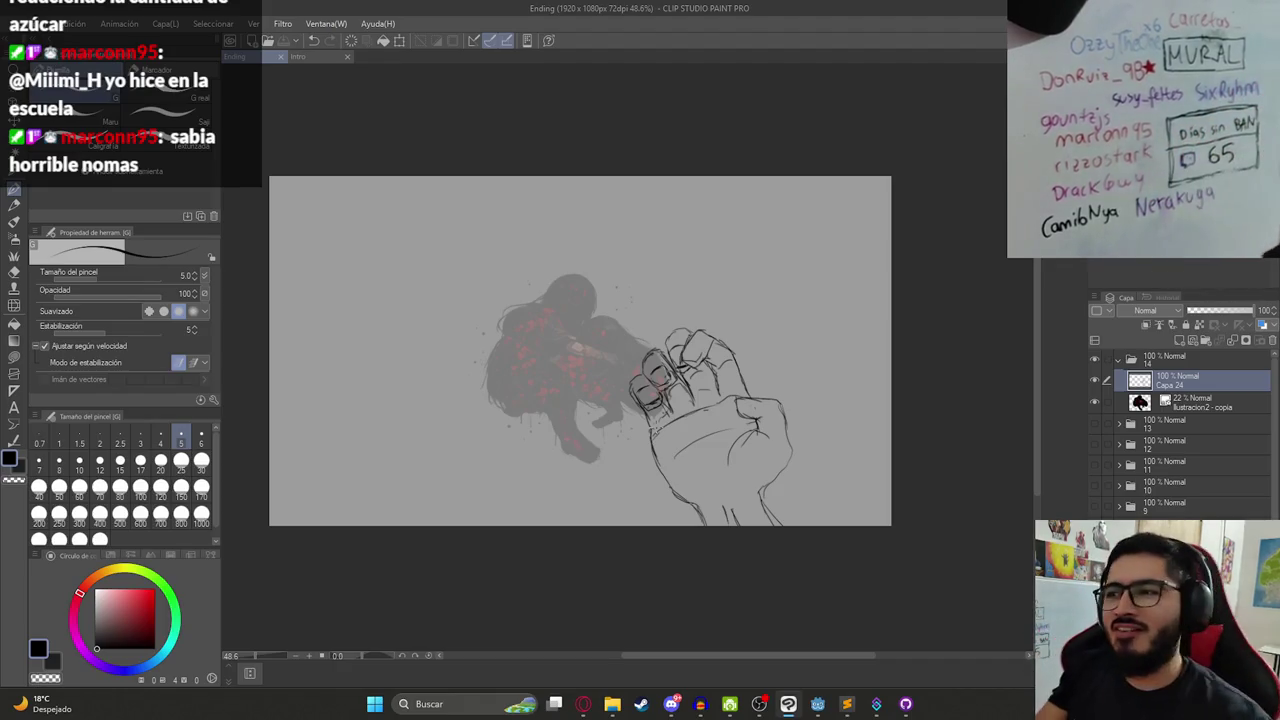
- Sketch ovals over the knuckles, erase old finger lines, and draw the upper finger's right edge
left_click_drag(710, 345, 680, 445)
scroll(667, 461, "up", 3)
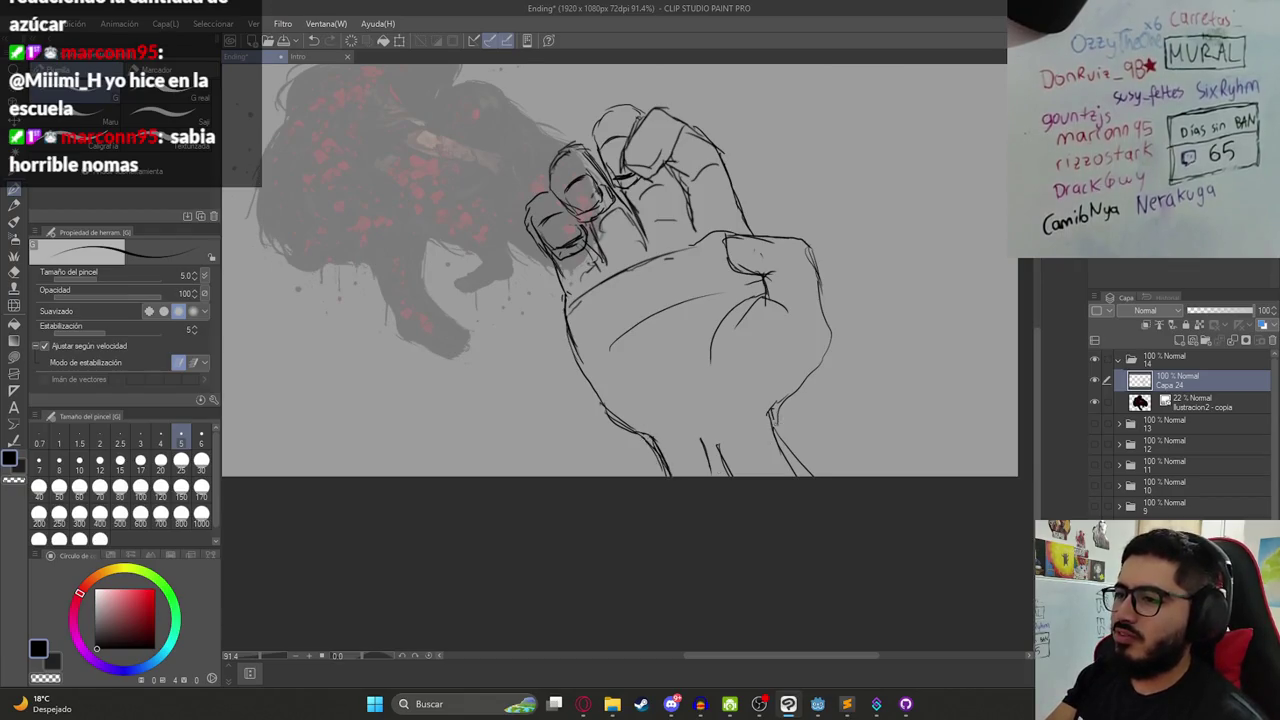
scroll(749, 354, "down", 2)
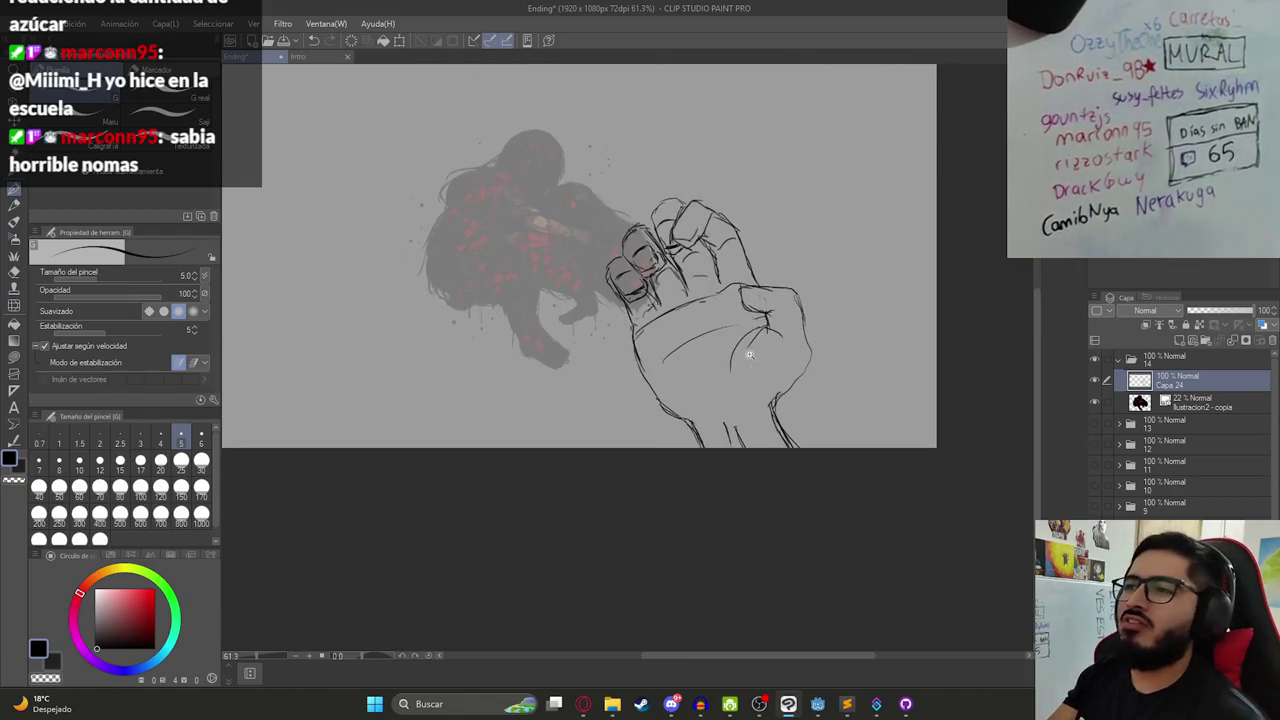
left_click_drag(747, 274, 748, 357)
scroll(684, 273, "up", 4)
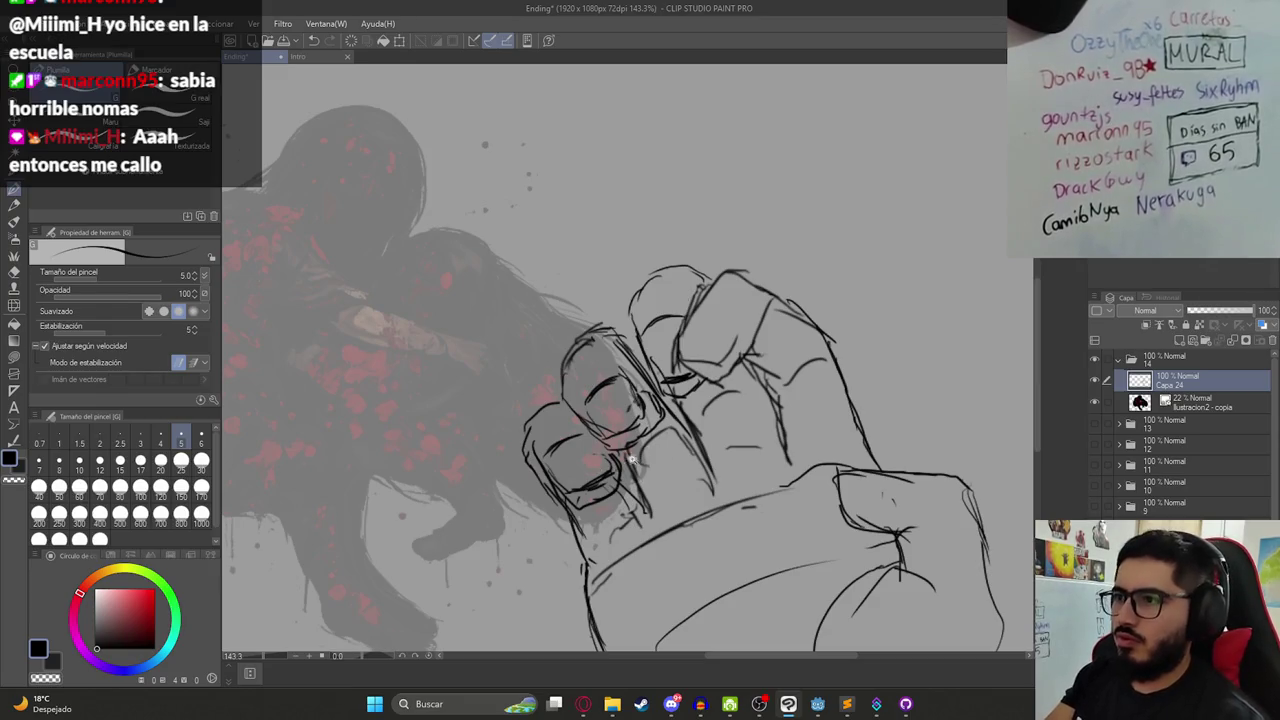
key("e")
mouse_move(662, 370)
left_mouse_down()
mouse_move(716, 282)
mouse_move(810, 315)
mouse_move(770, 295)
mouse_move(797, 311)
mouse_move(720, 372)
mouse_move(695, 360)
mouse_move(740, 338)
mouse_move(718, 377)
left_mouse_up()
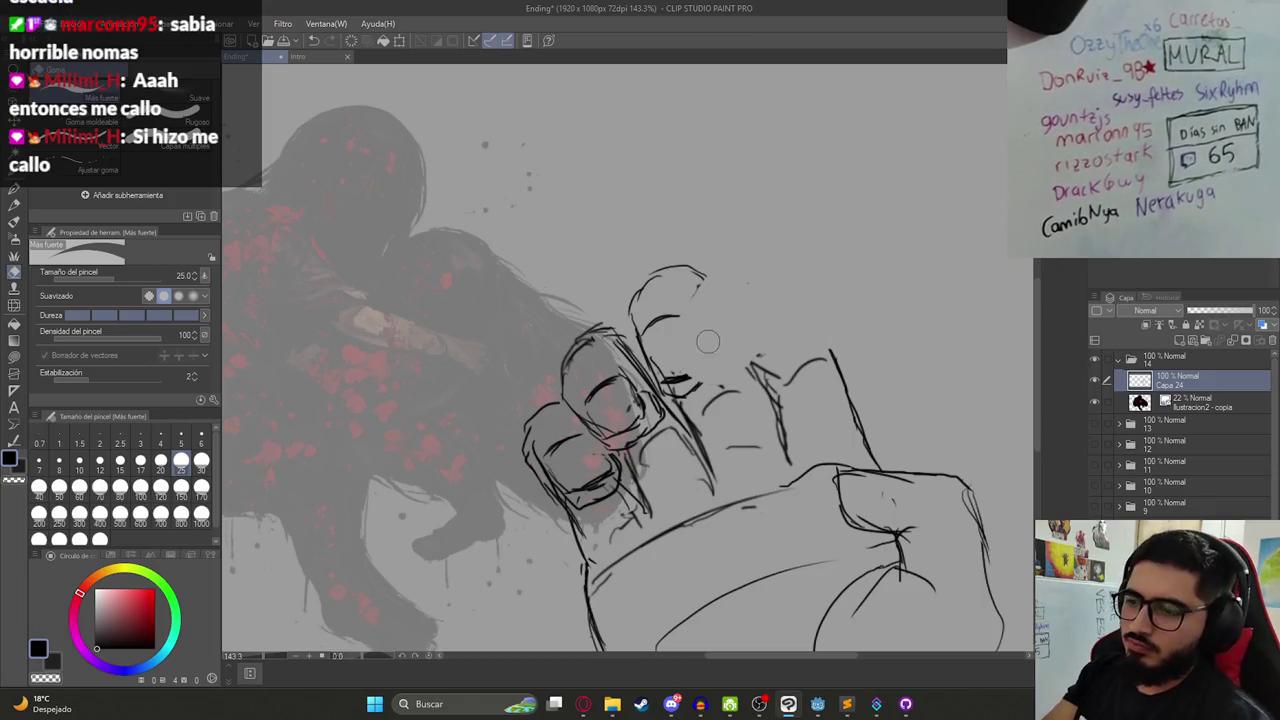
key("p")
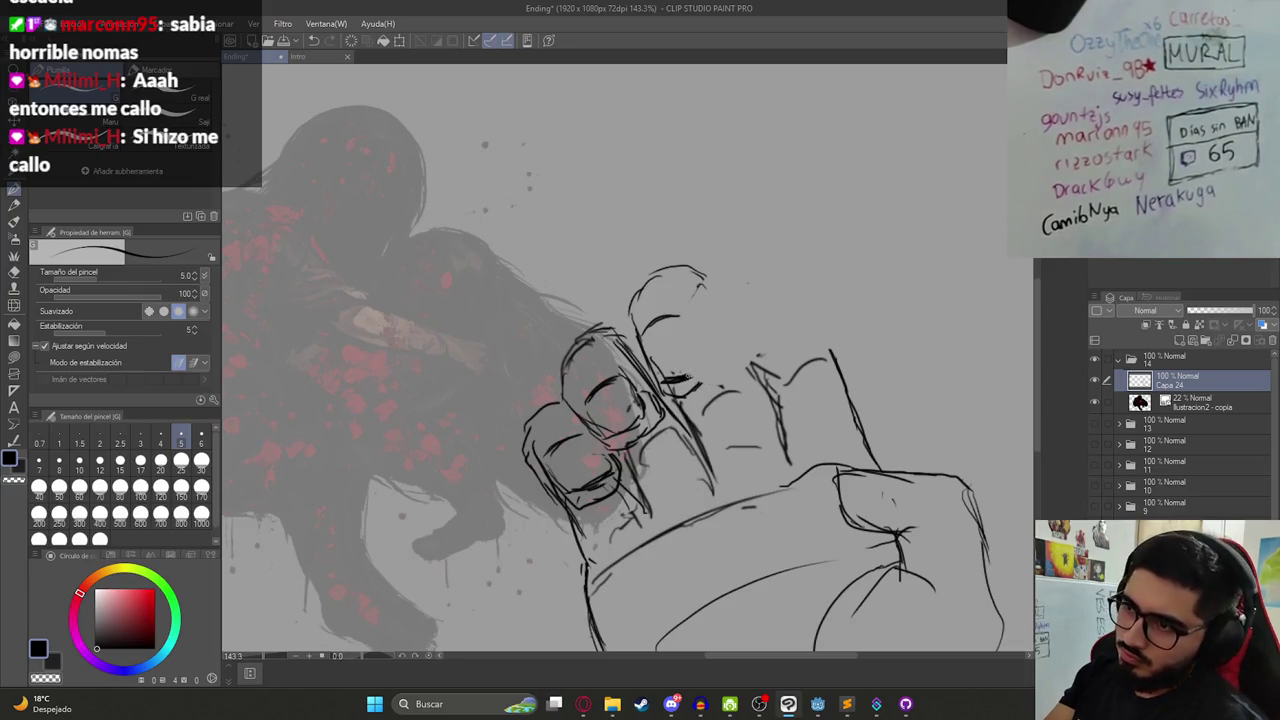
mouse_move(718, 349)
left_mouse_down()
mouse_move(713, 324)
mouse_move(713, 336)
left_mouse_up()
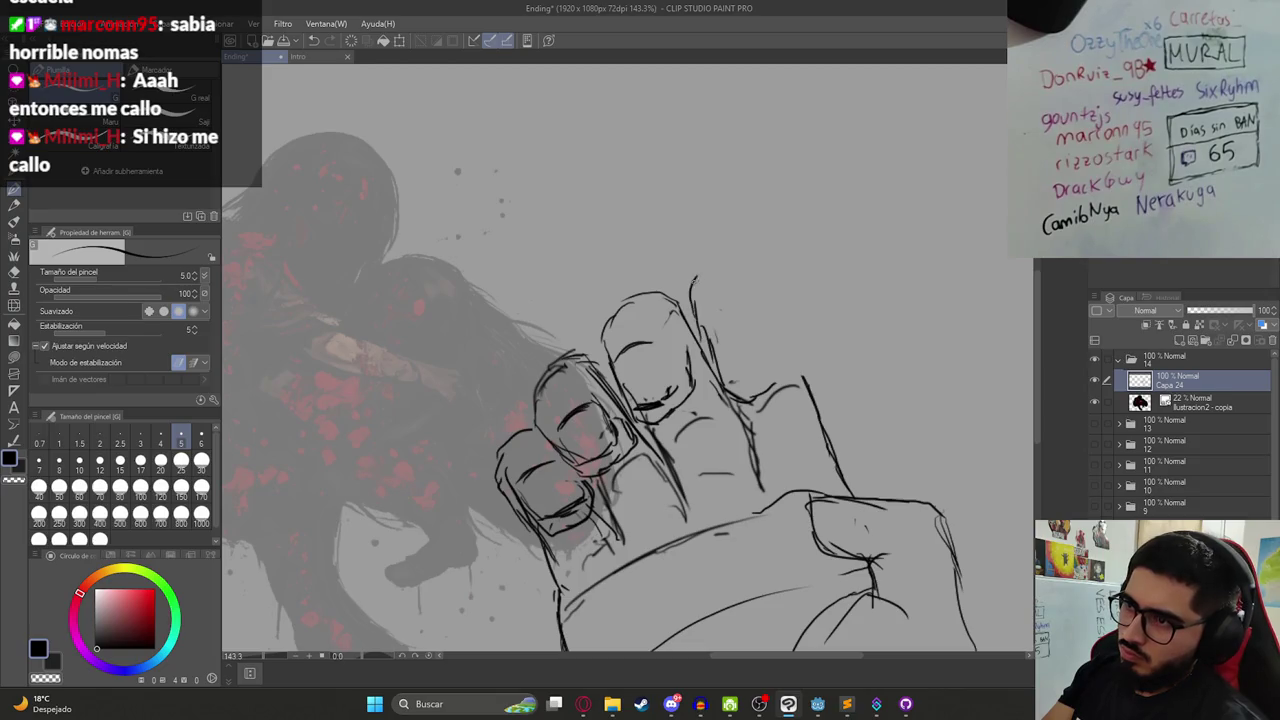
- Draw the rightmost finger's tip and clean up stray lines on the hand's right side
left_click_drag(797, 345, 810, 373)
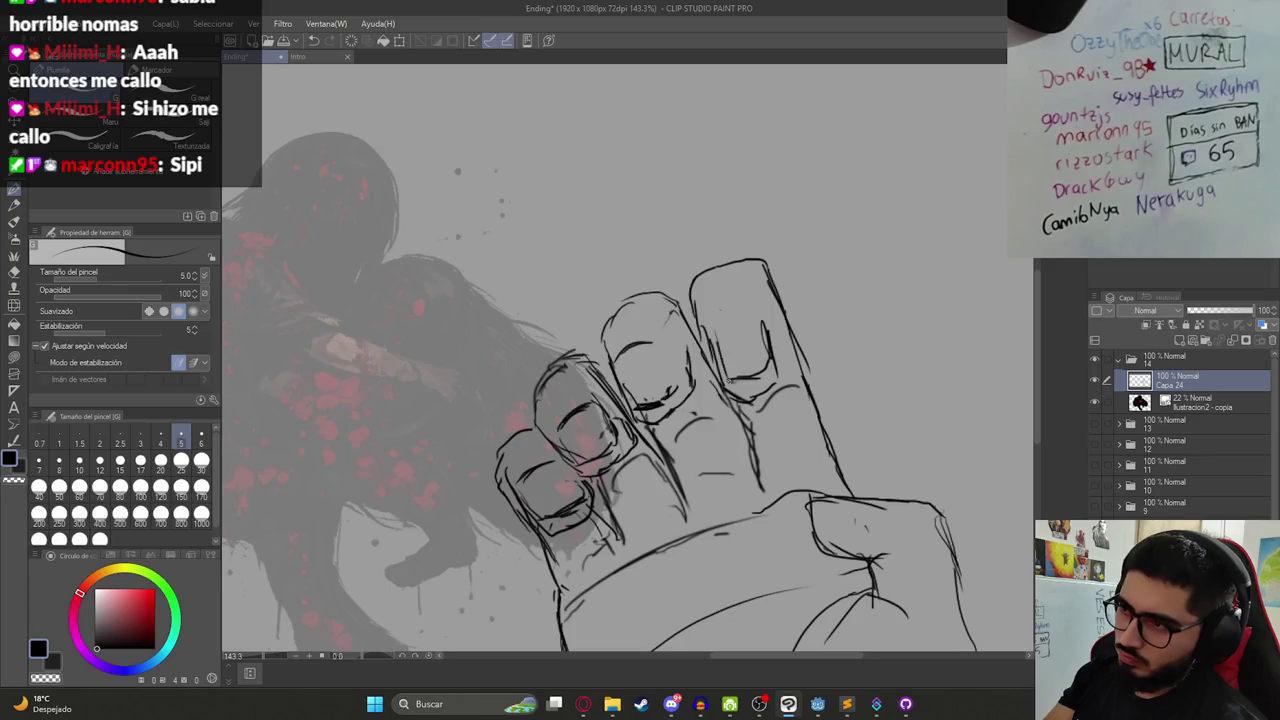
key("ctrl+0")
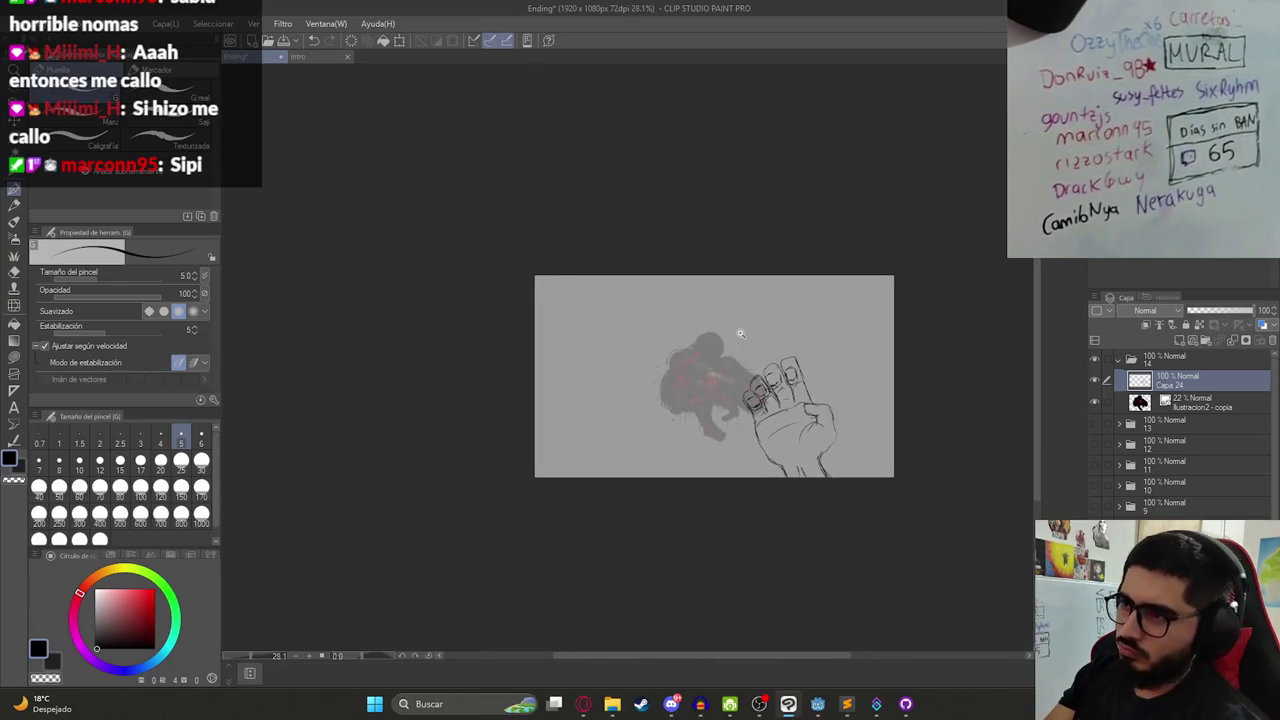
key("e")
left_click_drag(888, 408, 713, 368)
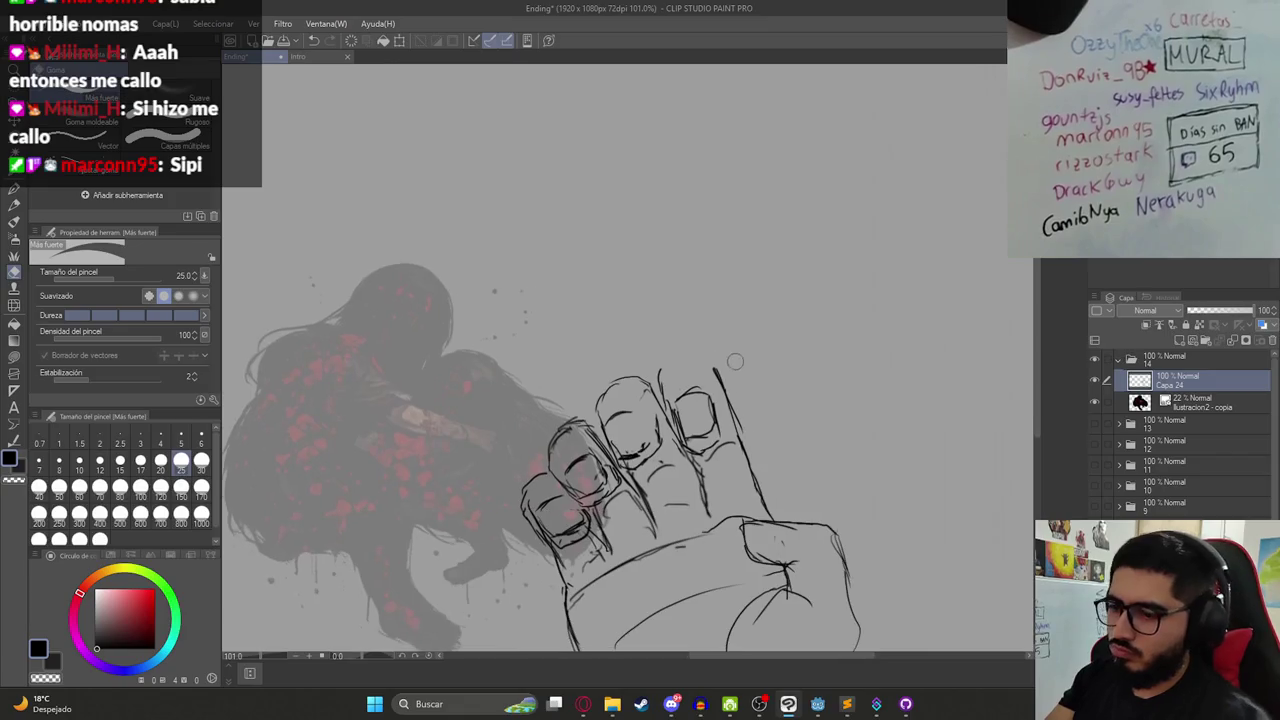
key("p")
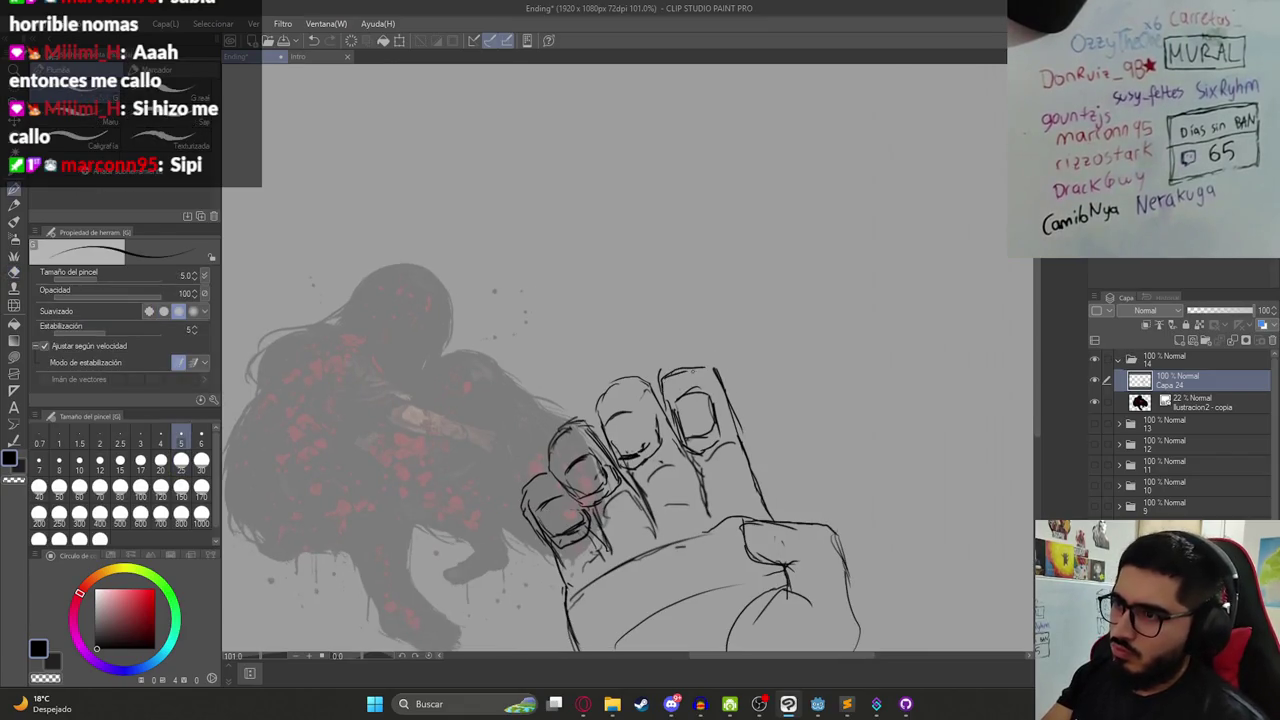
key("e")
left_click_drag(735, 396, 776, 516)
mouse_move(730, 398)
left_mouse_down()
mouse_move(714, 362)
mouse_move(722, 382)
left_mouse_up()
key("p")
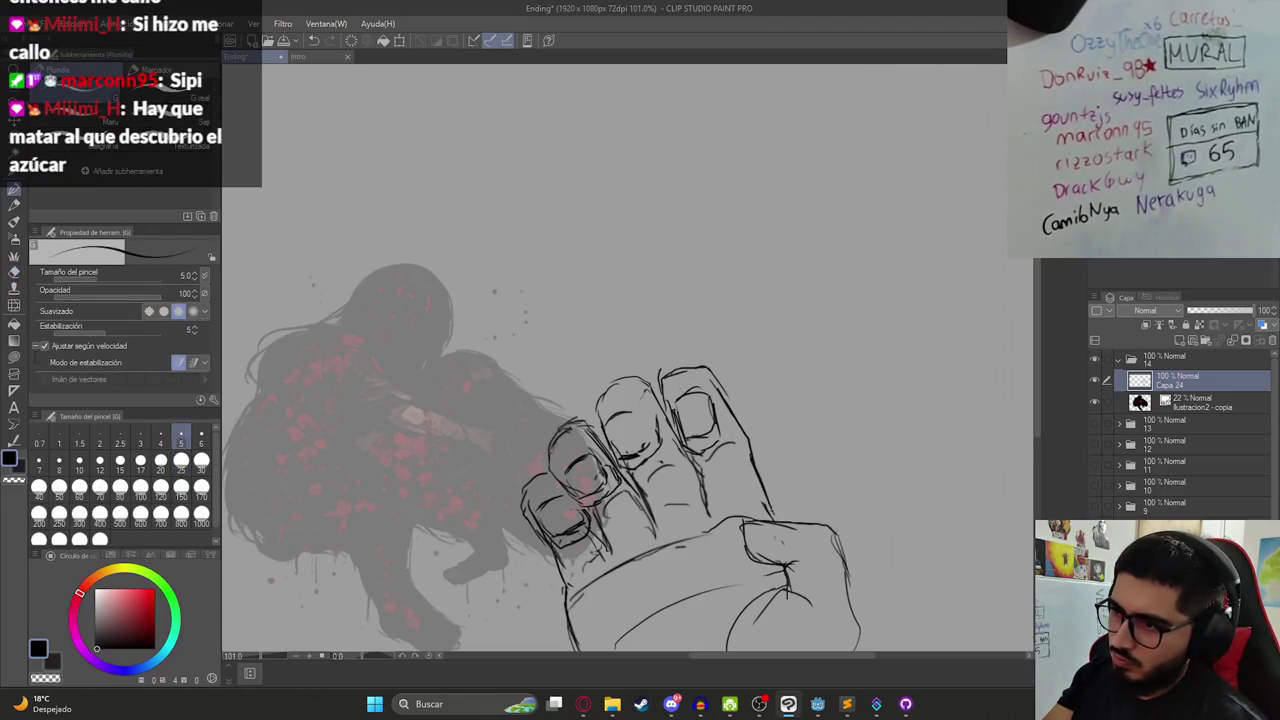
scroll(733, 434, "up", 1)
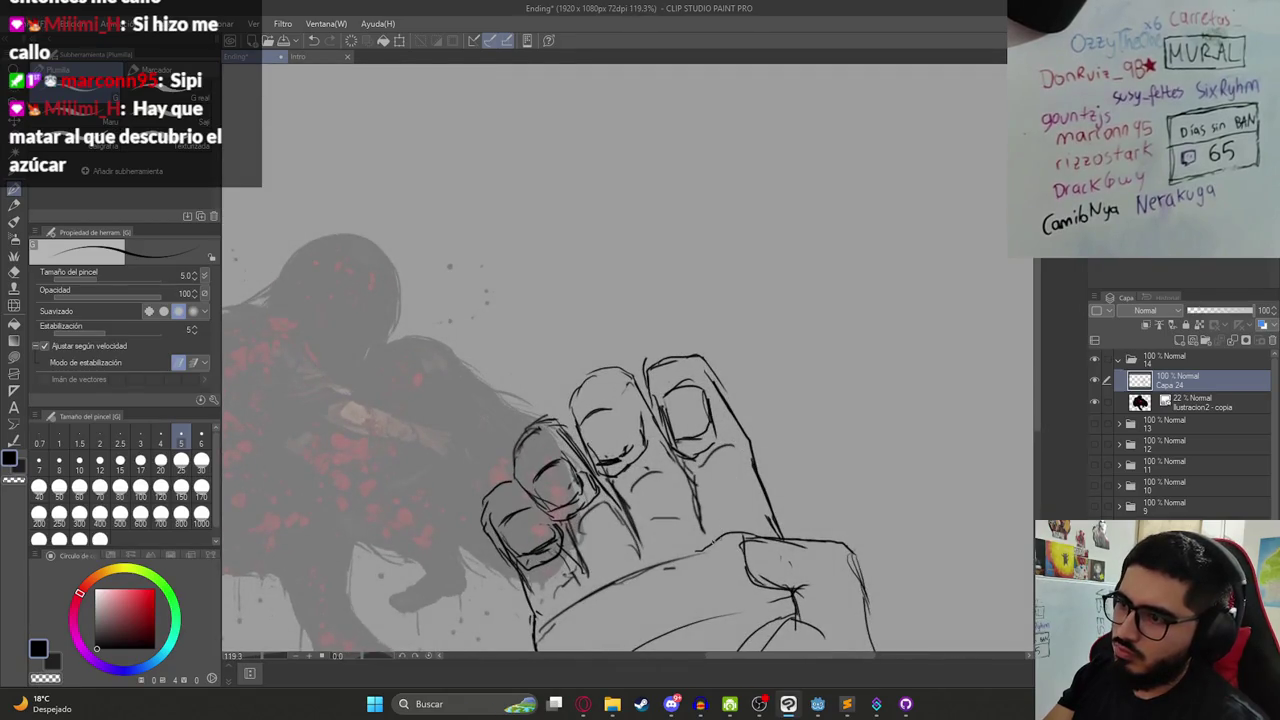
- Lasso the rightmost finger and move and rotate it into a better position
key("m")
left_click_drag(641, 340, 670, 432)
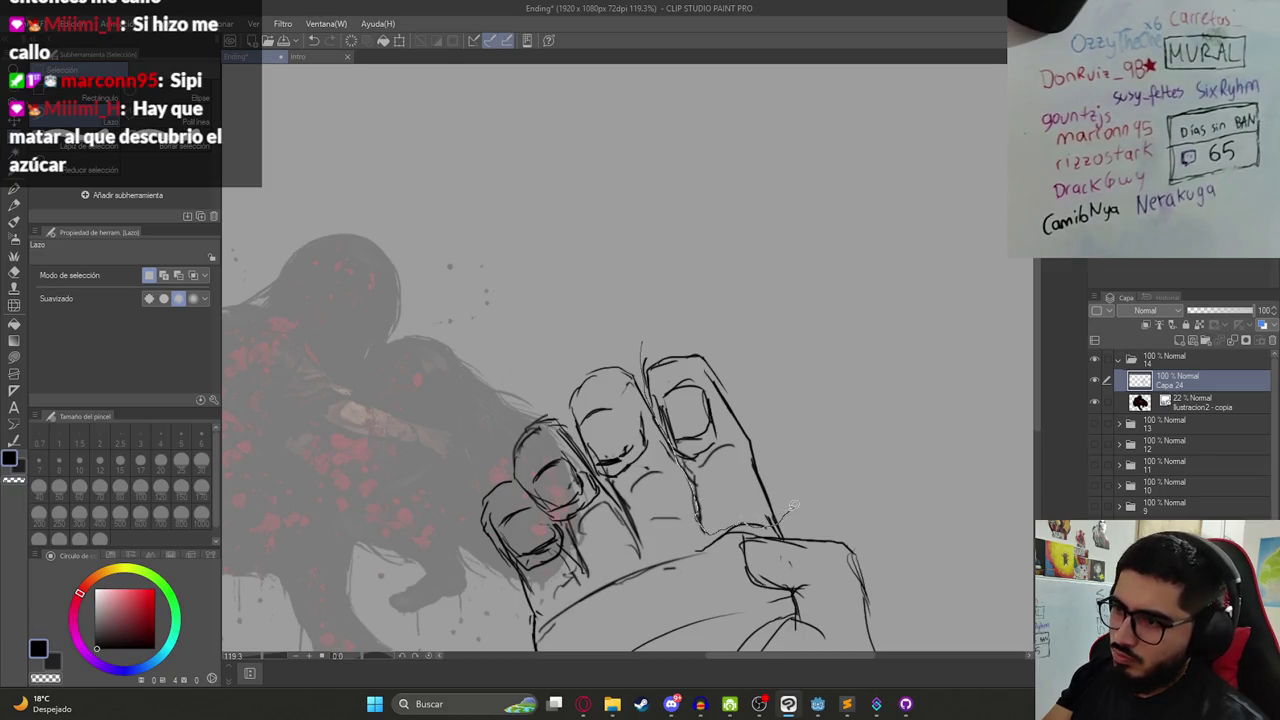
left_click_drag(790, 507, 648, 322)
key("ctrl+t")
left_click_drag(725, 440, 755, 462)
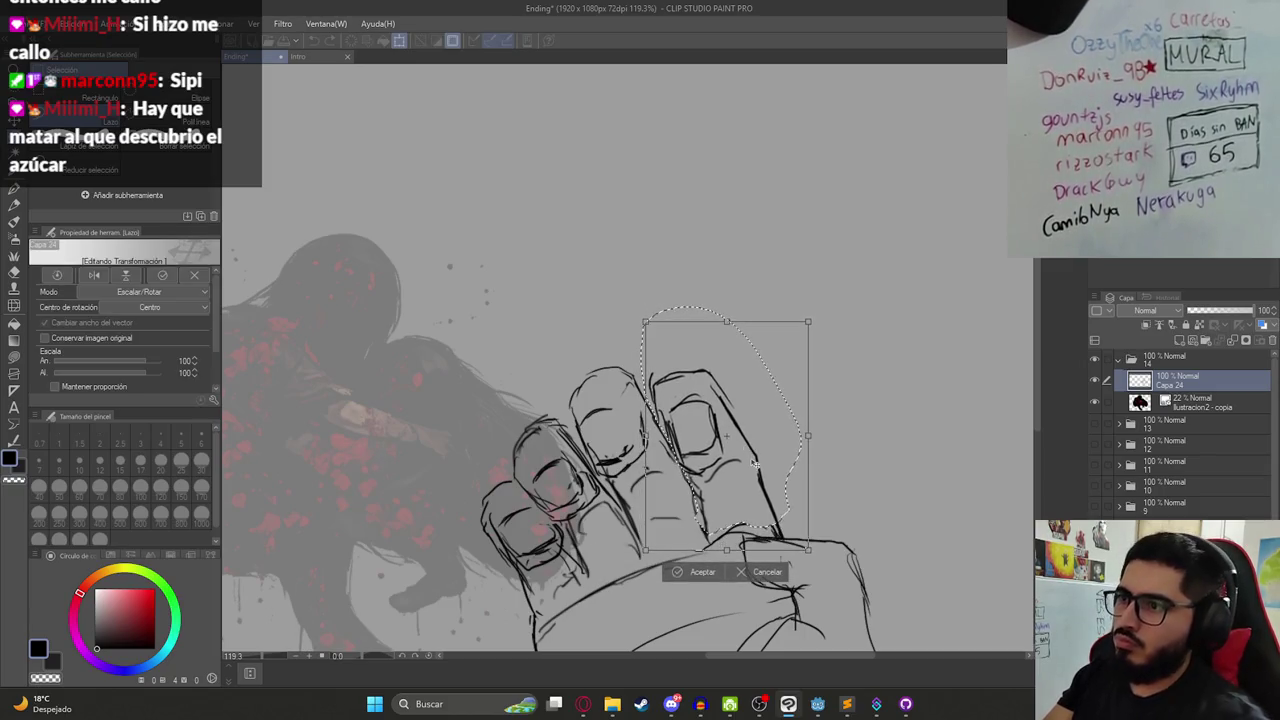
key("Return")
scroll(682, 312, "down", 2)
scroll(682, 312, "down", 2)
scroll(682, 312, "up", 1)
scroll(680, 313, "up", 3)
scroll(673, 315, "down", 3)
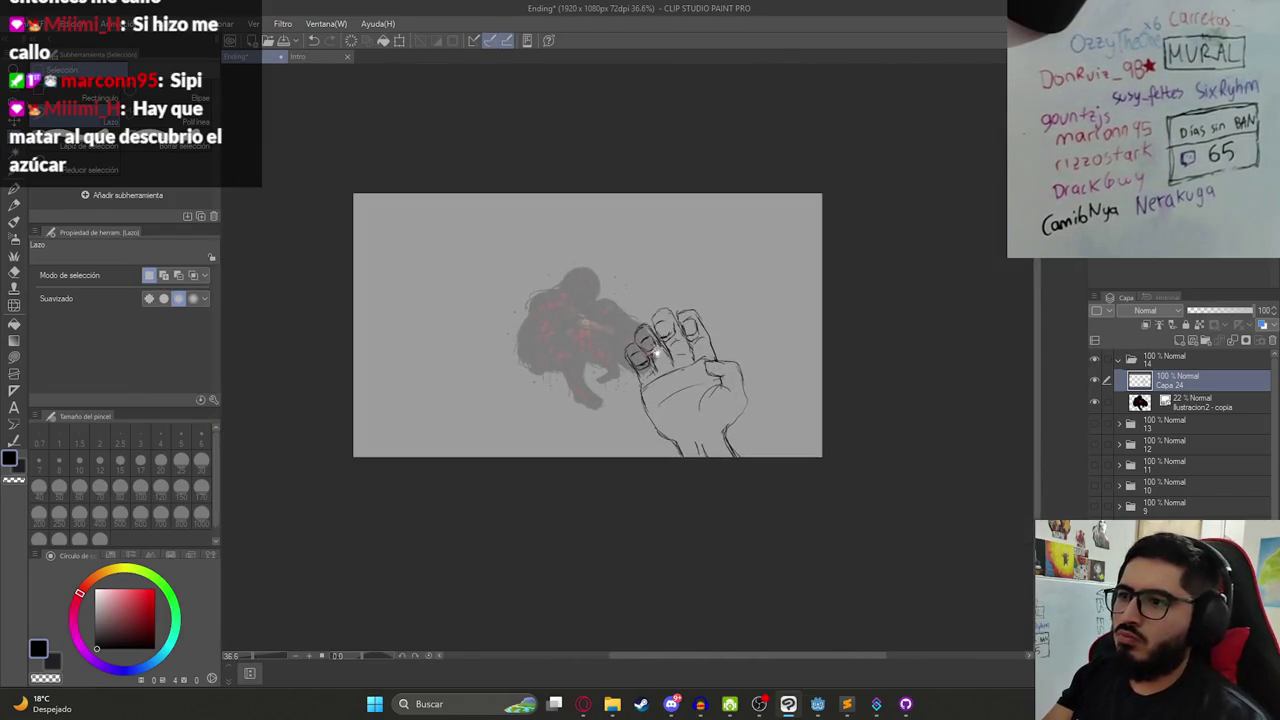
- Nudge the hand up-left, then duplicate it, mirror it horizontally, and place it as the left hand
key("k")
left_click_drag(728, 430, 729, 425)
key("ctrl+c")
key("ctrl+v")
key("ctrl+t")
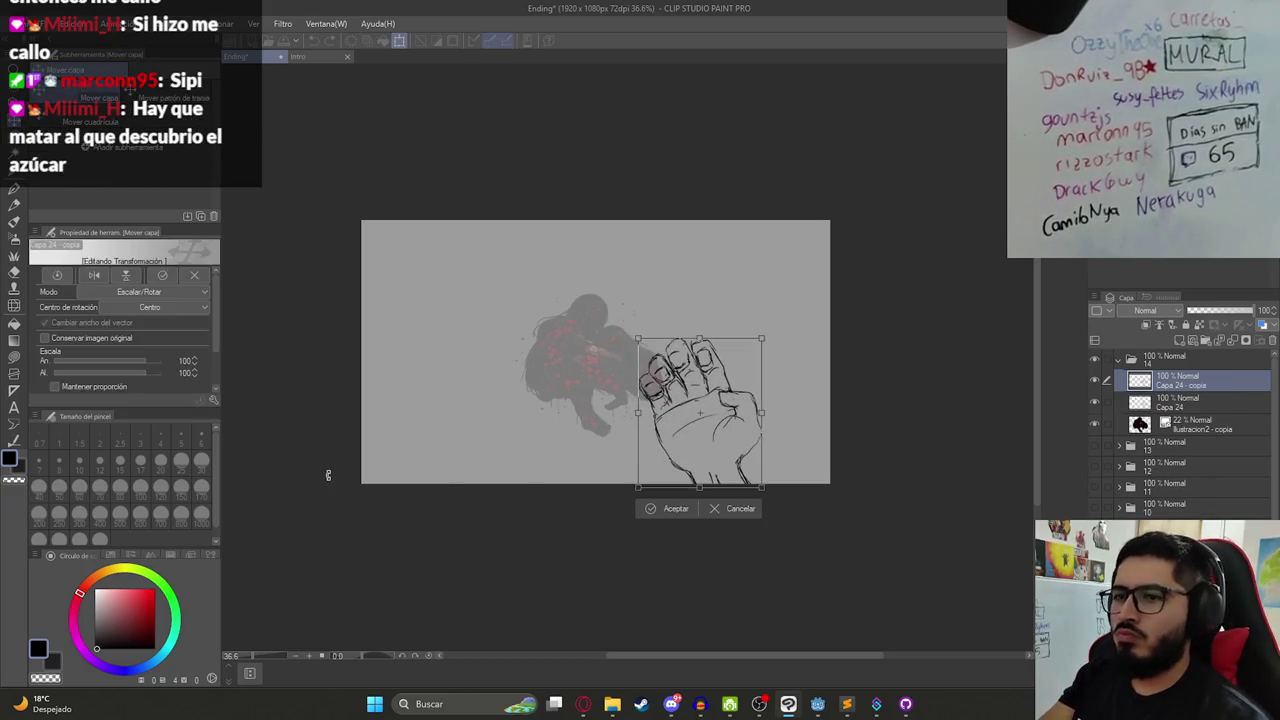
left_click(94, 276)
mouse_move(740, 405)
left_mouse_down()
mouse_move(581, 408)
mouse_move(548, 441)
left_mouse_up()
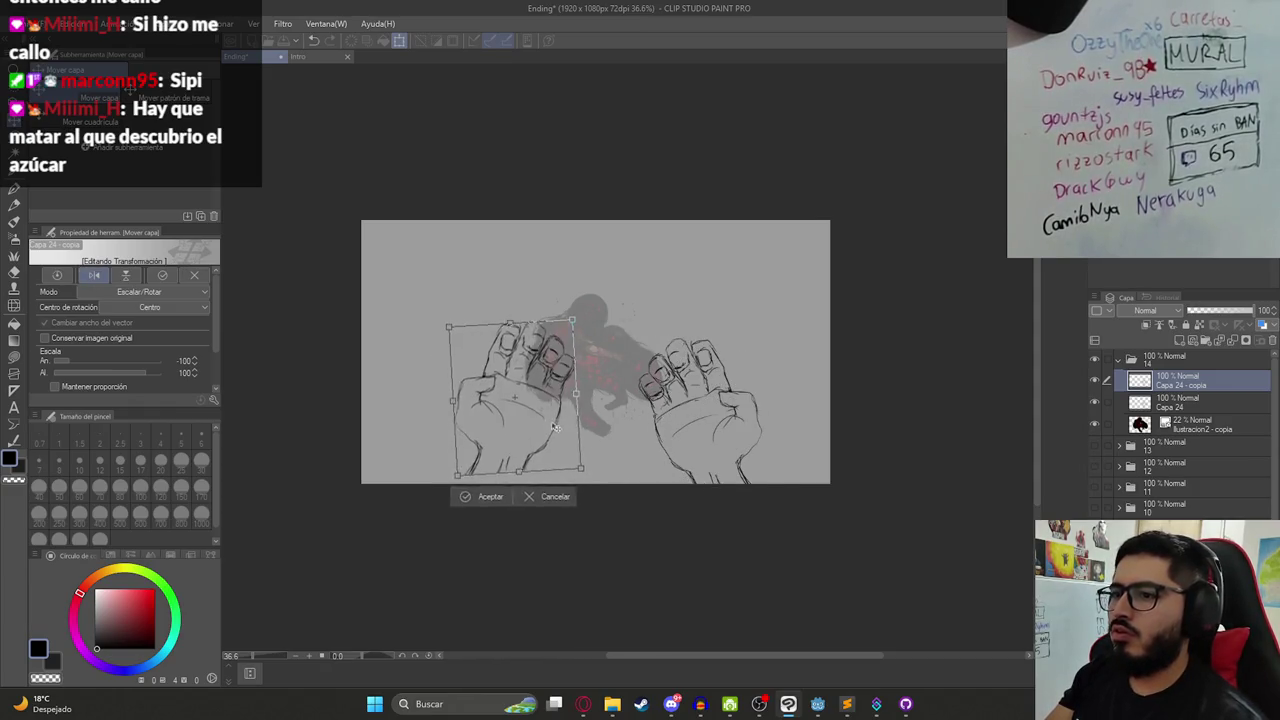
key("Return")
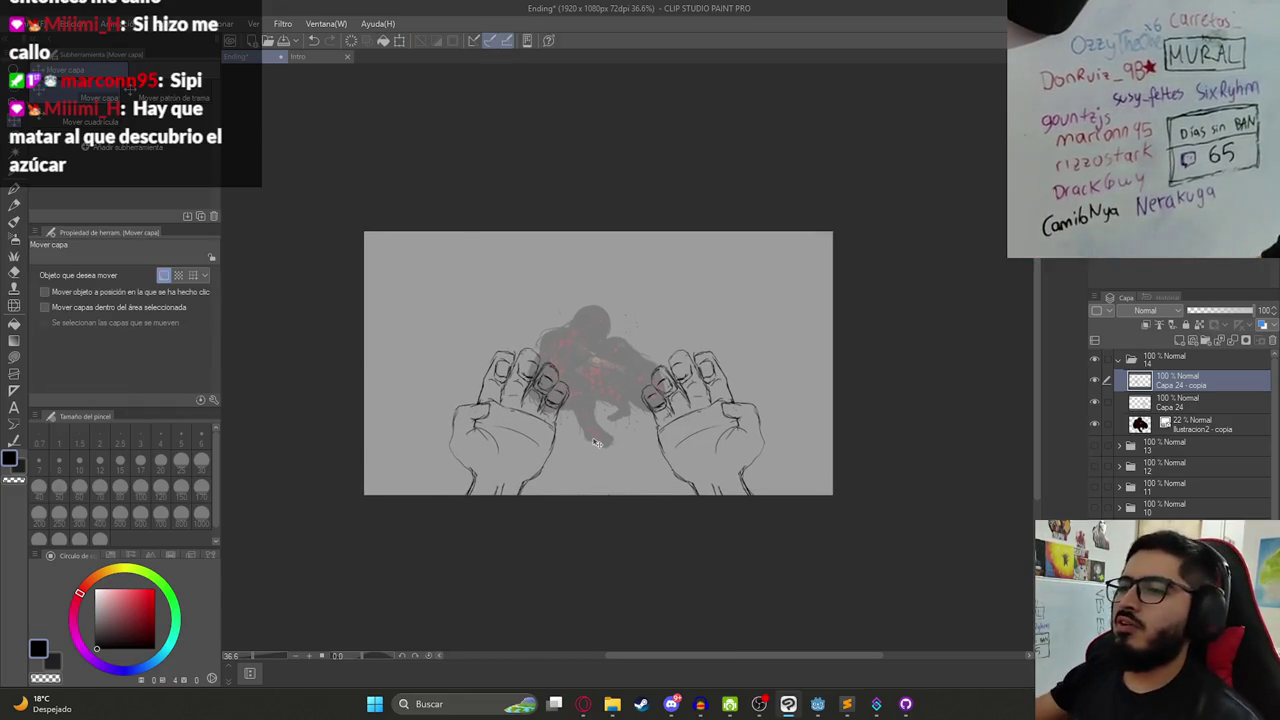
- Save the storyboard, zoom in on the hands panel, and select the faded illustration layer
scroll(619, 409, "up", 1)
key("ctrl+s")
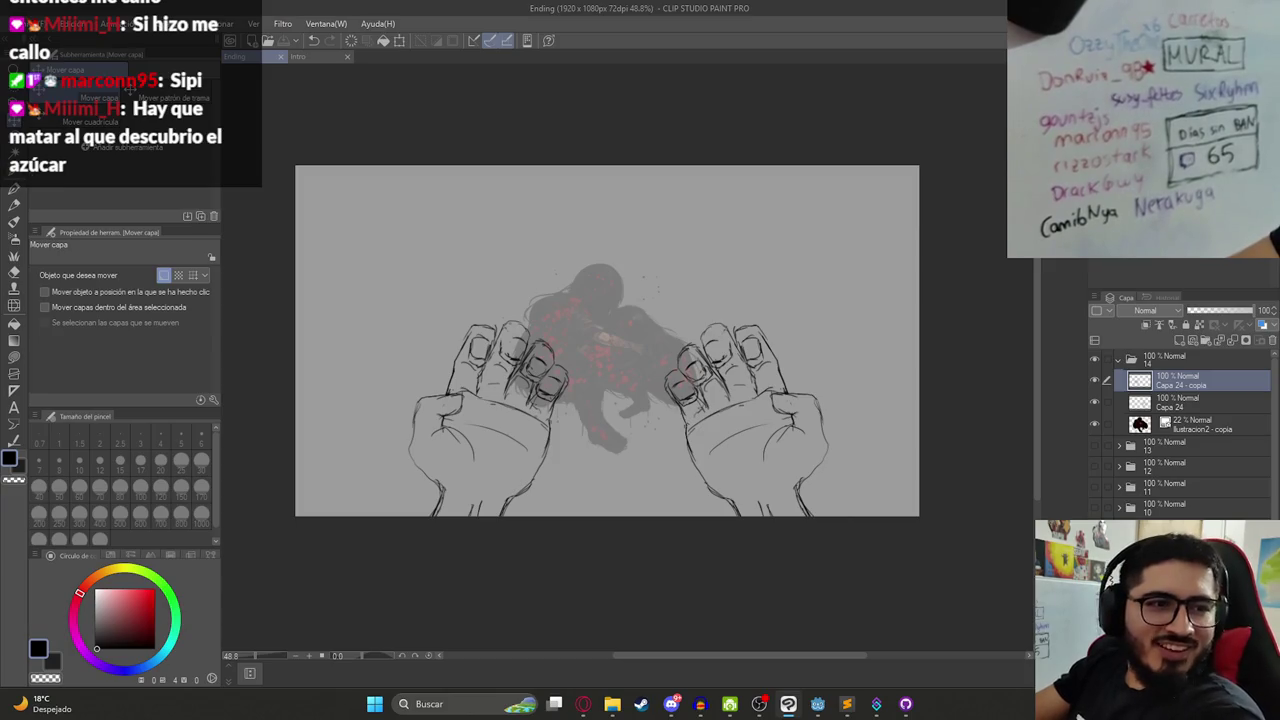
key("ctrl+plus")
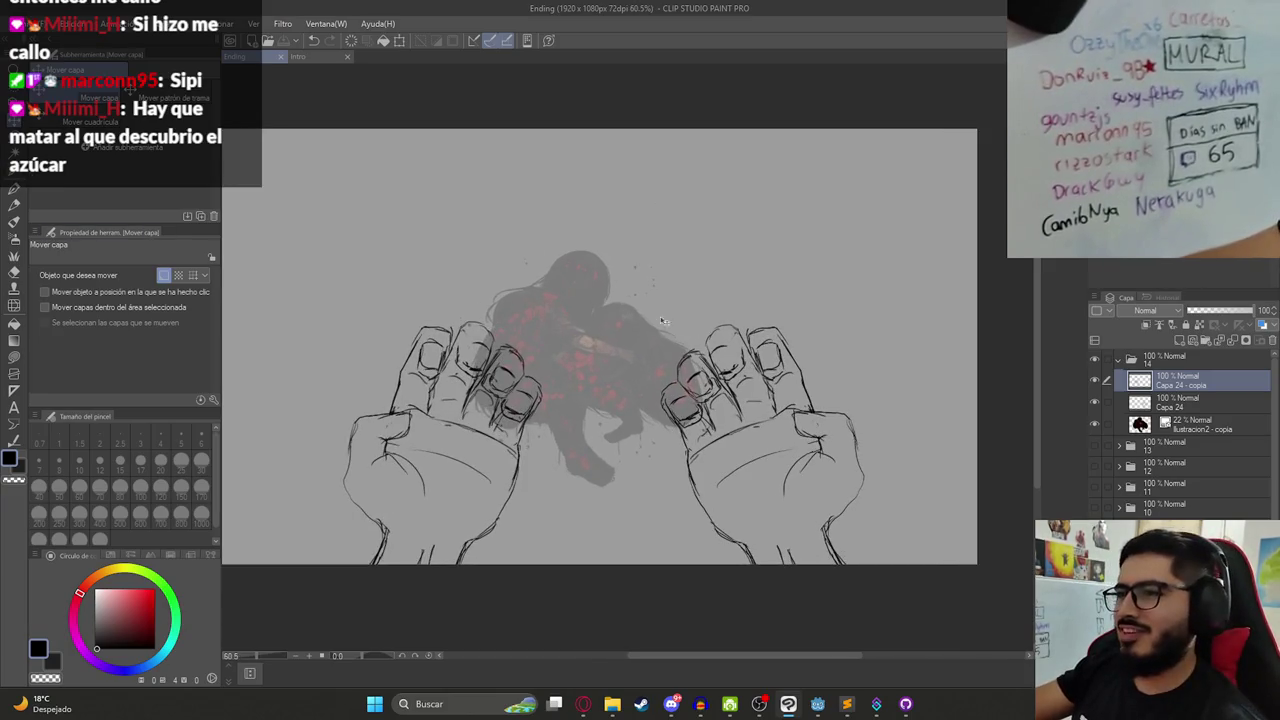
left_click(1200, 424)
- Raise the illustration's opacity to 30% and briefly compare against folder 13's panel layers
mouse_move(1206, 312)
left_mouse_down()
mouse_move(1256, 312)
mouse_move(1206, 312)
left_mouse_up()
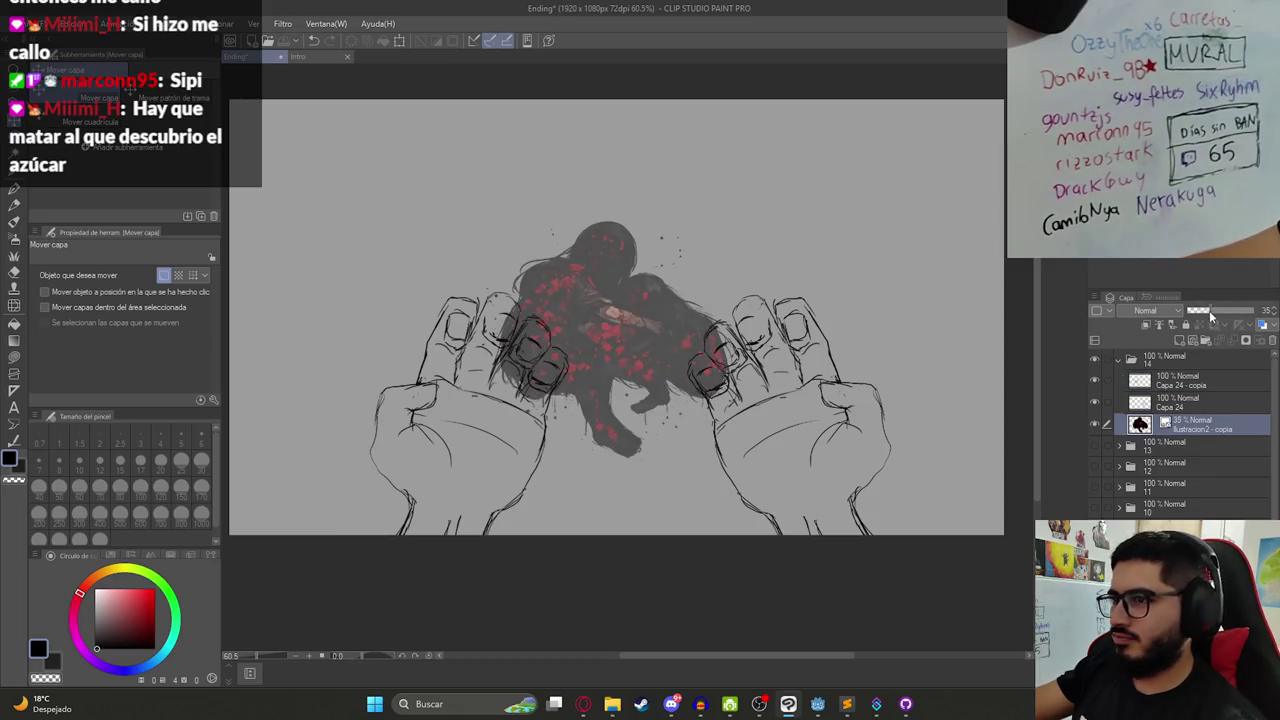
left_click(1118, 358)
left_click(1094, 358)
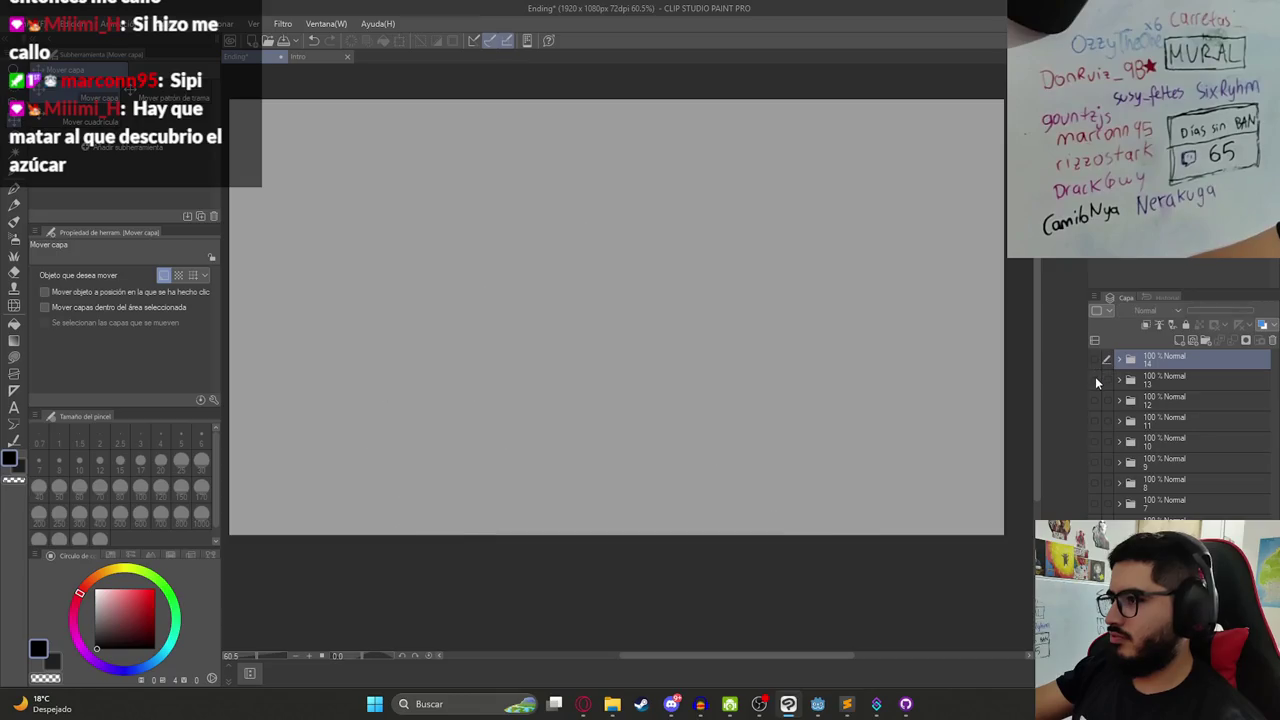
left_click(1095, 377)
left_click(1095, 377)
left_click(1096, 392)
left_click(1096, 392)
left_click(1096, 379)
left_click(1096, 379)
left_click(1095, 362)
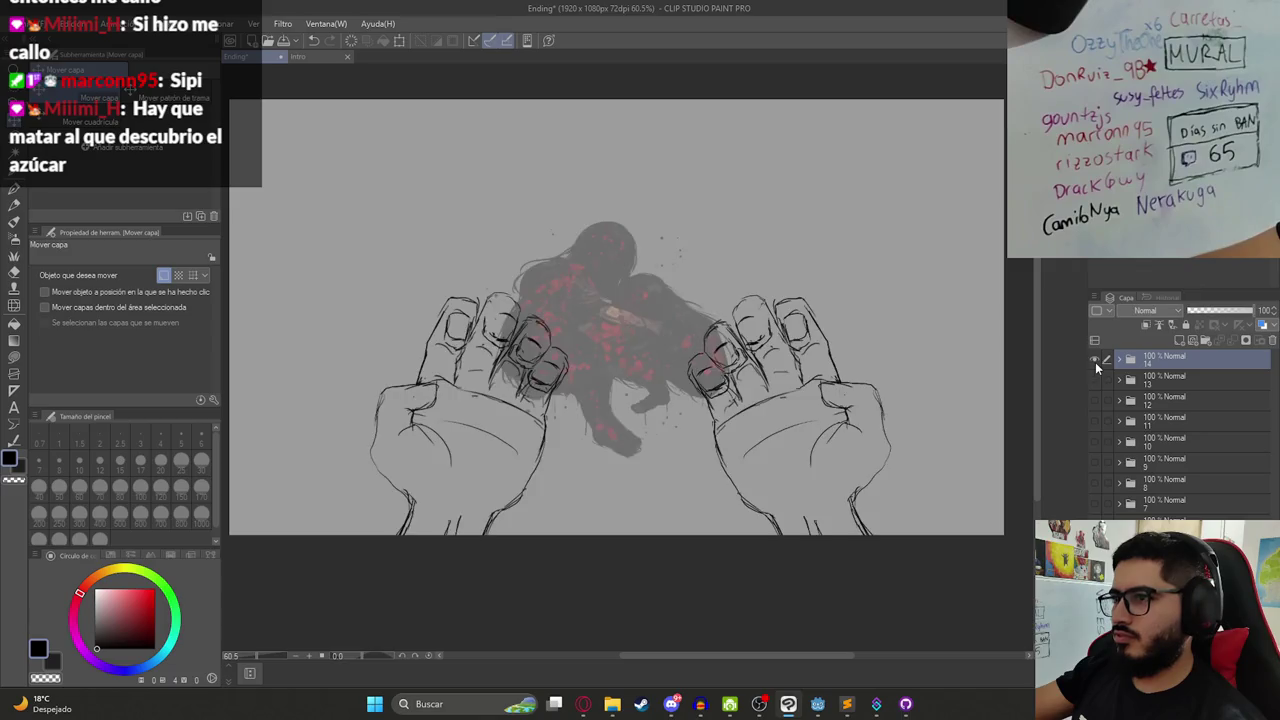
- Expand the hands folder and toggle each hand sketch off and on to compare
left_click(1117, 361)
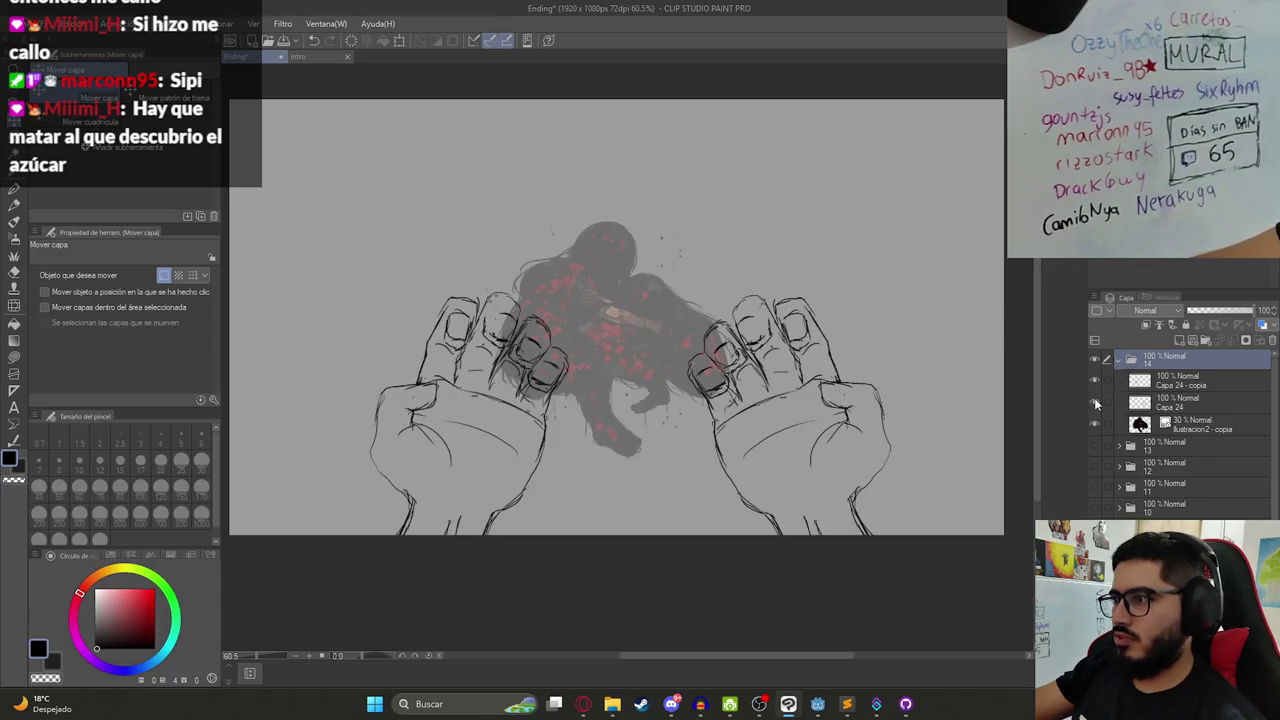
left_click(1095, 383)
left_click(1094, 380)
left_click(1095, 385)
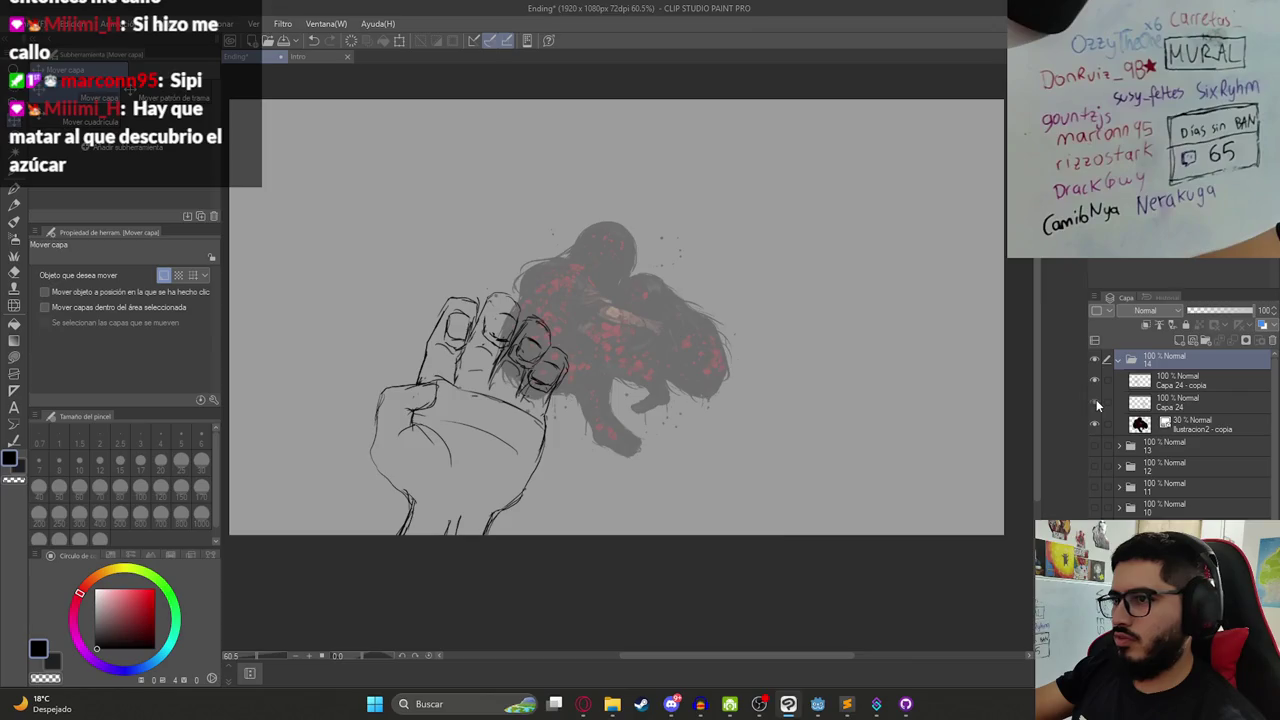
left_click(1096, 404)
- Move both Capa 24 hand layers down toward the panel's bottom edge
left_click(1180, 381)
left_click(1180, 401, "shift")
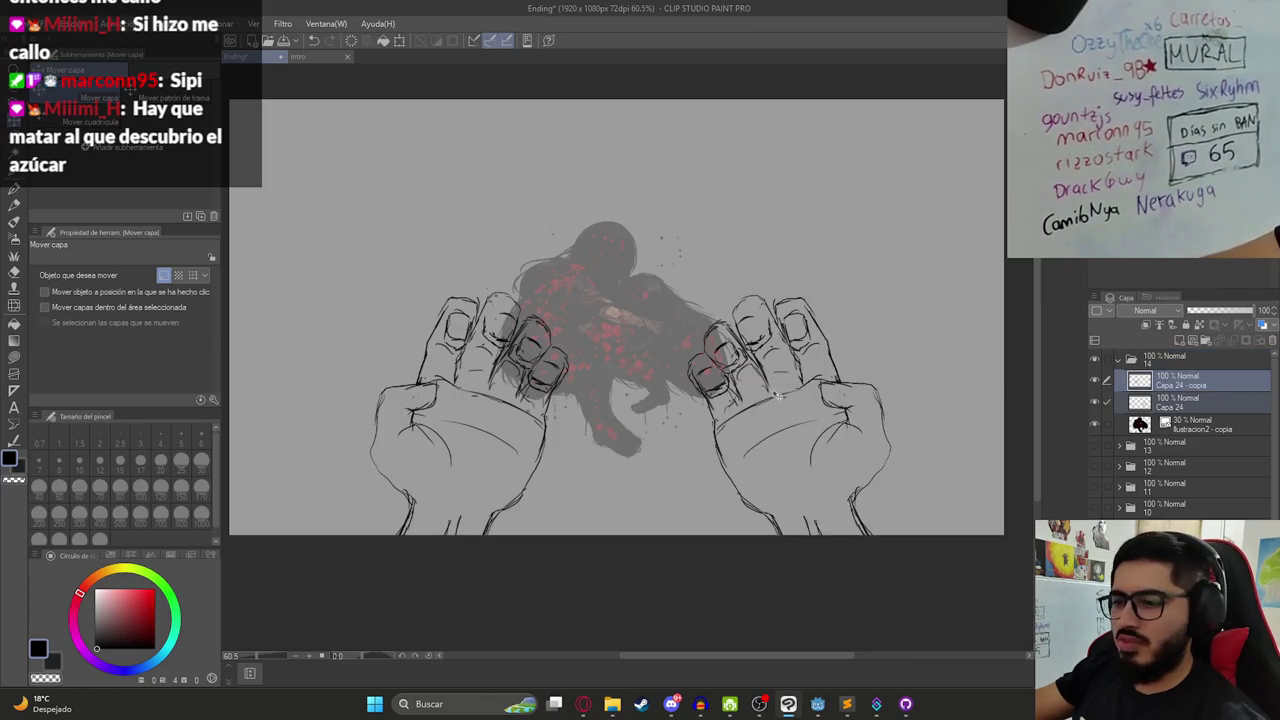
scroll(739, 367, "down", 3)
mouse_move(715, 366)
left_mouse_down()
mouse_move(715, 476)
mouse_move(710, 370)
left_mouse_up()
scroll(680, 398, "up", 2)
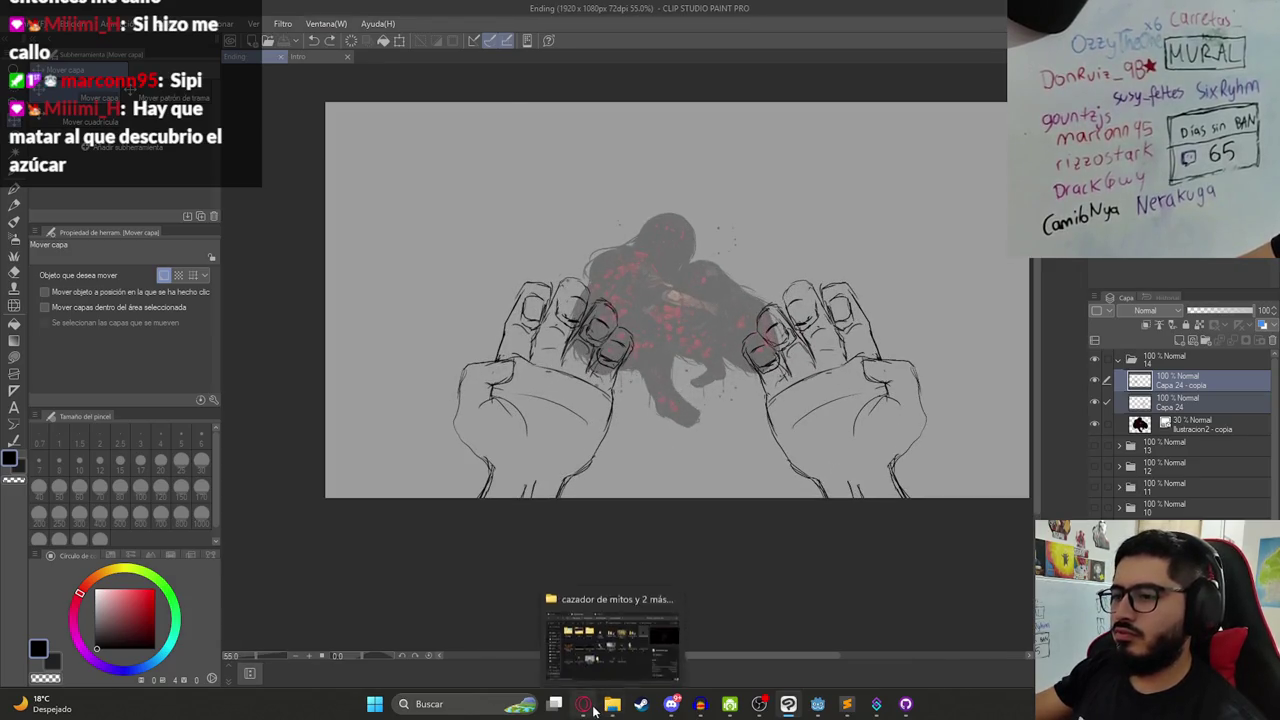
- Read the hunter memory passage in the Google Docs script, then return and collapse folder 14
left_click(583, 704)
mouse_move(471, 358)
left_mouse_down()
mouse_move(612, 362)
mouse_move(605, 405)
mouse_move(630, 428)
mouse_move(725, 461)
mouse_move(811, 466)
left_mouse_up()
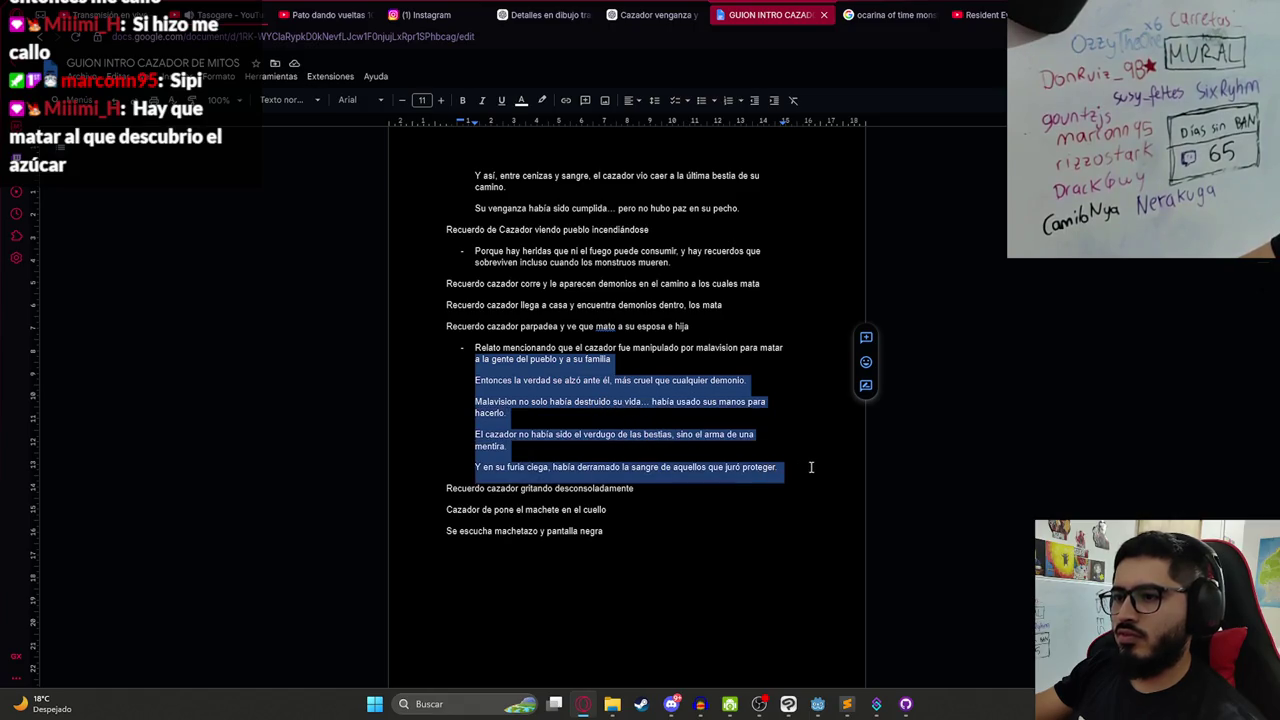
left_click(741, 466)
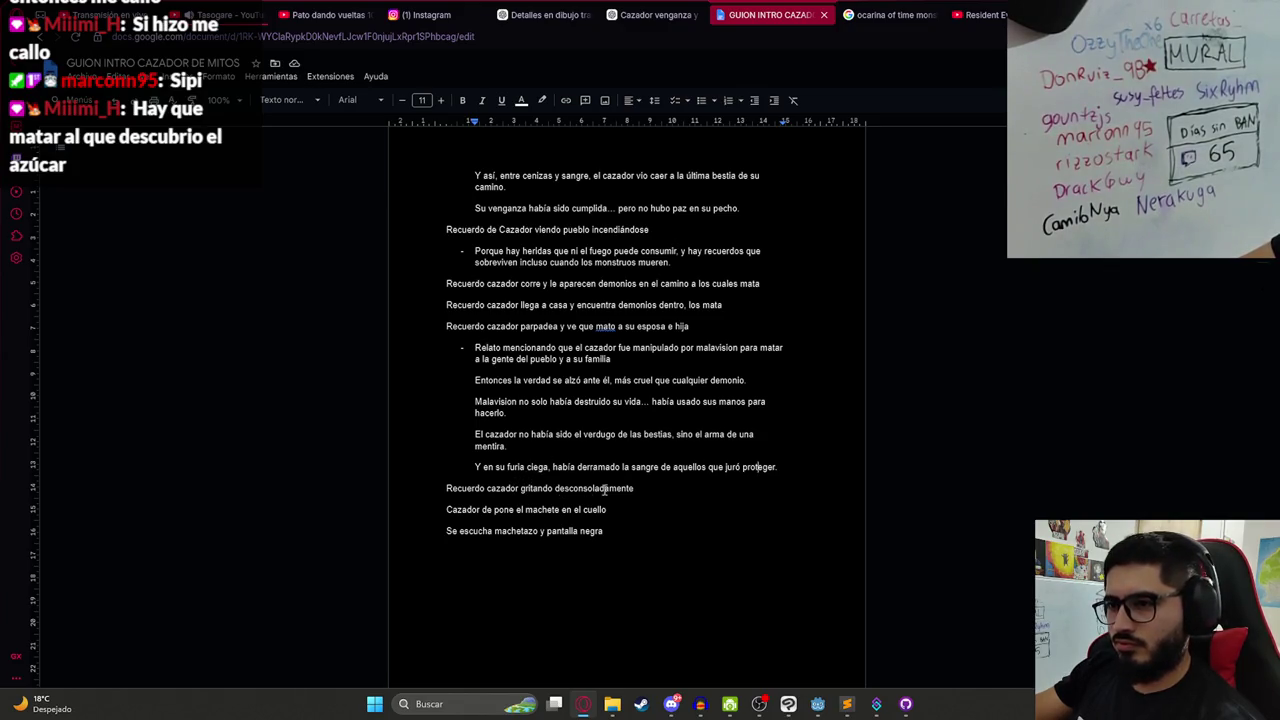
left_click_drag(533, 486, 385, 488)
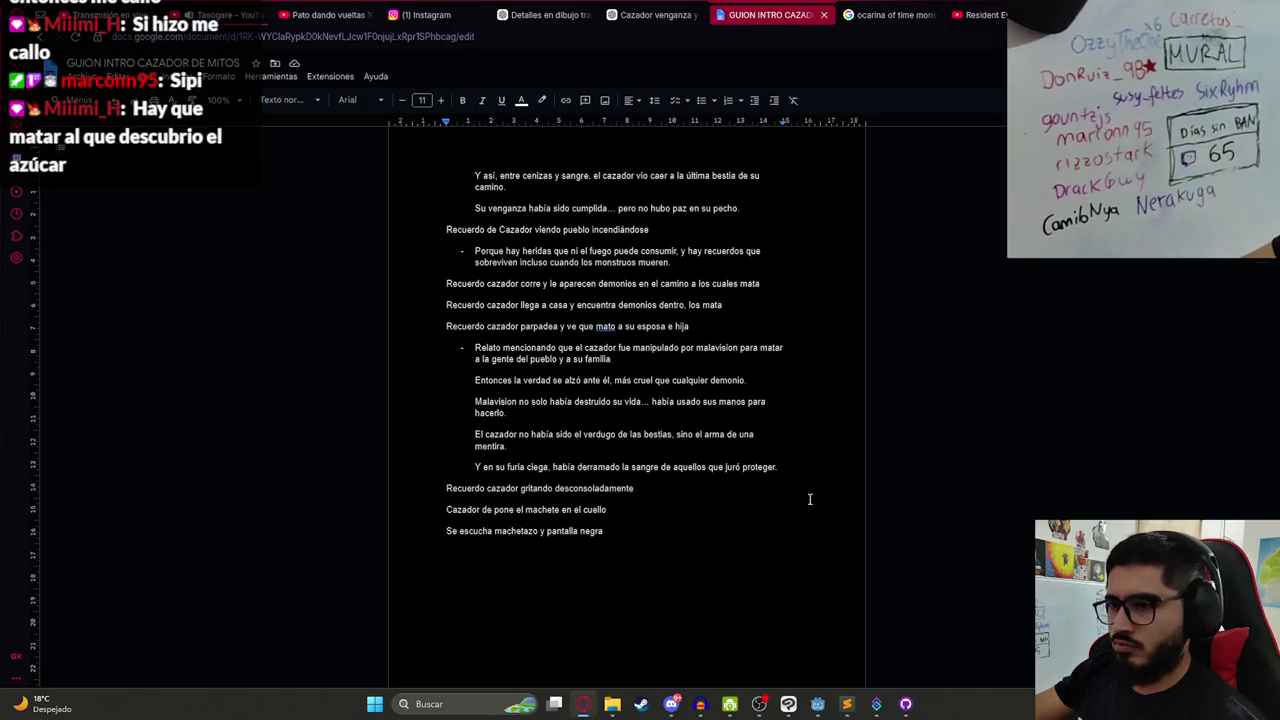
key("alt+Tab")
left_click(1118, 358)
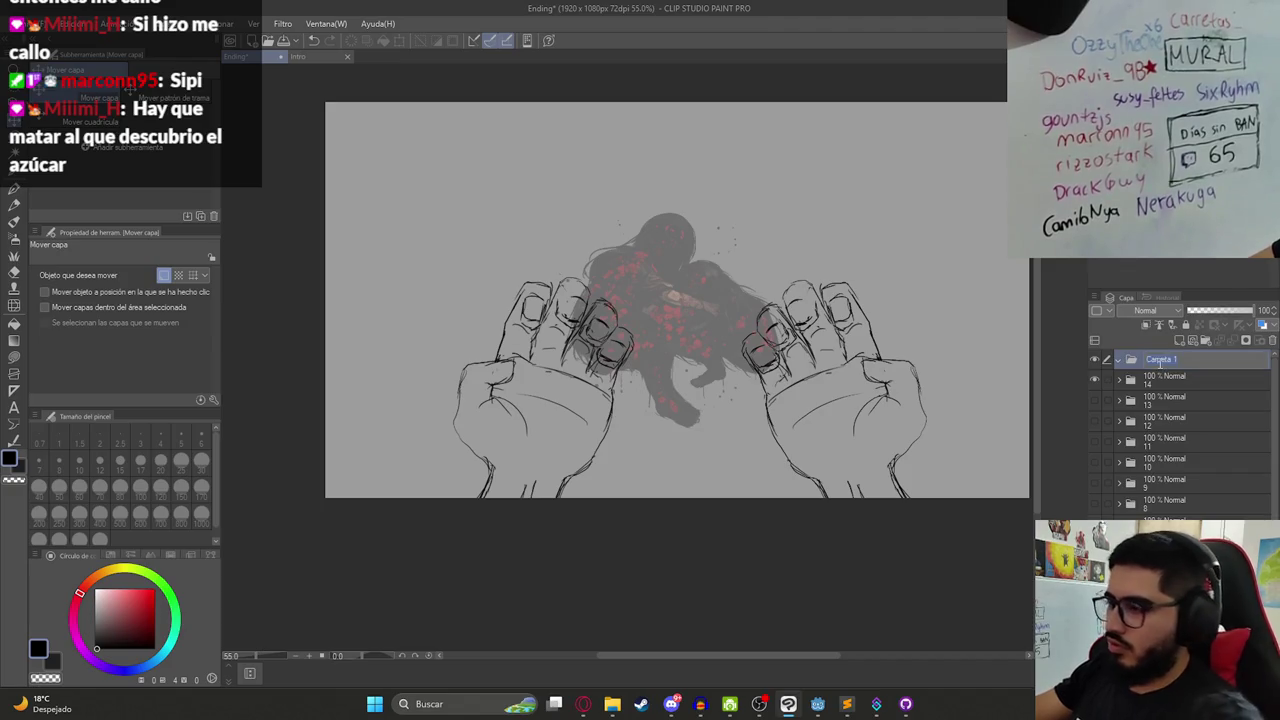
- Hide folder 14 and add folder 15 with an empty Capa 25, undoing a Pen test stroke
left_click(1094, 379)
left_click(1187, 341)
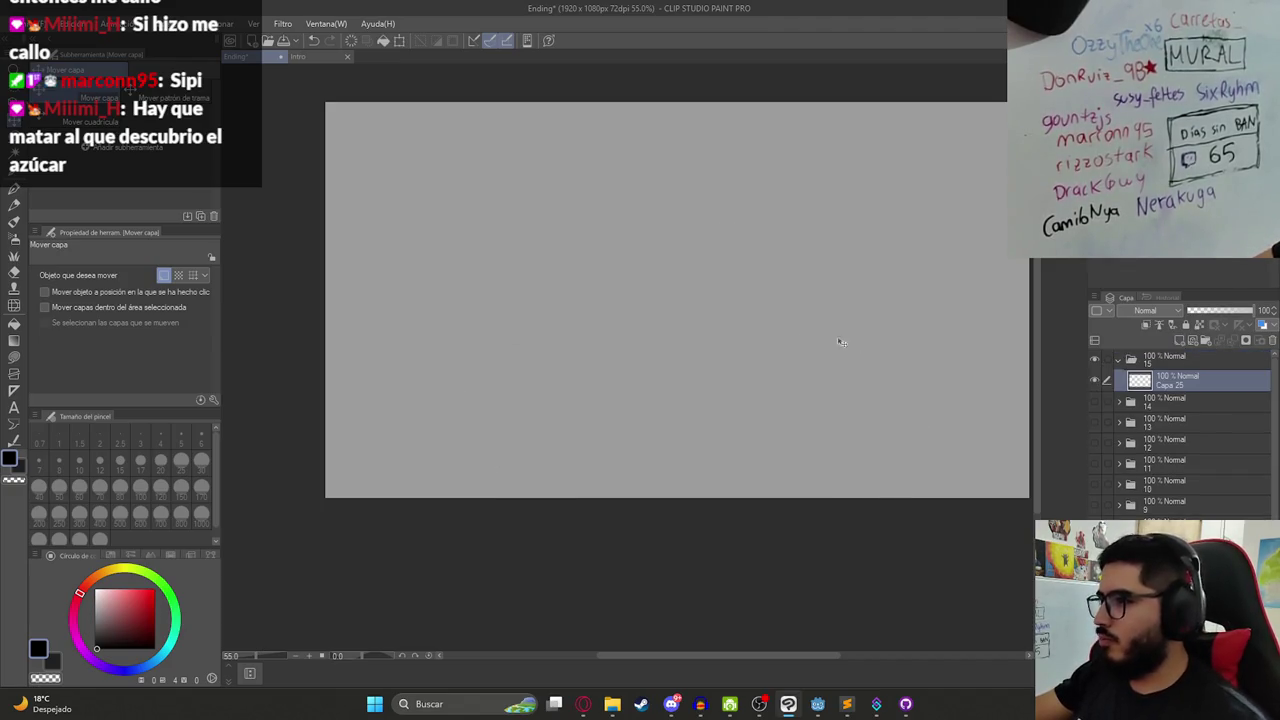
key("p")
left_click_drag(557, 350, 677, 318)
key("ctrl+z")
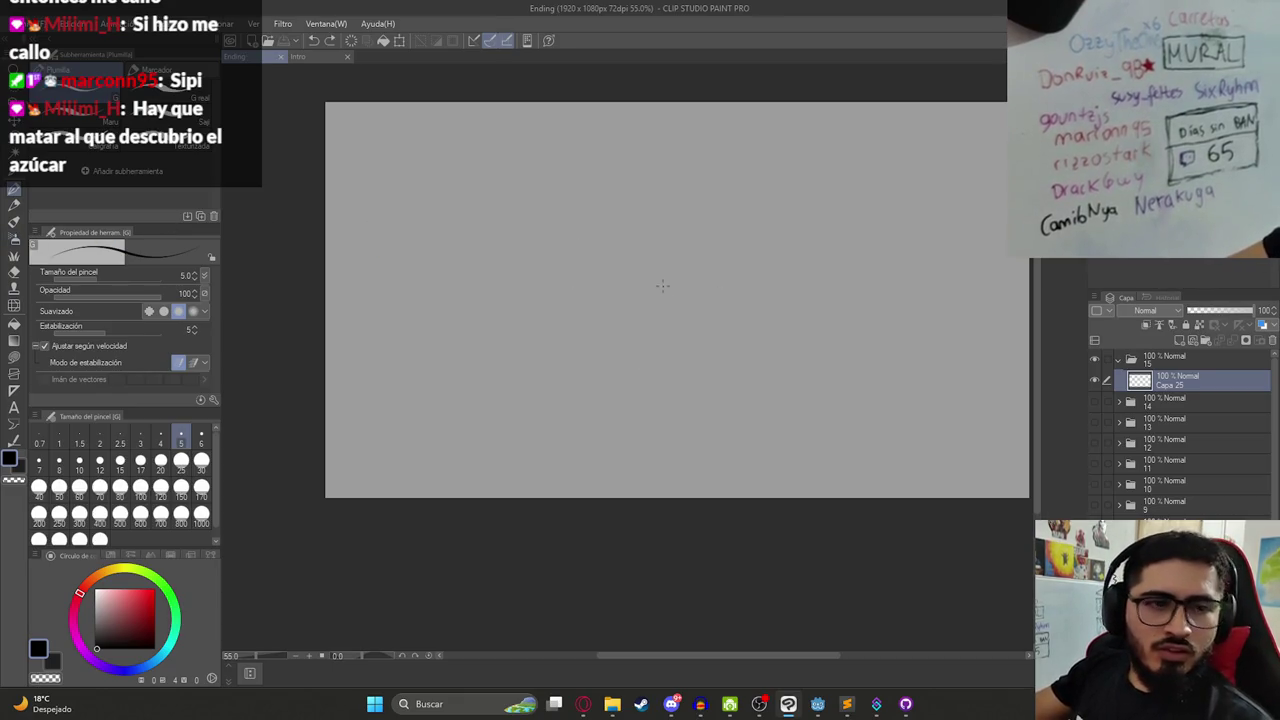
key("ctrl+z")
left_click_drag(617, 328, 570, 367)
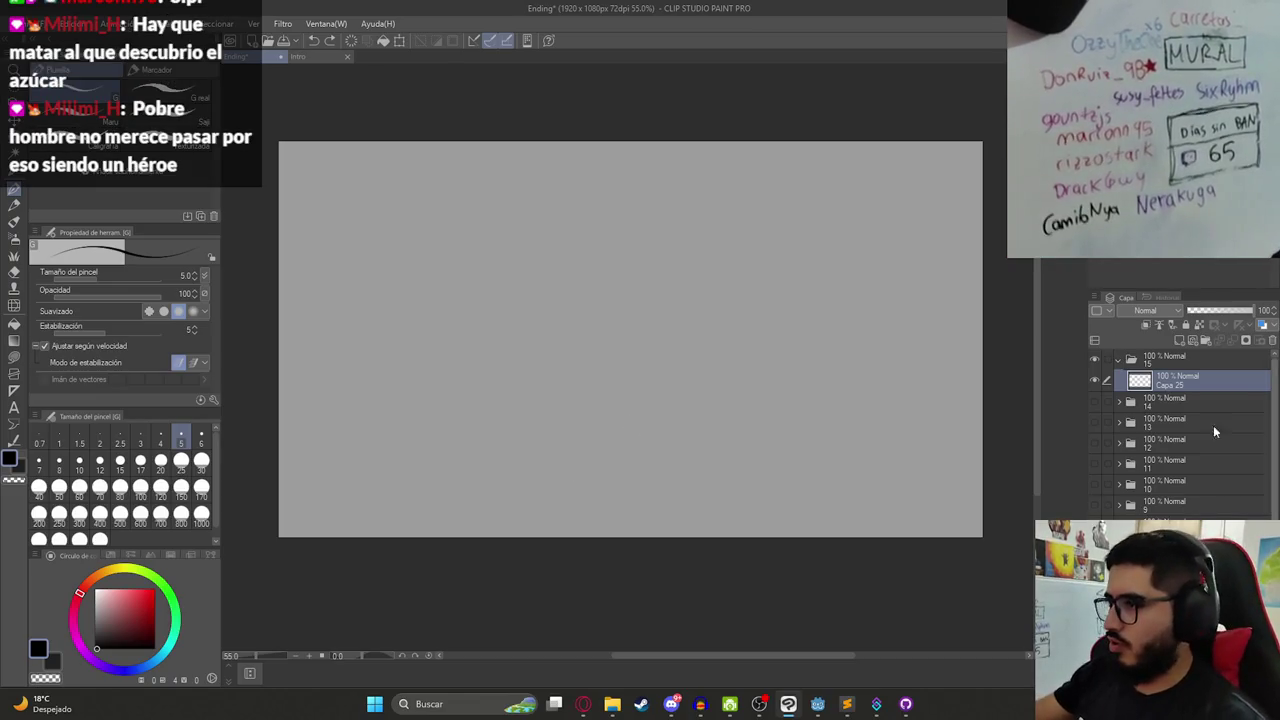
- Toggle visibility of earlier panels' sketches and the white-stroke layer to review them
left_click(1094, 416)
left_click(1094, 416)
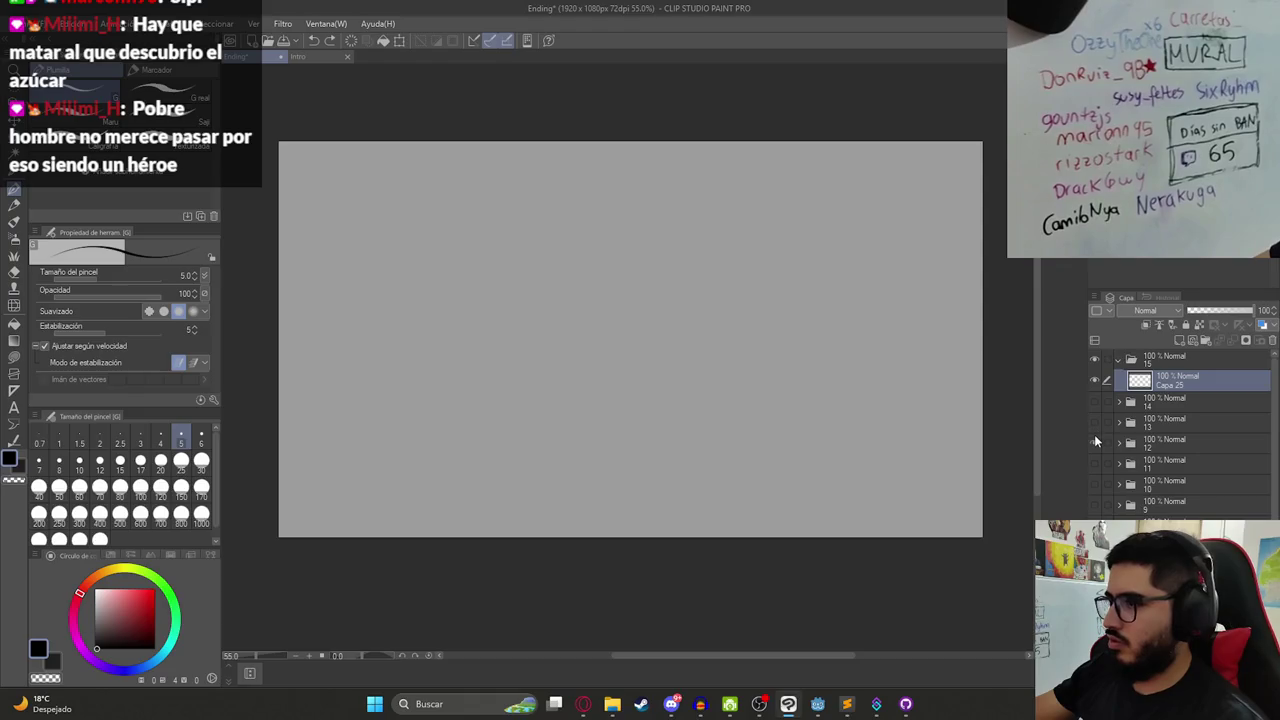
left_click(1094, 466)
left_click(1094, 466)
left_click(1094, 466)
left_click(1094, 481)
left_click(1094, 475)
left_click(1094, 482)
left_click(1095, 488)
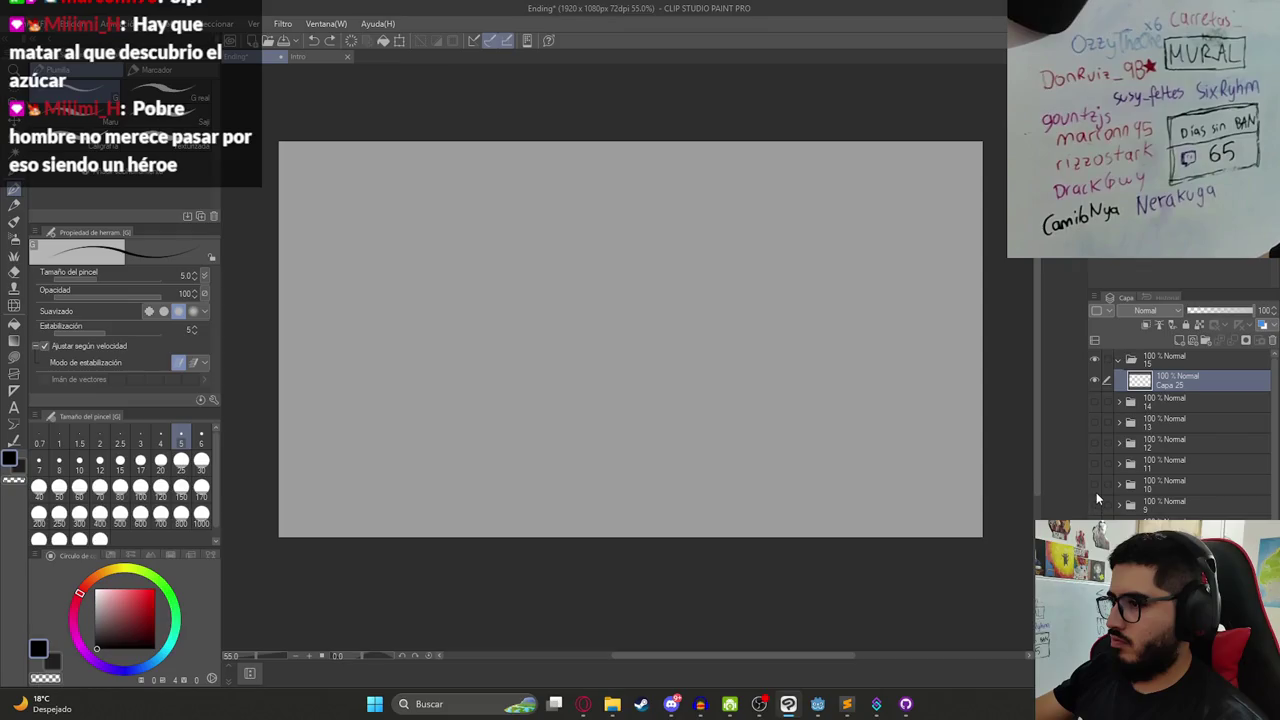
left_click(1094, 484)
left_click(1094, 505)
left_click(1094, 505)
left_click(1094, 512)
- Check the figure and hat sketch panels, leaving the burning-village panel visible
left_click(1094, 401)
left_click(1094, 401)
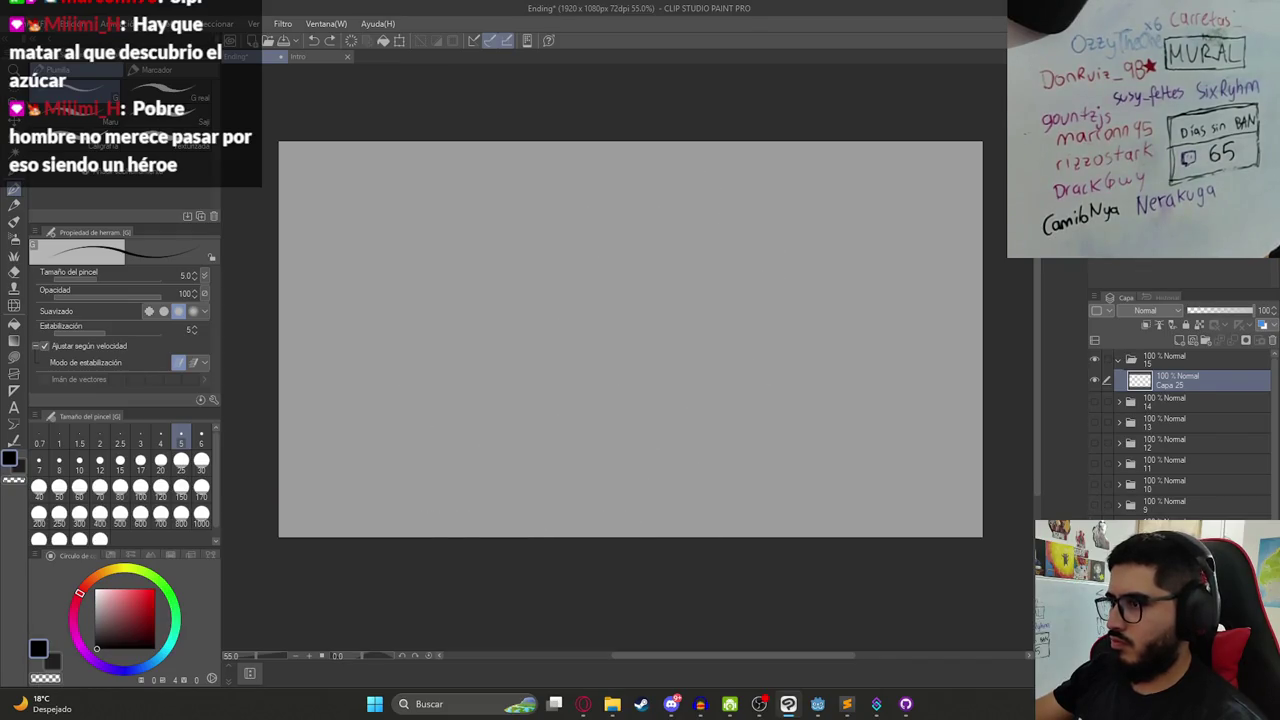
left_click(1094, 422)
scroll(1180, 430, "down", 1)
left_click(1094, 430)
left_click(1094, 450)
left_click(1094, 450)
left_click(1094, 470)
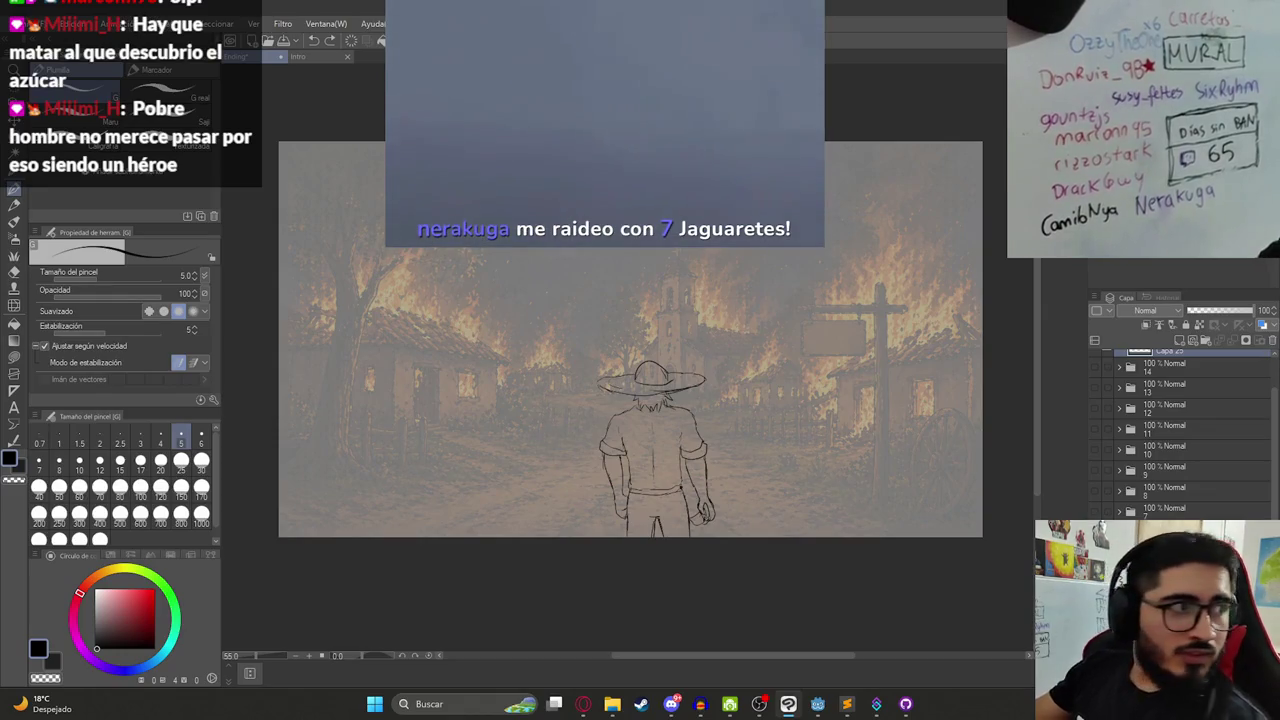
- Hide the village panel, sketch the hunter's hat-shadowed face with a cigarette, and save
key("ctrl+Right")
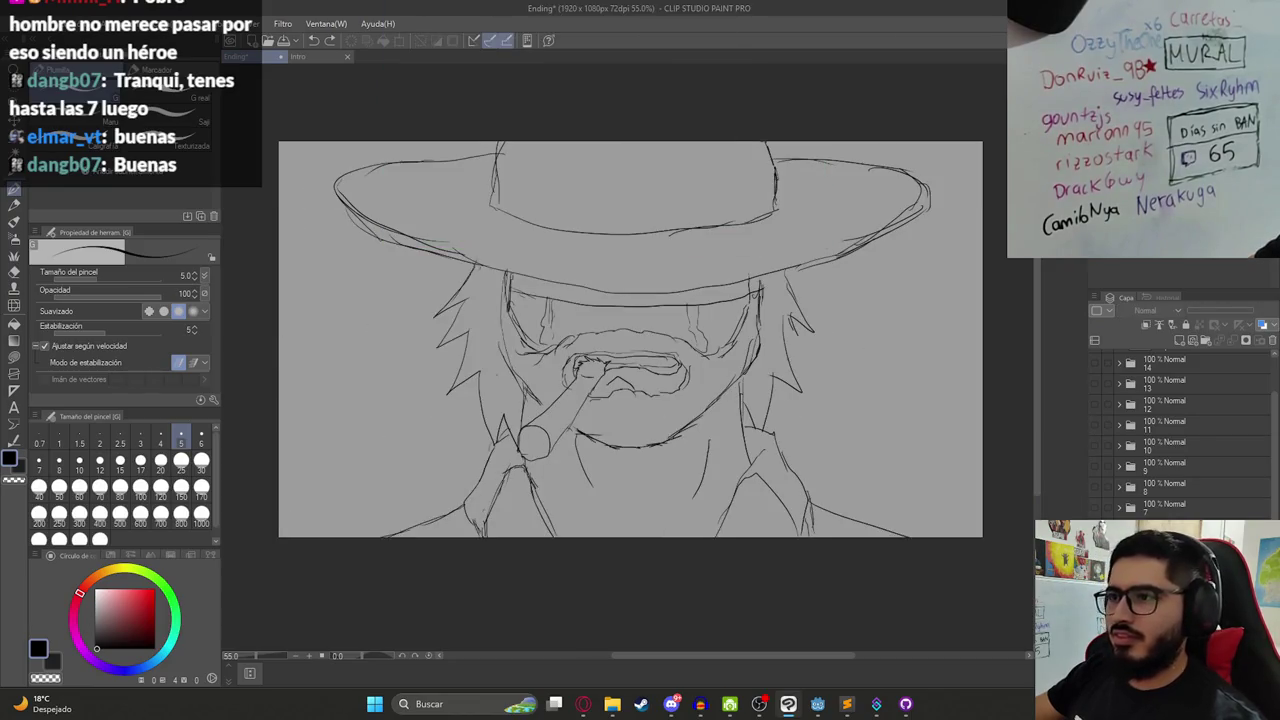
scroll(478, 304, "down", 2)
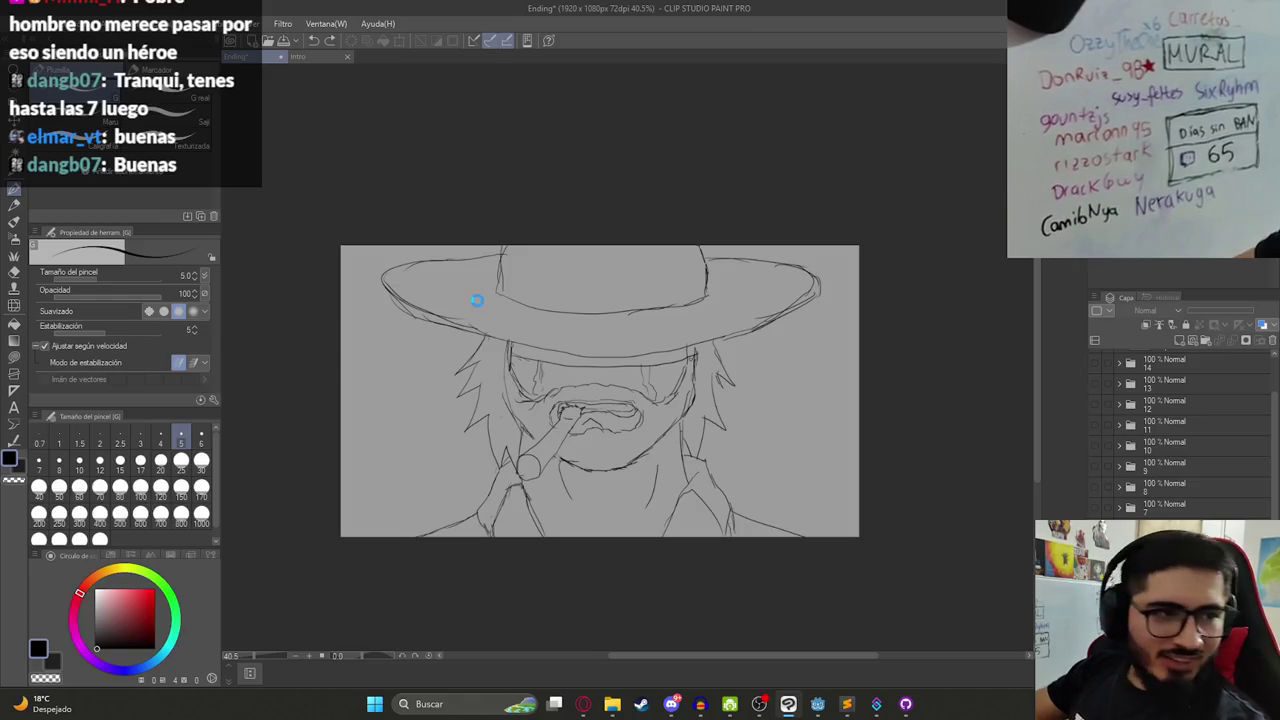
key("ctrl+s")
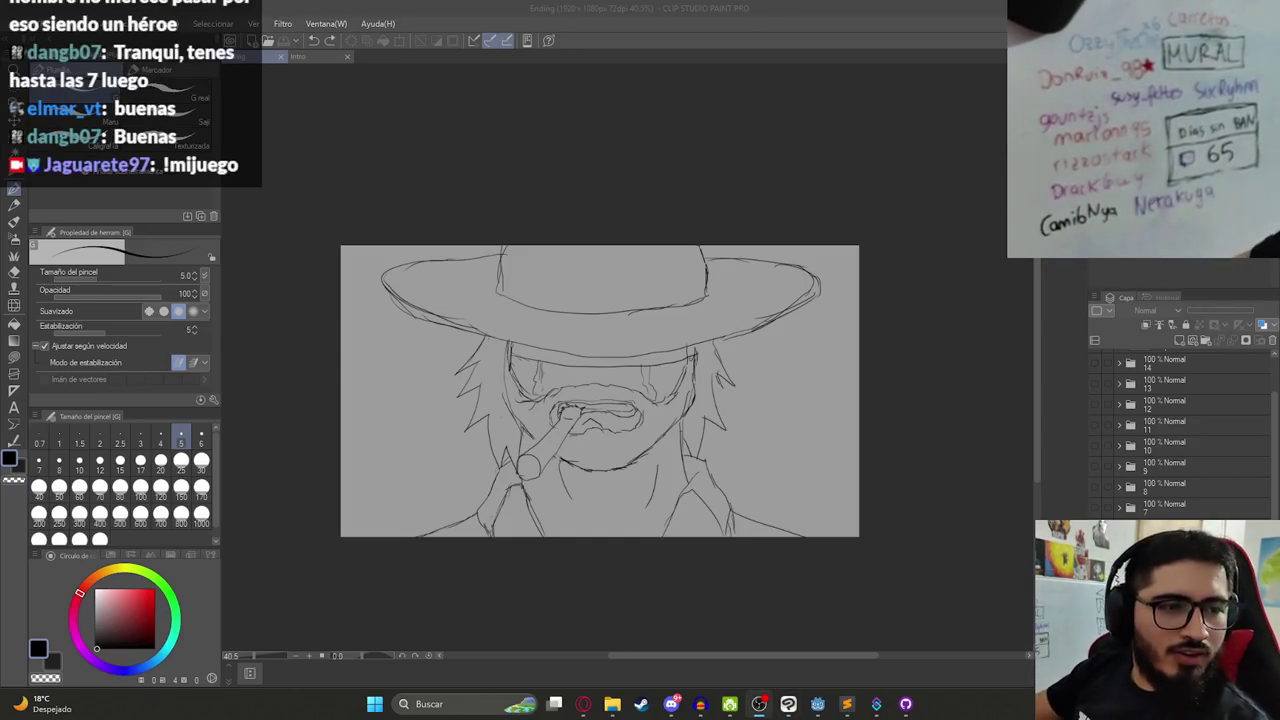
key("alt+Tab")
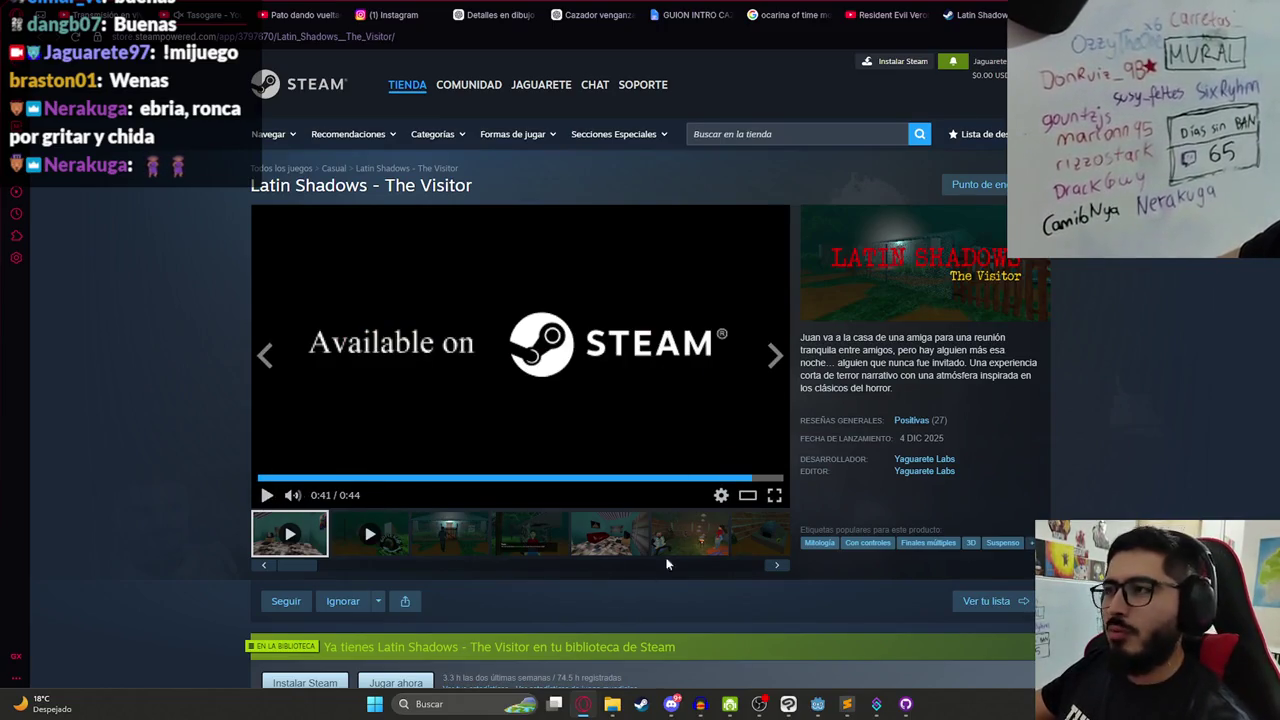
mouse_move(205, 15)
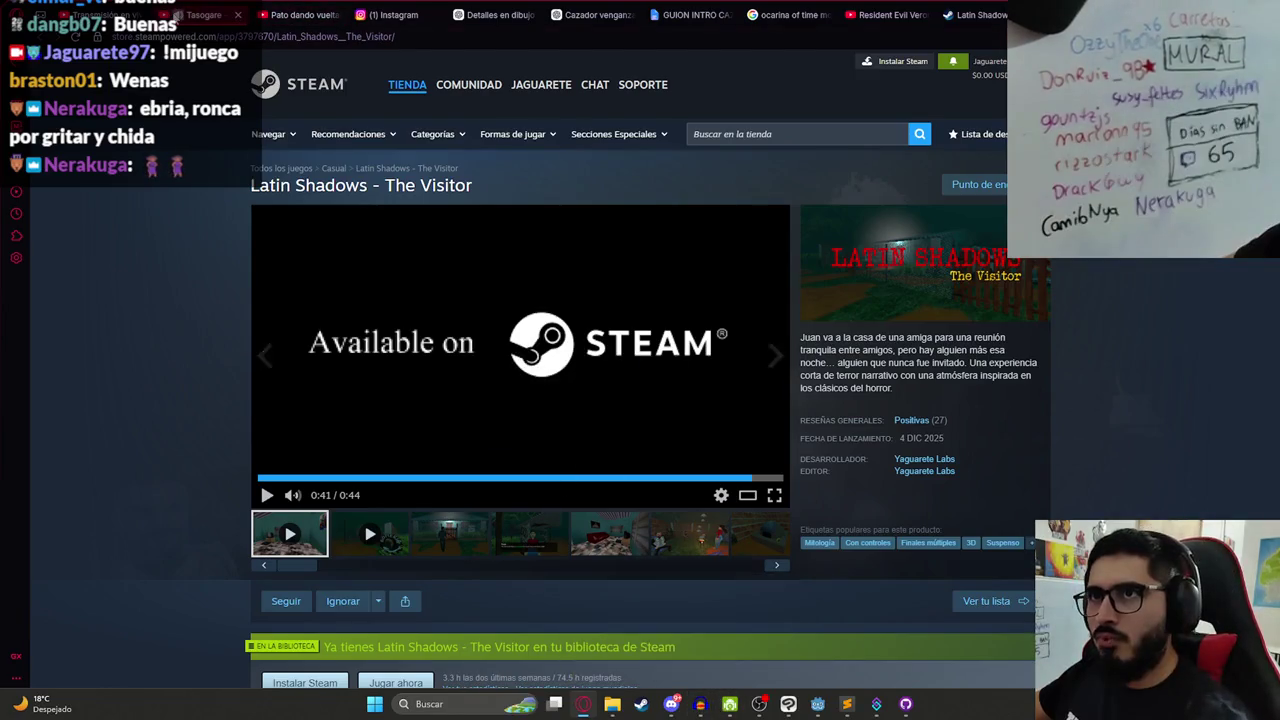
- Return from the Steam store page to the Godot Engine editor
left_click(818, 704)
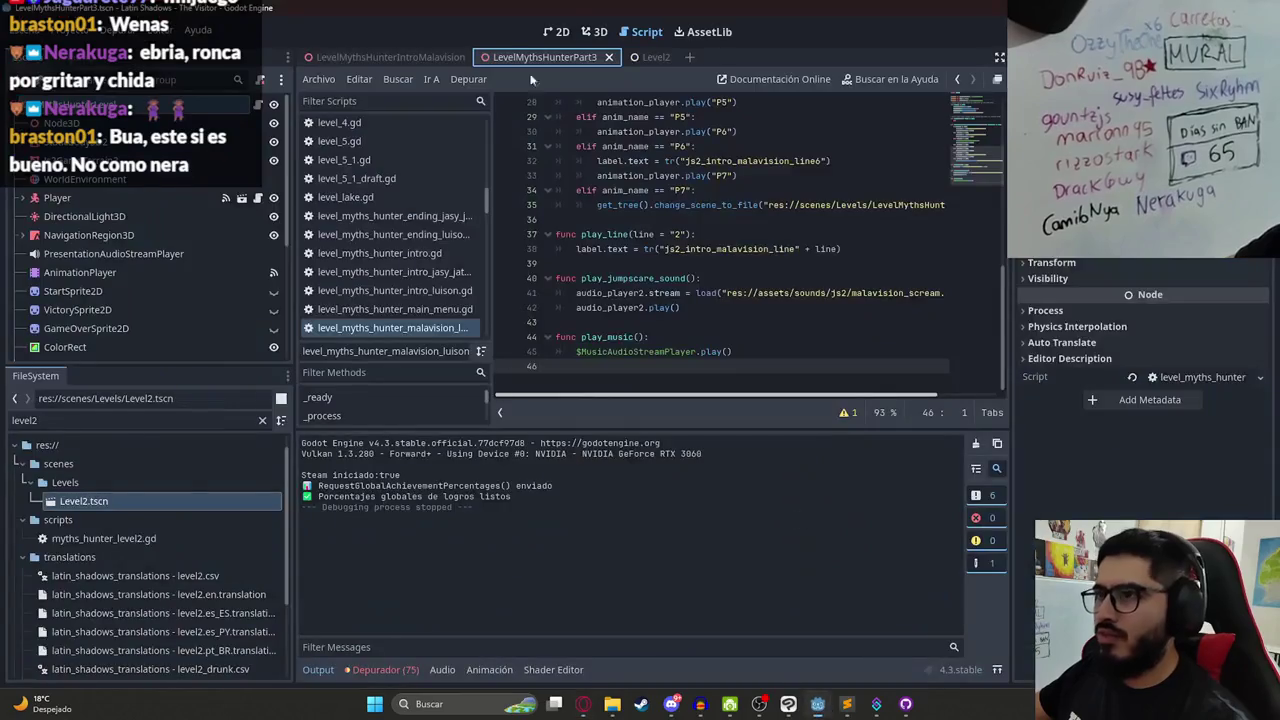
- Switch to the Level2 scene tab and run the game with F5
right_click(652, 58)
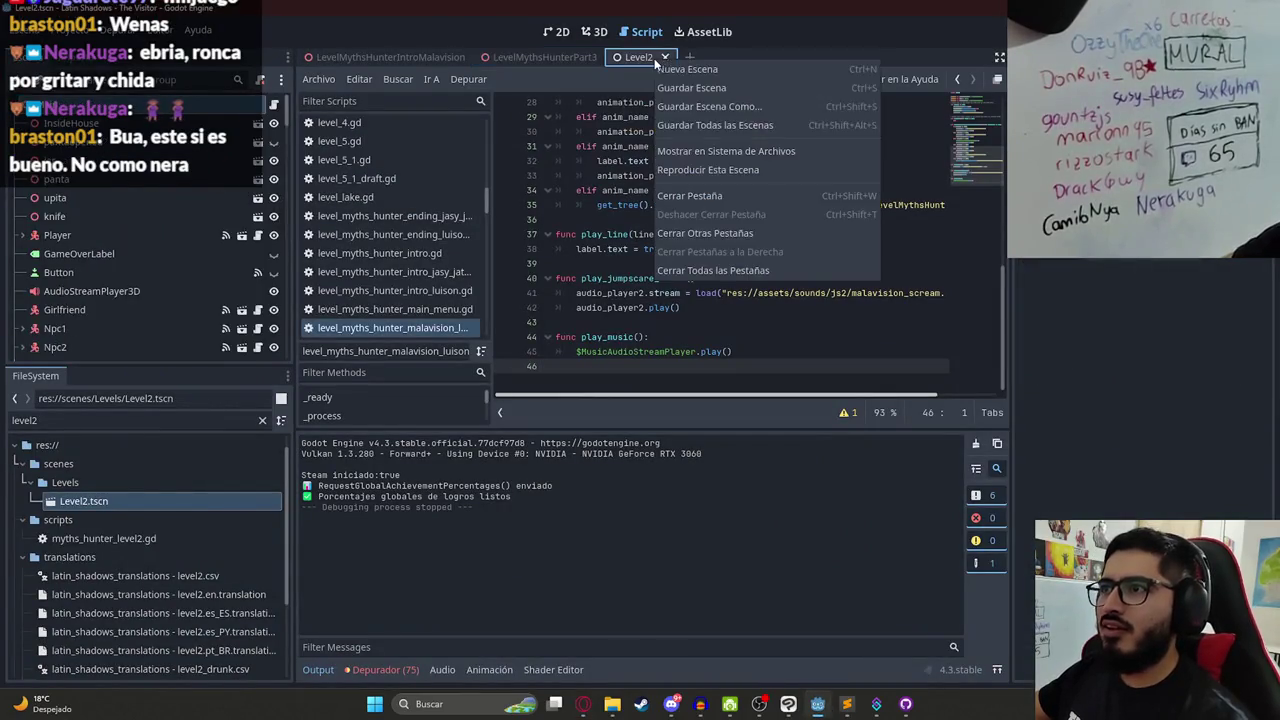
left_click(689, 155)
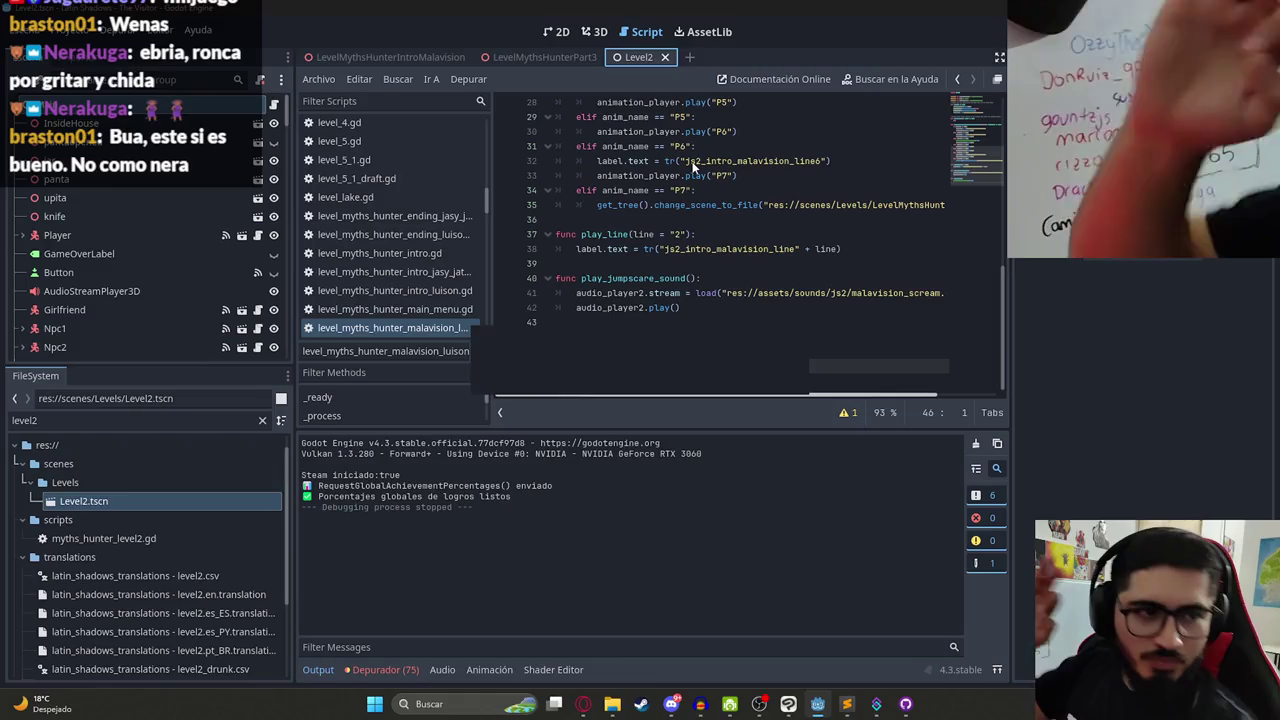
key("F5")
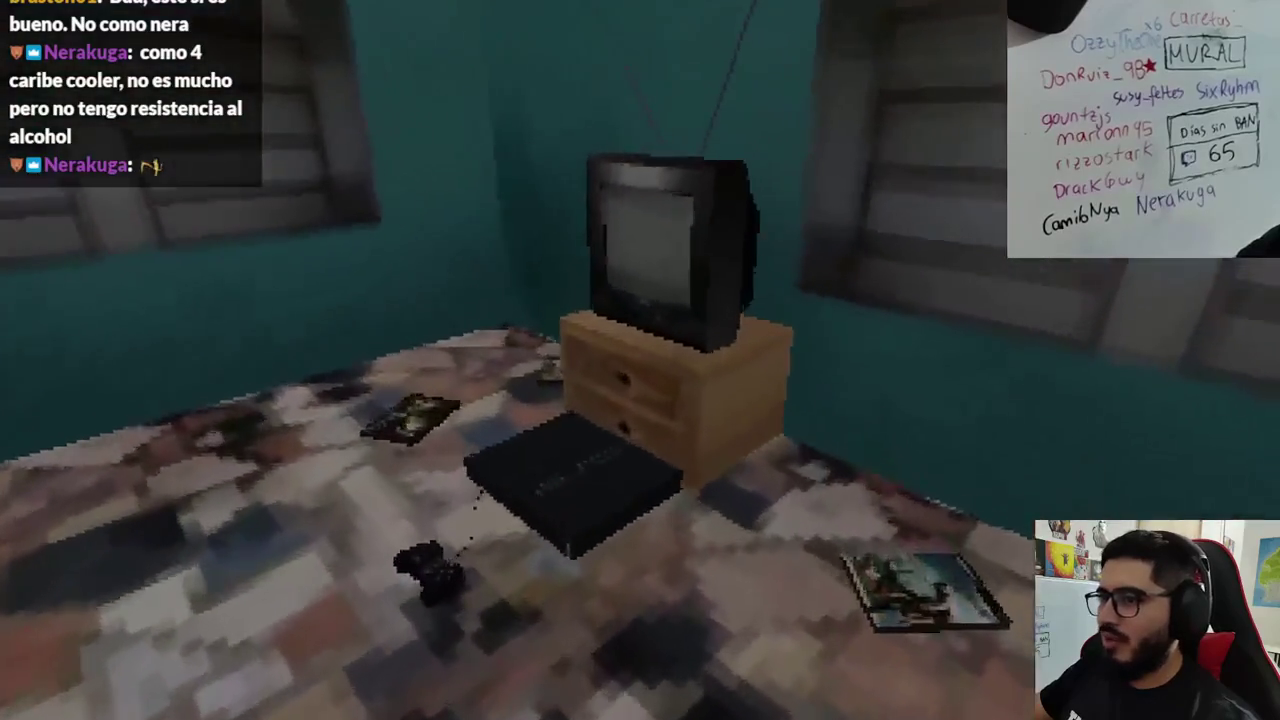
- Interact with the Jolystation 2 console and choose Jugar to play its game
key("e")
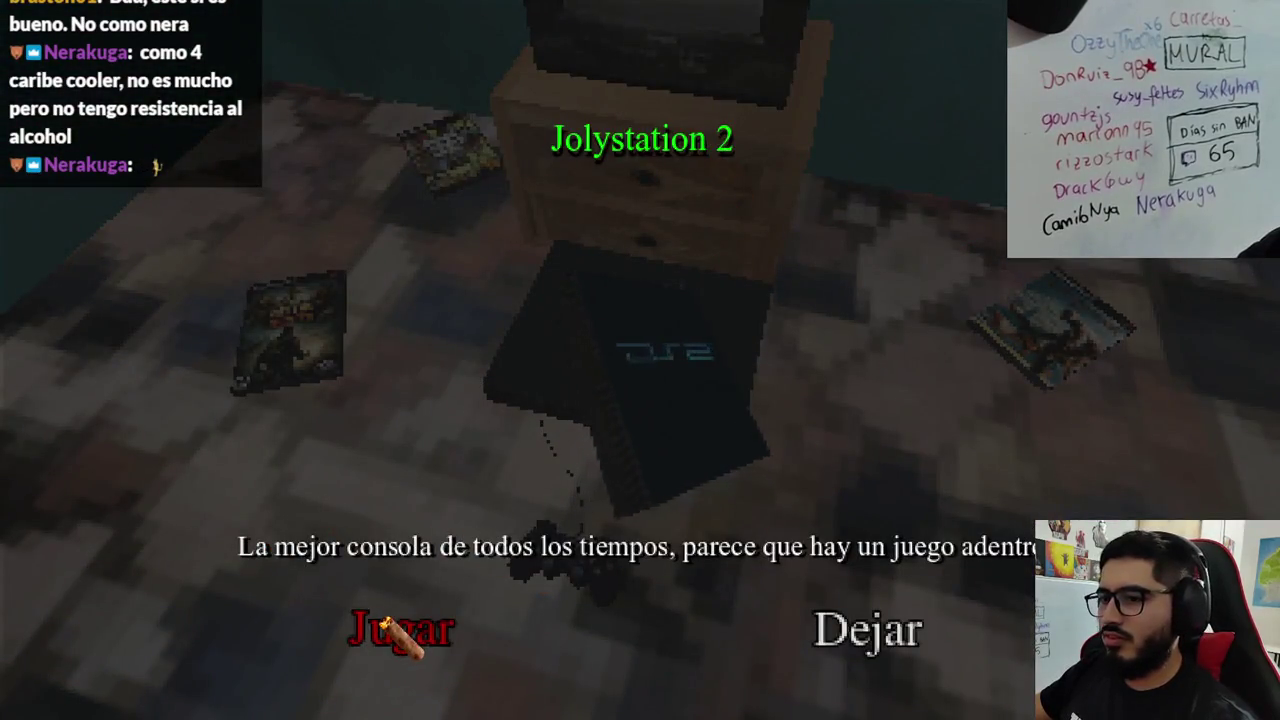
left_click(385, 625)
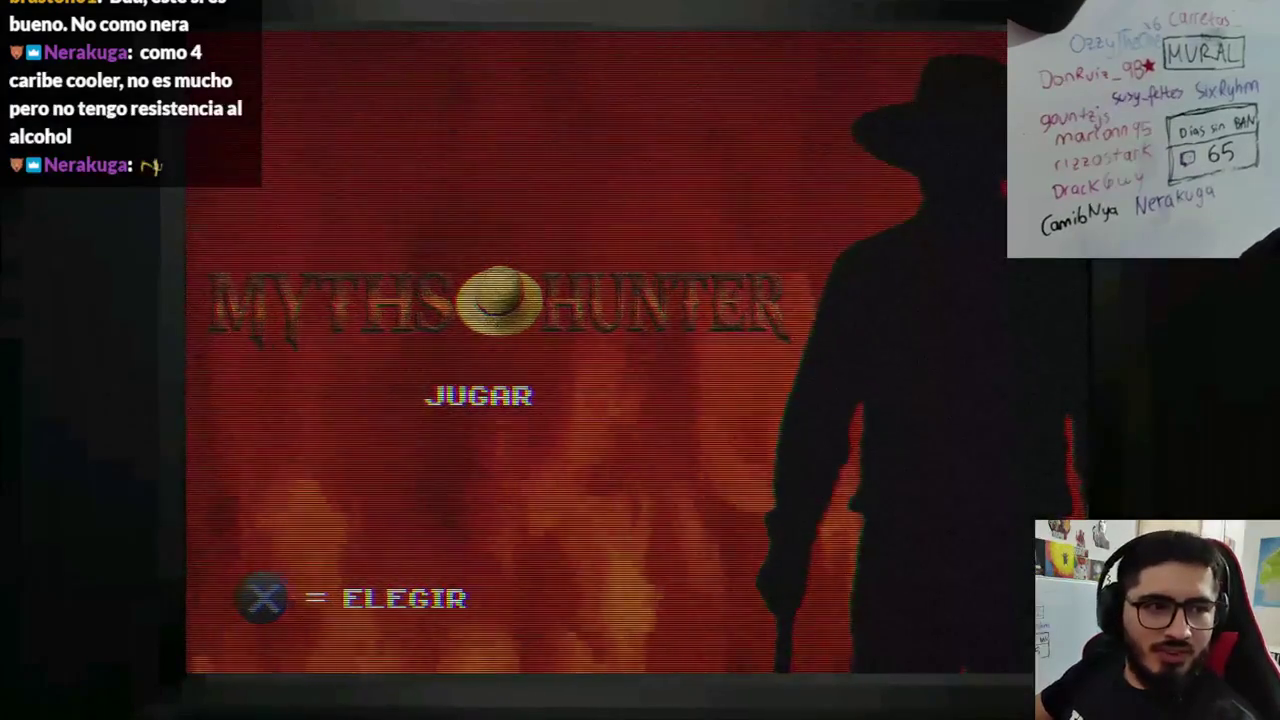
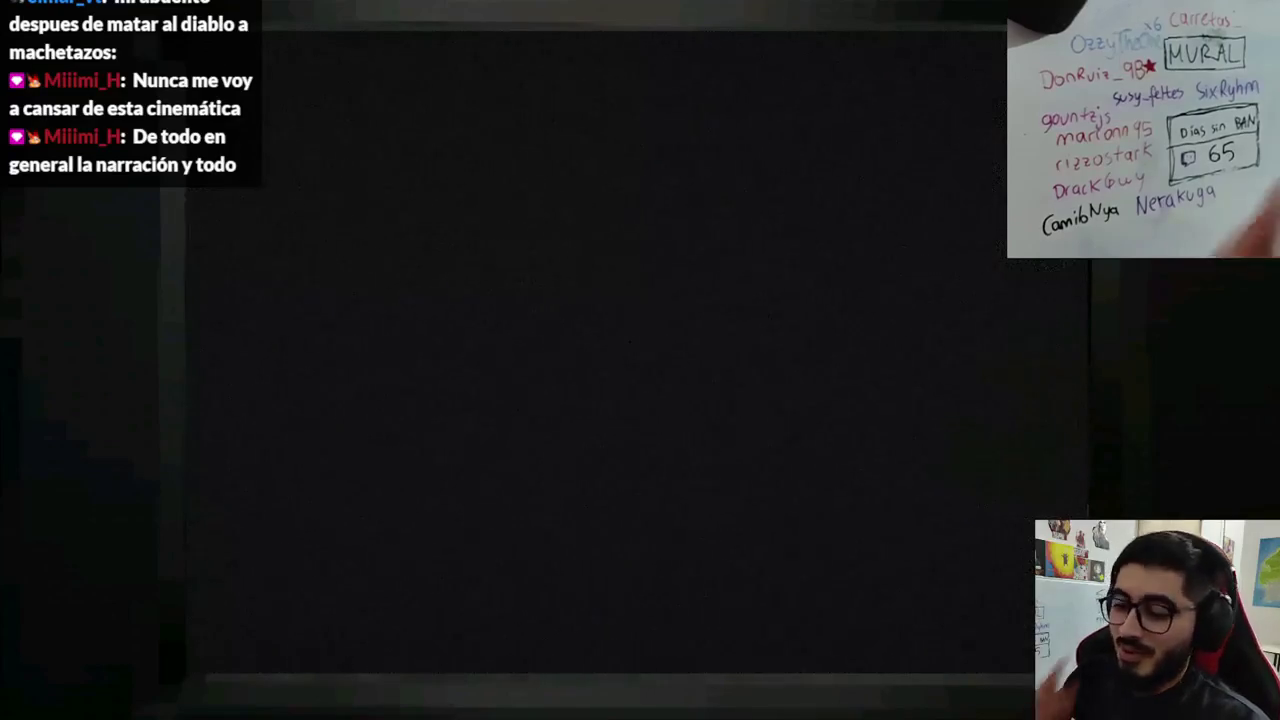
- Close the running game with Alt+F4 and save the LevelMythsHunterIntroMalavision scene from its tab menu
key("alt+F4")
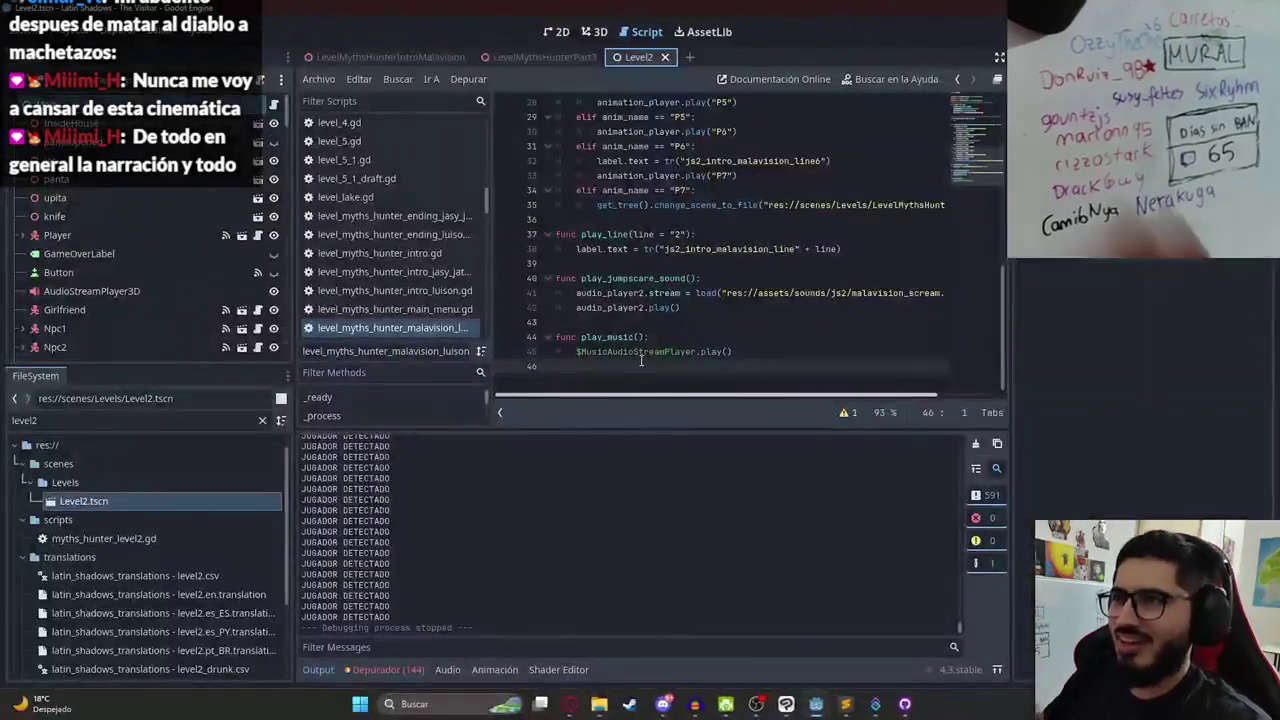
left_click(421, 58)
right_click(421, 58)
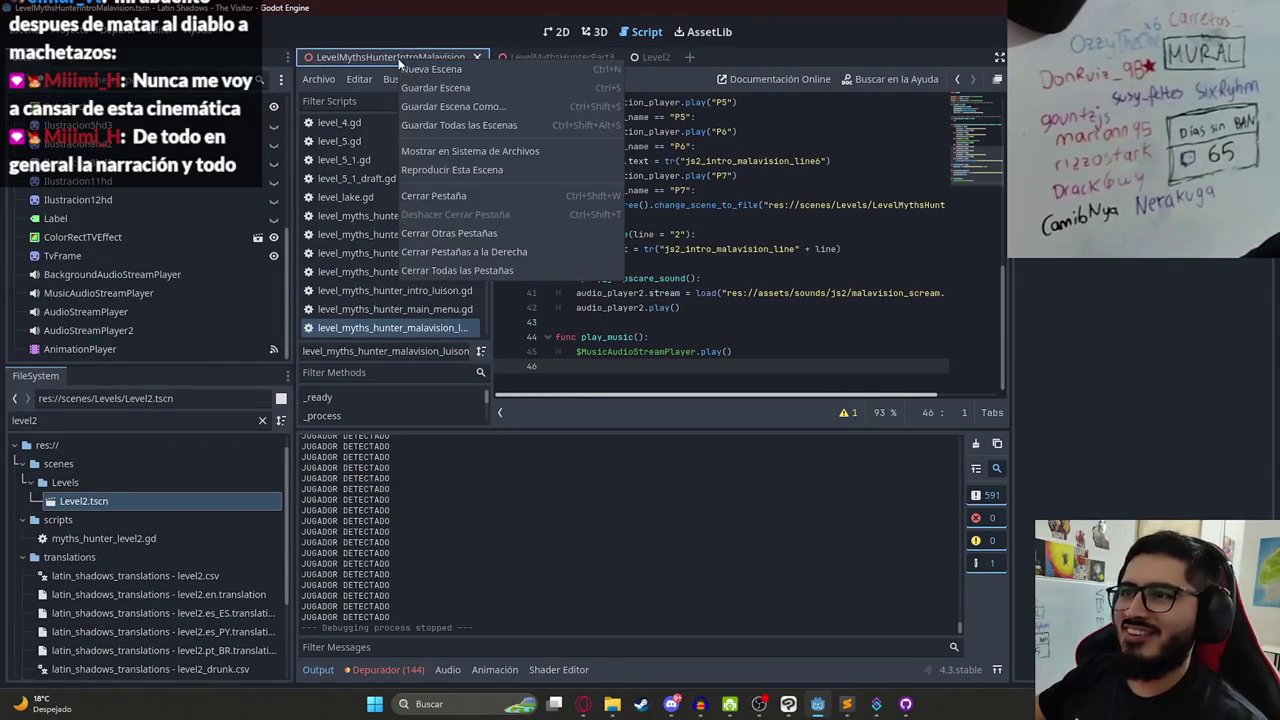
left_click(484, 170)
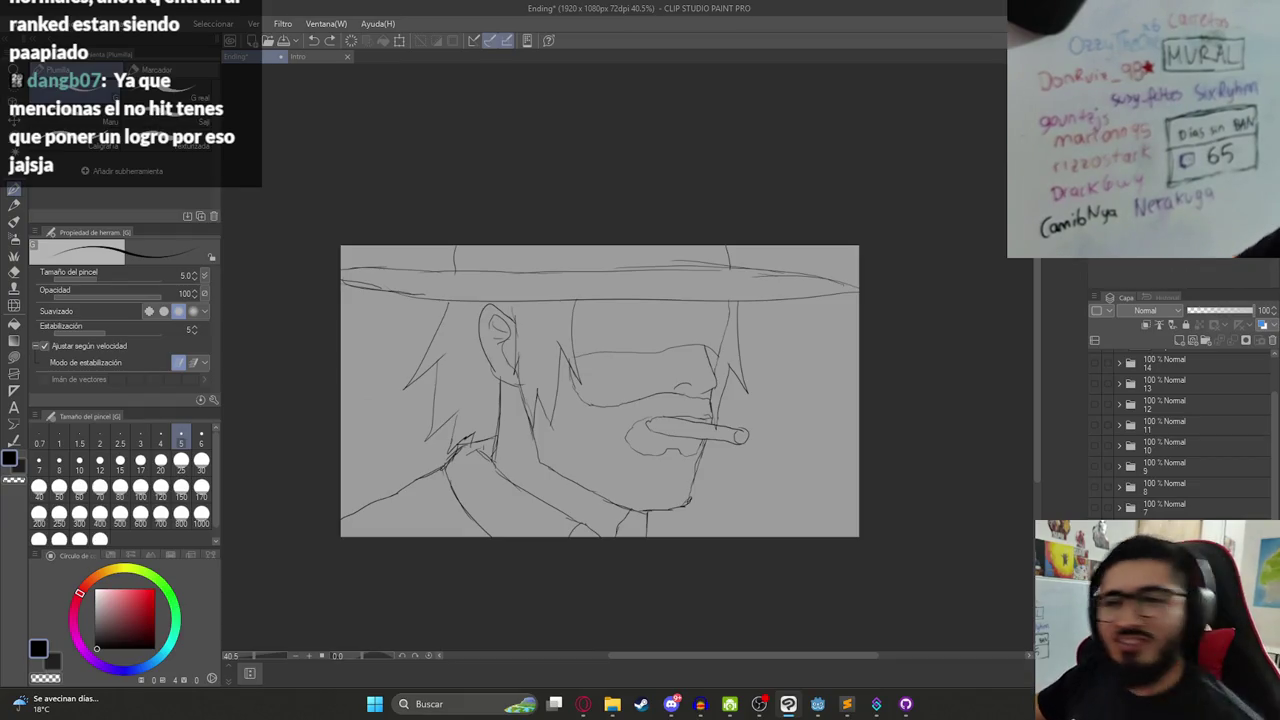
- Select layer folder 8 and flip back and forth through the earlier storyboard frames
scroll(517, 336, "down", 2)
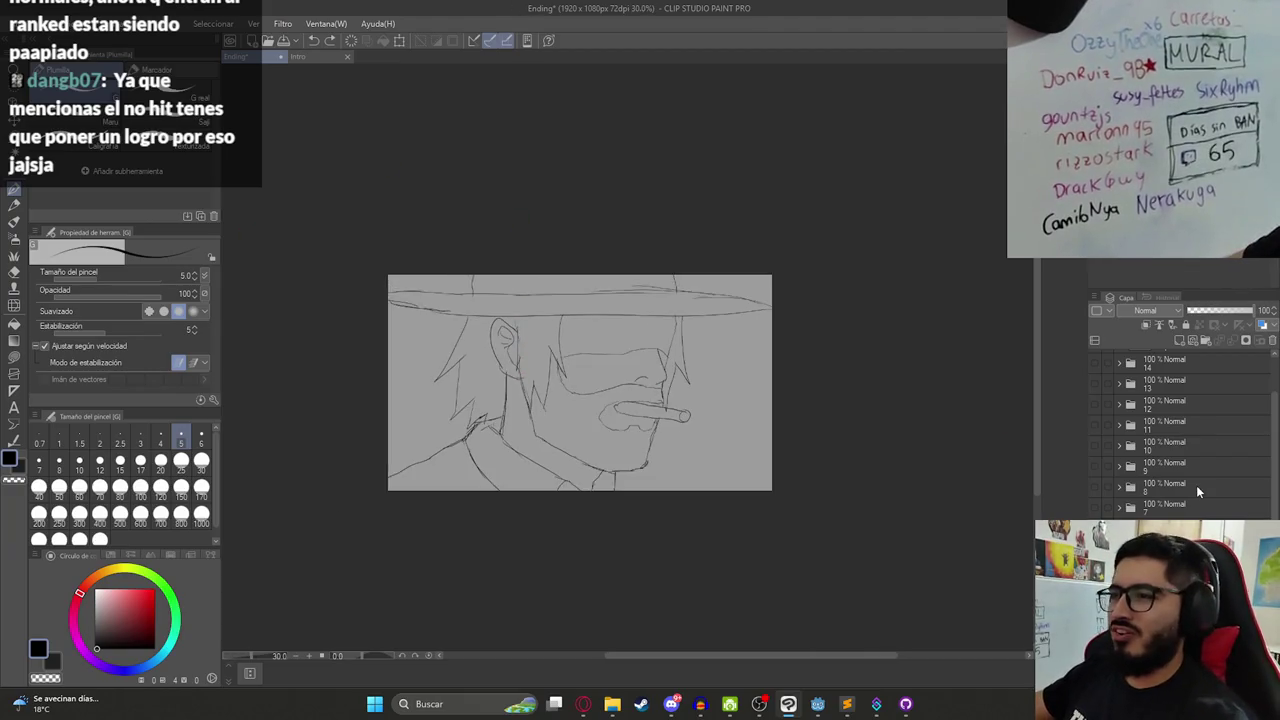
left_click(1196, 485)
scroll(648, 448, "up", 2)
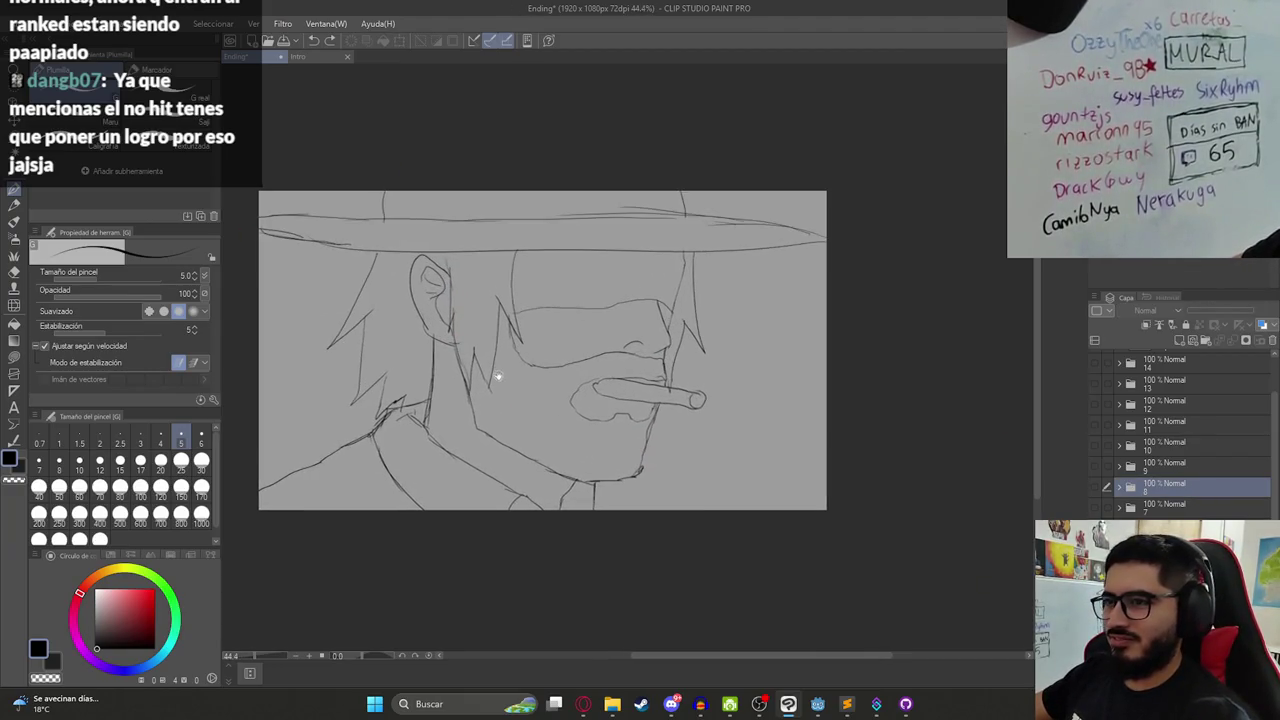
key("Right")
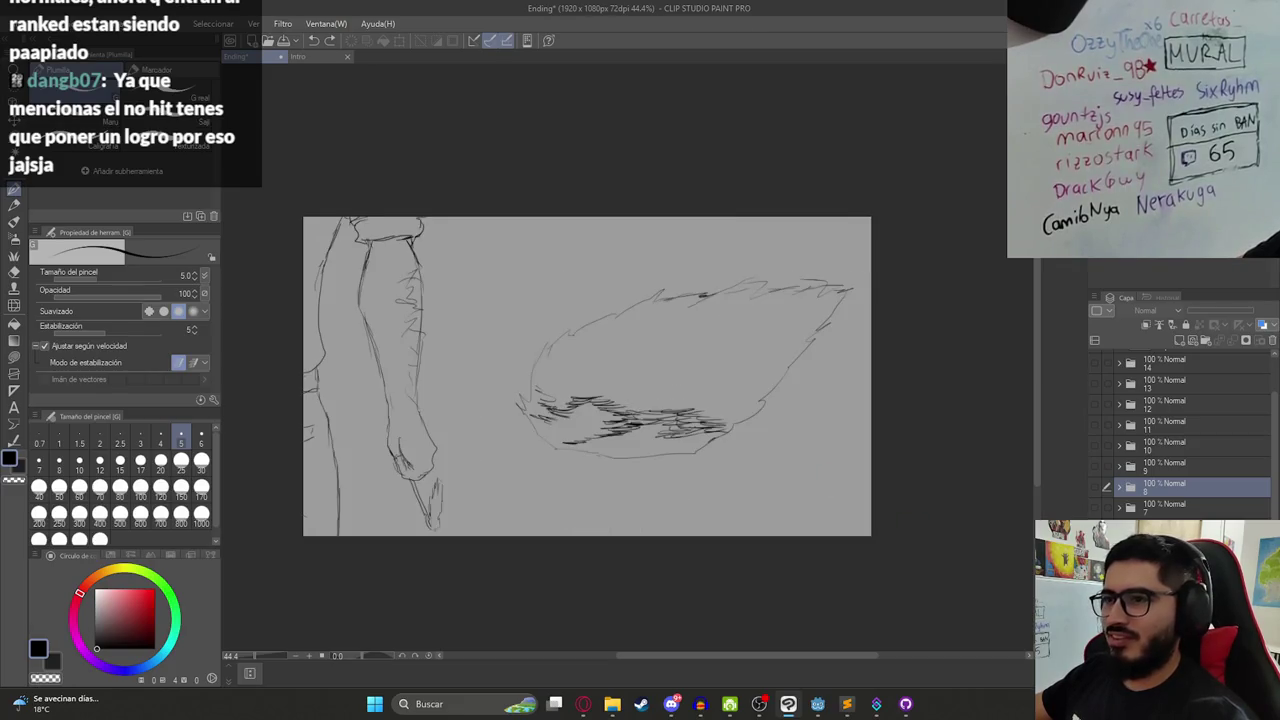
key("Right")
key("Right")
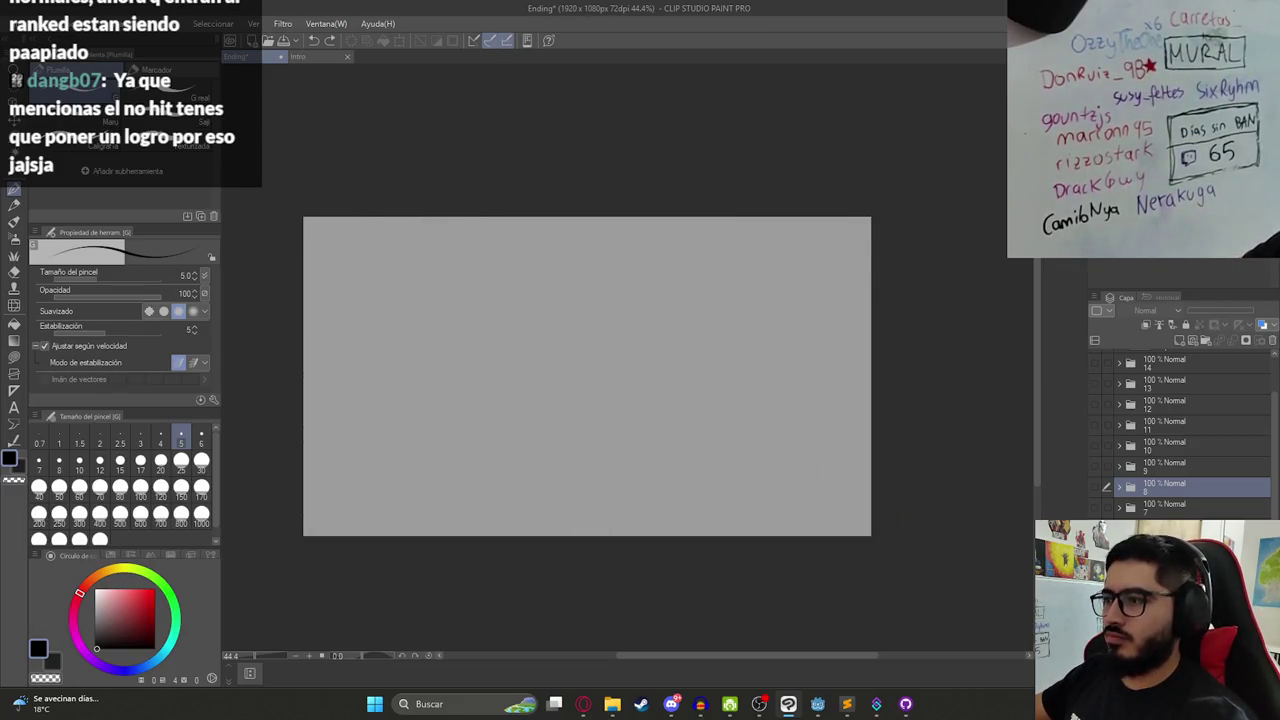
key("Left")
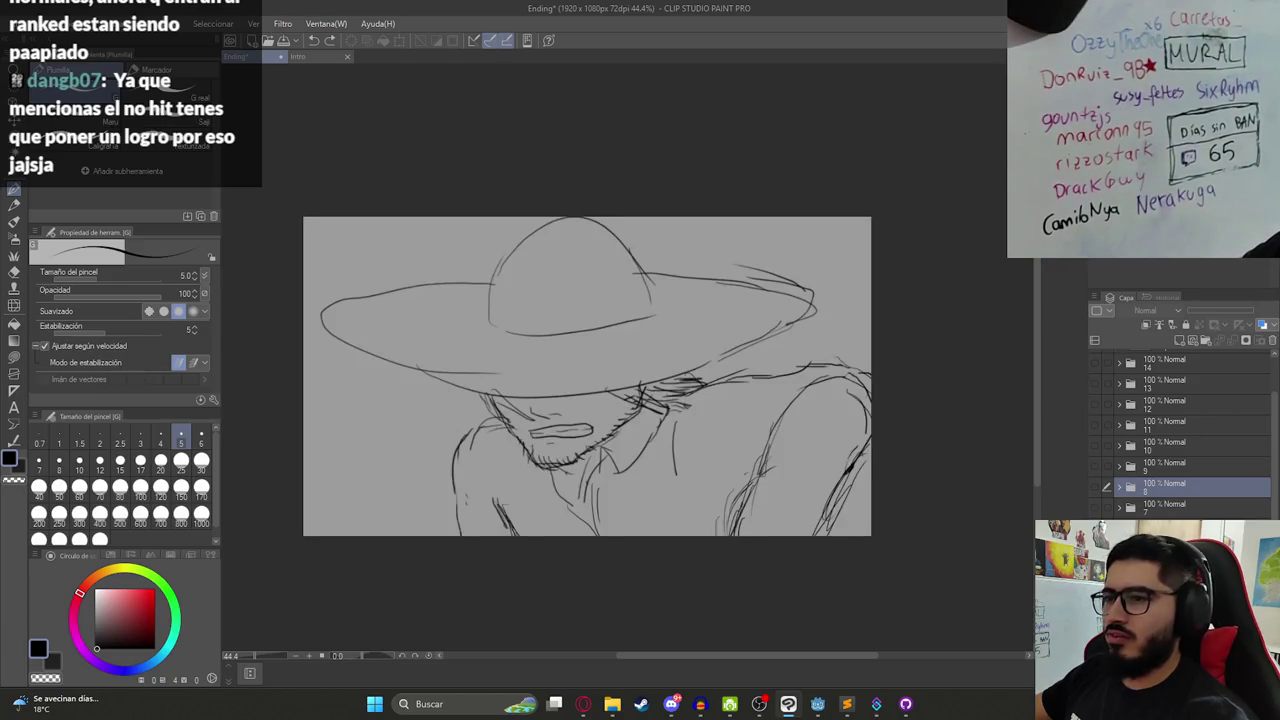
key("Left")
key("Left")
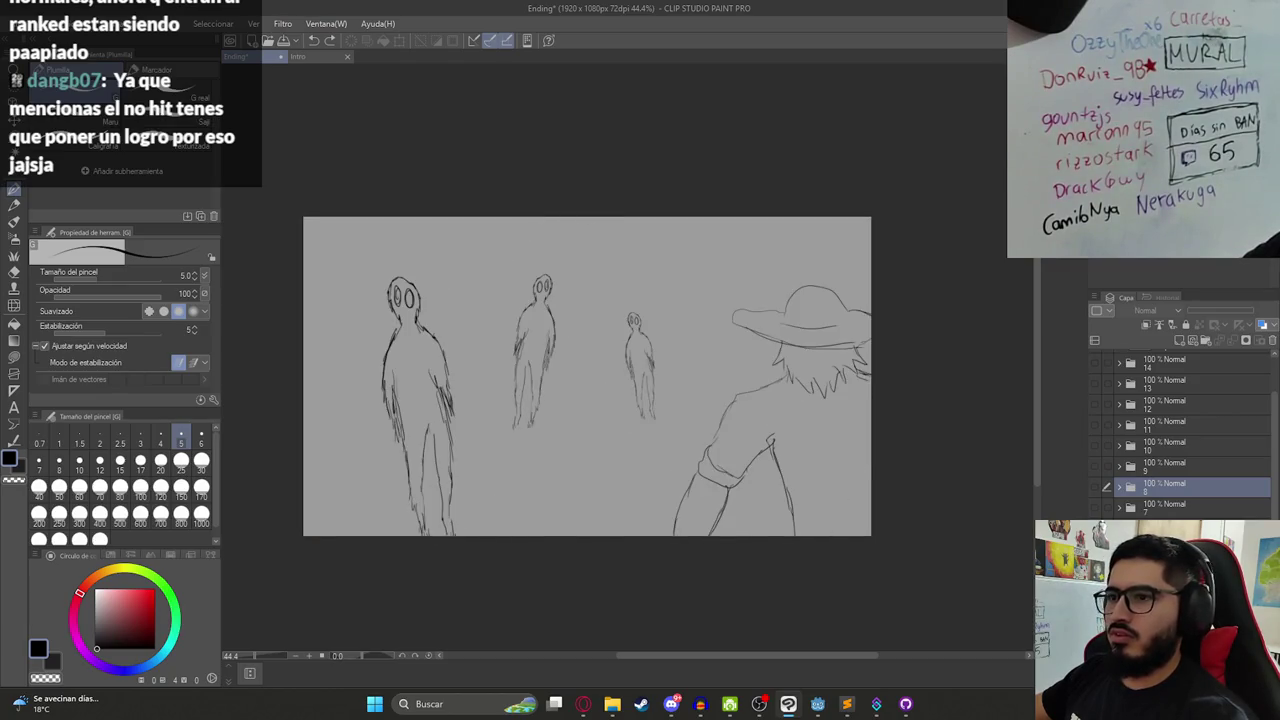
key("Left")
key("Left")
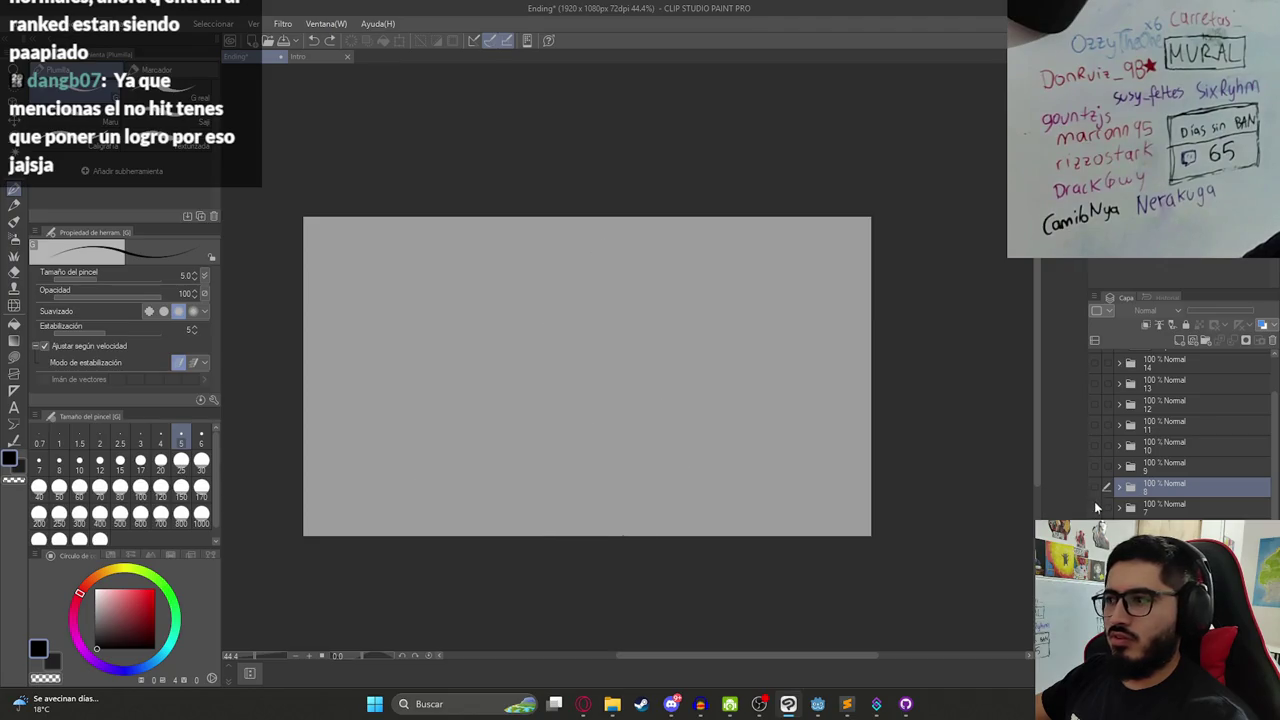
key("Left")
key("Left")
- Briefly show, then hide, the sword, kitchen, figures, swoosh and hand frames, then select empty Capa 25
left_click(1093, 466)
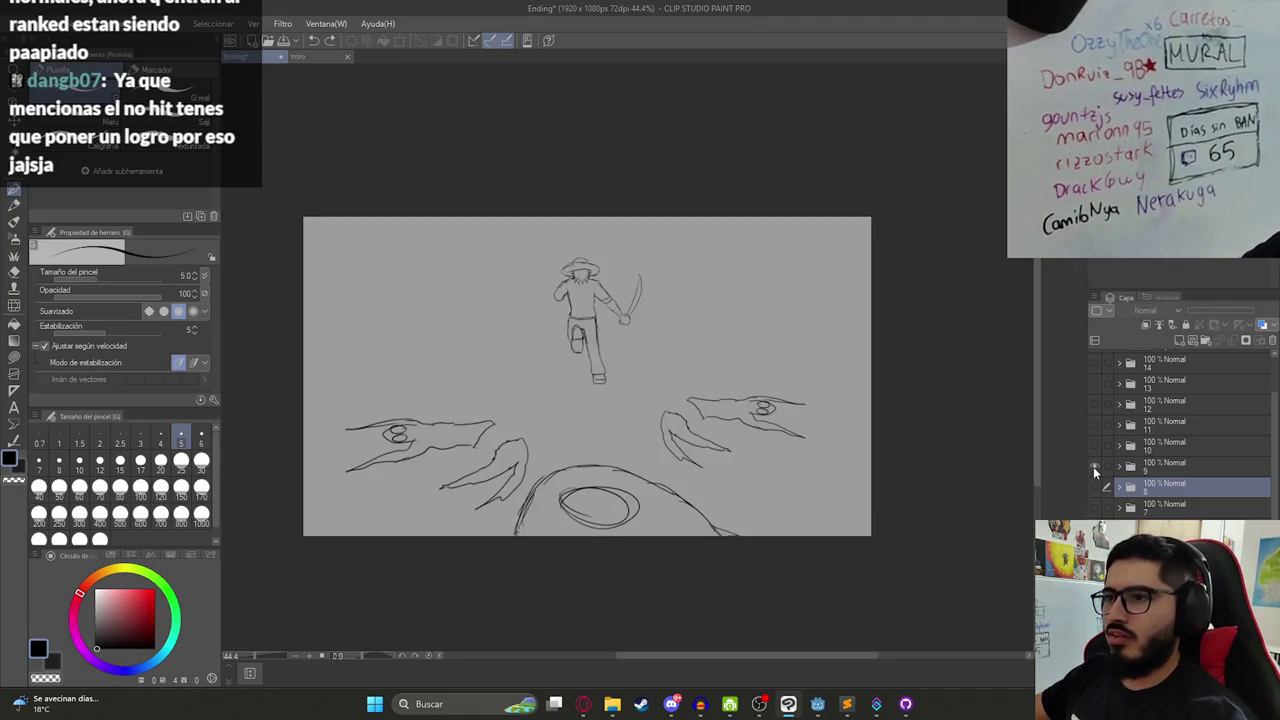
left_click(1093, 466)
left_click(1094, 446)
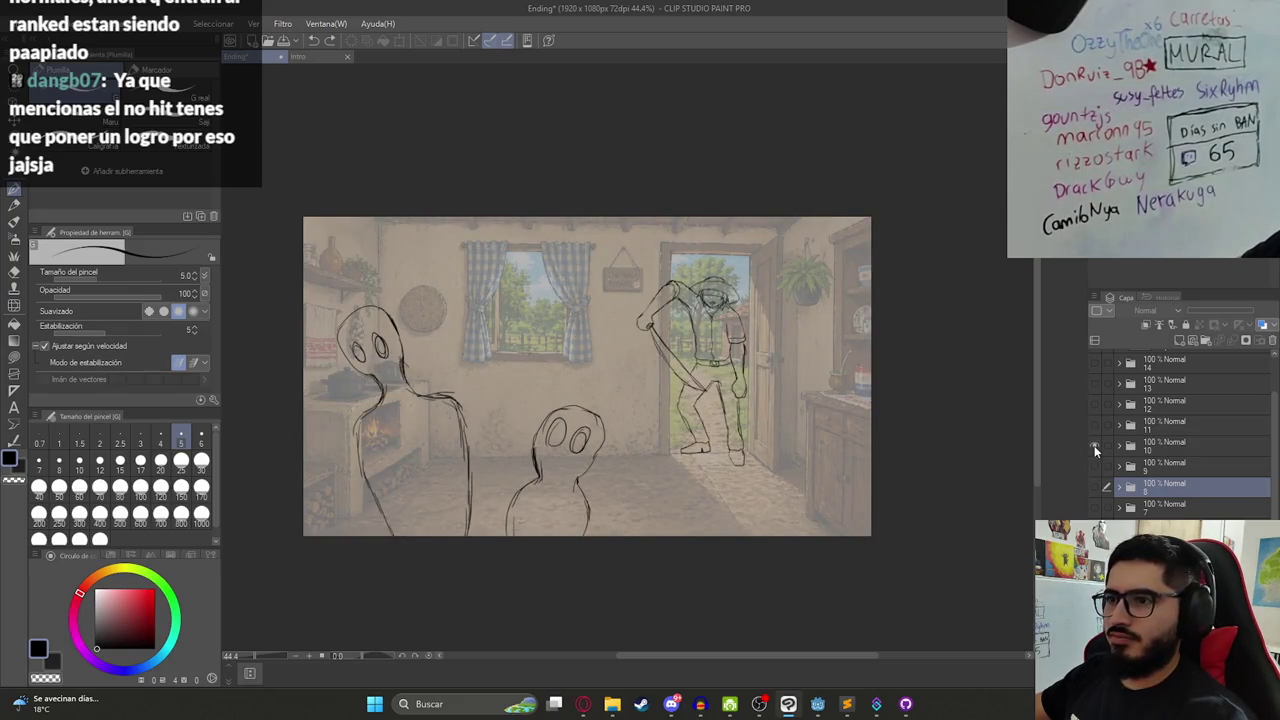
left_click(1094, 446)
left_click(1094, 429)
left_click(1094, 429)
left_click(1094, 410)
left_click(1094, 405)
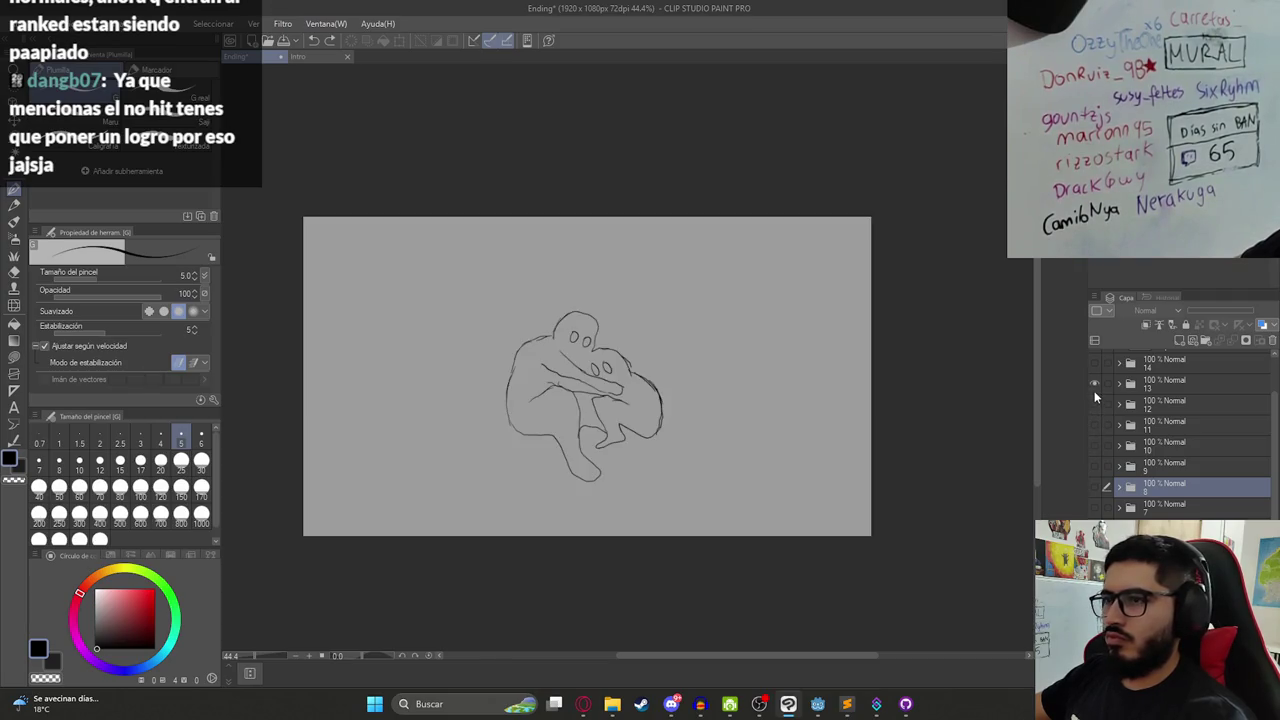
left_click(1095, 366)
scroll(1120, 400, "up", 1)
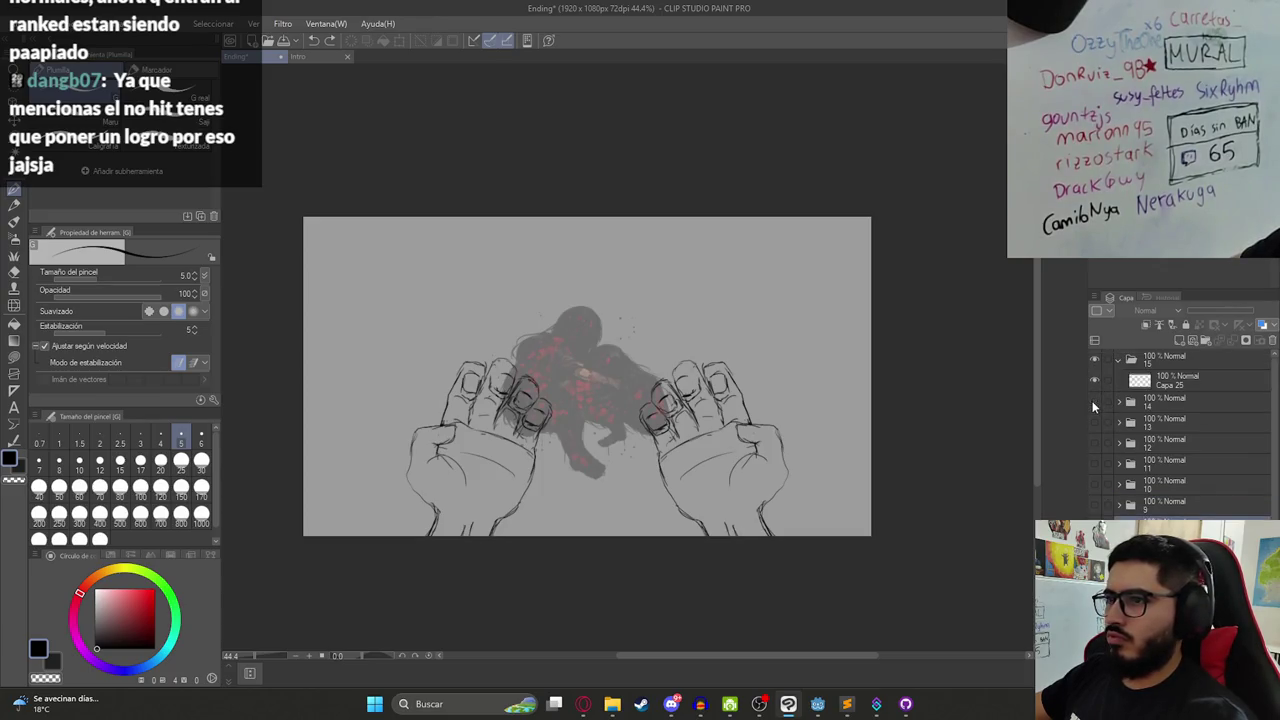
left_click(1094, 403)
left_click(1143, 386)
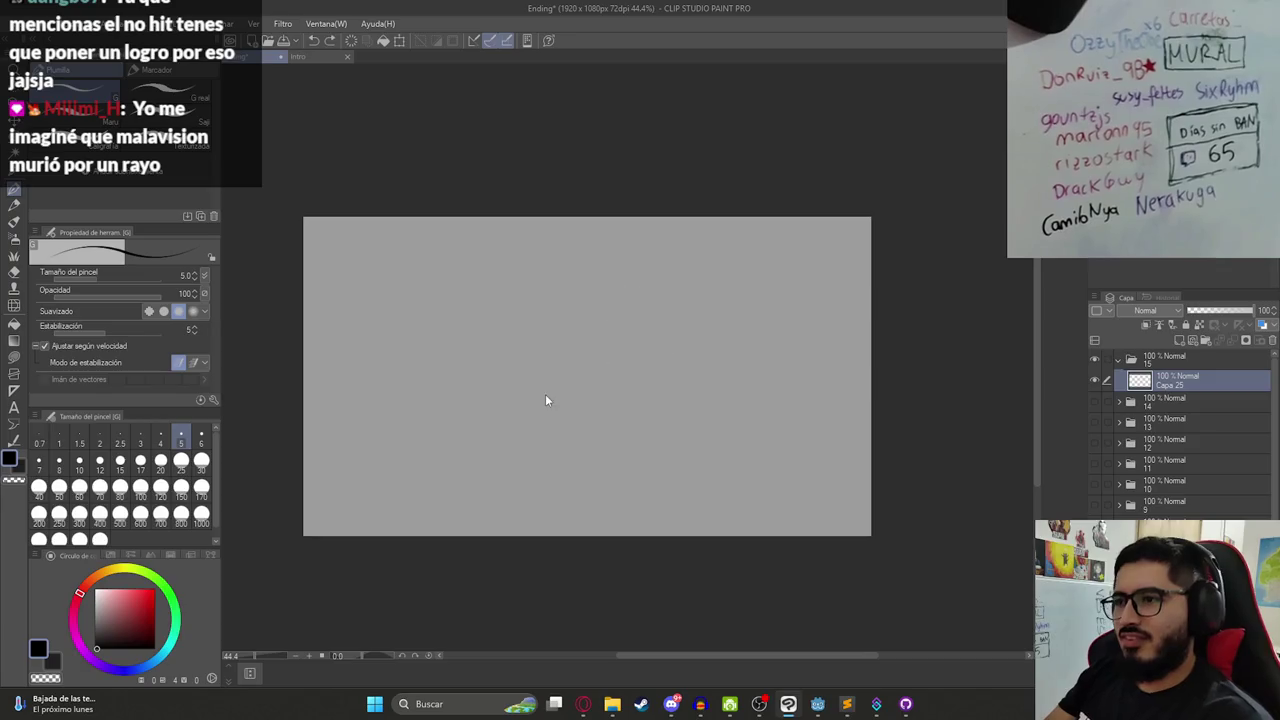
- Draw a test spiral stroke on the canvas, undo it, and zoom the view back out
scroll(585, 398, "up", 1)
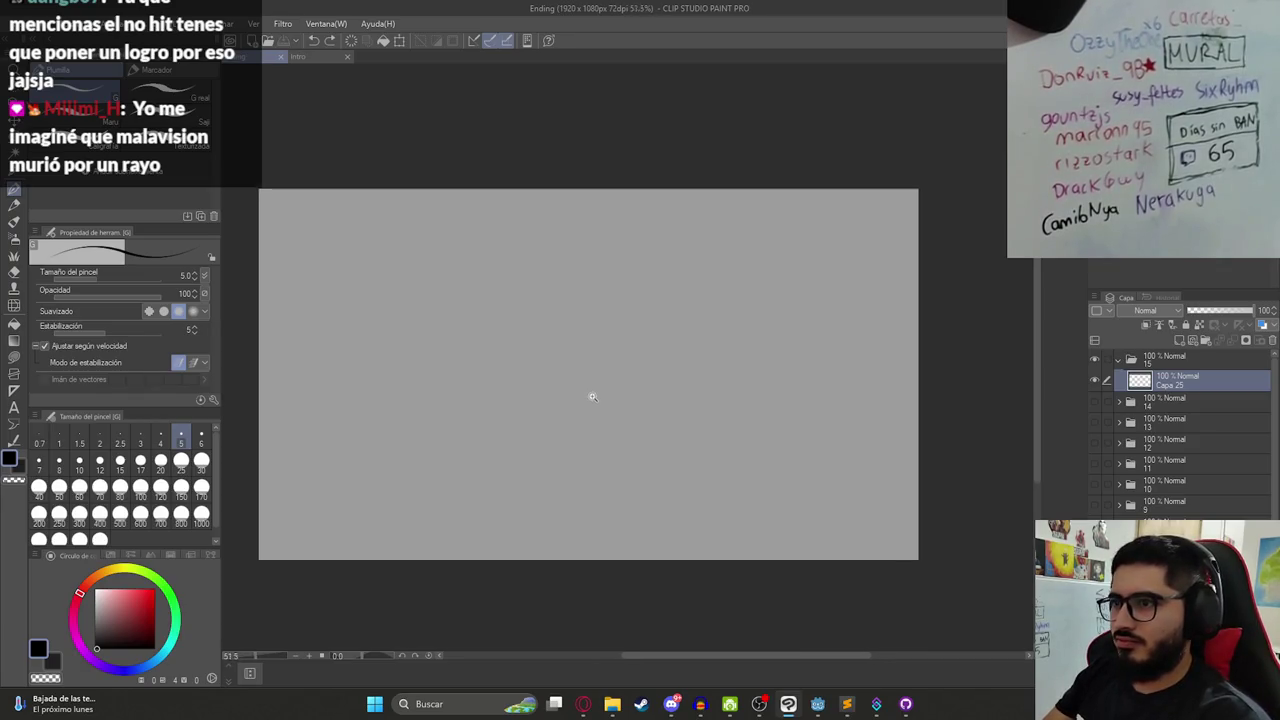
mouse_move(582, 412)
left_mouse_down()
mouse_move(620, 343)
mouse_move(560, 470)
mouse_move(580, 320)
mouse_move(545, 480)
mouse_move(575, 330)
left_mouse_up()
key("ctrl+z")
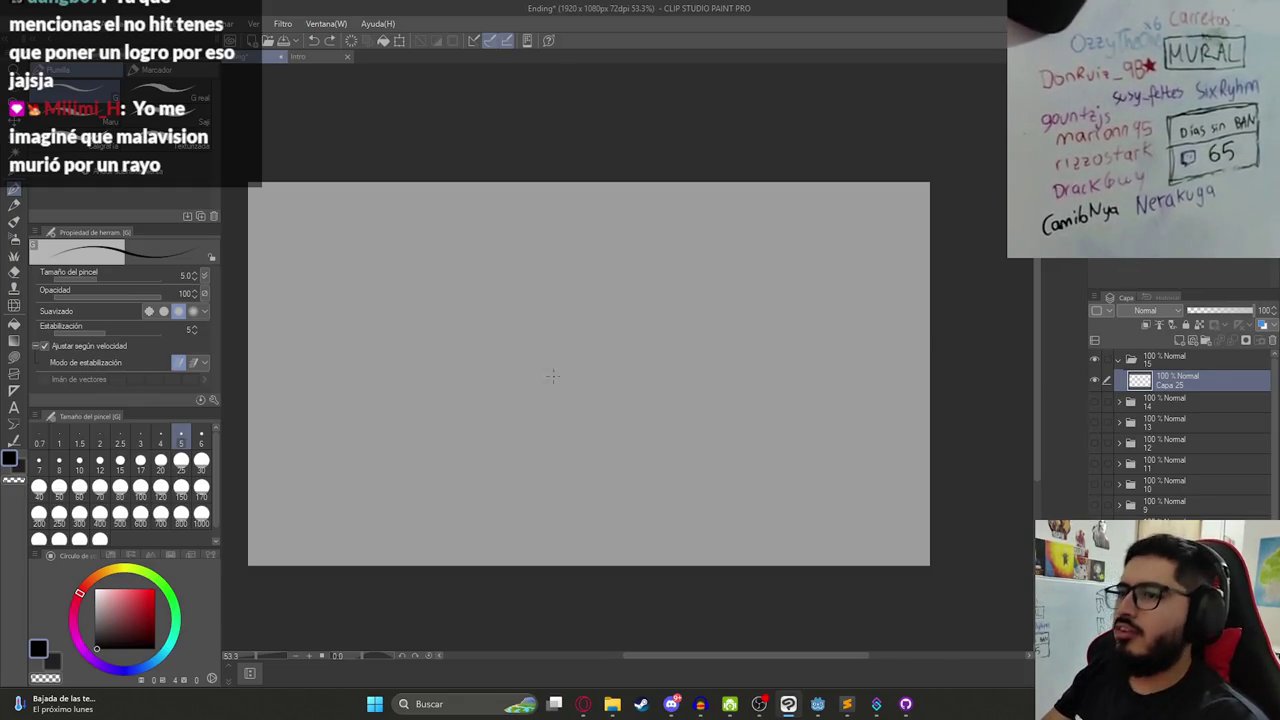
mouse_move(574, 393)
left_mouse_down()
mouse_move(600, 406)
mouse_move(540, 421)
left_mouse_up()
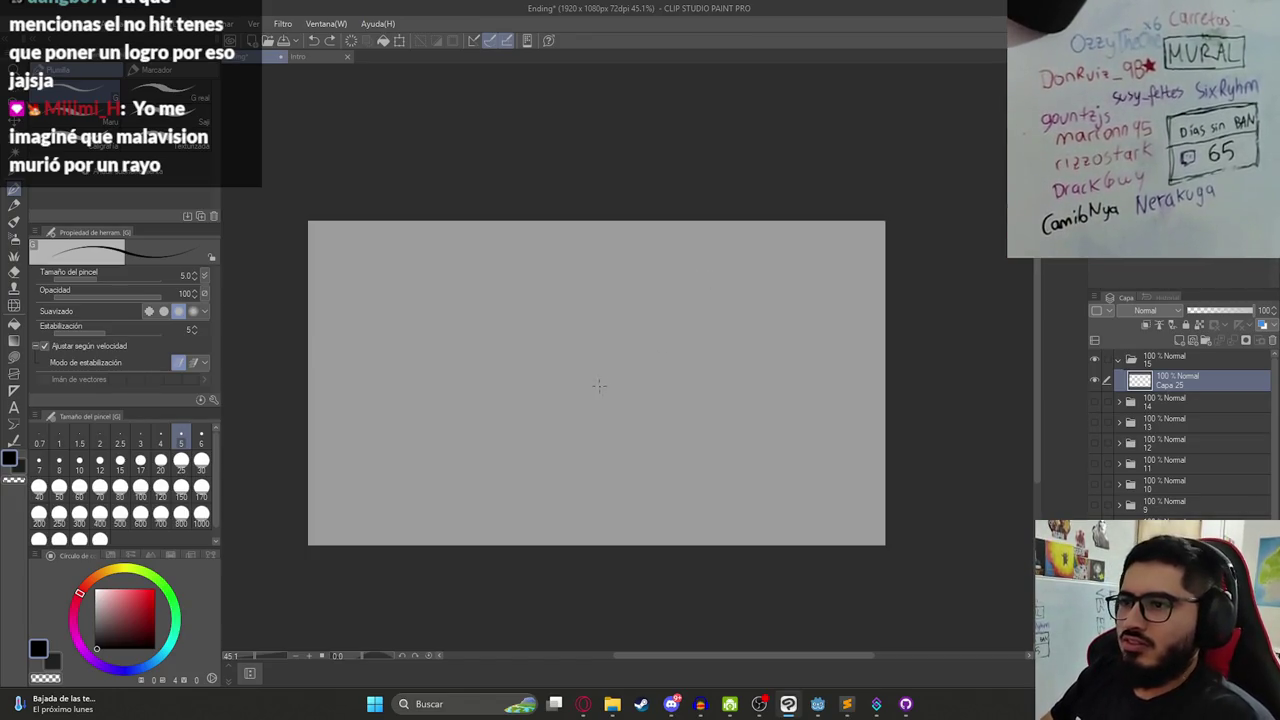
- Copy the enlarged Dragon Ball GIF image from the Discord chat and return to Clip Studio Paint
left_click(675, 700)
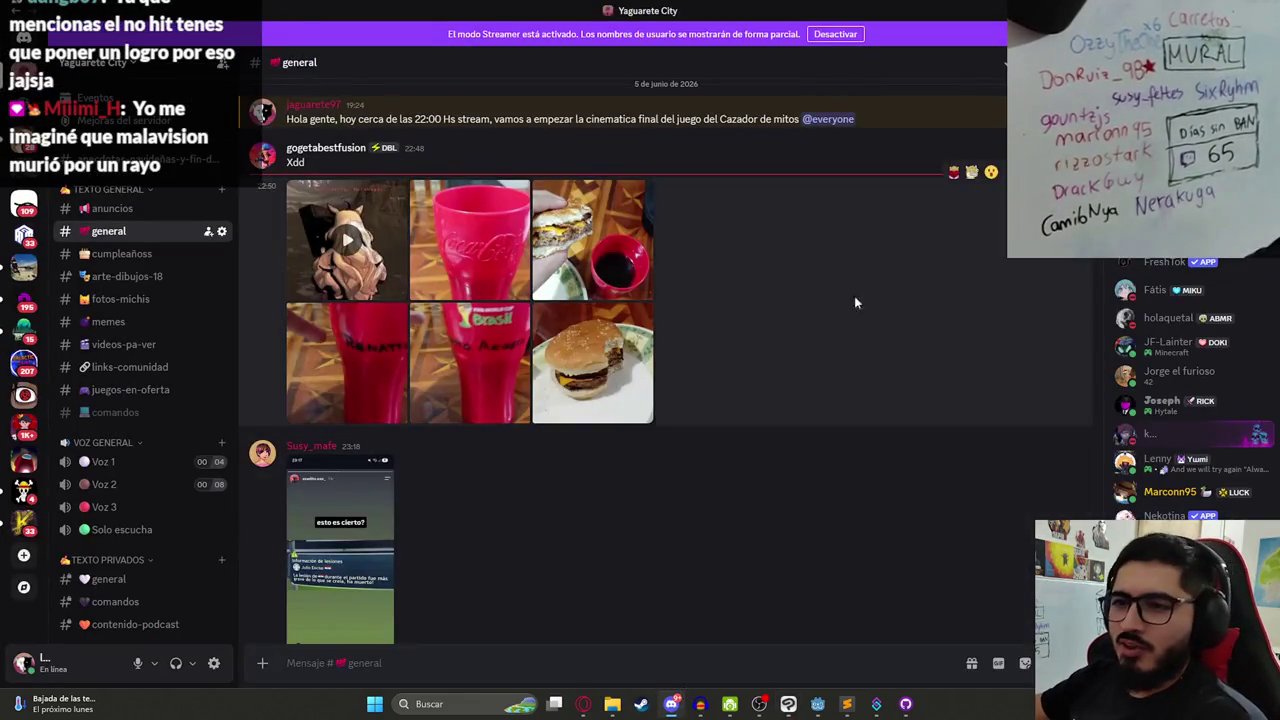
scroll(707, 450, "down", 5)
left_click(520, 470)
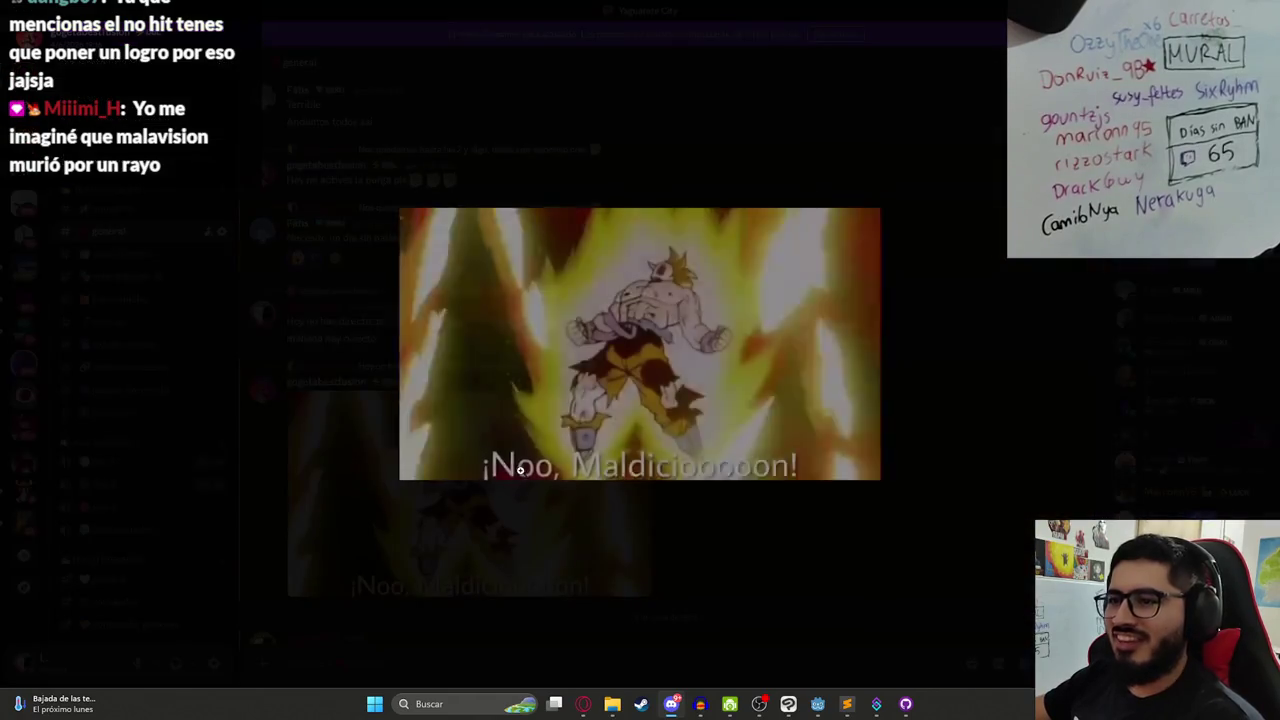
right_click(602, 348)
left_click(625, 364)
left_click(817, 703)
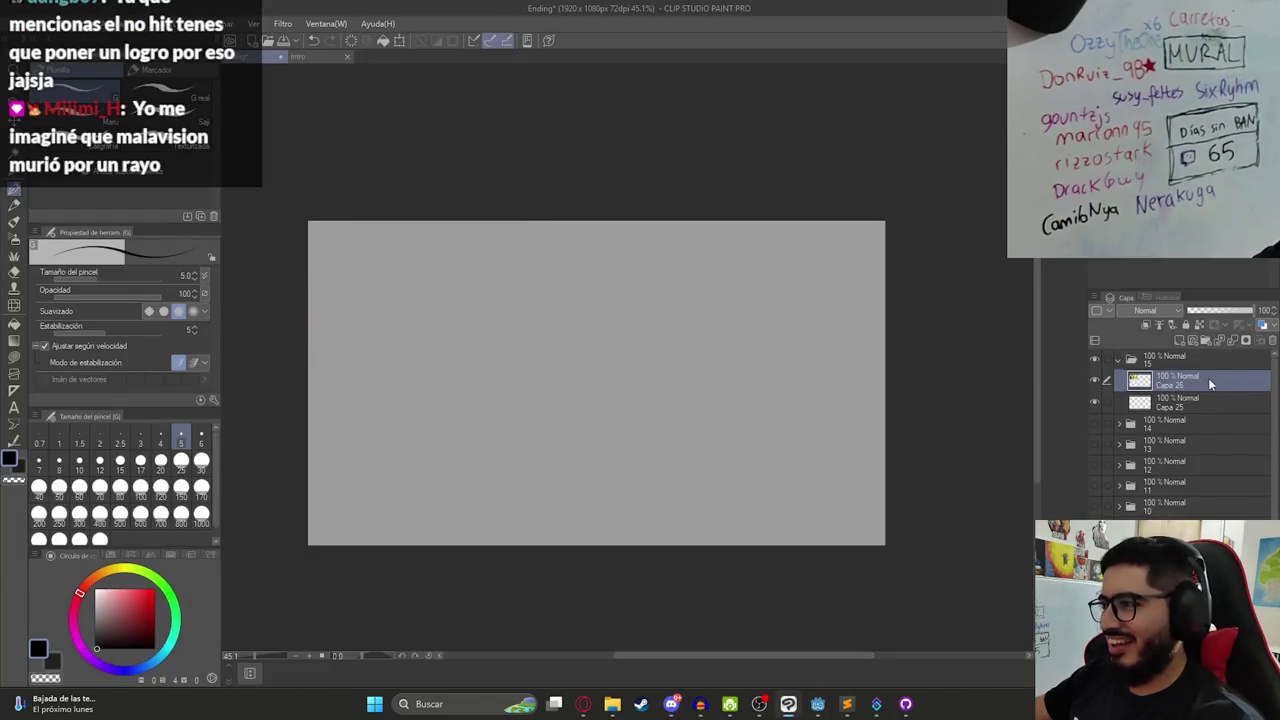
- Paste the Dragon Ball frame as a new layer at 36% opacity, stretched to fill the canvas
key("ctrl+v")
left_click(1212, 318)
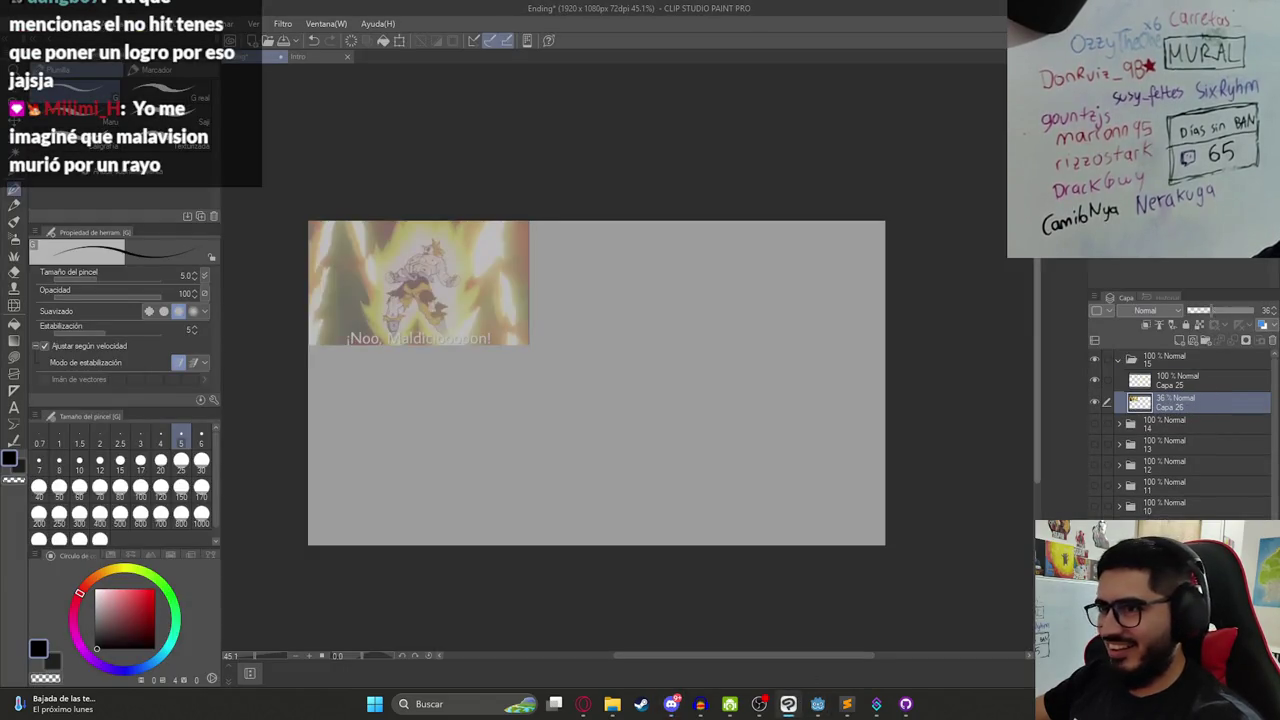
key("ctrl+t")
left_click_drag(528, 344, 887, 561)
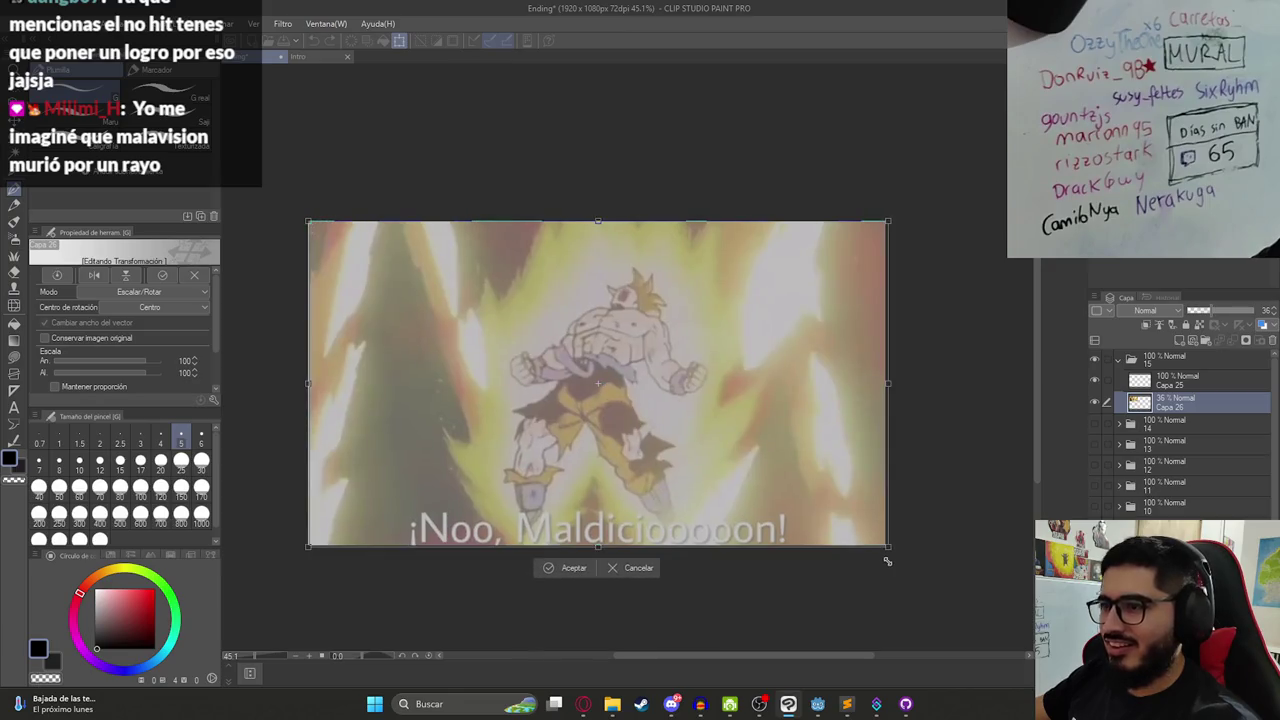
key("Return")
- Return to Capa 25 with the pen, sketch and undo a test oval over the body
key("alt+bracketright")
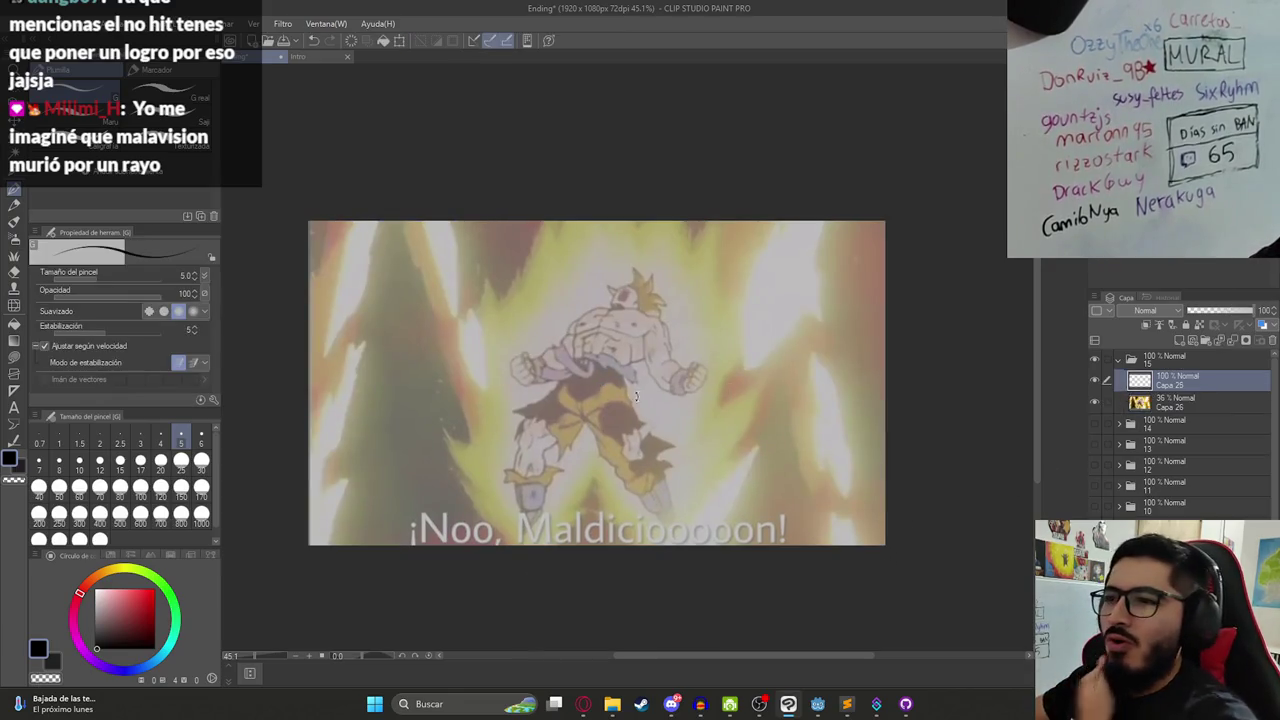
key("p")
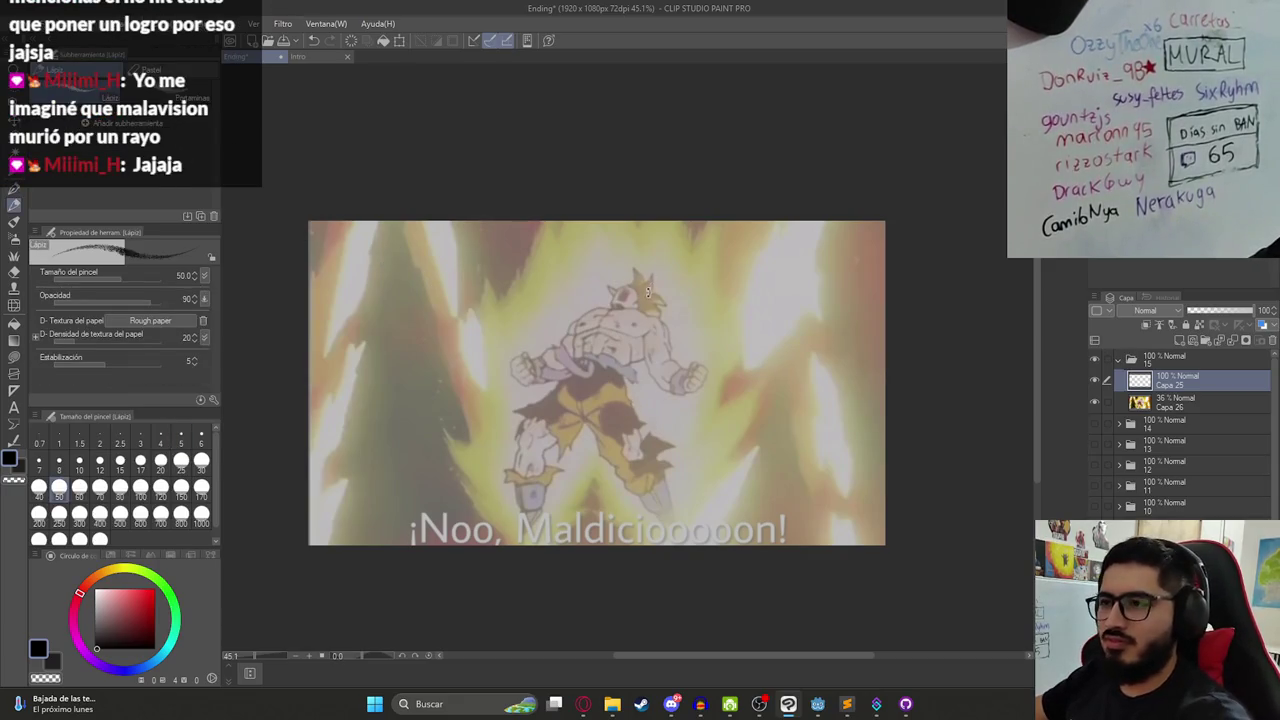
key("p")
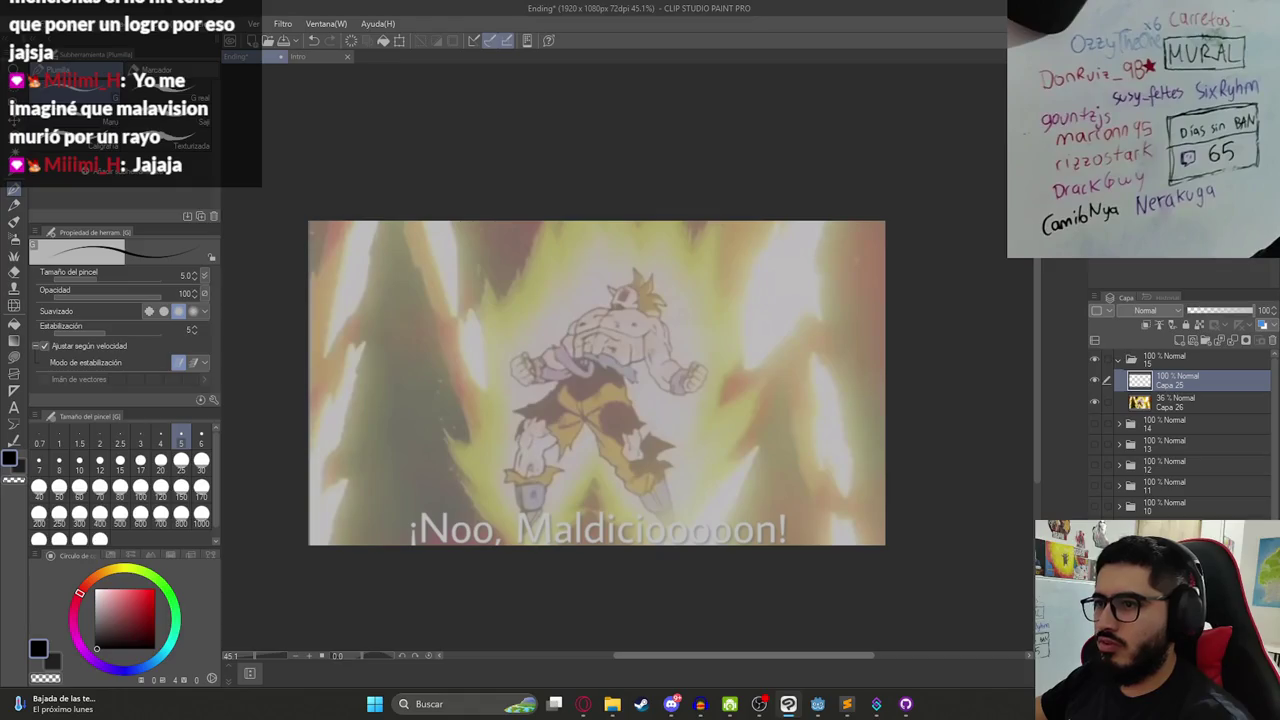
left_click_drag(635, 305, 540, 385)
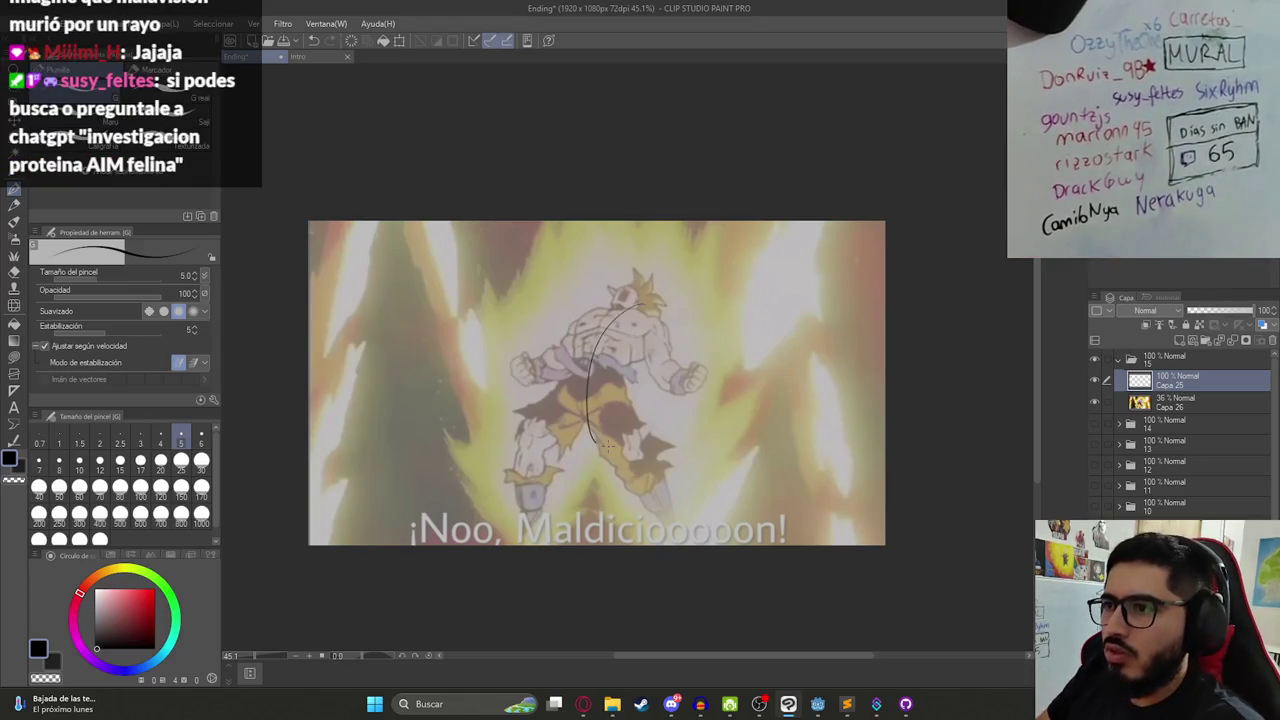
key("ctrl+z")
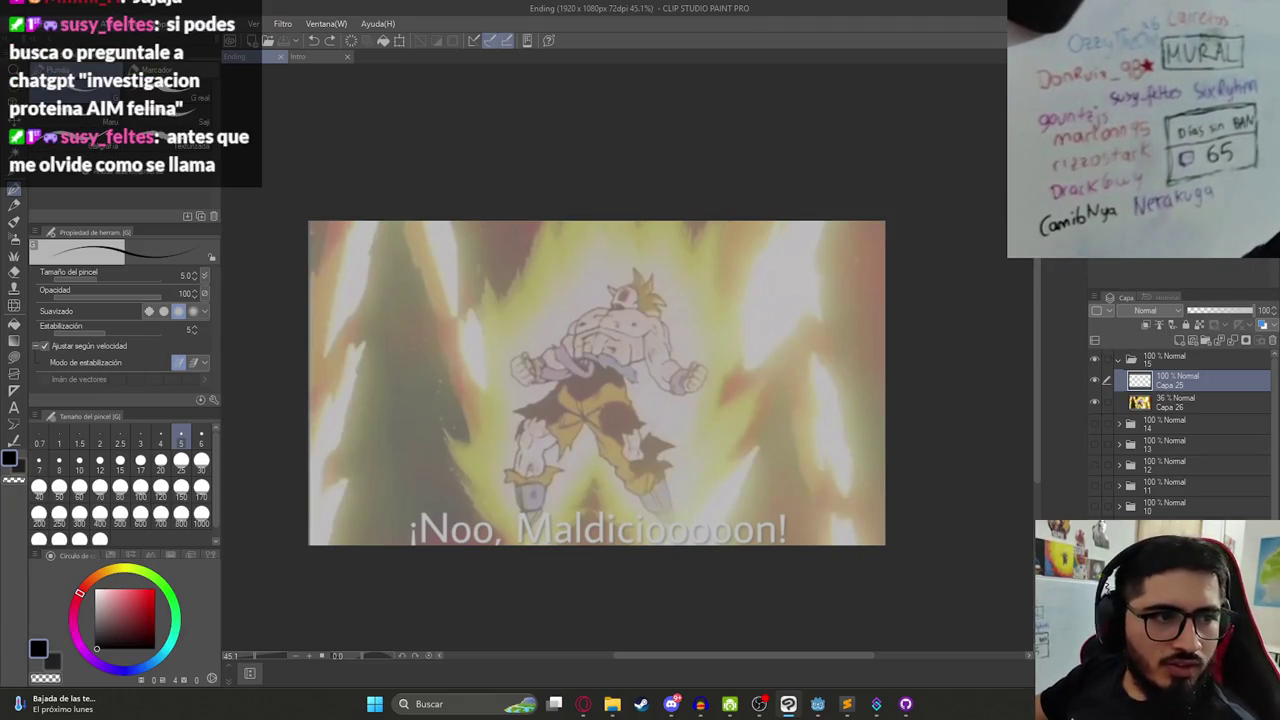
key("alt+Tab")
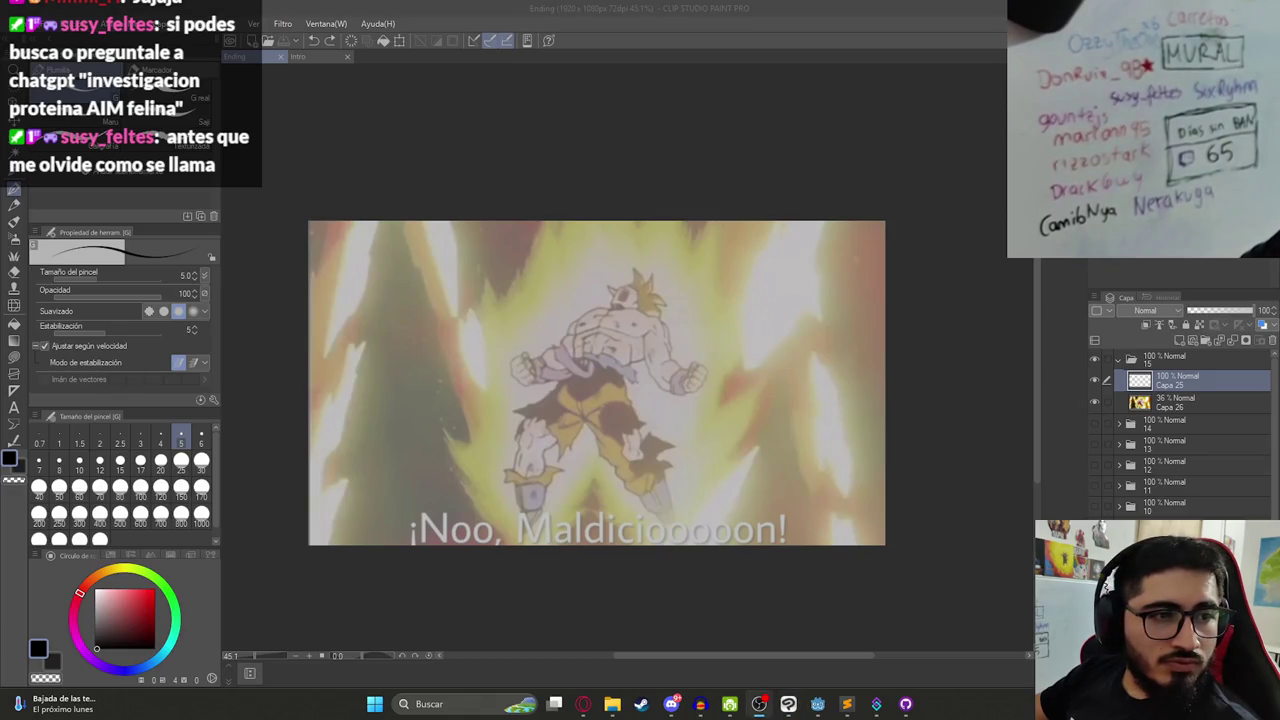
- Load ChatGPT in a new Opera tab and send the pasted 'investigacion proteina AIM felina' query
left_click(583, 704)
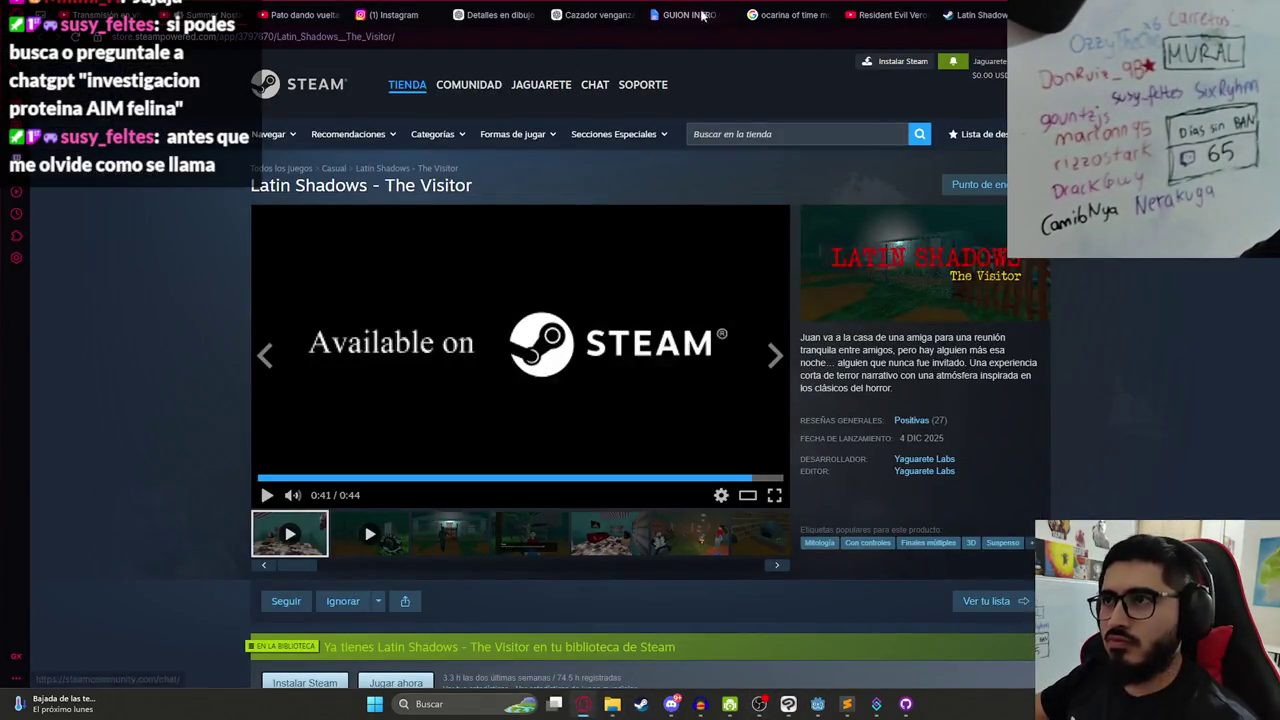
key("ctrl+t")
type("chat")
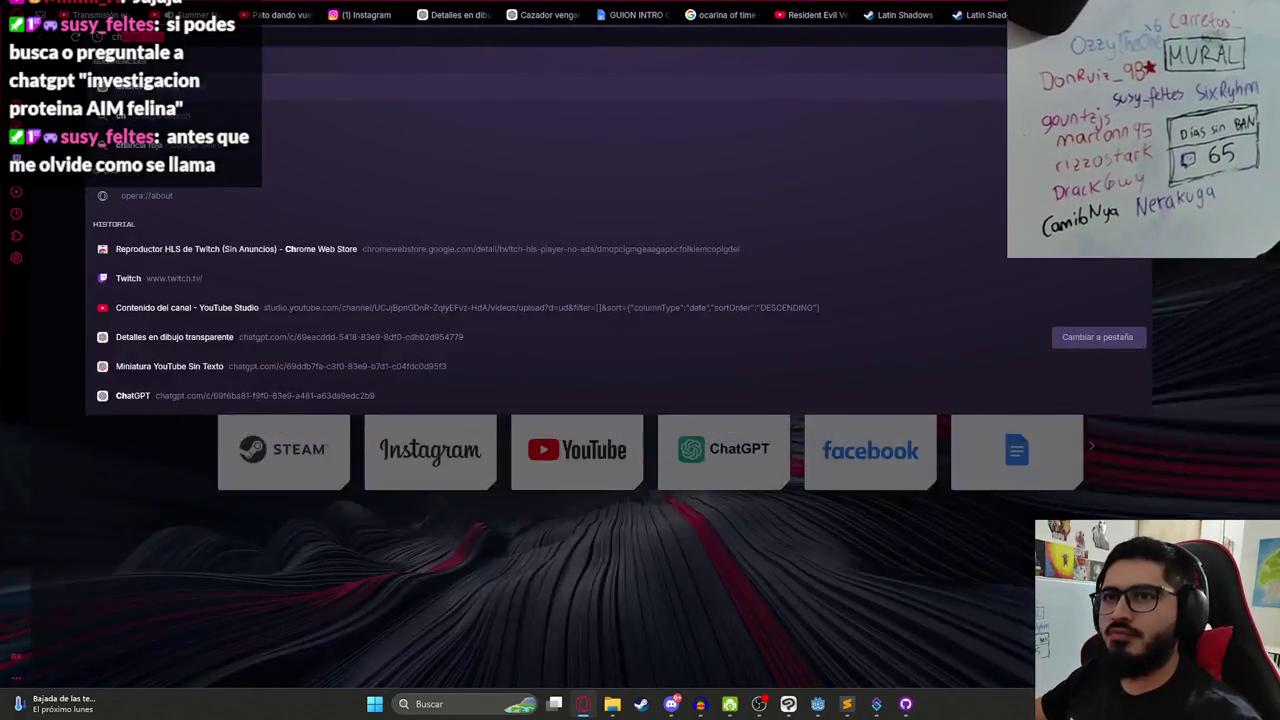
key("Return")
type("investigacion proteina AIM felina")
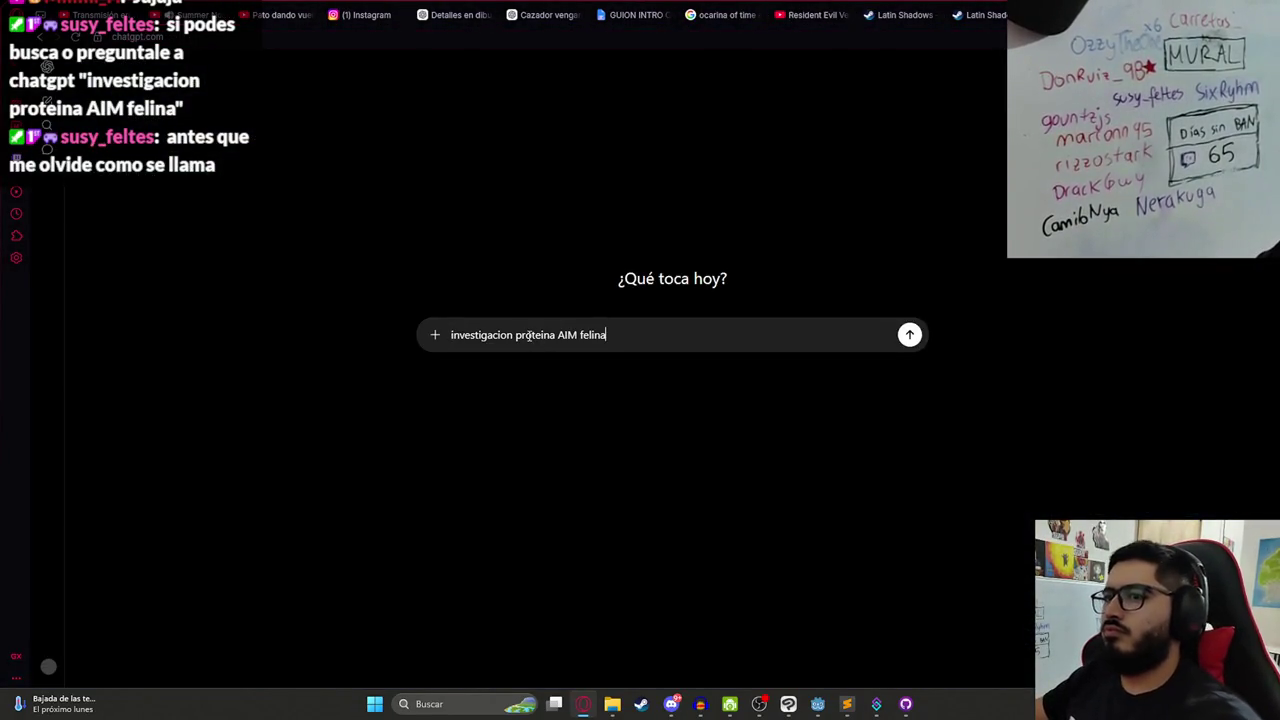
key("Return")
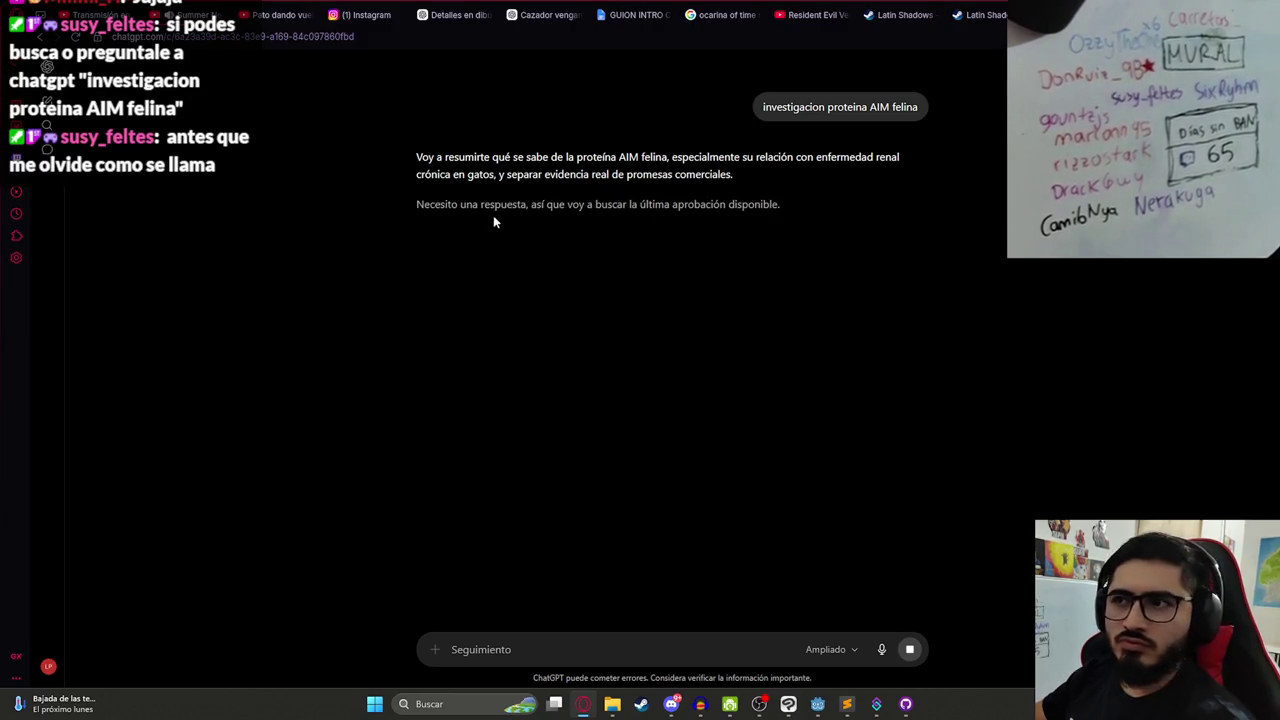
left_click(788, 704)
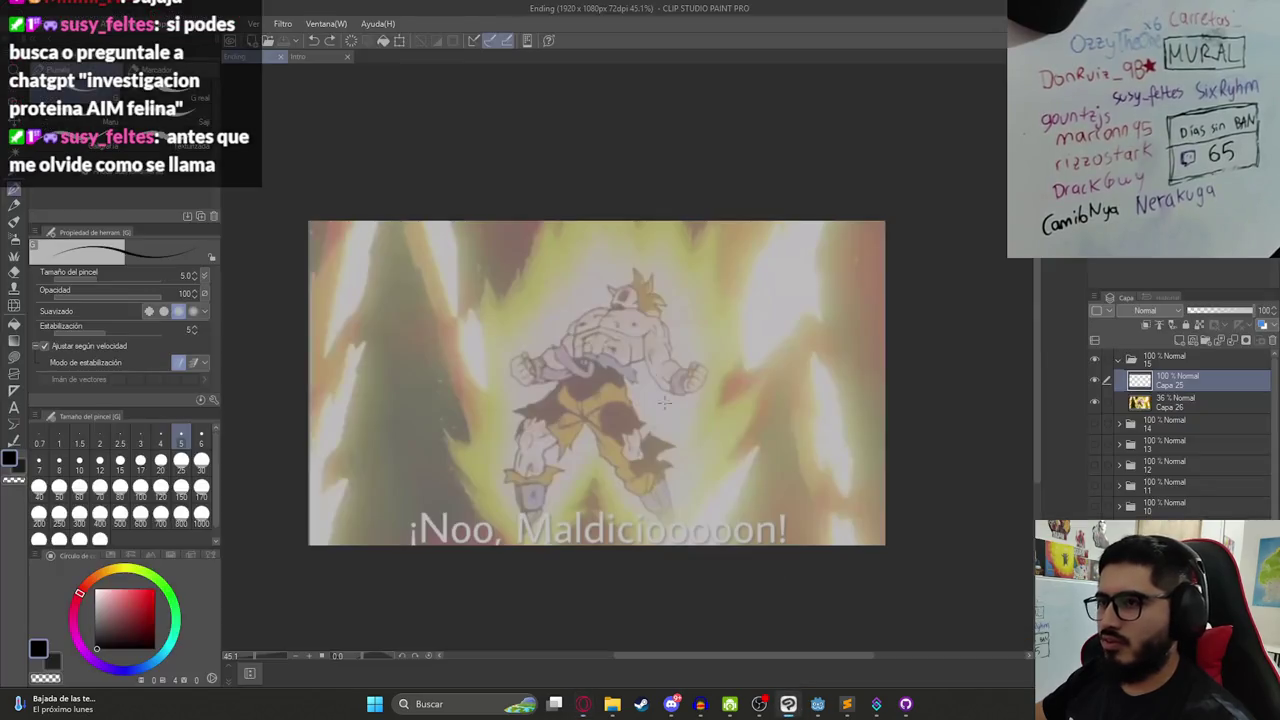
- Undo the chest stroke, zoom and pan onto the reference, and draw a line from the left shoulder toward the arm
key("ctrl+z")
scroll(665, 311, "up", 3)
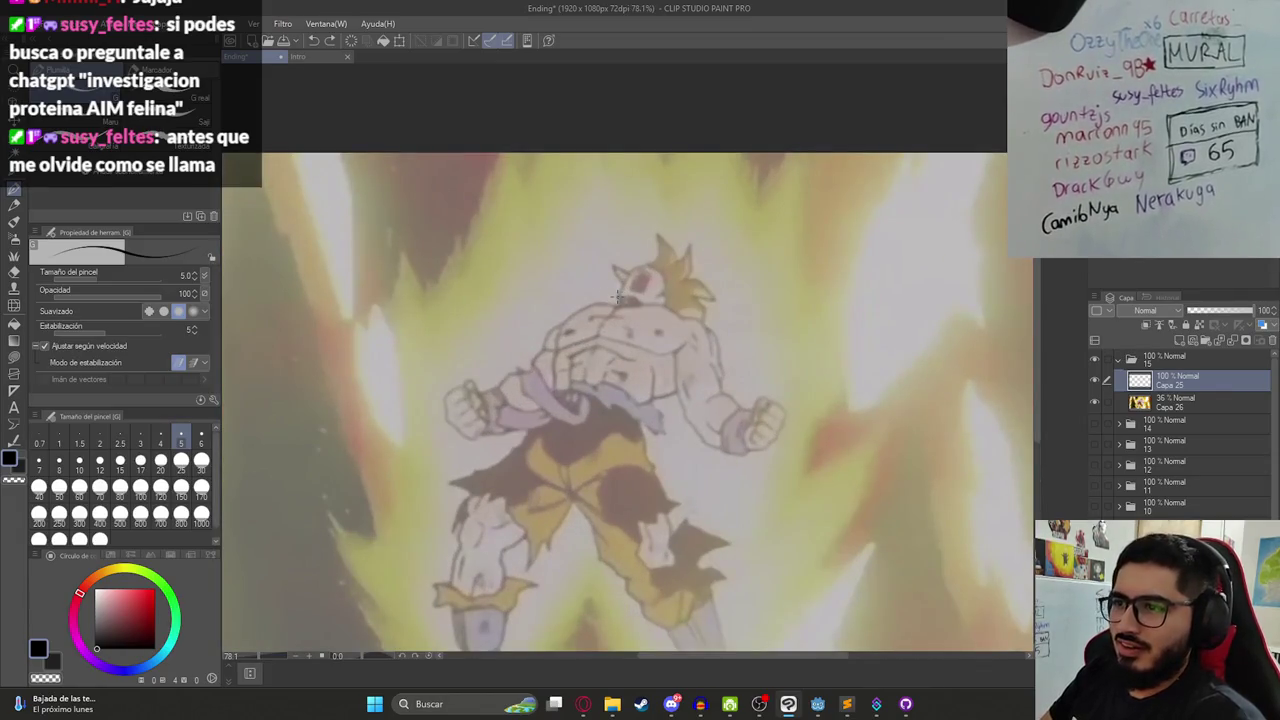
left_click_drag(580, 338, 597, 275)
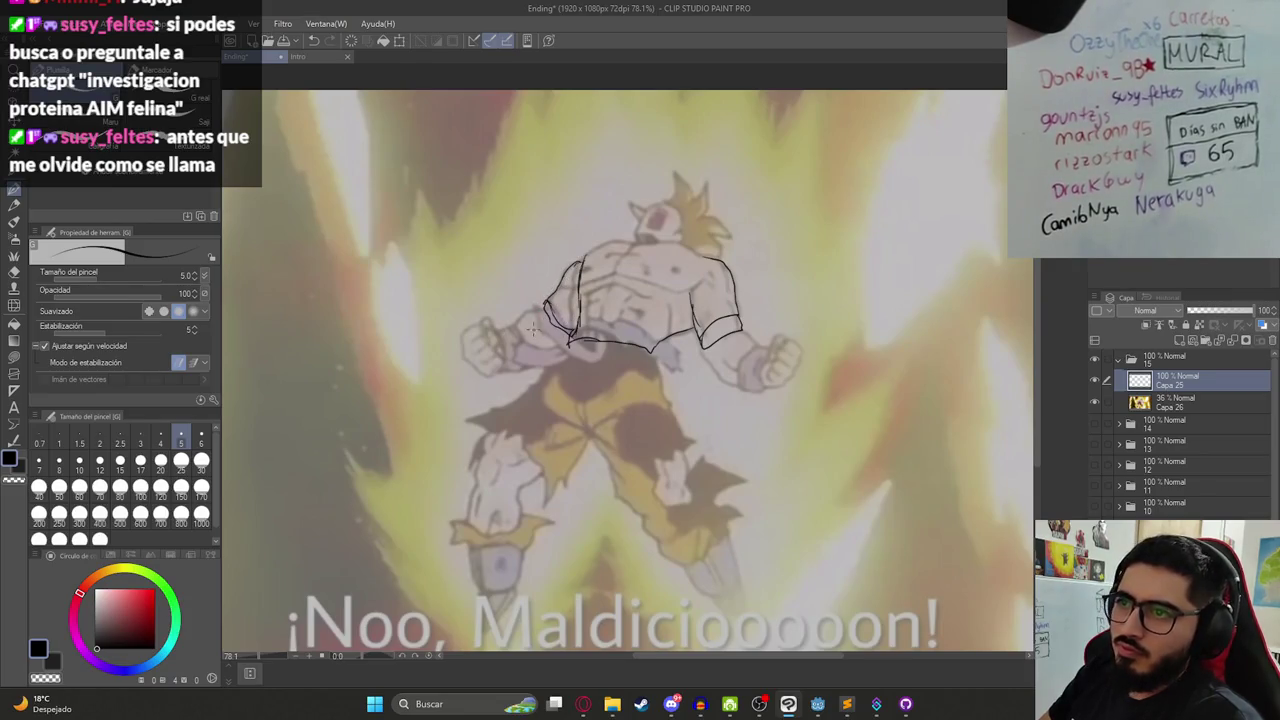
left_click_drag(546, 304, 521, 320)
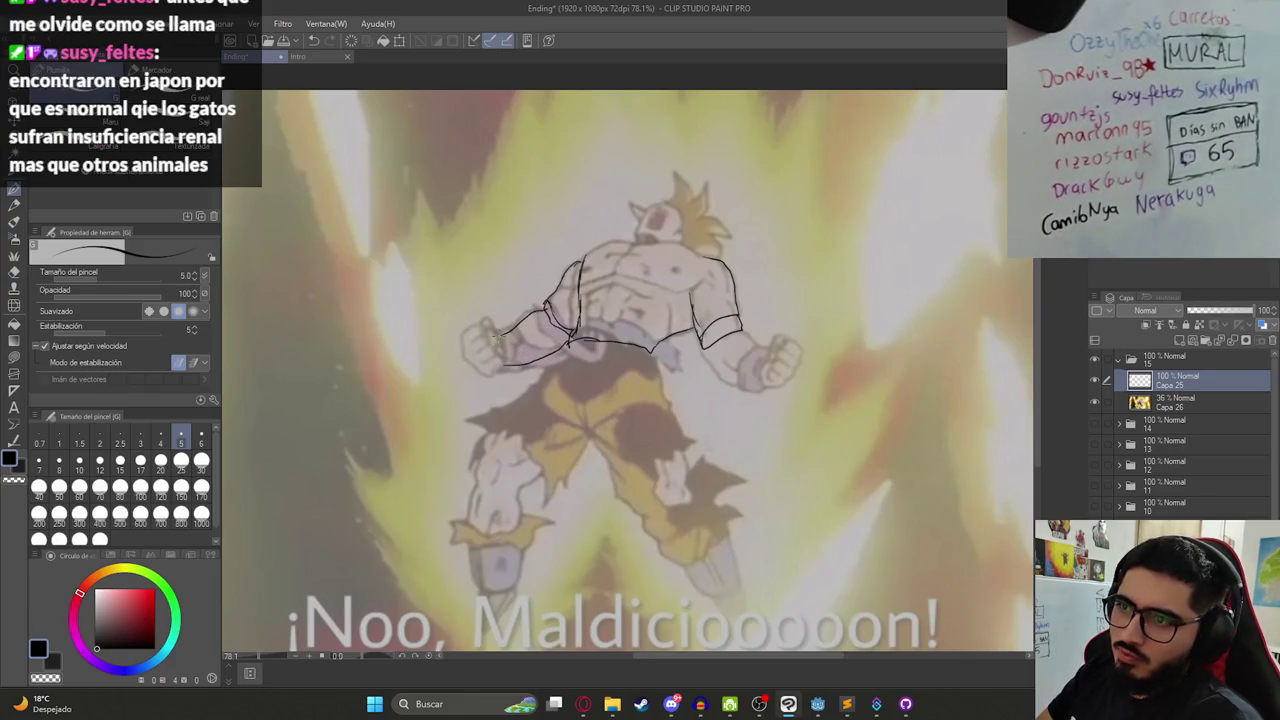
- Sketch the left fist and right arm line, then check Discord and bring up the ChatGPT reply in Opera
mouse_move(481, 327)
left_mouse_down()
mouse_move(464, 340)
mouse_move(472, 362)
mouse_move(490, 328)
left_mouse_up()
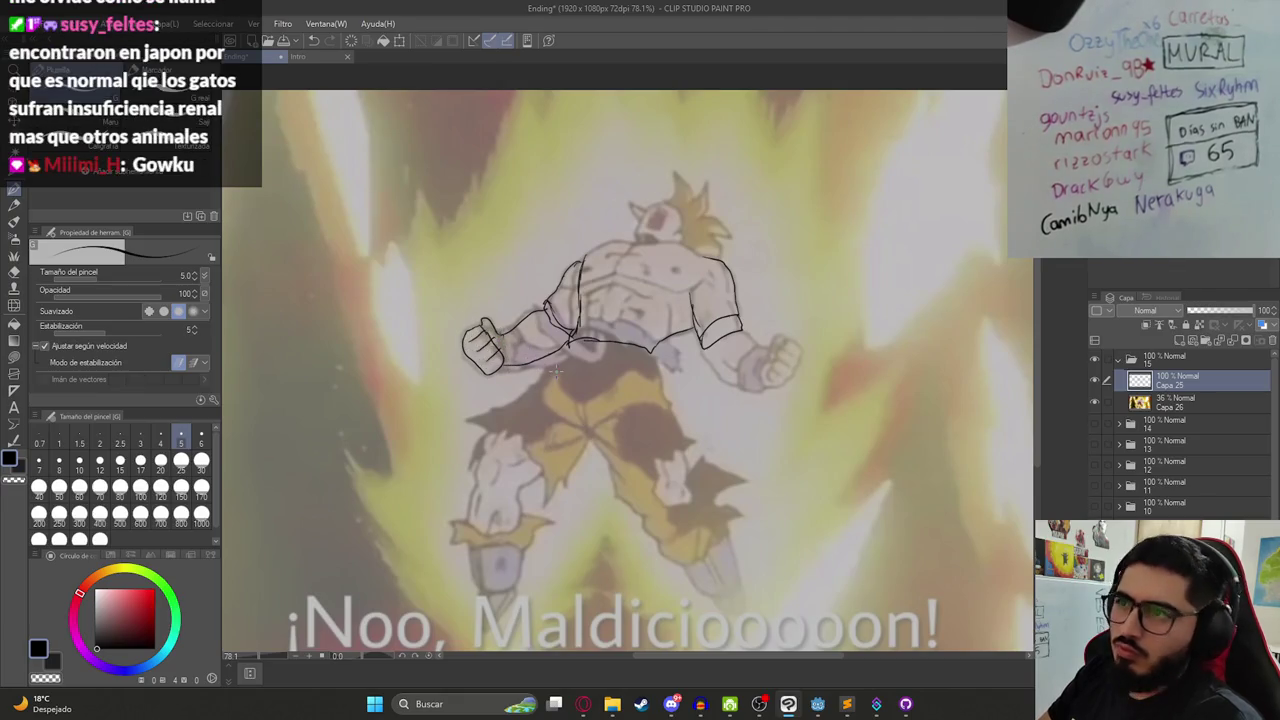
left_click_drag(705, 350, 729, 374)
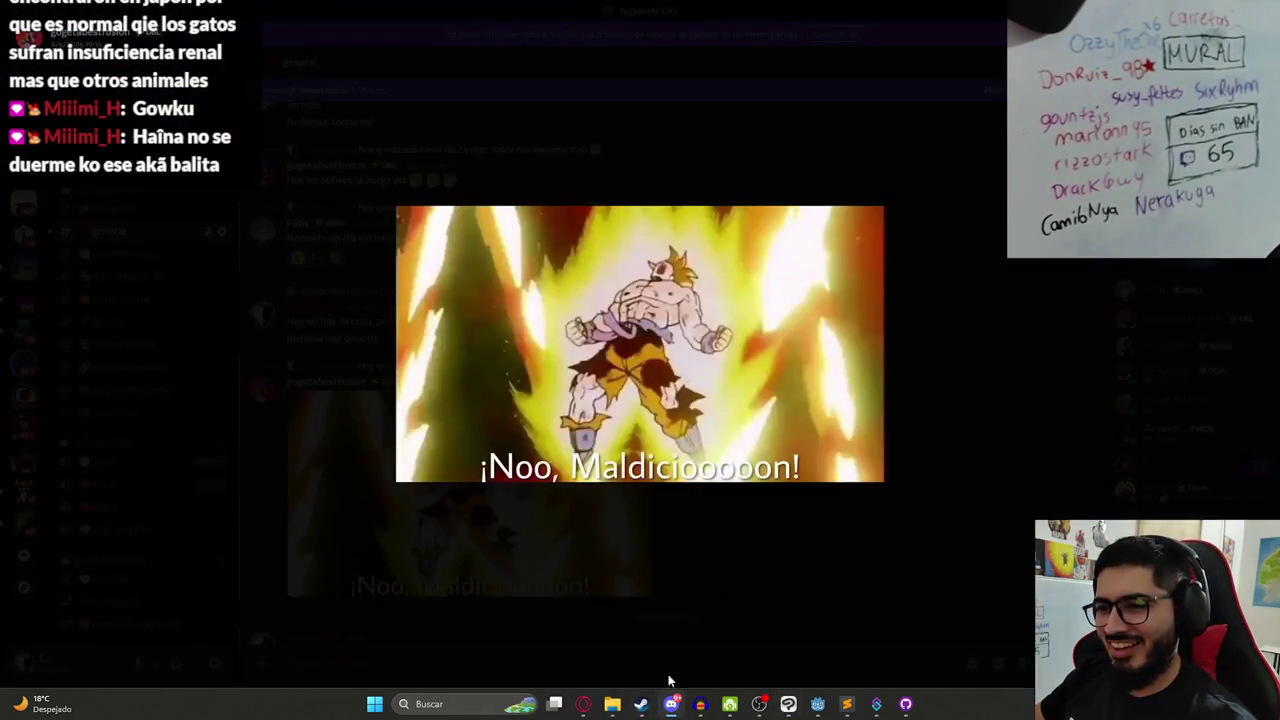
left_click(671, 704)
scroll(781, 563, "down", 5)
scroll(781, 563, "down", 5)
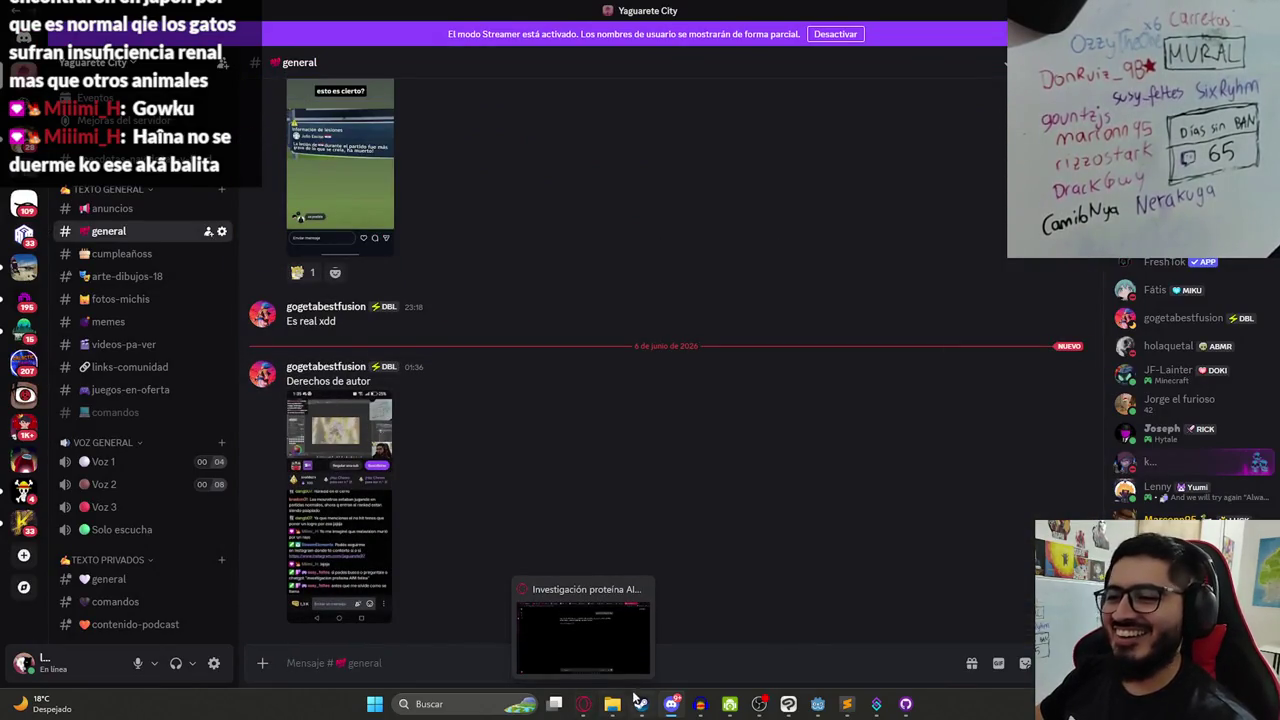
left_click(671, 704)
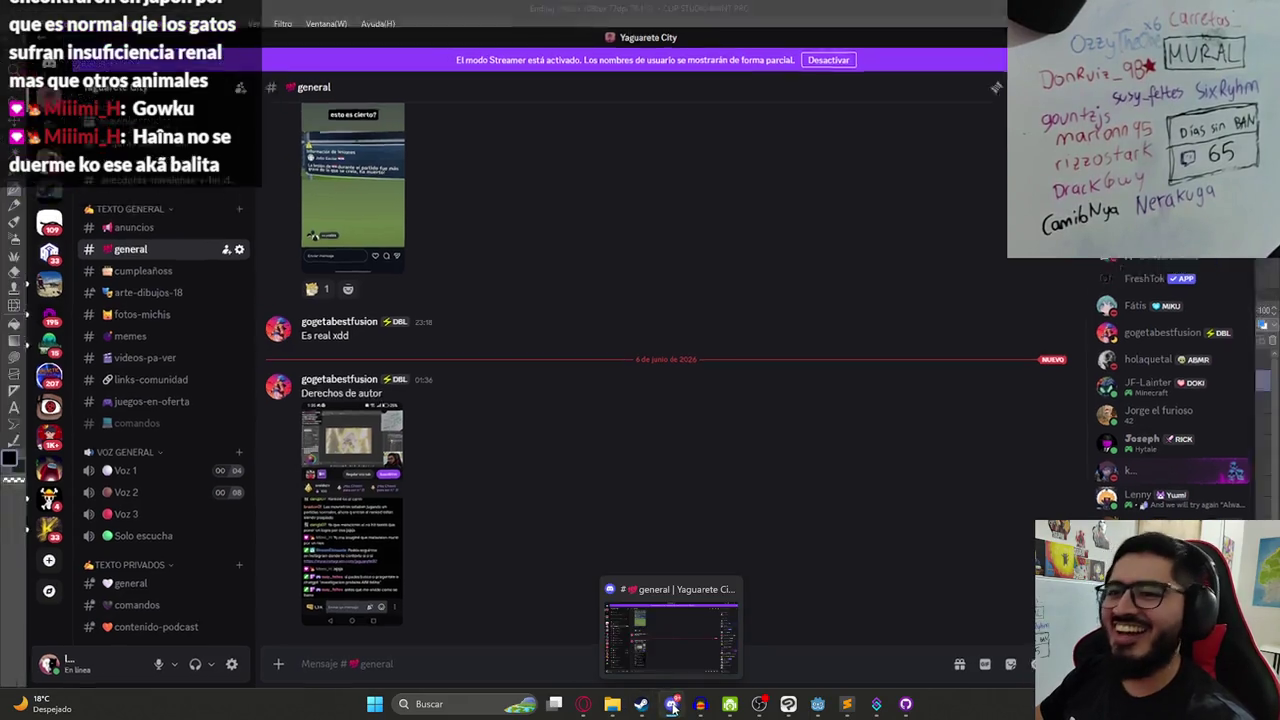
left_click(579, 705)
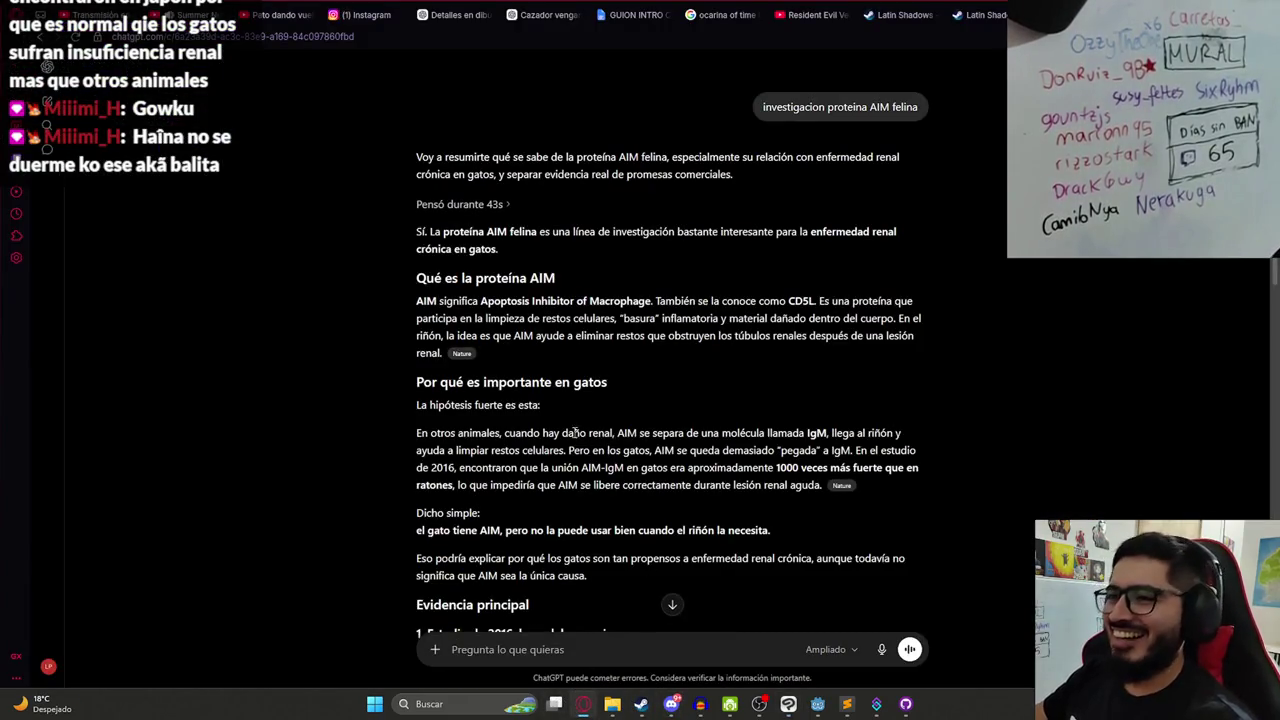
- Scroll through the feline AIM reply, opening and closing the model menu without changing it
scroll(416, 250, "down", 2)
scroll(420, 290, "down", 3)
scroll(424, 314, "up", 5)
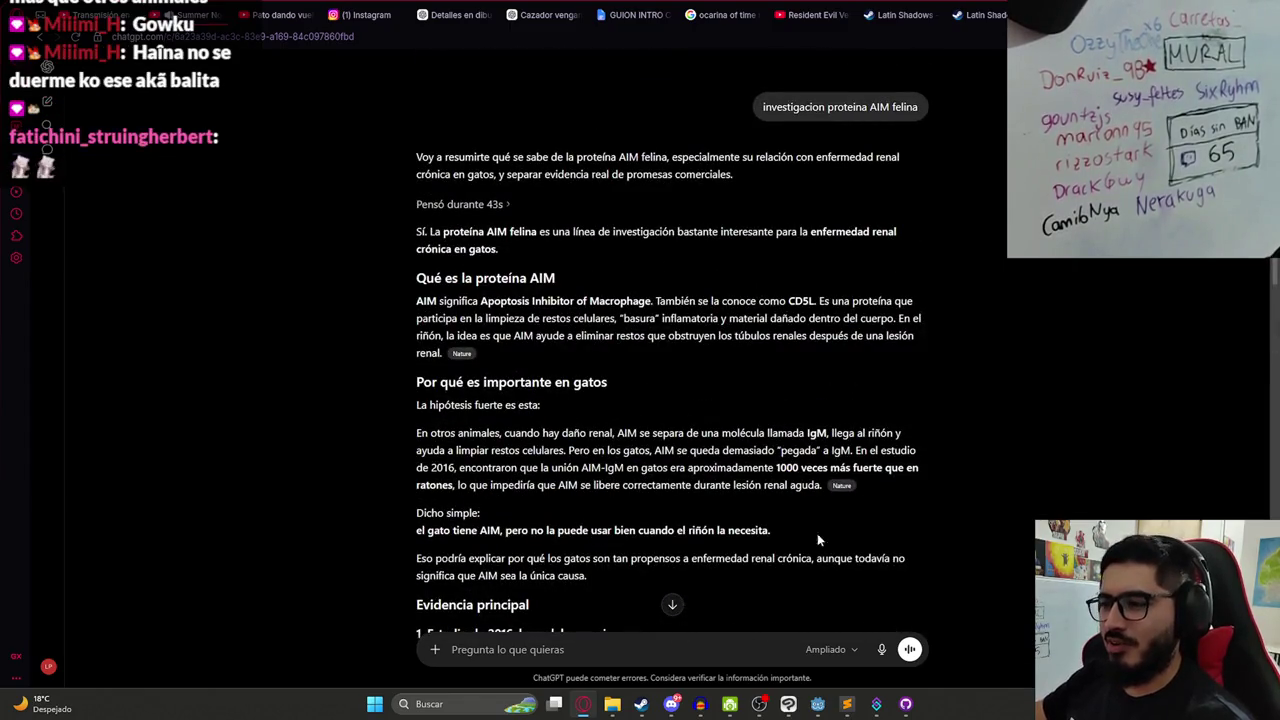
left_click(826, 649)
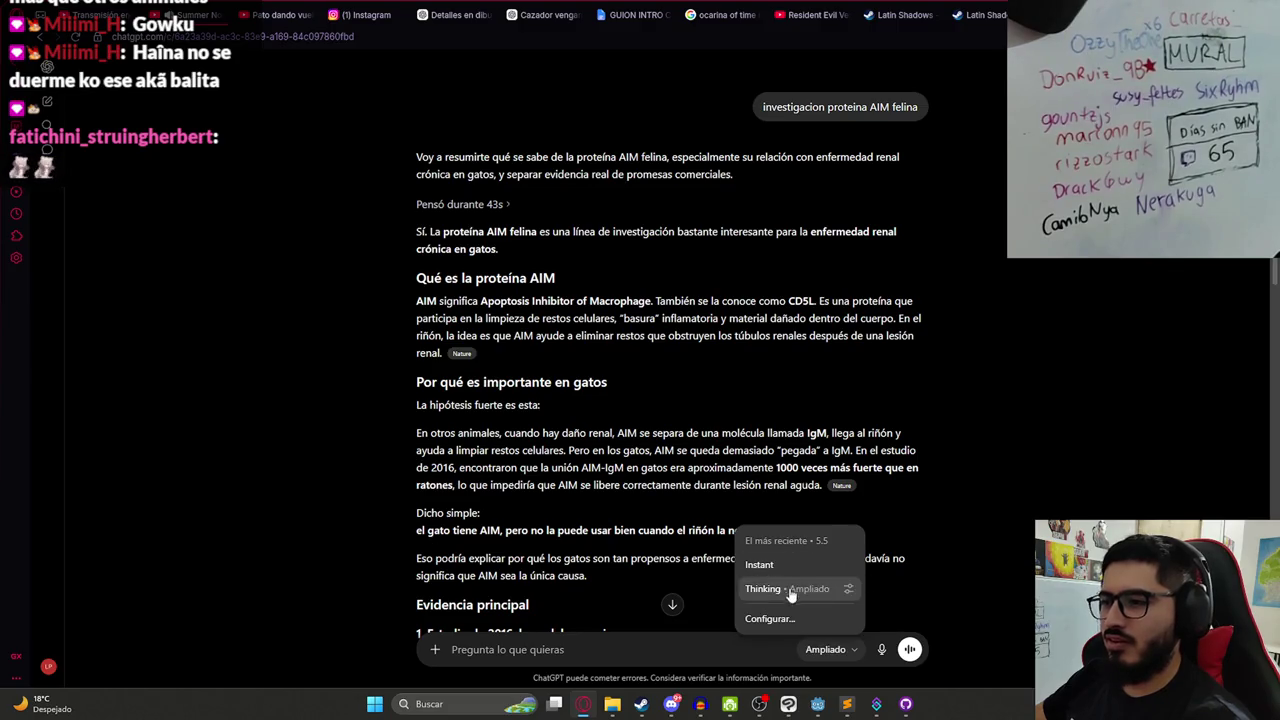
left_click(623, 299)
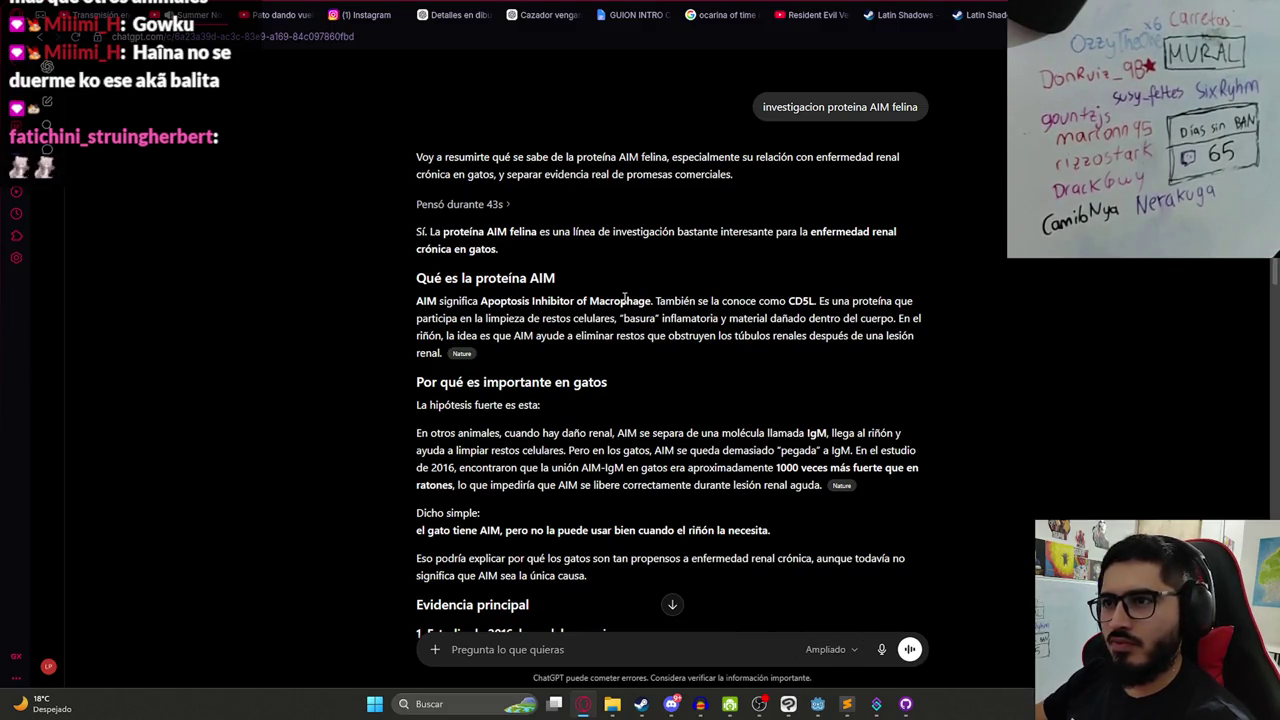
scroll(538, 316, "down", 2)
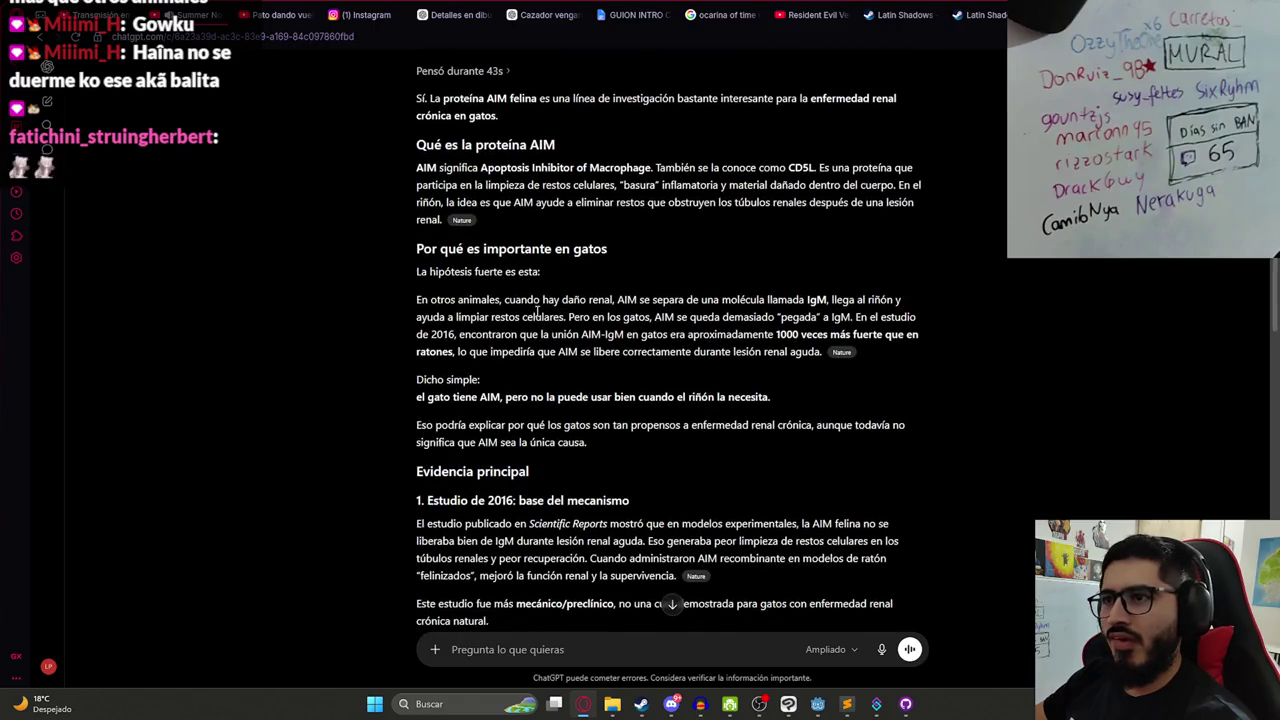
scroll(537, 313, "down", 2)
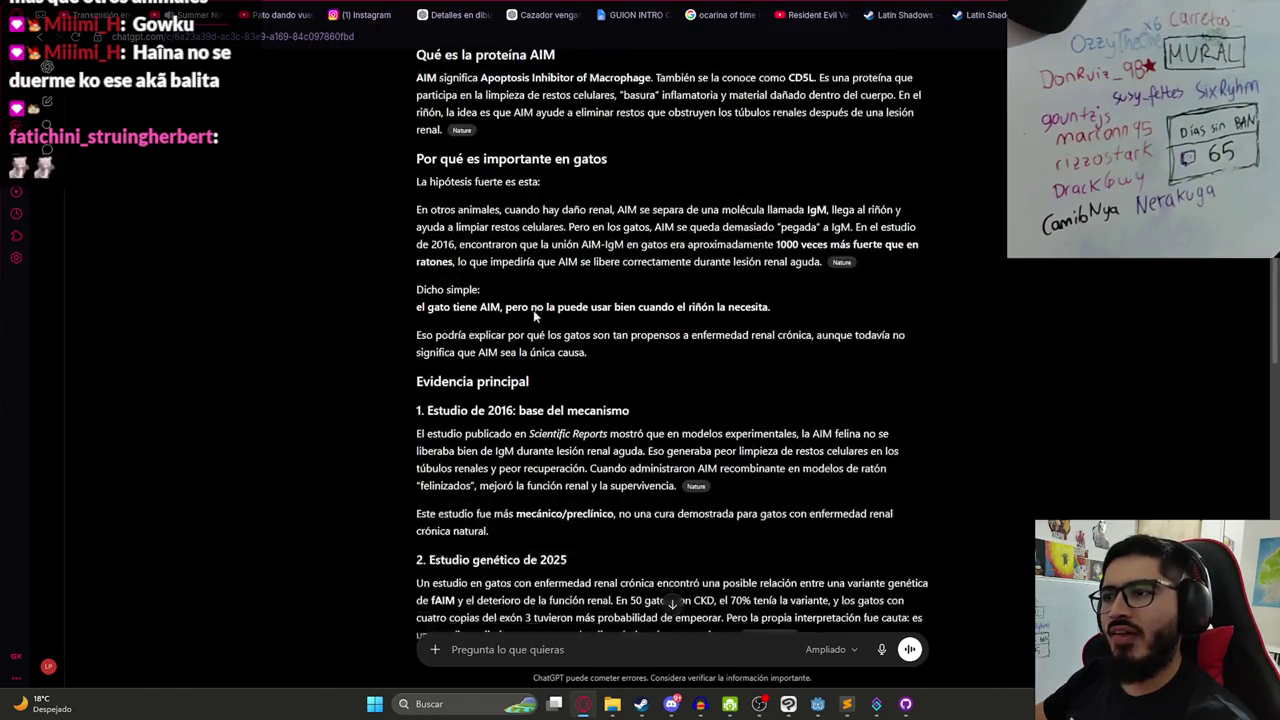
scroll(420, 370, "down", 9)
scroll(295, 427, "down", 5)
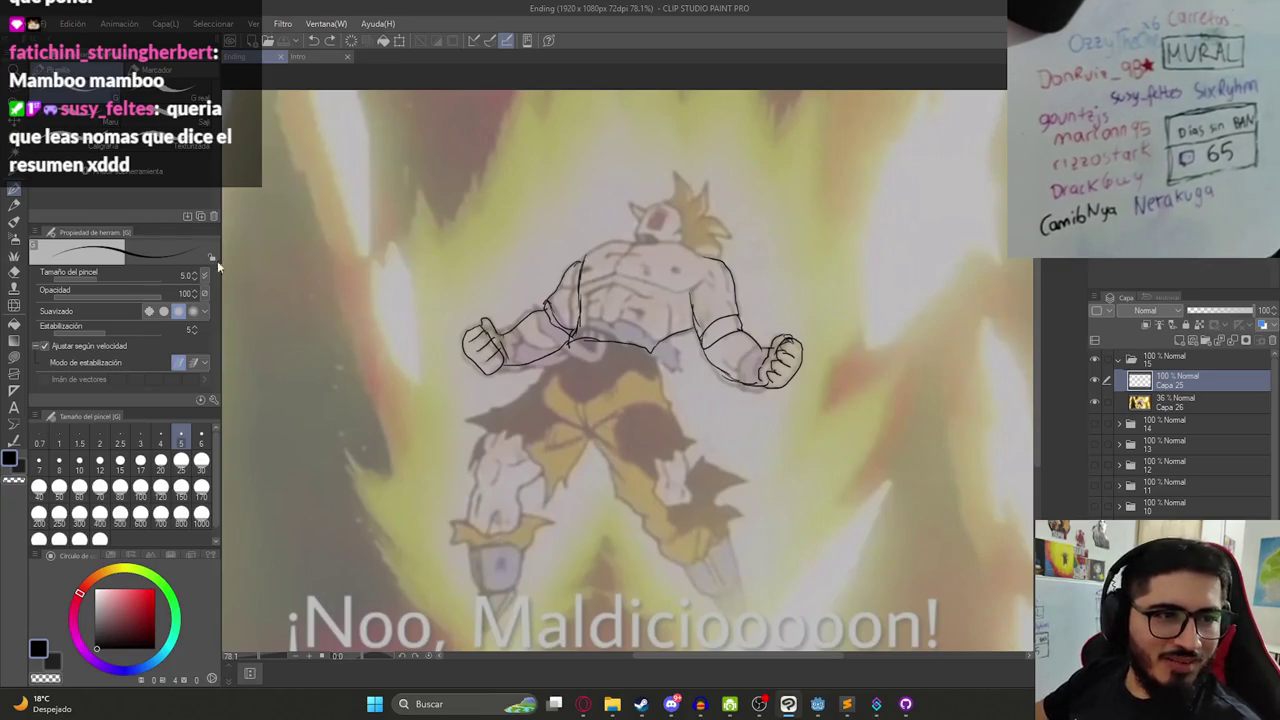
- Draw and undo a stroke across the torso in Clip Studio, then bring the browser forward
left_click_drag(590, 285, 830, 330)
key("ctrl+z")
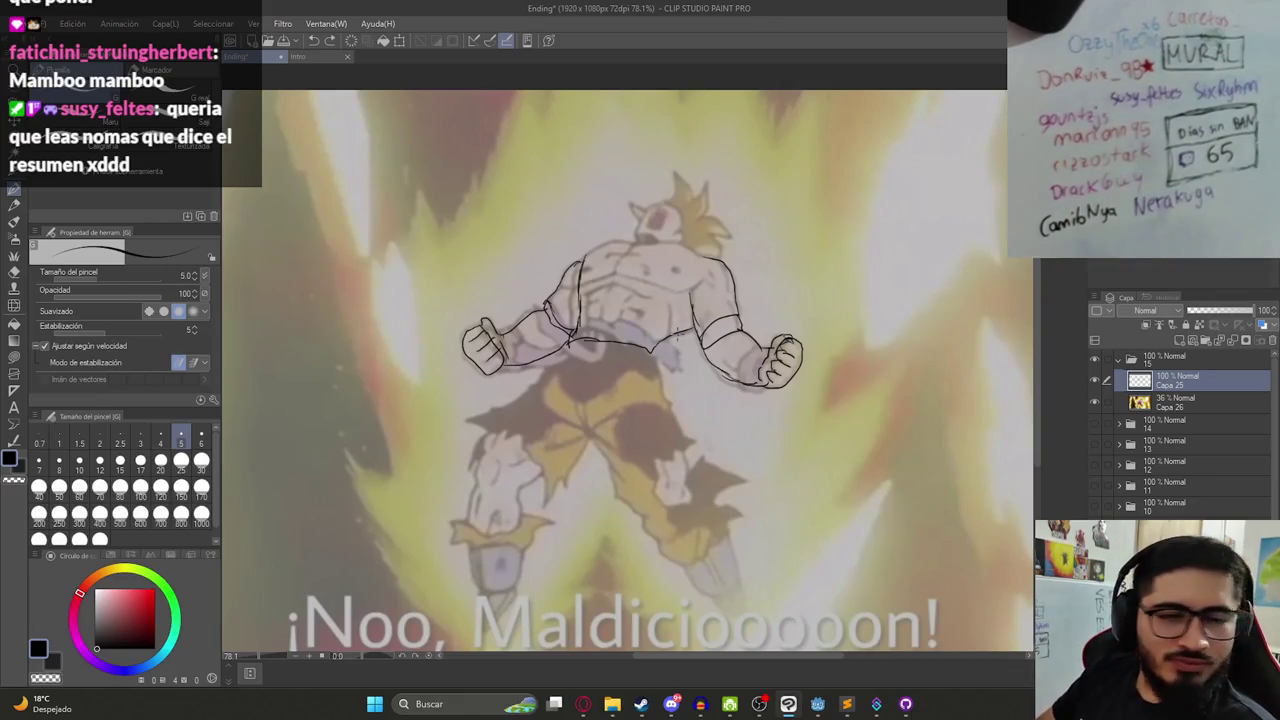
left_click(581, 704)
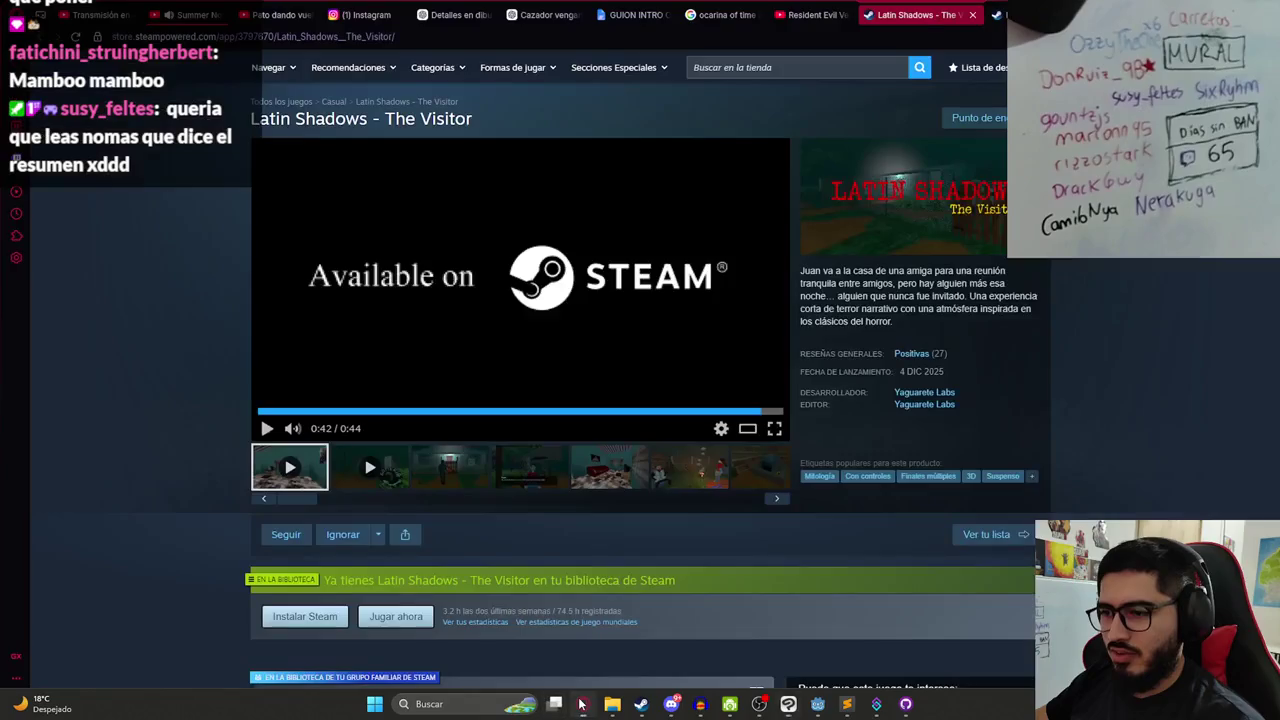
- Switch to the ChatGPT AIM conversation, collapse the chat sidebar, and scroll down to the conclusion
left_click(1030, 14)
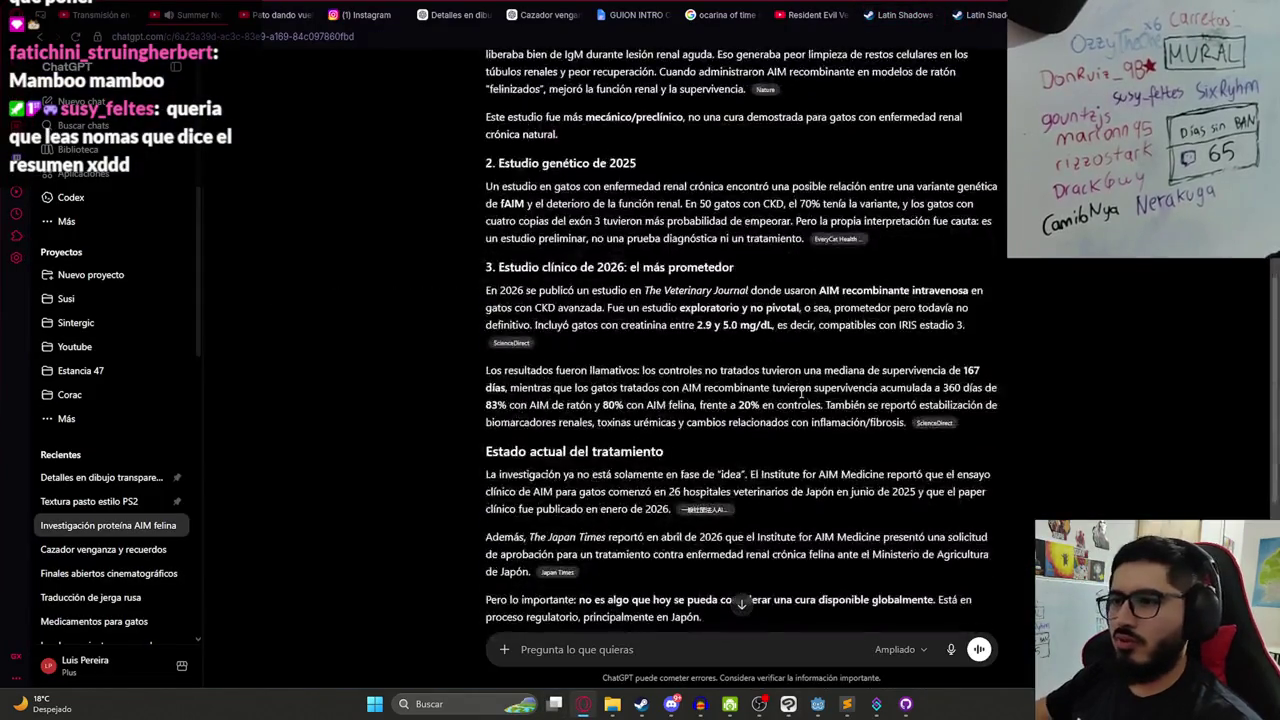
key("ctrl+shift+s")
scroll(520, 415, "down", 5)
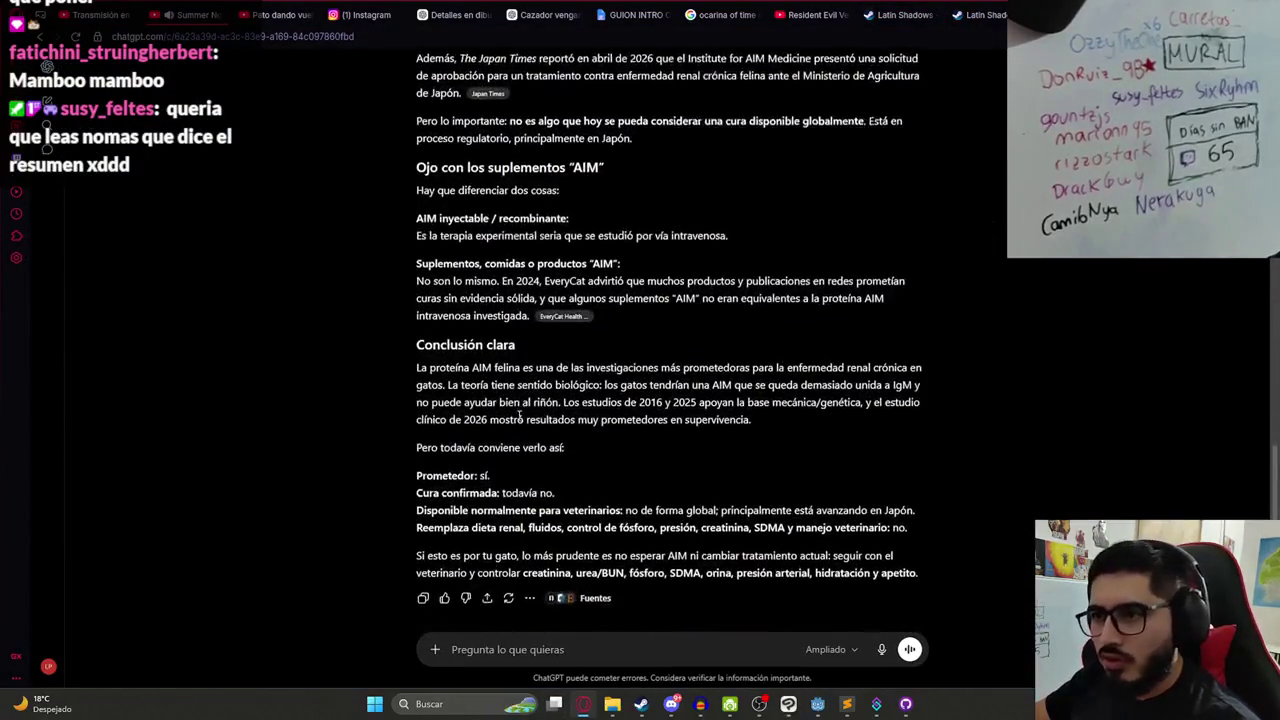
scroll(519, 415, "down", 1)
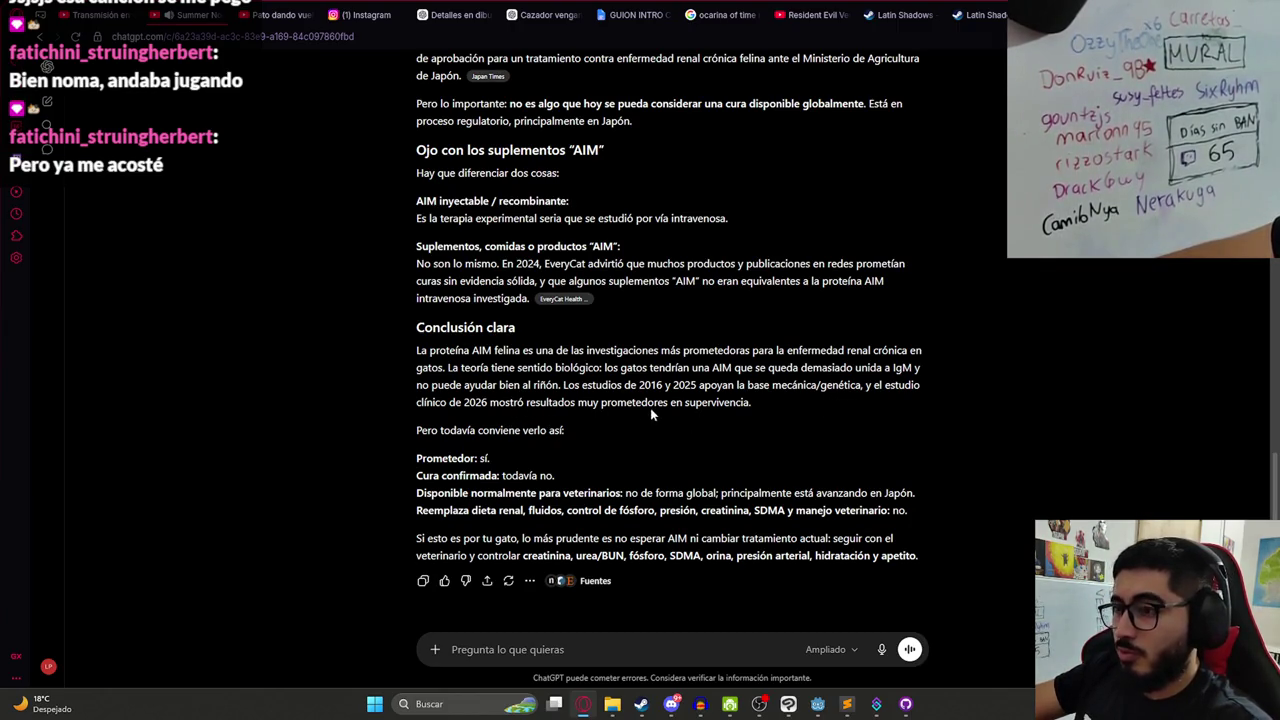
- Highlight conclusion lines such as 'Prometedor: sí', 'Cura confirmada: todavía no.' and 'Reemplaza dieta' while reading
left_click_drag(416, 430, 600, 432)
left_click(628, 432)
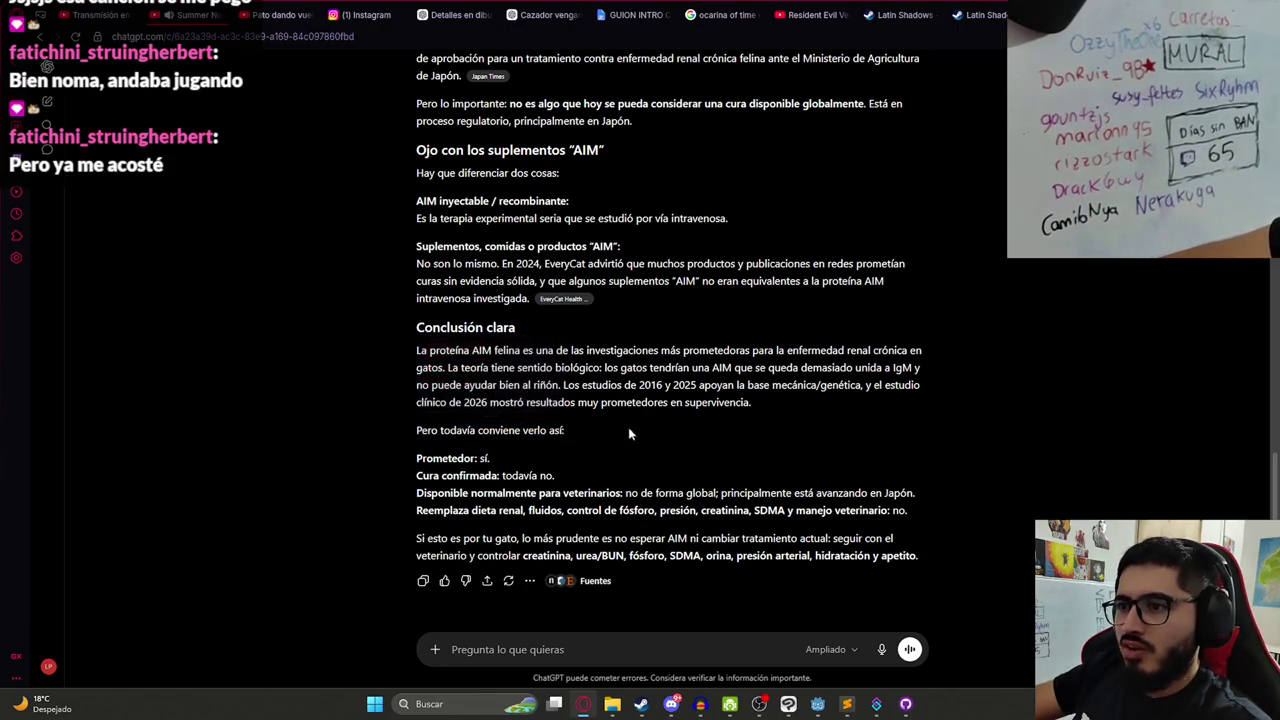
triple_click(485, 458)
left_click(568, 481)
triple_click(560, 476)
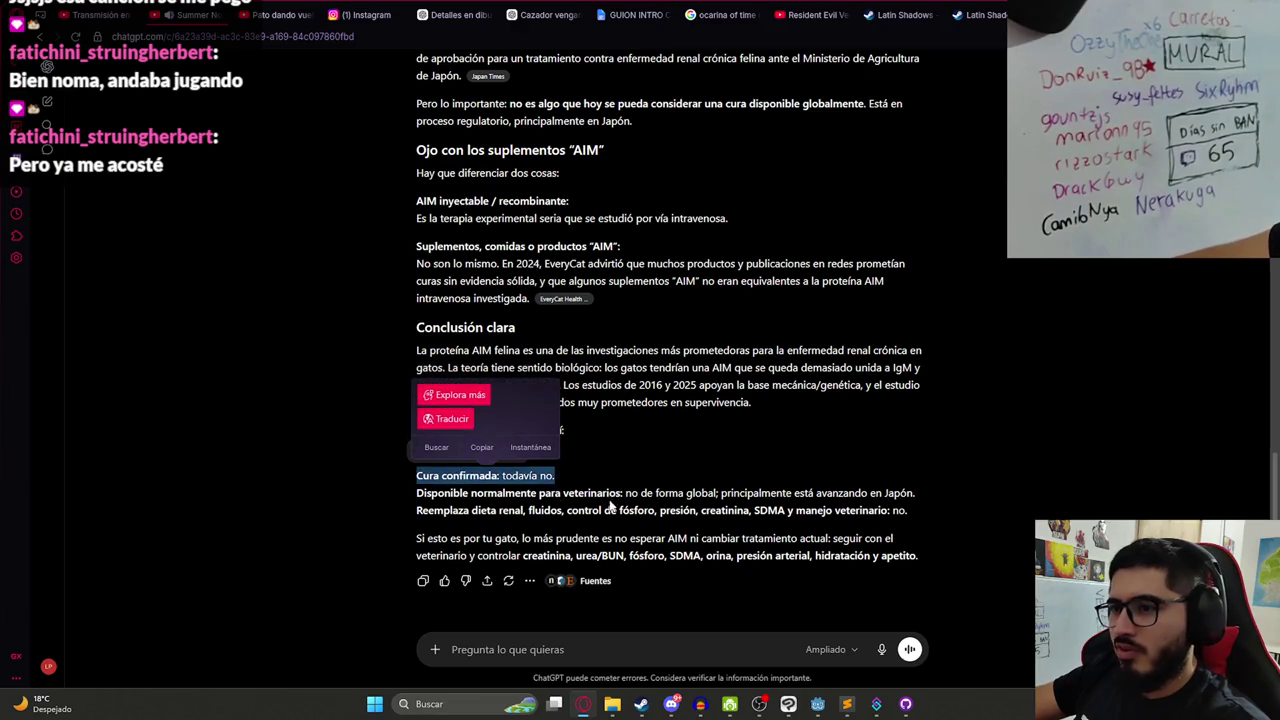
left_click_drag(650, 493, 326, 501)
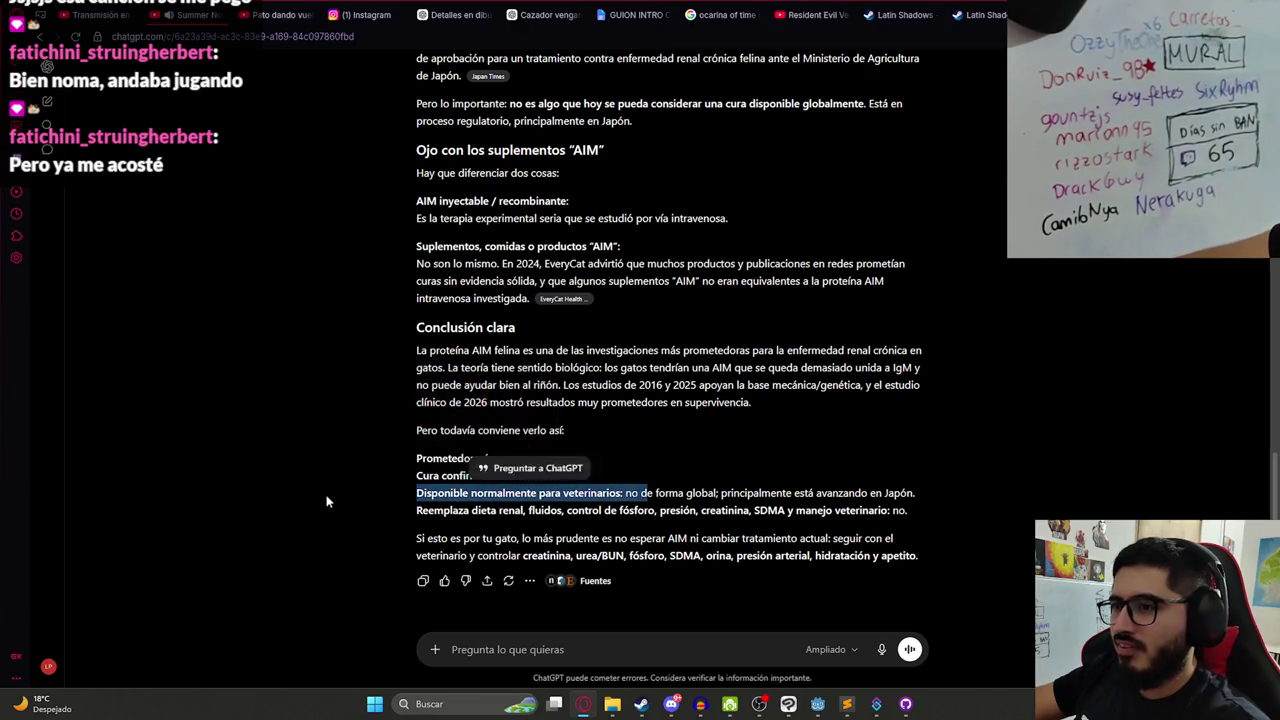
double_click(731, 493)
left_click(676, 507)
left_click_drag(411, 518, 795, 512)
left_click(953, 517)
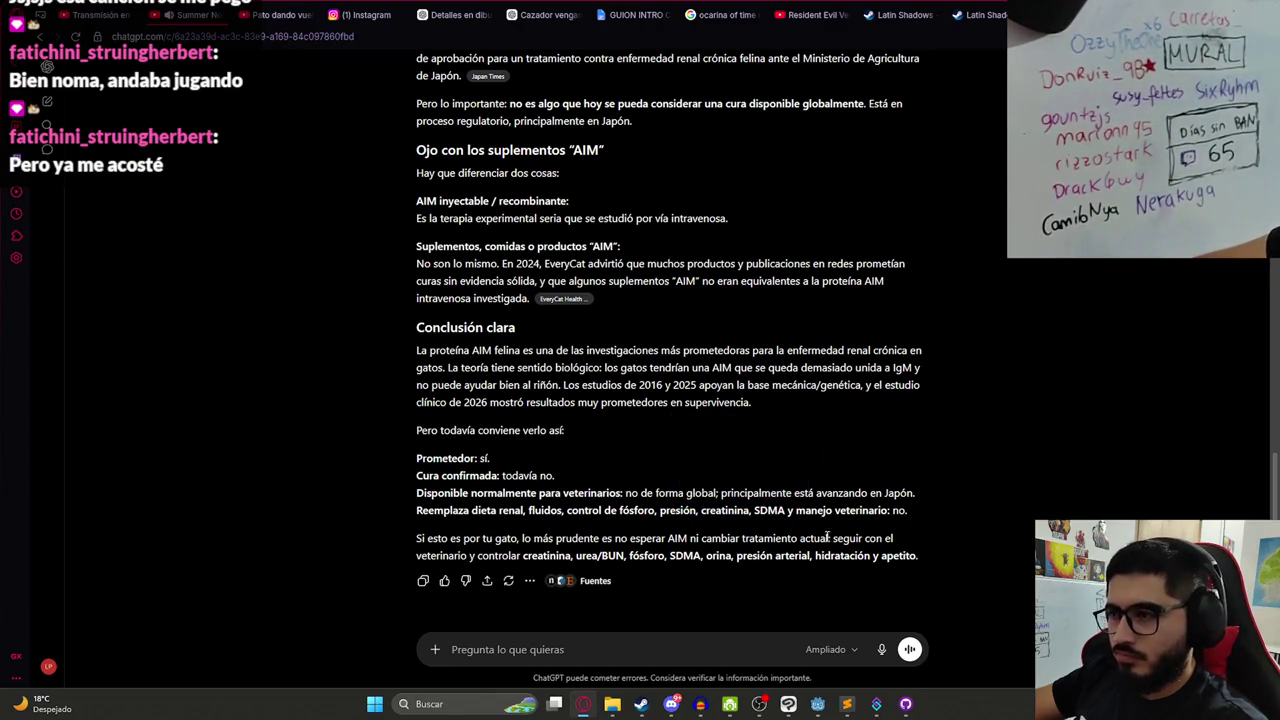
left_click_drag(912, 513, 420, 512)
left_click(420, 537)
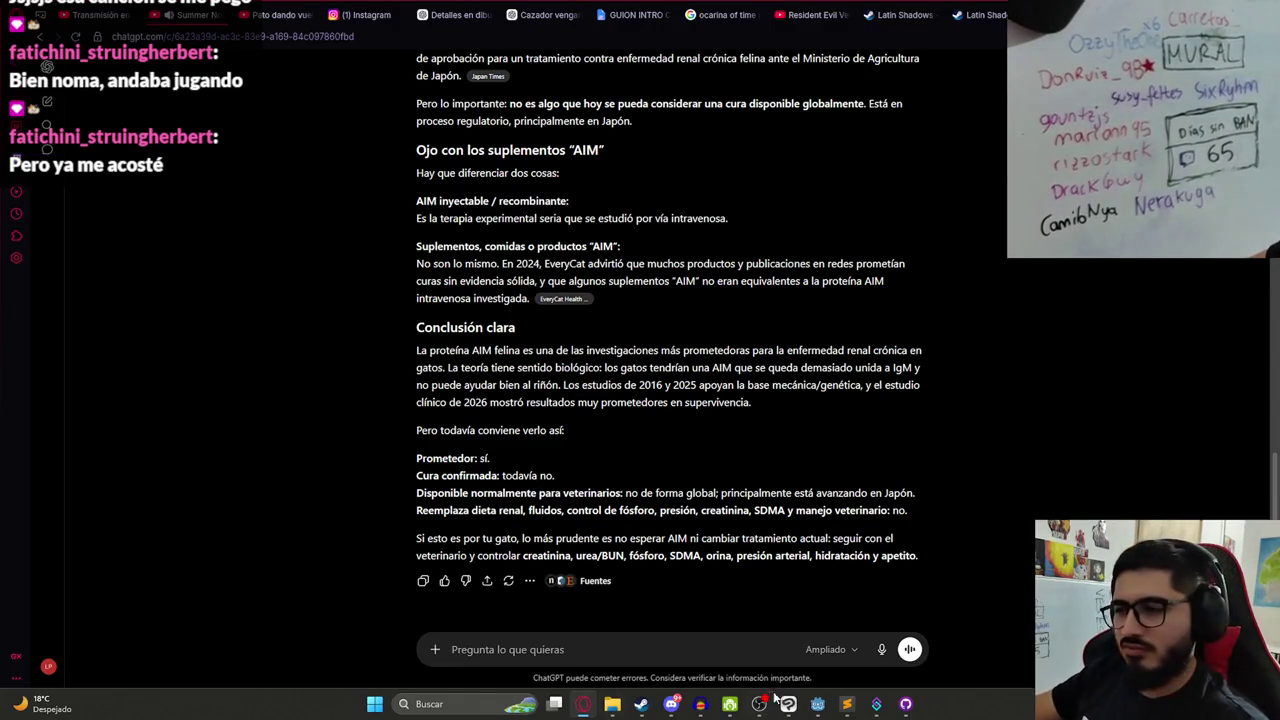
- Return to Clip Studio Paint and draw, then undo, a short test stroke
left_click(776, 698)
left_click_drag(600, 480, 651, 457)
key("ctrl+z")
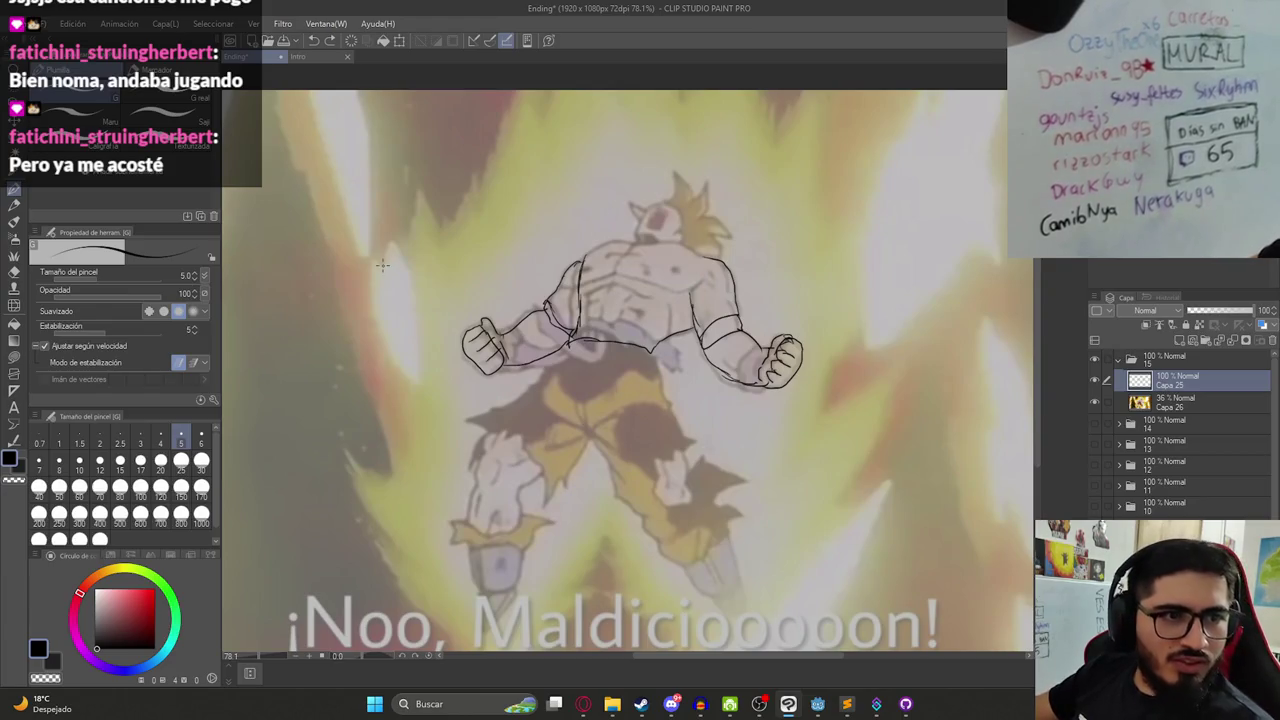
- Save the Ending file and add short strokes at the shoulder and top of the torso
key("ctrl+s")
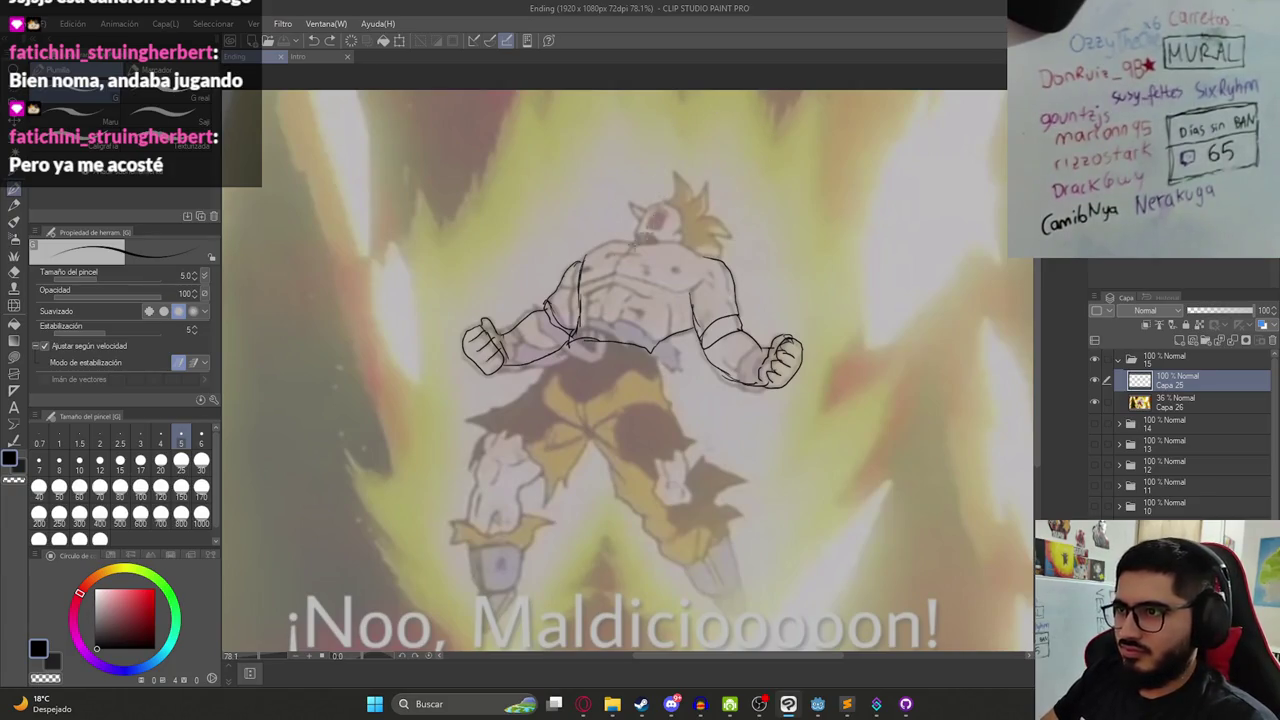
left_click_drag(585, 260, 592, 252)
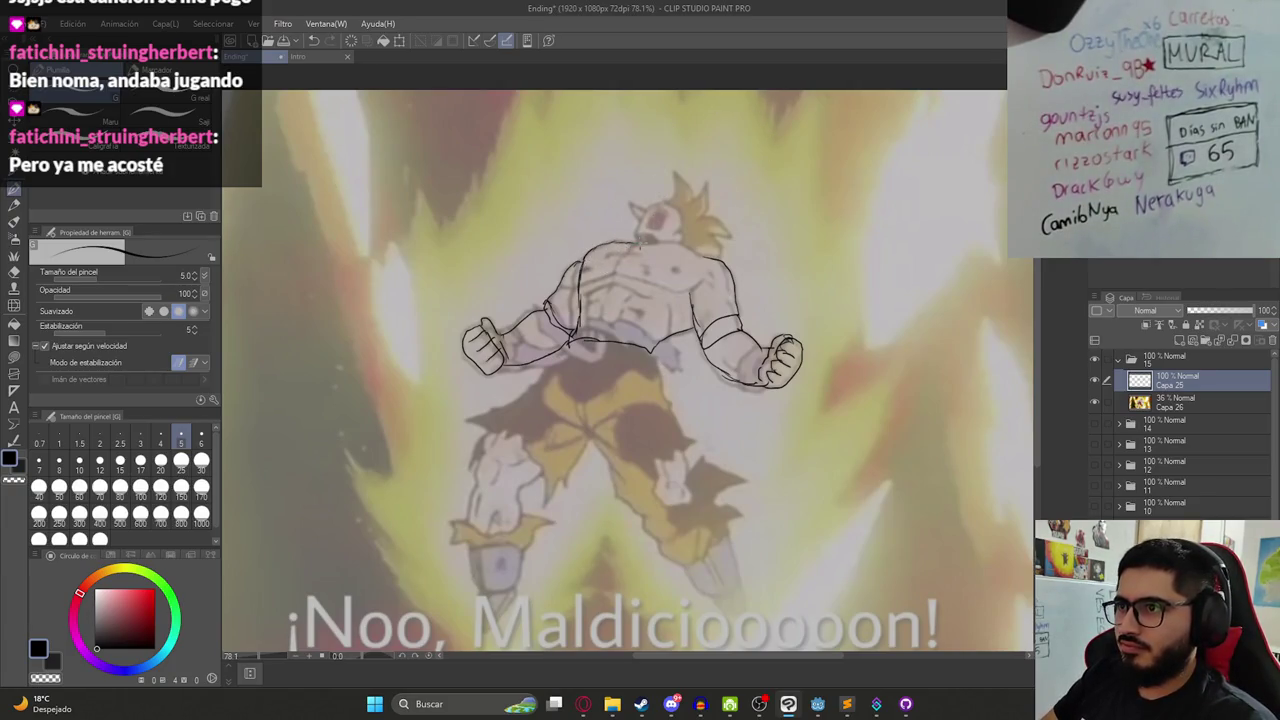
mouse_move(621, 240)
left_mouse_down()
mouse_move(606, 320)
mouse_move(618, 278)
left_mouse_up()
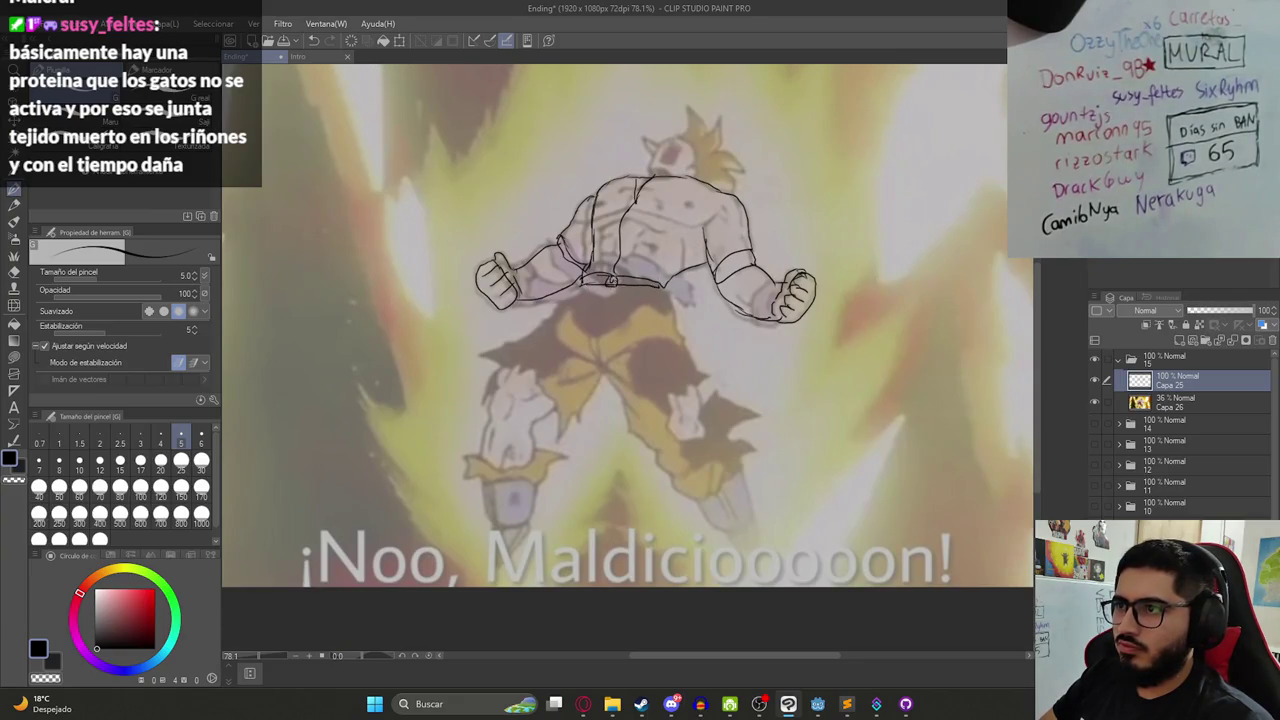
- Zoom out and outline the figure's legs and trousers down to the feet
scroll(657, 287, "down", 2)
scroll(660, 287, "down", 1)
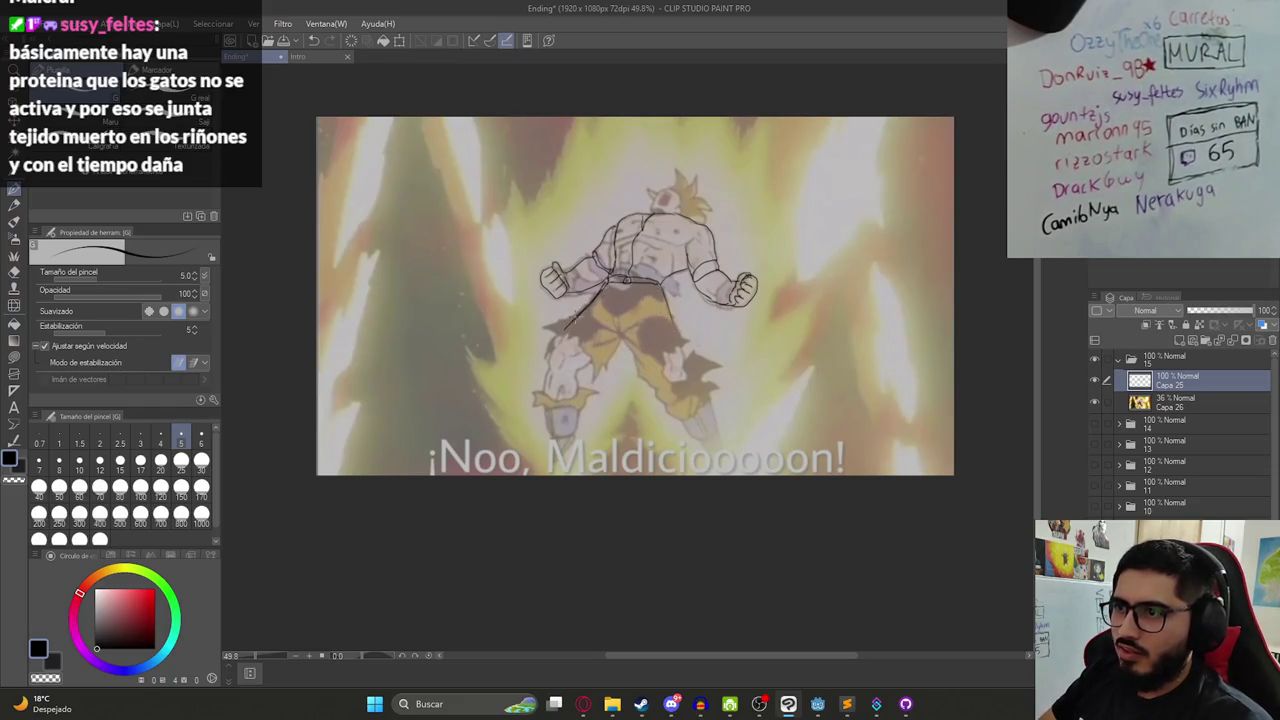
mouse_move(577, 362)
left_mouse_down()
mouse_move(614, 334)
mouse_move(703, 400)
left_mouse_up()
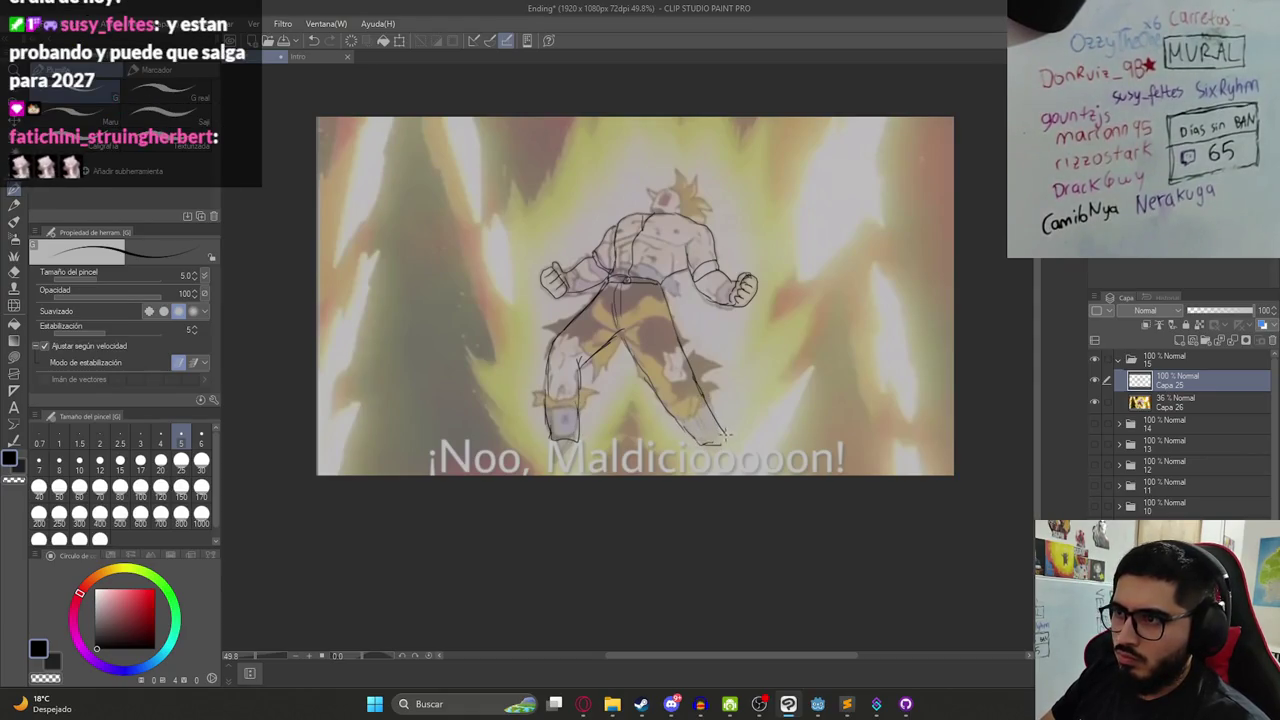
scroll(650, 210, "up", 3)
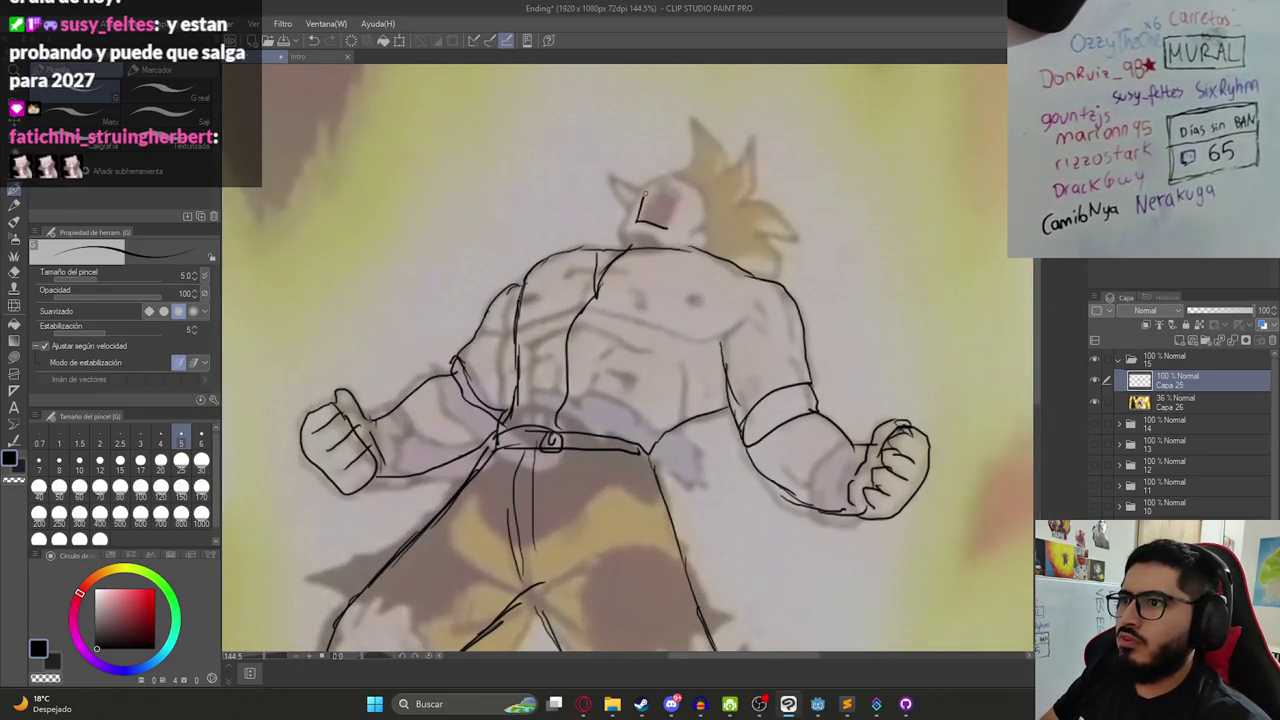
- Undo the stray head strokes and redraw the figure's boxy head outline with its top edge
key("ctrl+z")
mouse_move(643, 217)
left_mouse_down()
mouse_move(651, 196)
mouse_move(677, 216)
mouse_move(653, 190)
left_mouse_up()
key("ctrl+z")
mouse_move(653, 188)
left_mouse_down()
mouse_move(674, 190)
mouse_move(679, 220)
left_mouse_up()
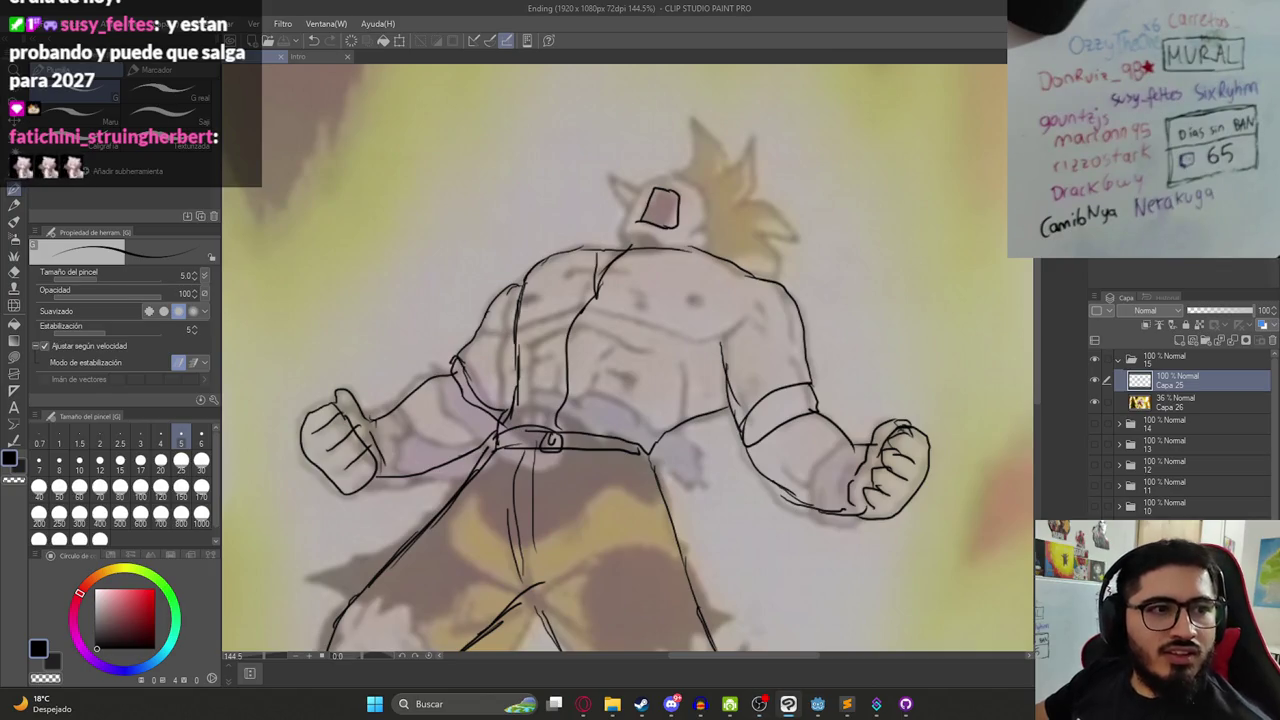
key("alt+Tab")
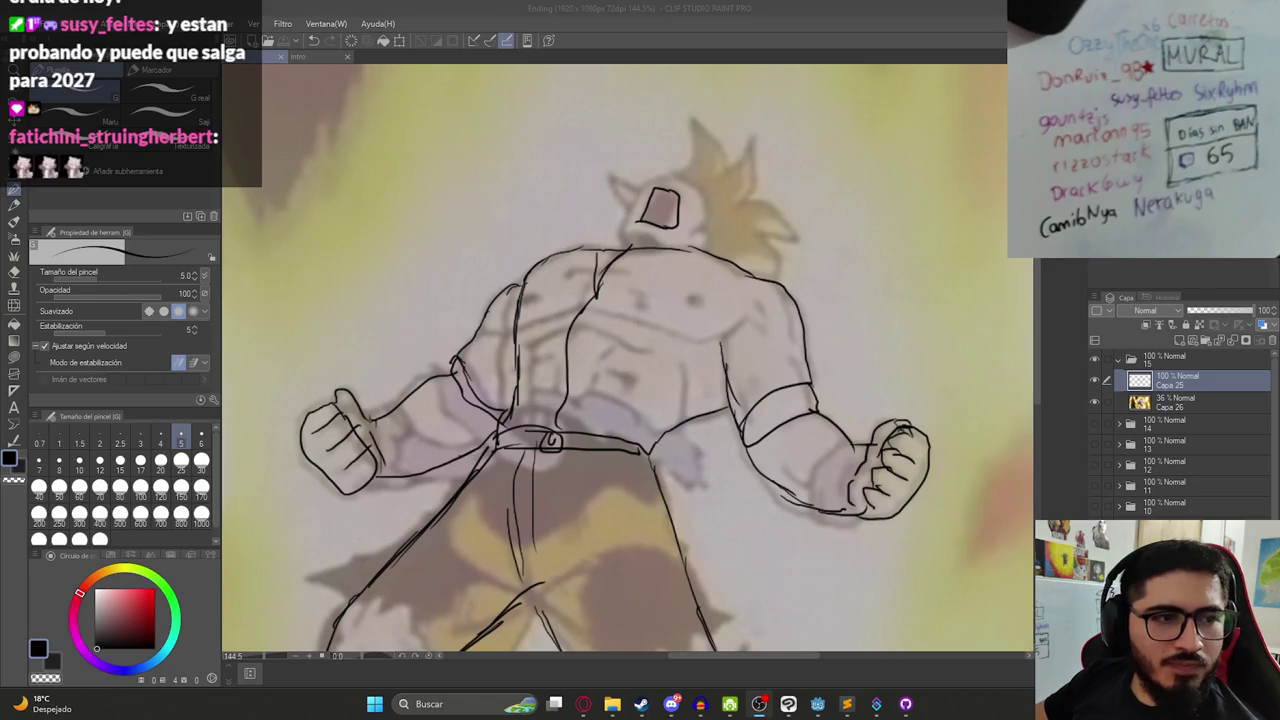
key("alt+Tab")
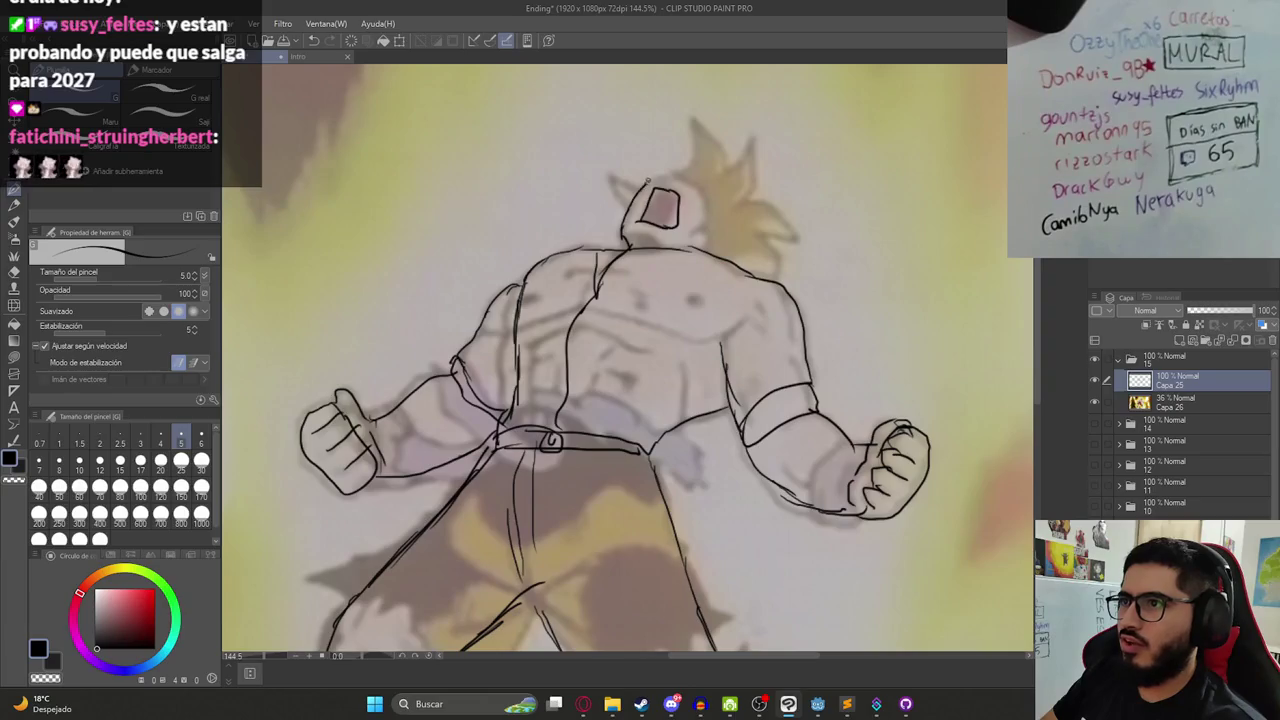
left_click_drag(652, 180, 688, 180)
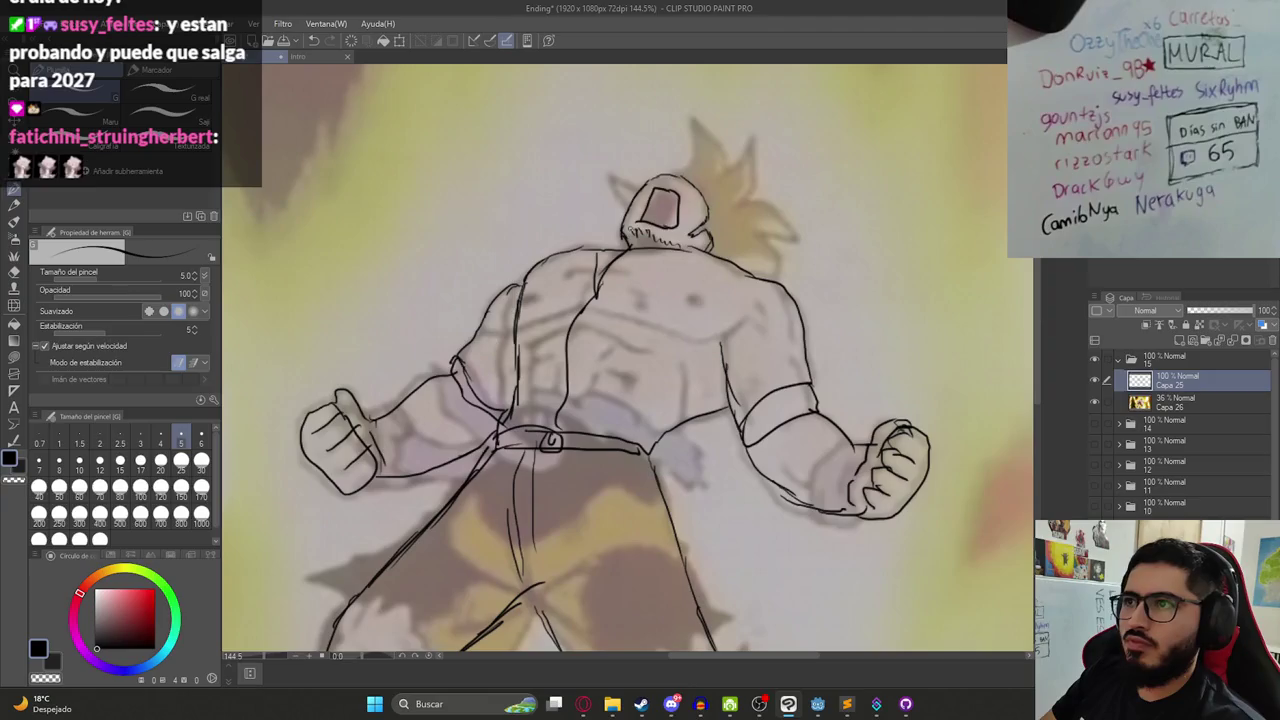
- Sketch the wide hat brim around the head and hide reference layer Capa 26
mouse_move(668, 135)
left_mouse_down()
mouse_move(766, 166)
mouse_move(808, 205)
mouse_move(768, 188)
mouse_move(785, 203)
left_mouse_up()
key("ctrl+z")
mouse_move(690, 137)
left_mouse_down()
mouse_move(795, 240)
mouse_move(762, 274)
left_mouse_up()
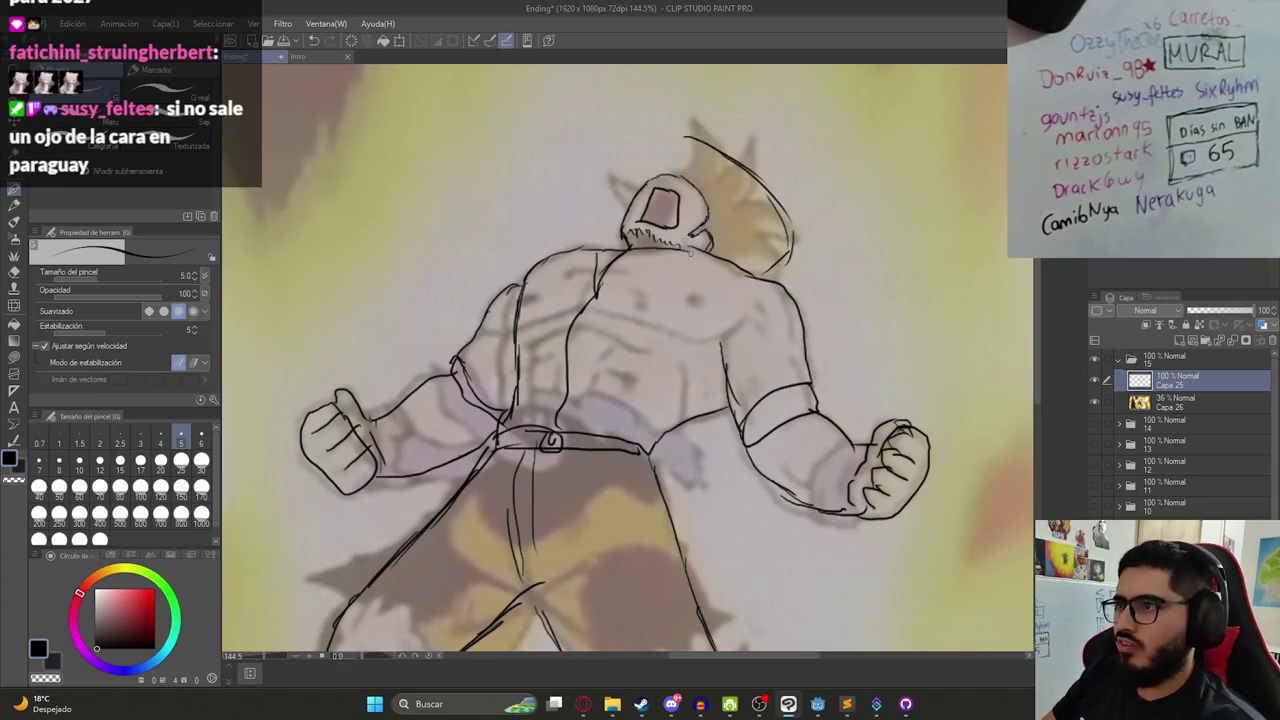
mouse_move(680, 134)
left_mouse_down()
mouse_move(616, 148)
mouse_move(578, 190)
mouse_move(597, 215)
left_mouse_up()
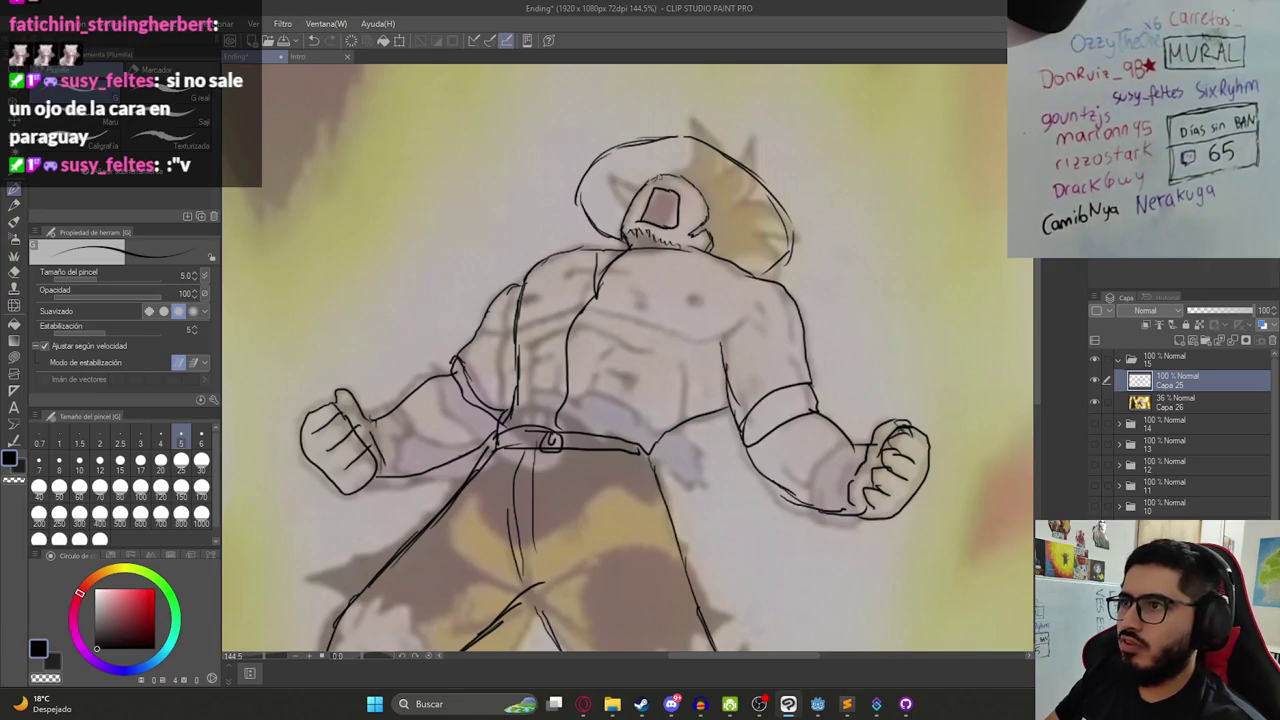
left_click_drag(692, 184, 752, 232)
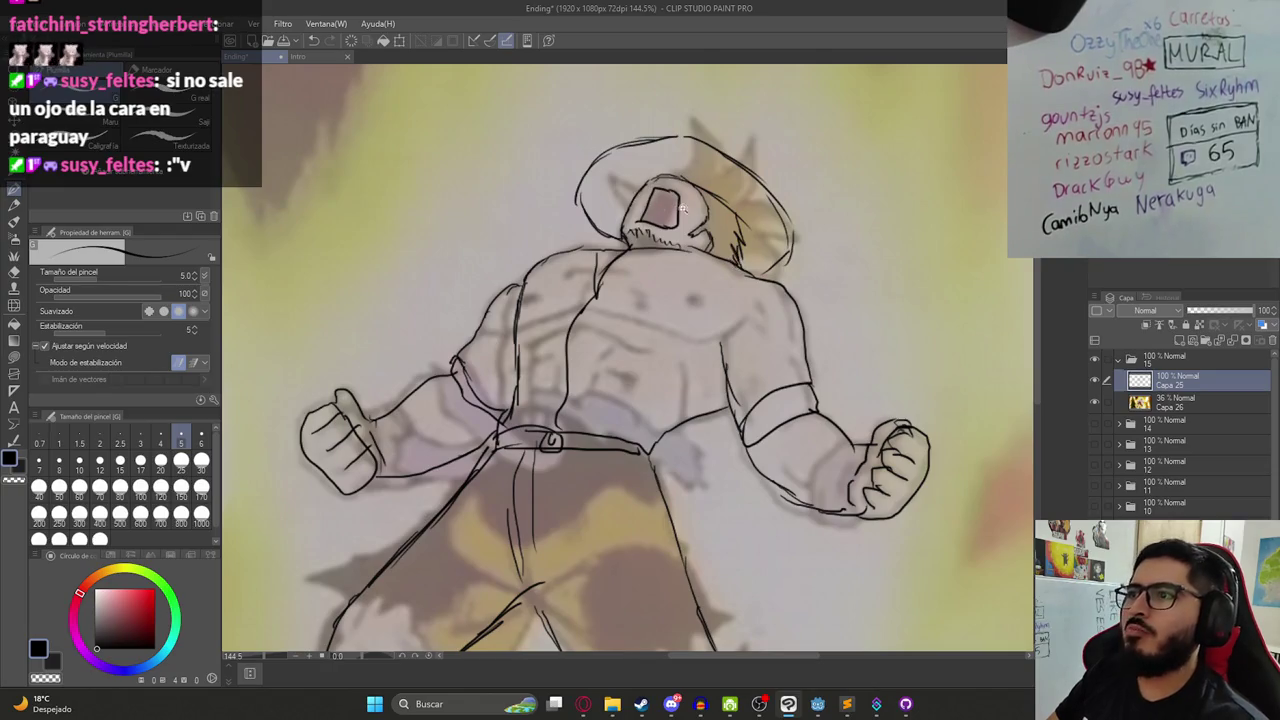
scroll(726, 156, "down", 3)
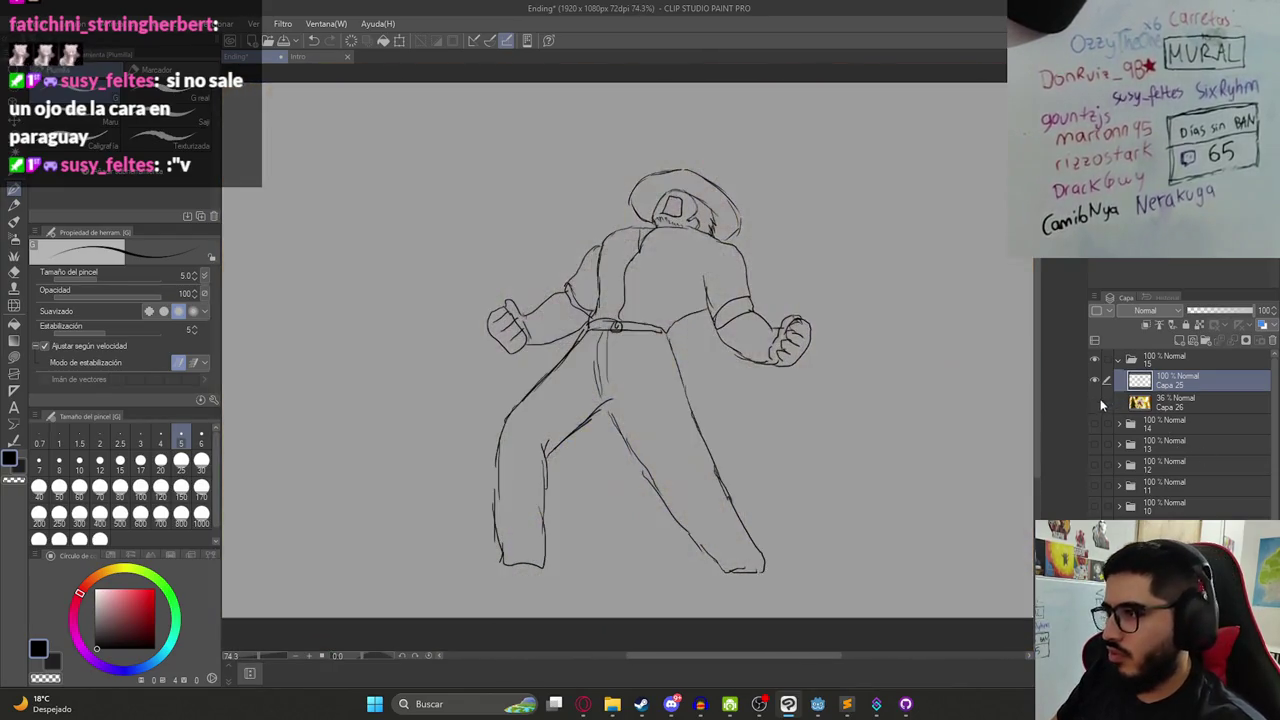
left_click(1094, 401)
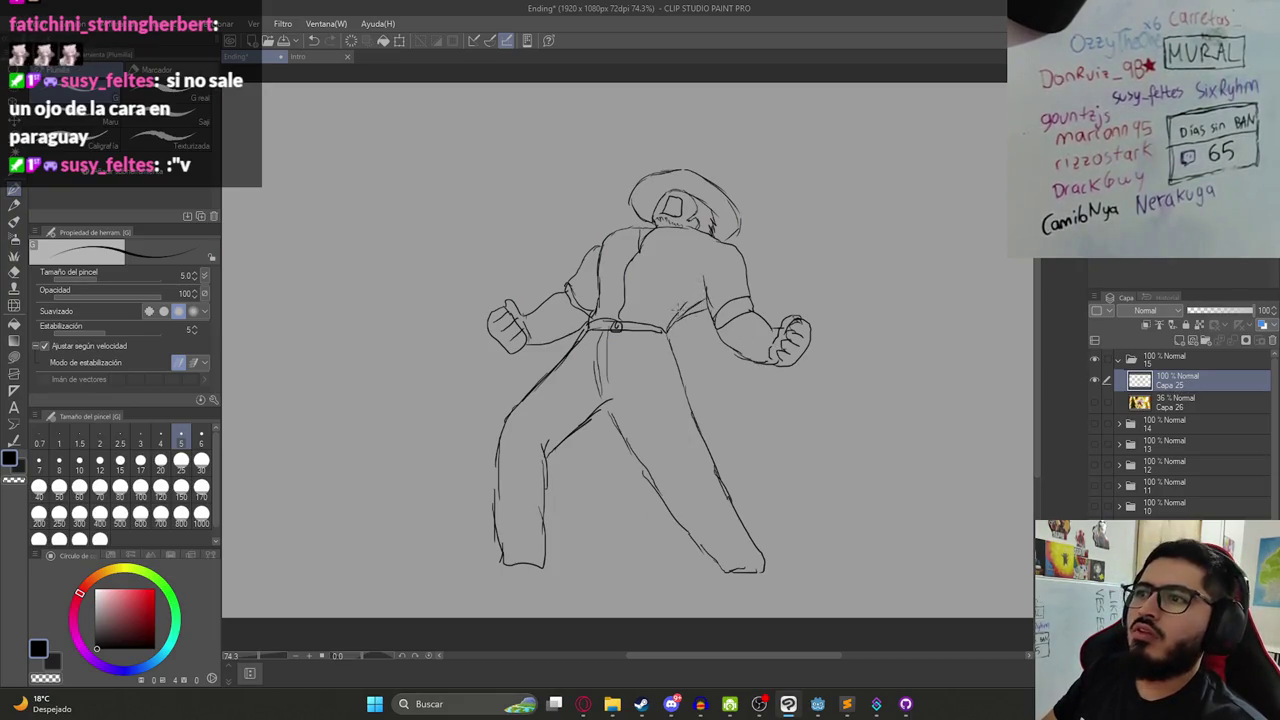
- Bring up the 'Latin Shadows - The Visitor' Steam page in Opera and close its duplicate tab
scroll(652, 259, "down", 2)
scroll(652, 259, "down", 1)
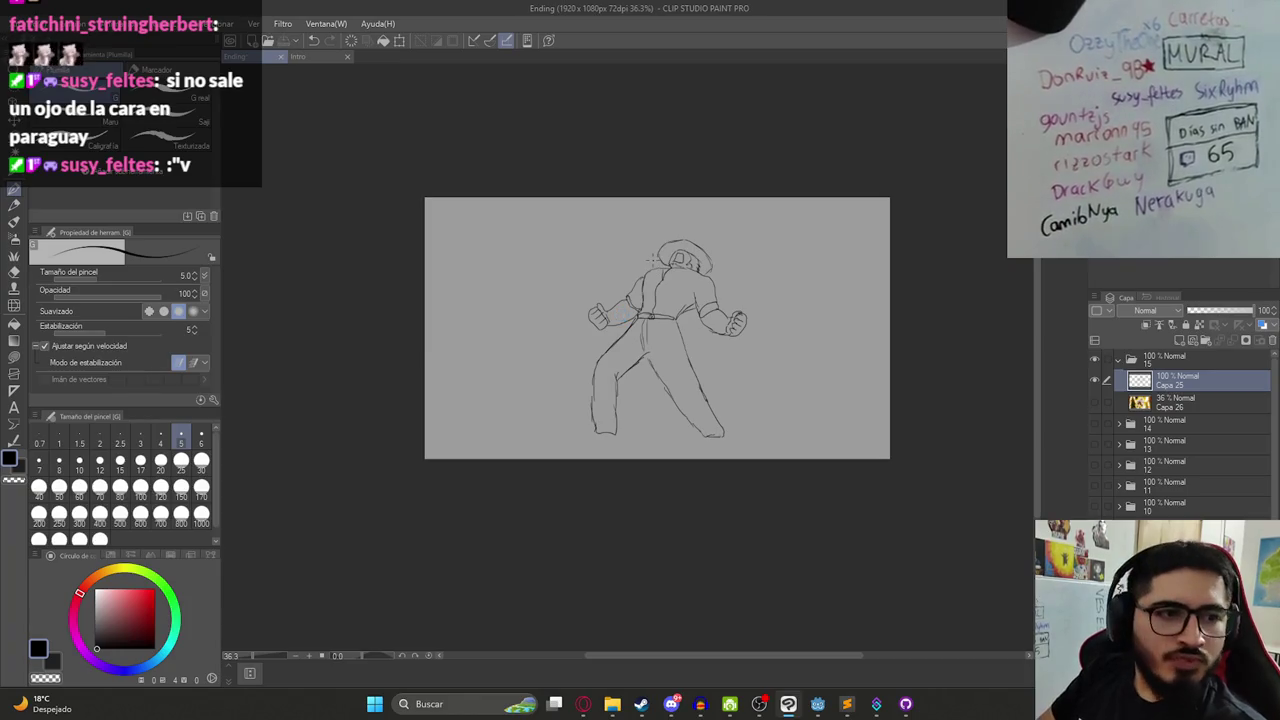
key("alt+Tab")
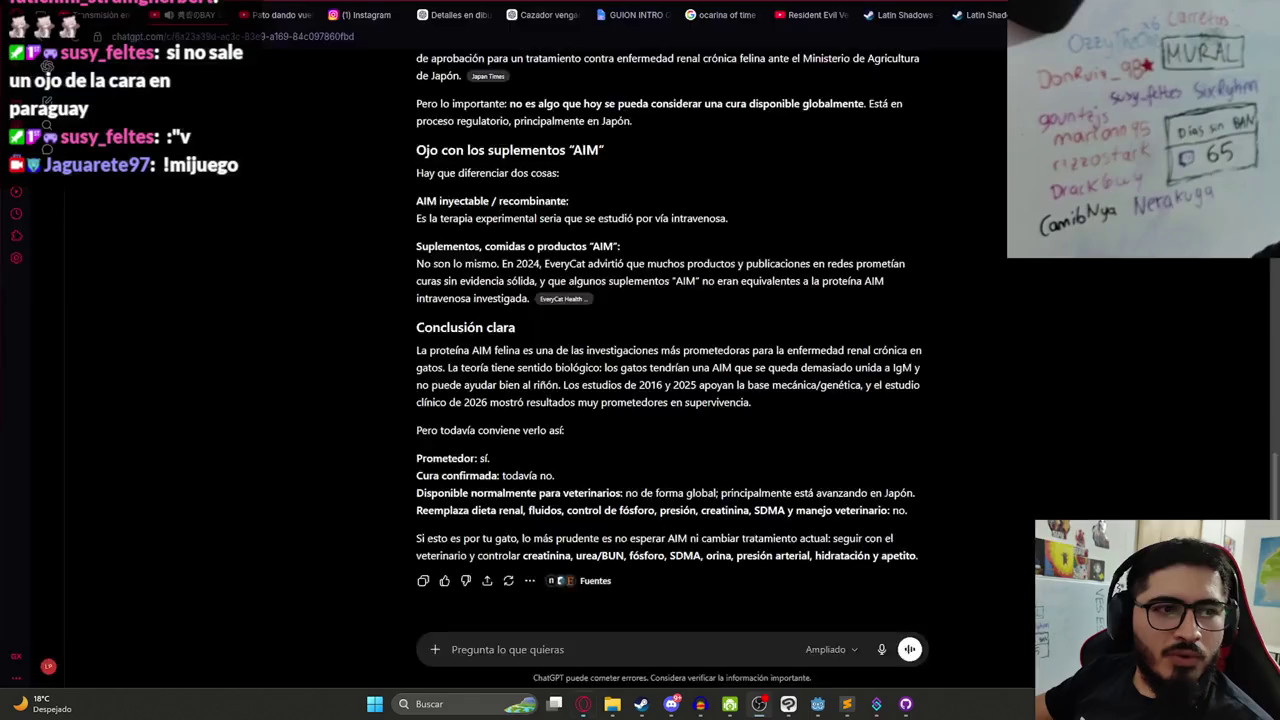
left_click(850, 16)
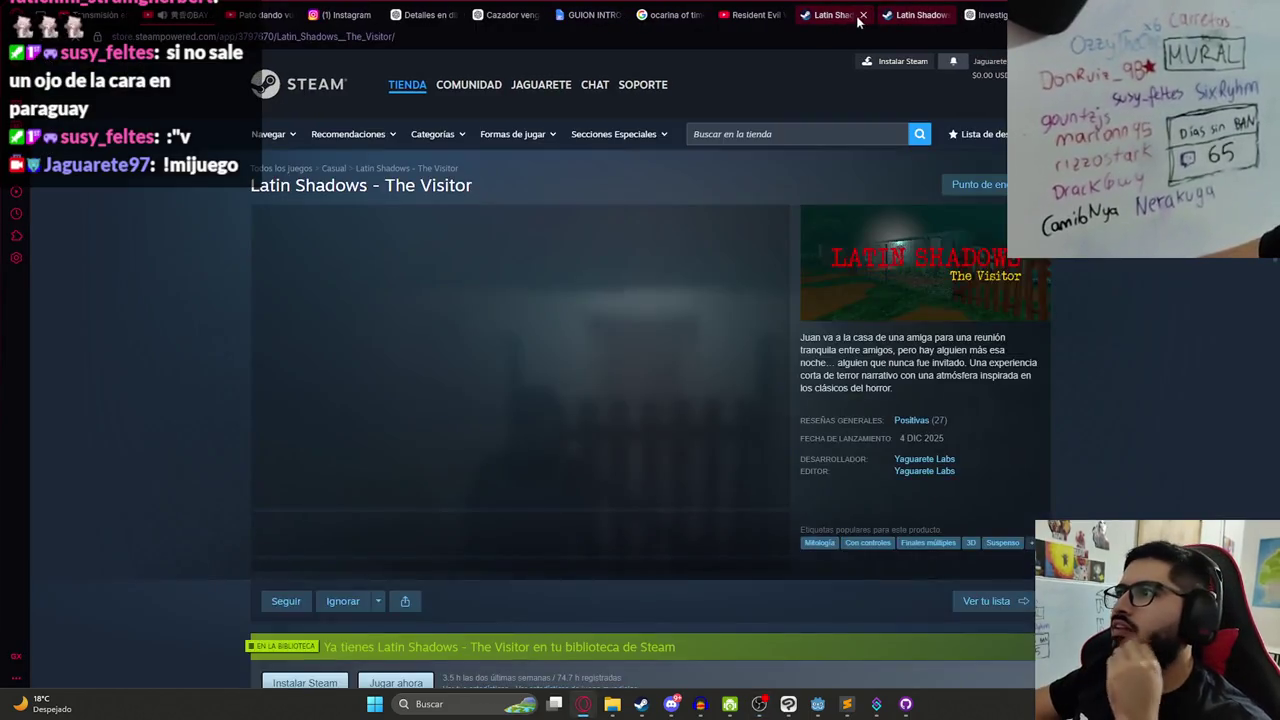
left_click(862, 15)
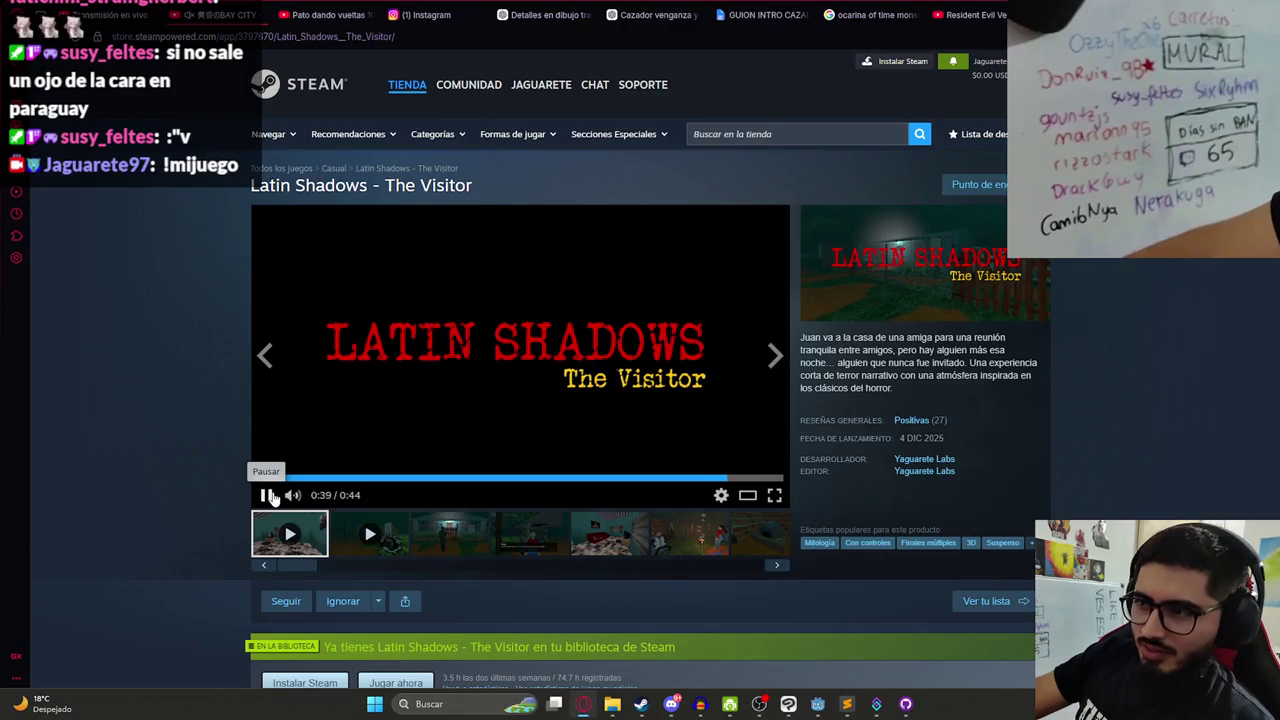
- Scroll through the Steam store page, then return to the 'Ending' figure sketch in Clip Studio
scroll(270, 495, "down", 5)
left_click_drag(606, 320, 653, 320)
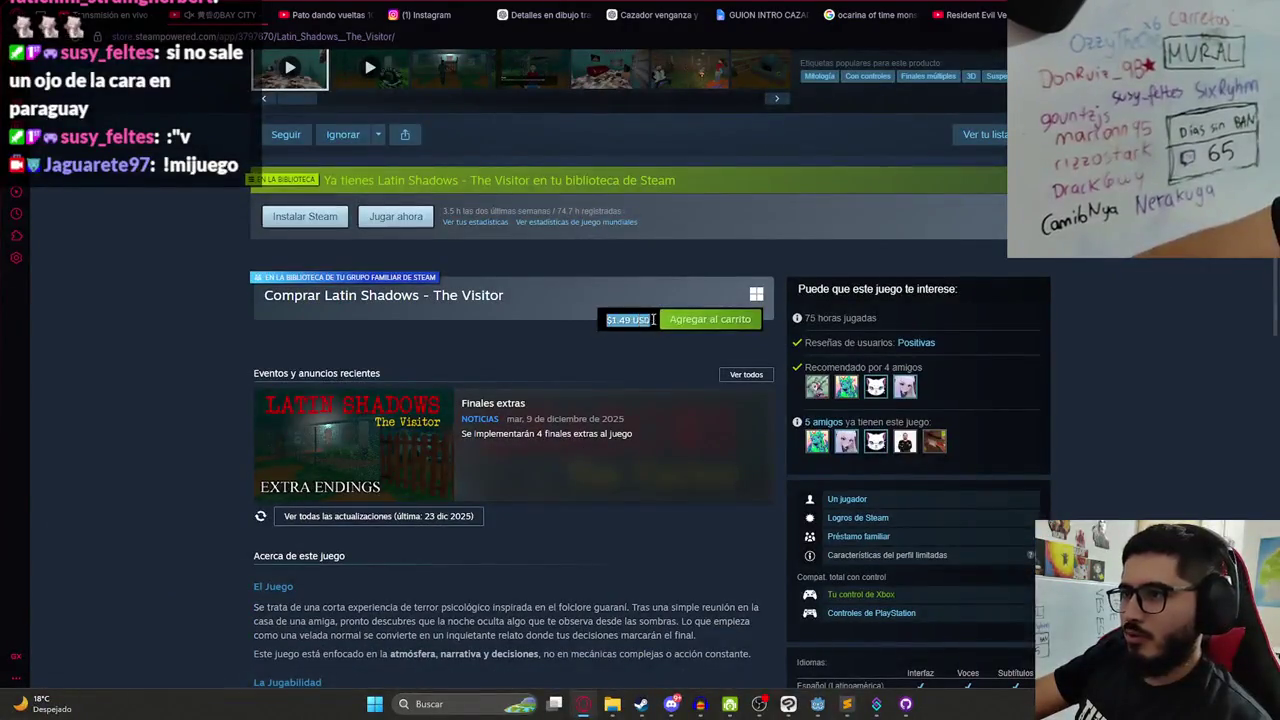
scroll(927, 465, "up", 5)
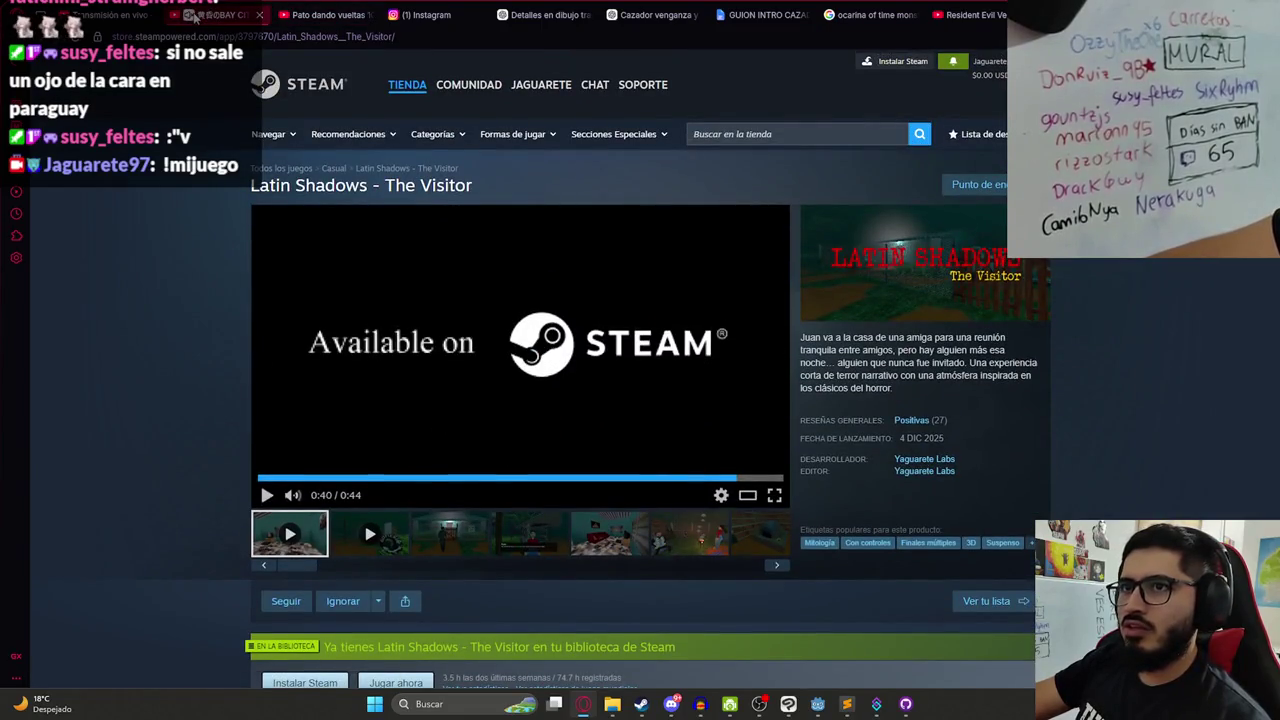
left_click(788, 704)
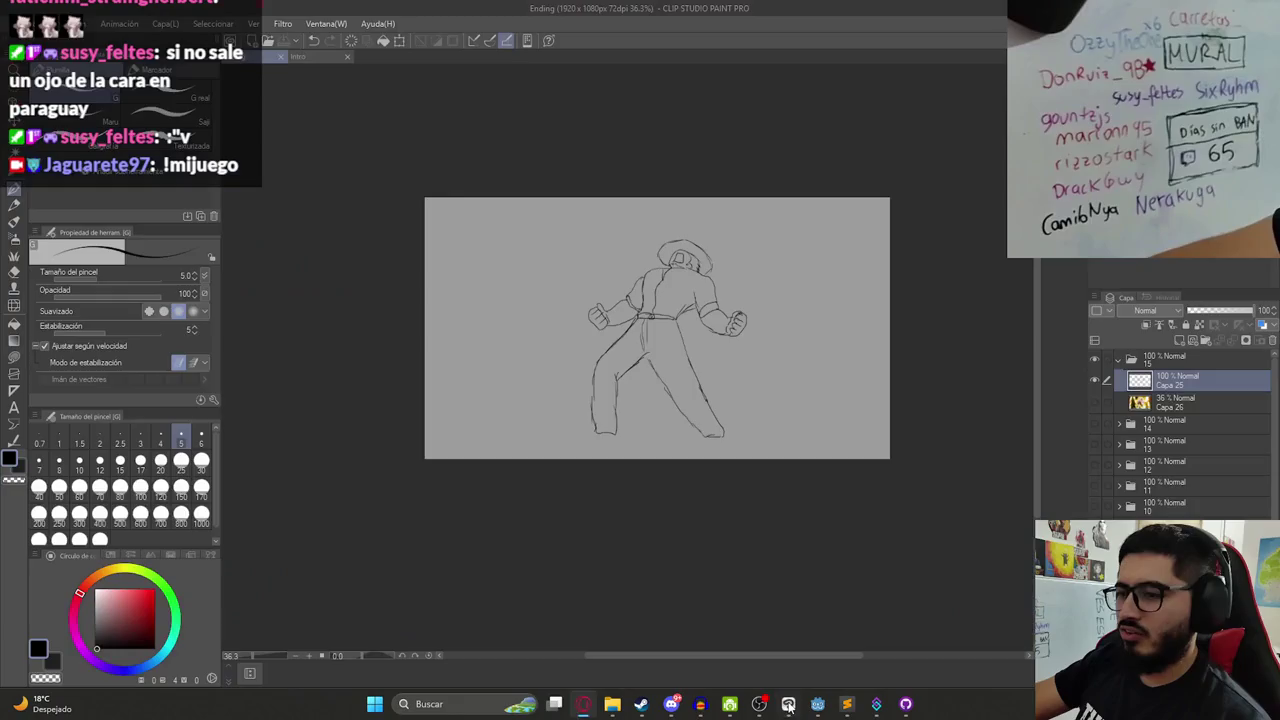
scroll(795, 530, "up", 3)
scroll(900, 450, "down", 2)
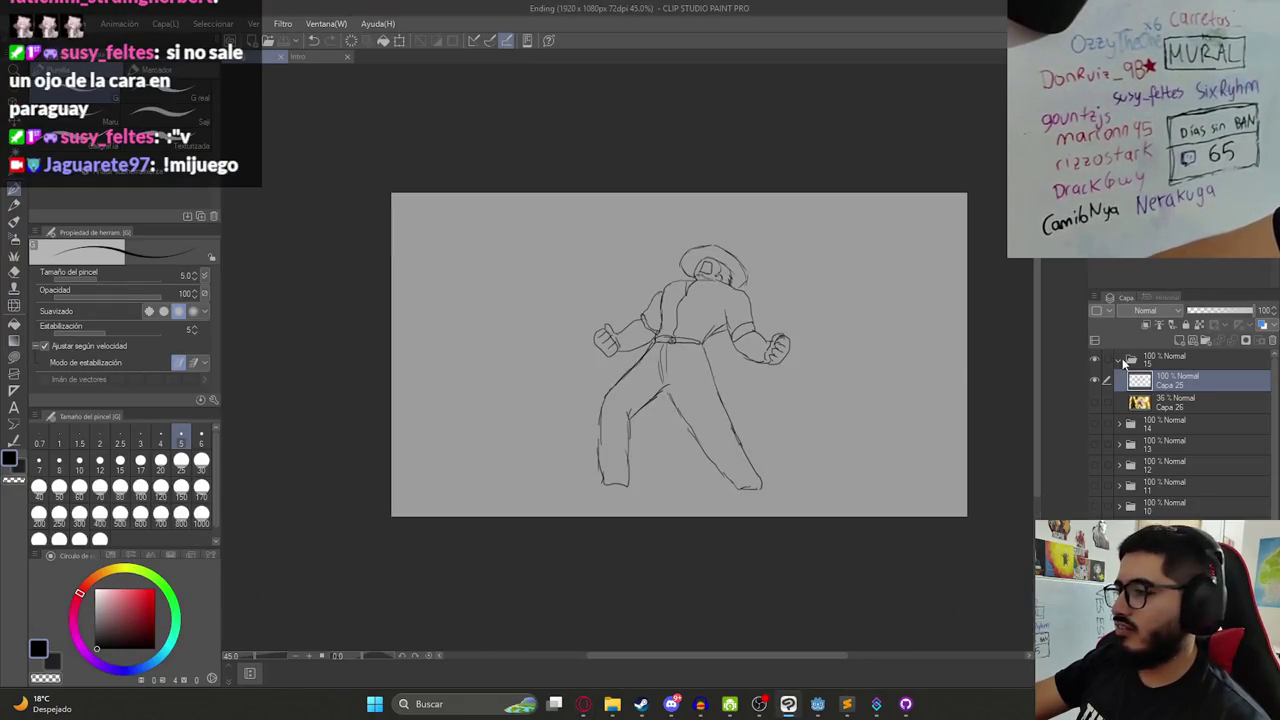
- Collapse and hide layer folder 15, then open the Level2 scene in Godot
left_click(1112, 360)
left_click(1097, 357)
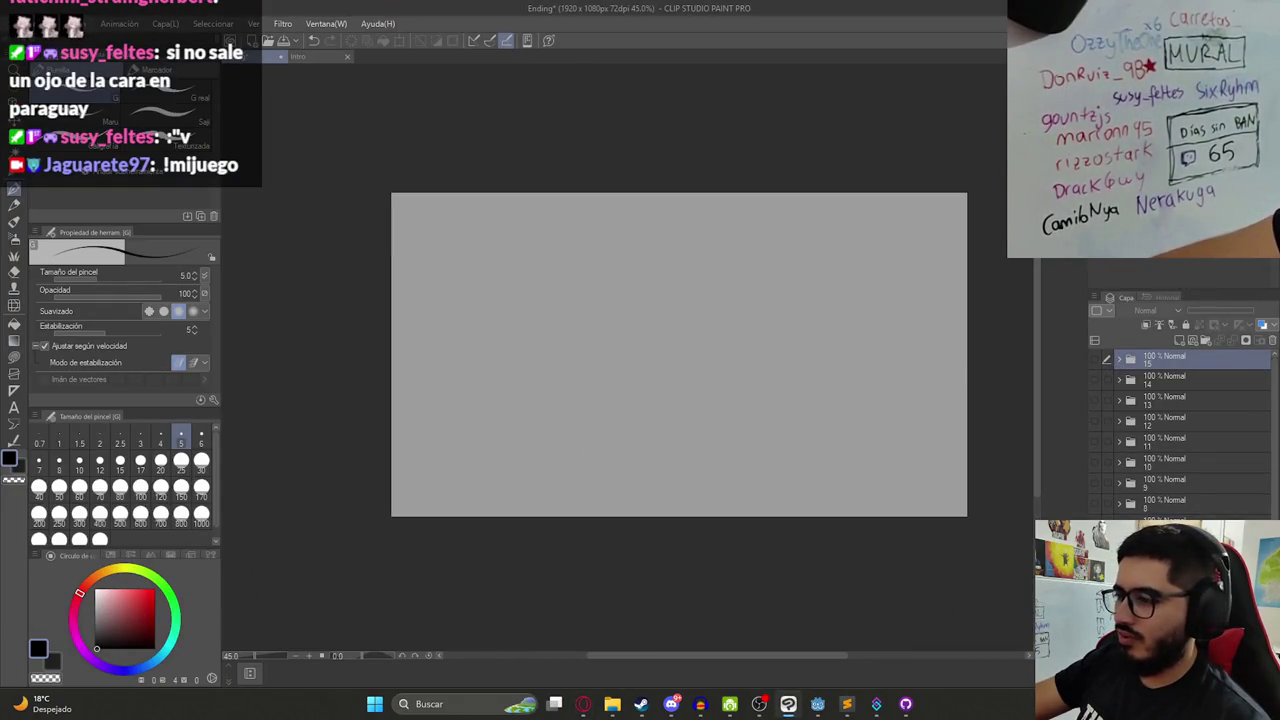
left_click(817, 704)
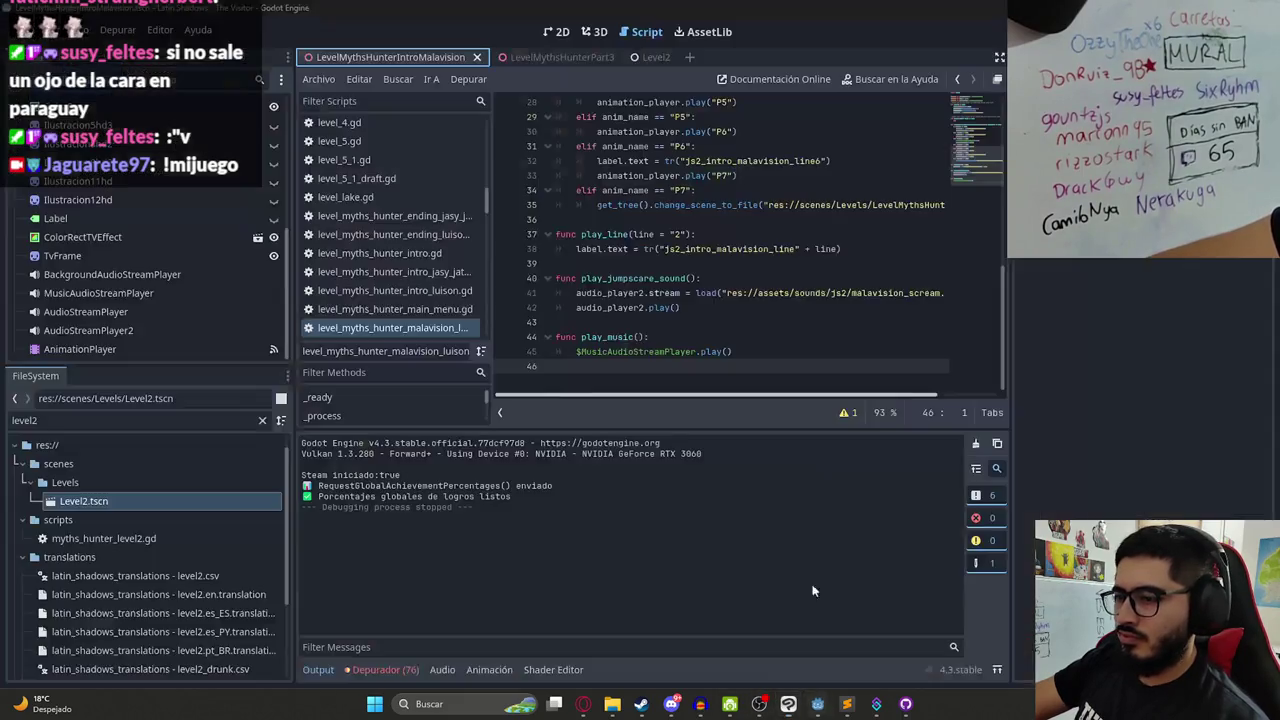
left_click(640, 57)
right_click(650, 58)
left_click(697, 168)
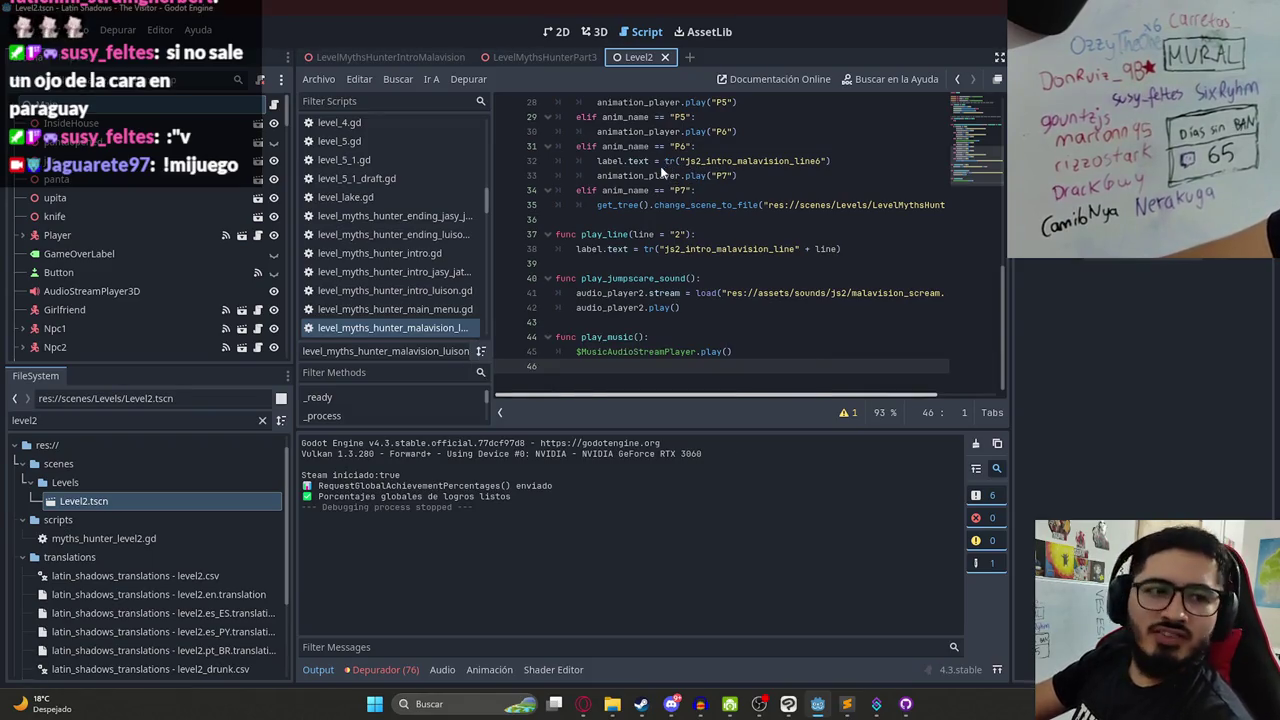
- Run the Myths Hunter game to test it, close it, and return to Clip Studio
key("F6")
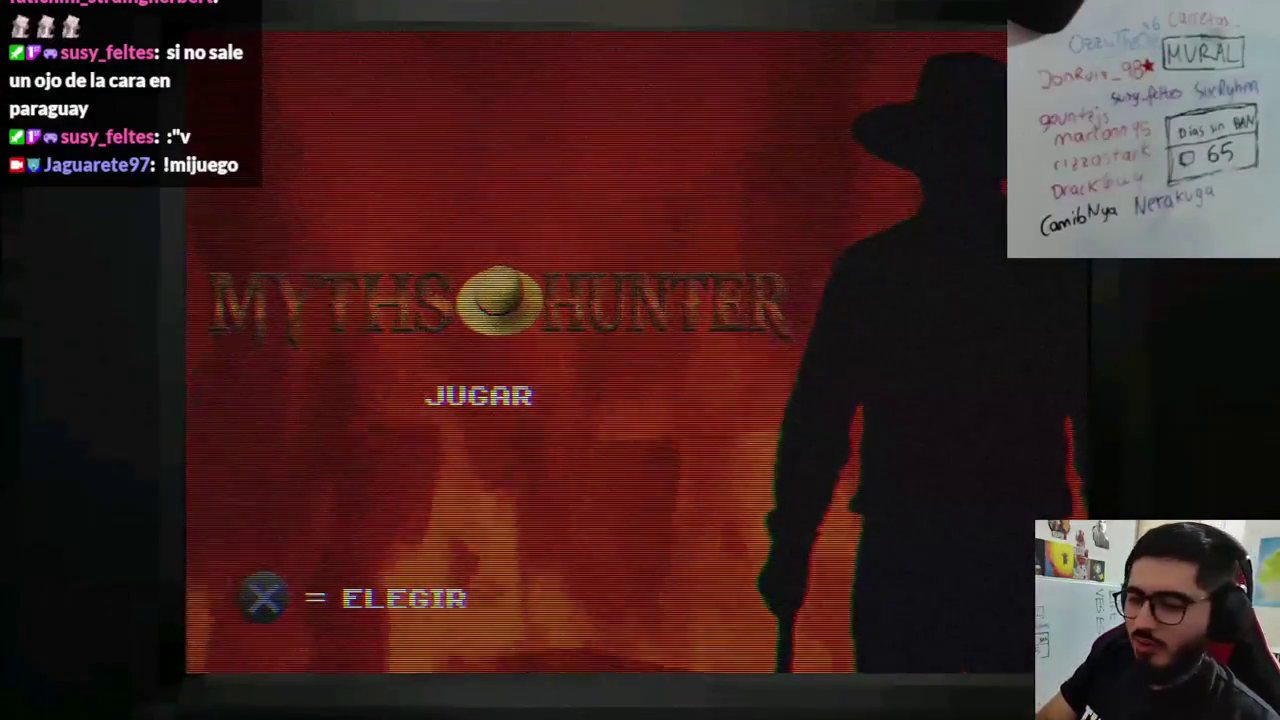
key("F8")
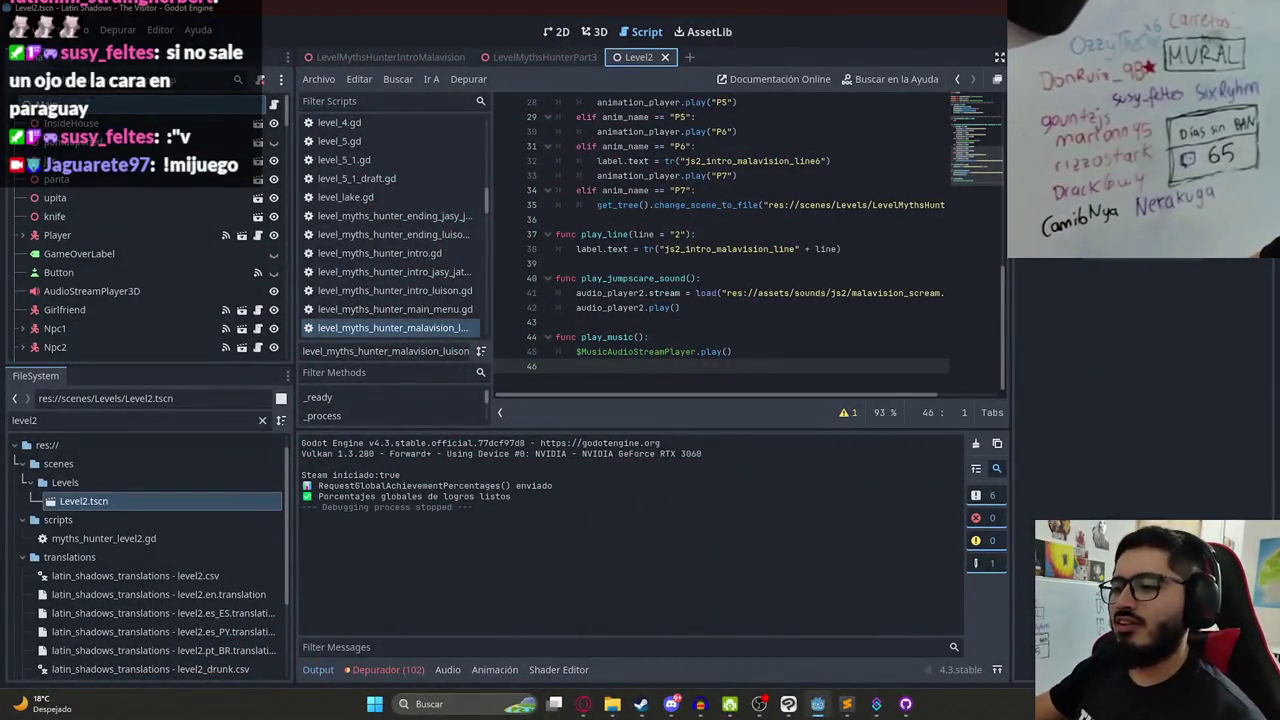
key("alt+Tab")
scroll(1157, 403, "down", 1)
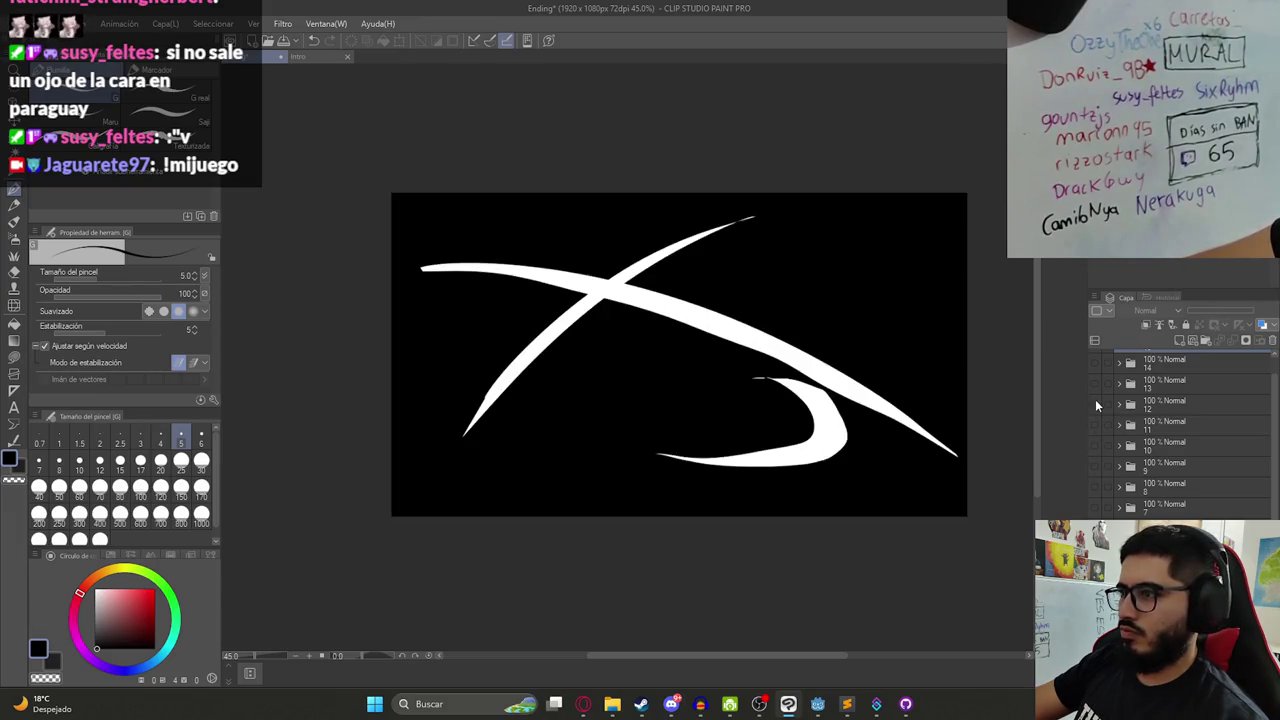
scroll(1096, 390, "up", 1)
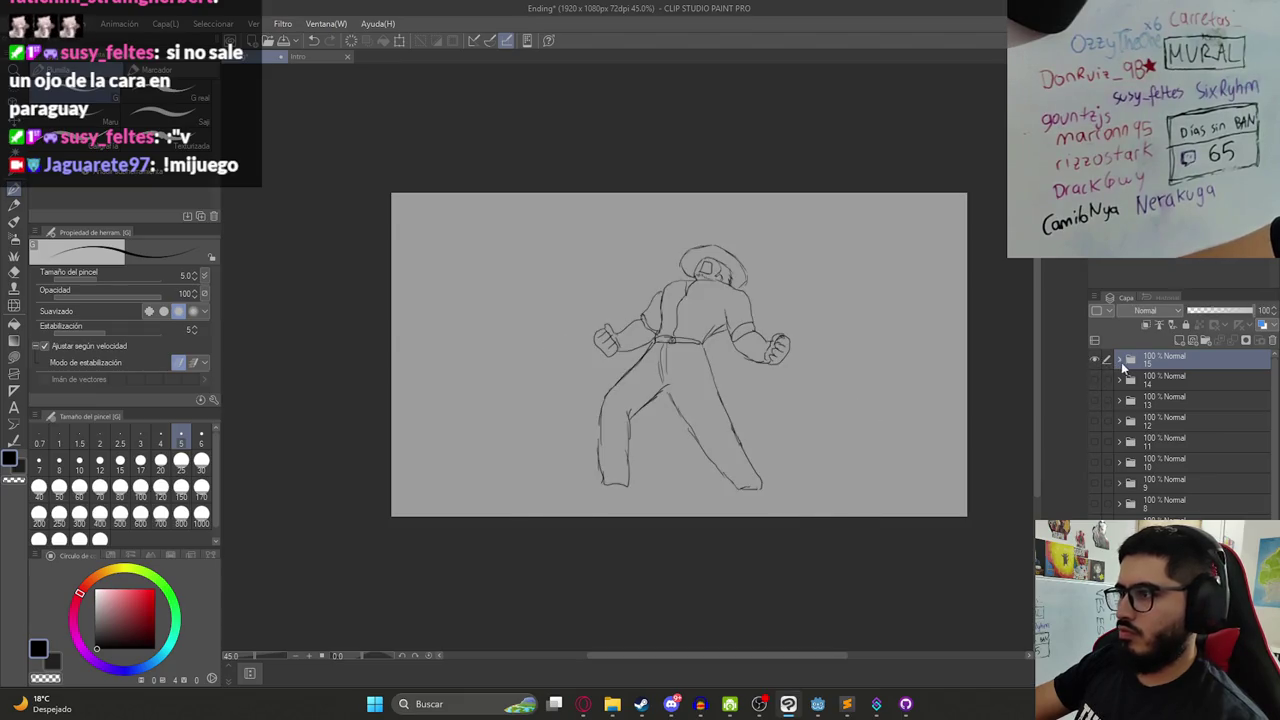
left_click(1119, 359)
left_click(1180, 380)
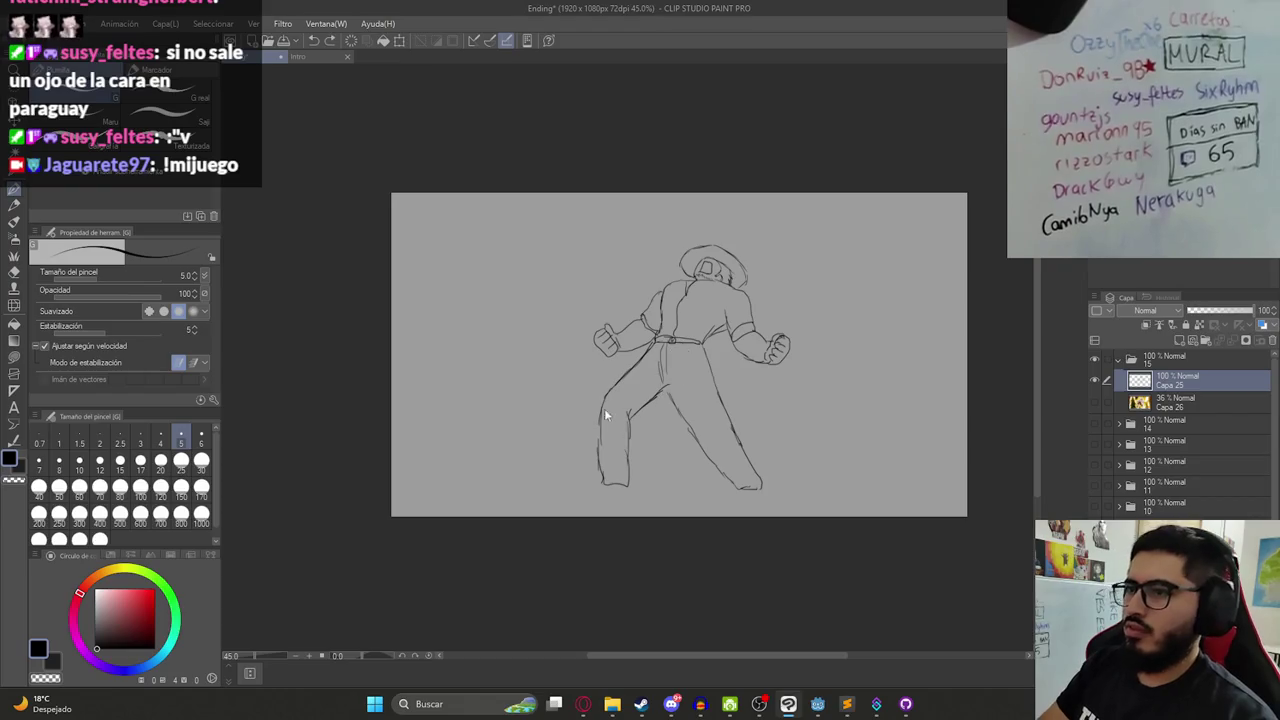
scroll(670, 380, "up", 2)
scroll(571, 449, "up", 1)
scroll(571, 449, "up", 4)
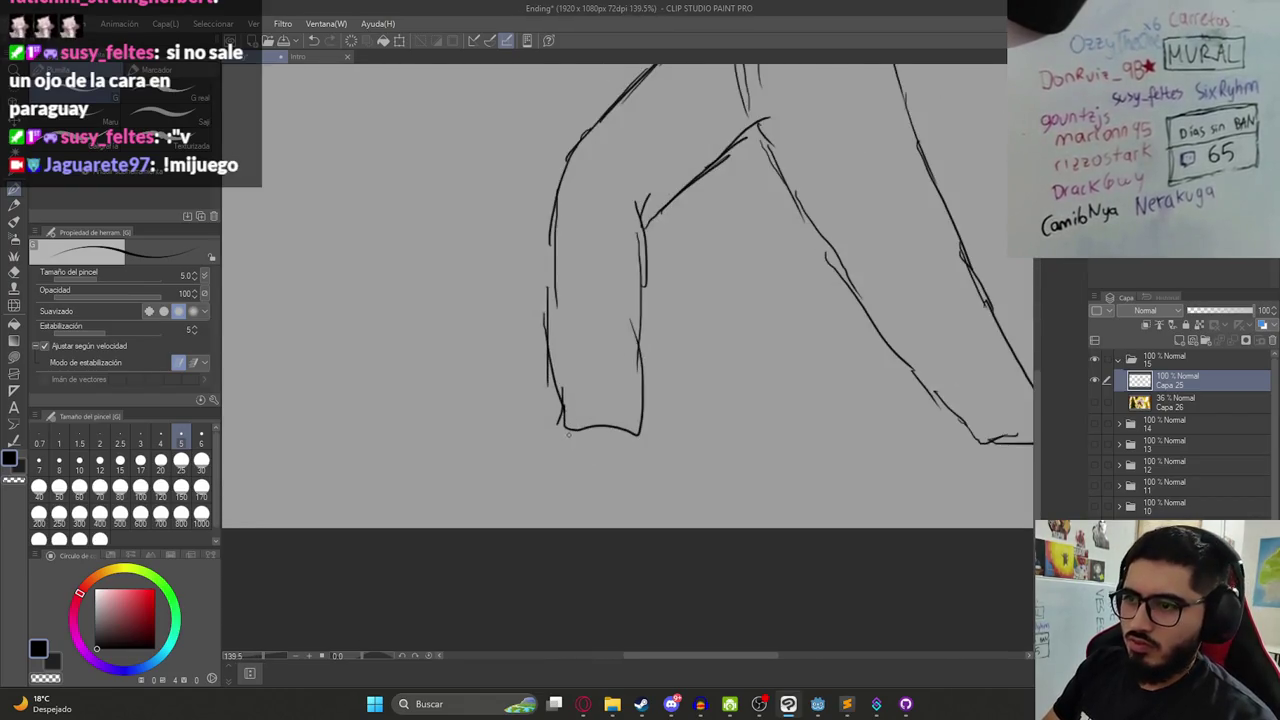
left_click_drag(518, 475, 590, 469)
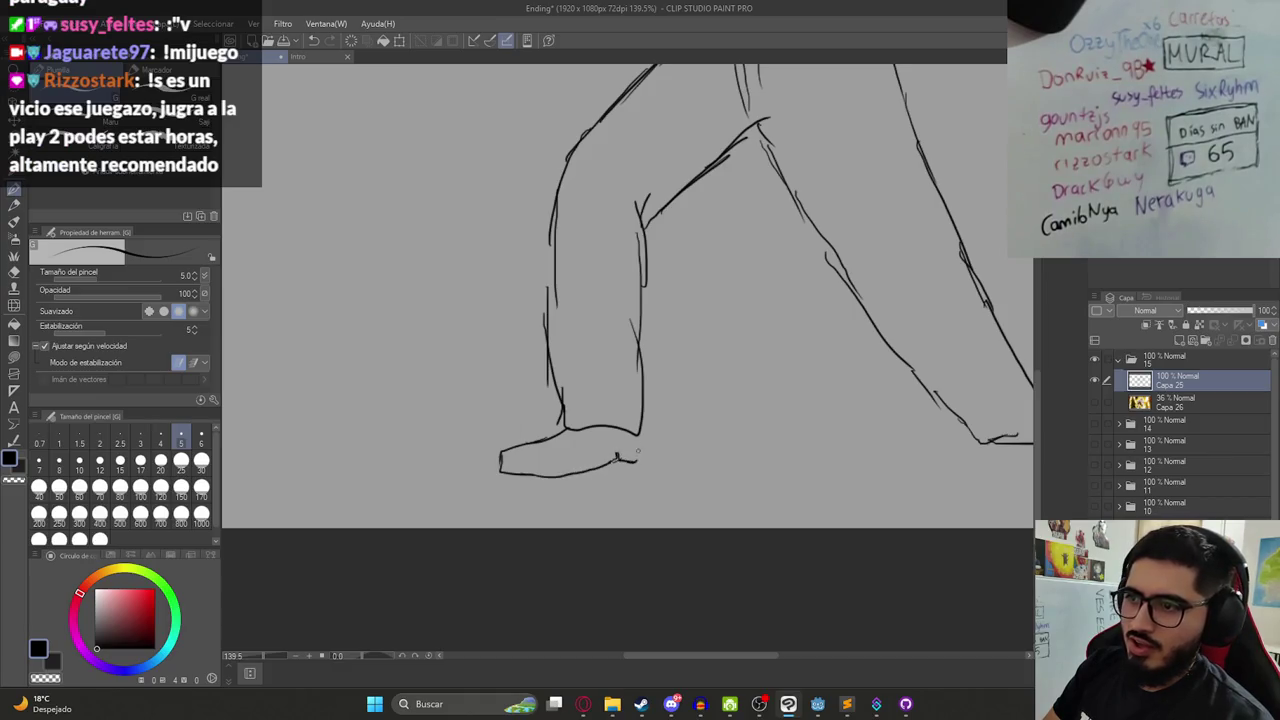
scroll(659, 408, "down", 4)
scroll(700, 400, "up", 1)
scroll(705, 408, "up", 3)
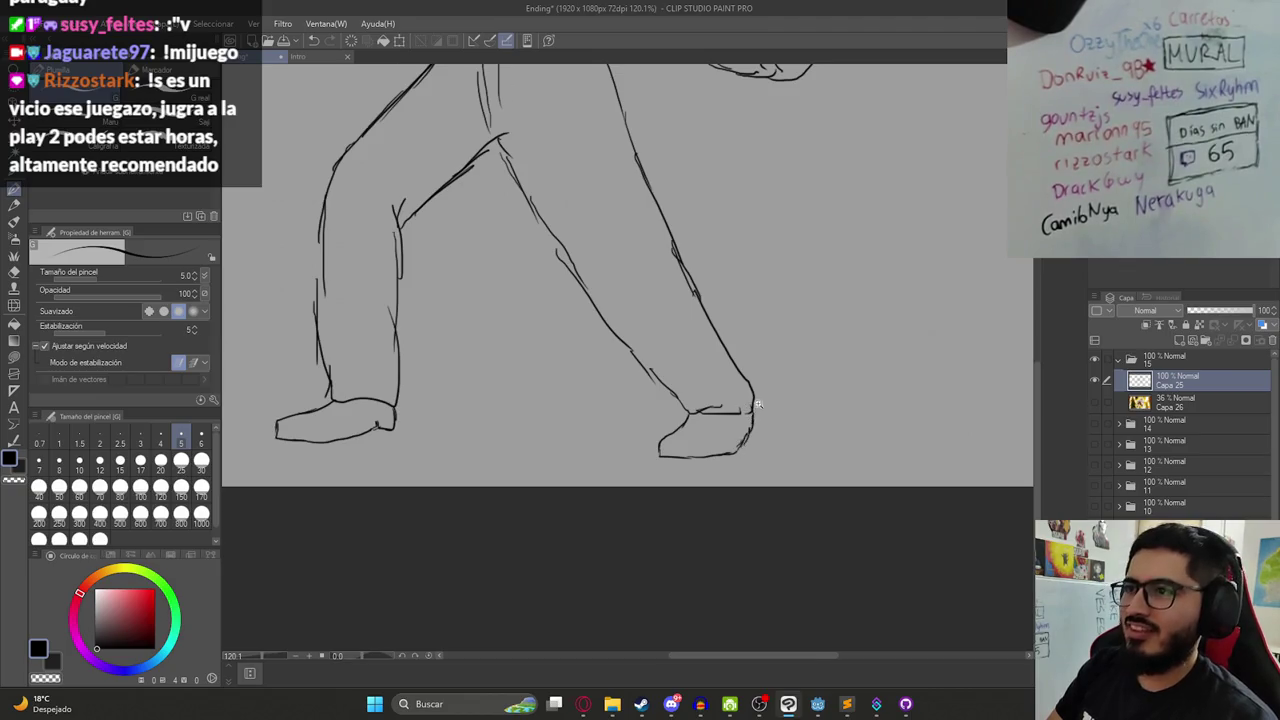
left_click_drag(757, 404, 709, 448)
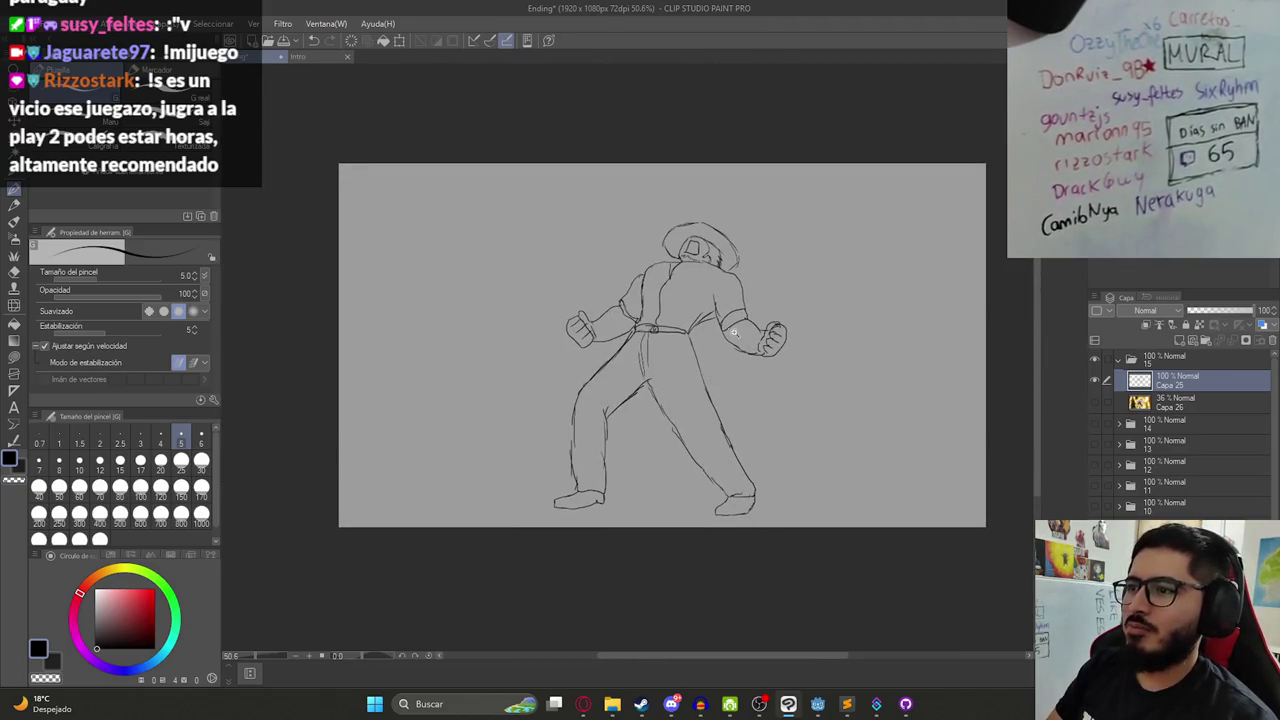
left_click_drag(734, 333, 780, 320)
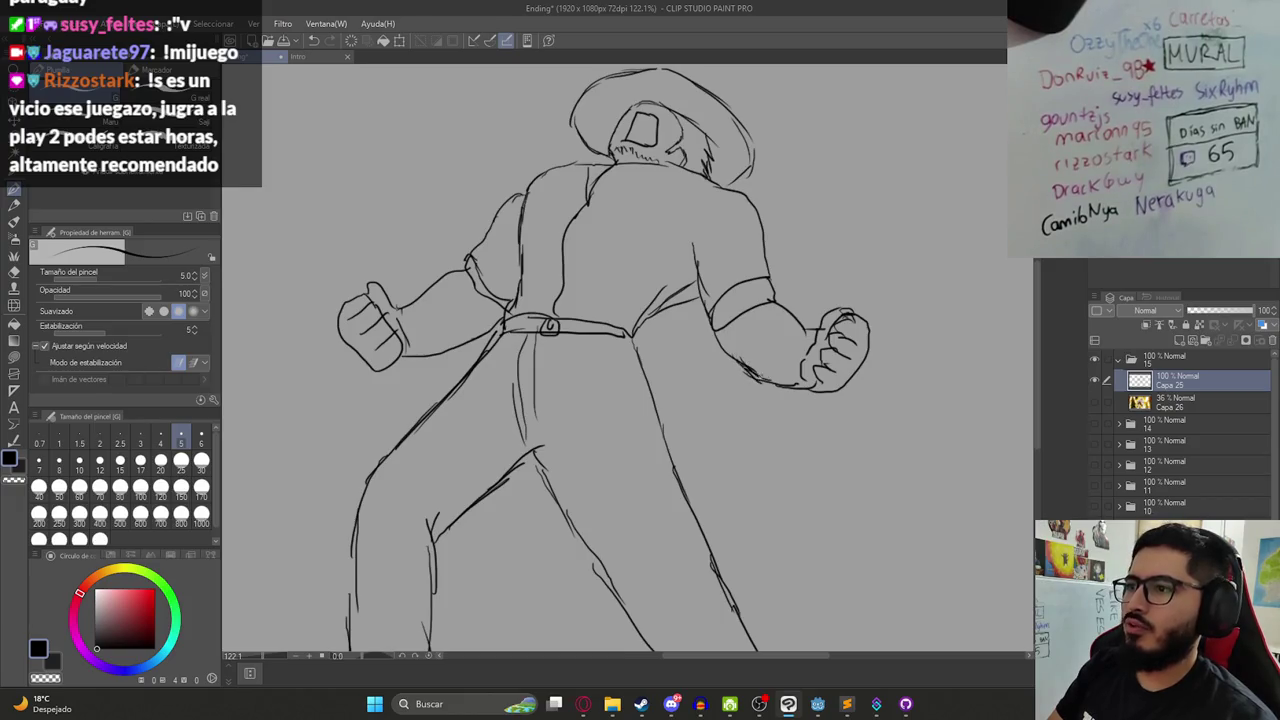
scroll(729, 358, "up", 1)
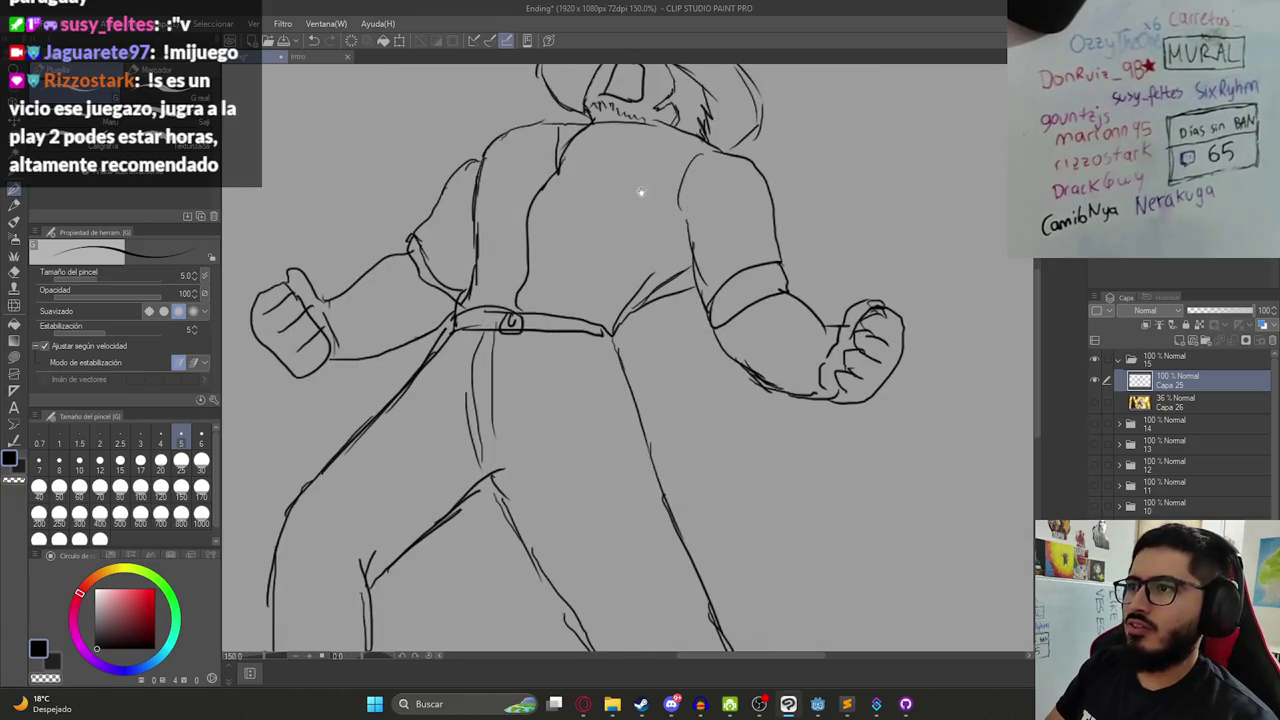
left_click_drag(641, 192, 685, 305)
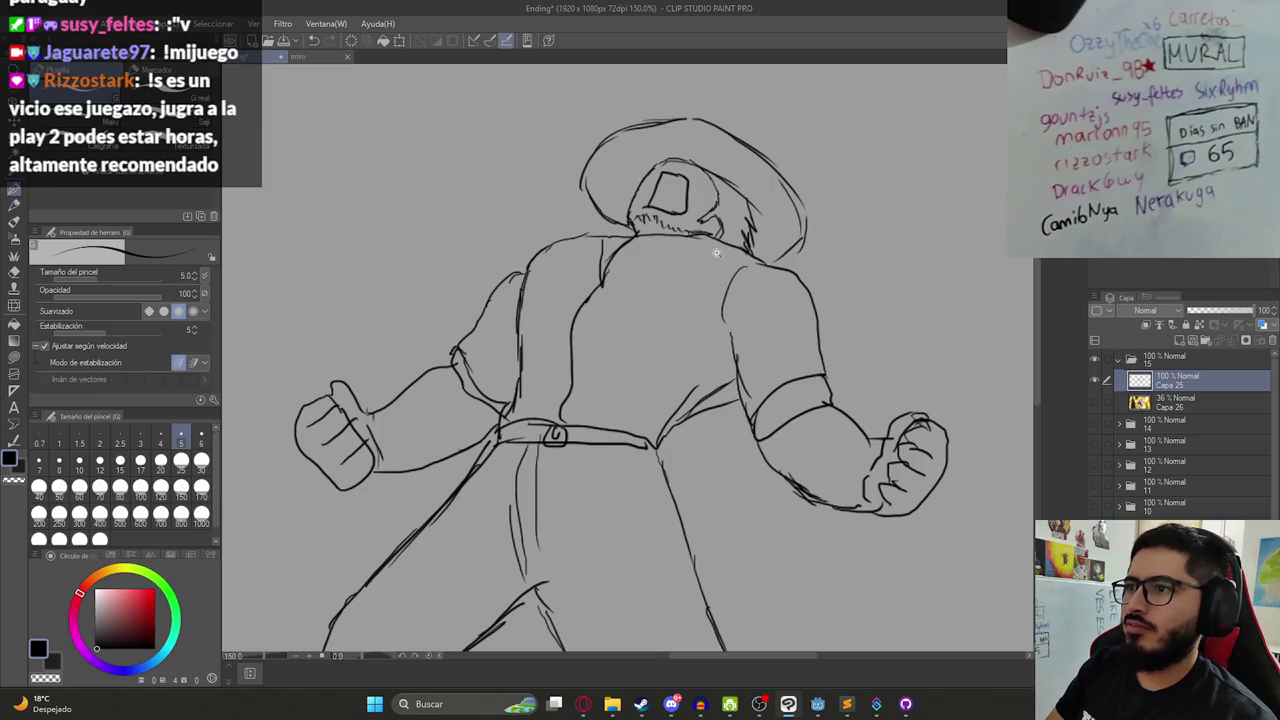
left_click_drag(716, 253, 681, 275)
key("k")
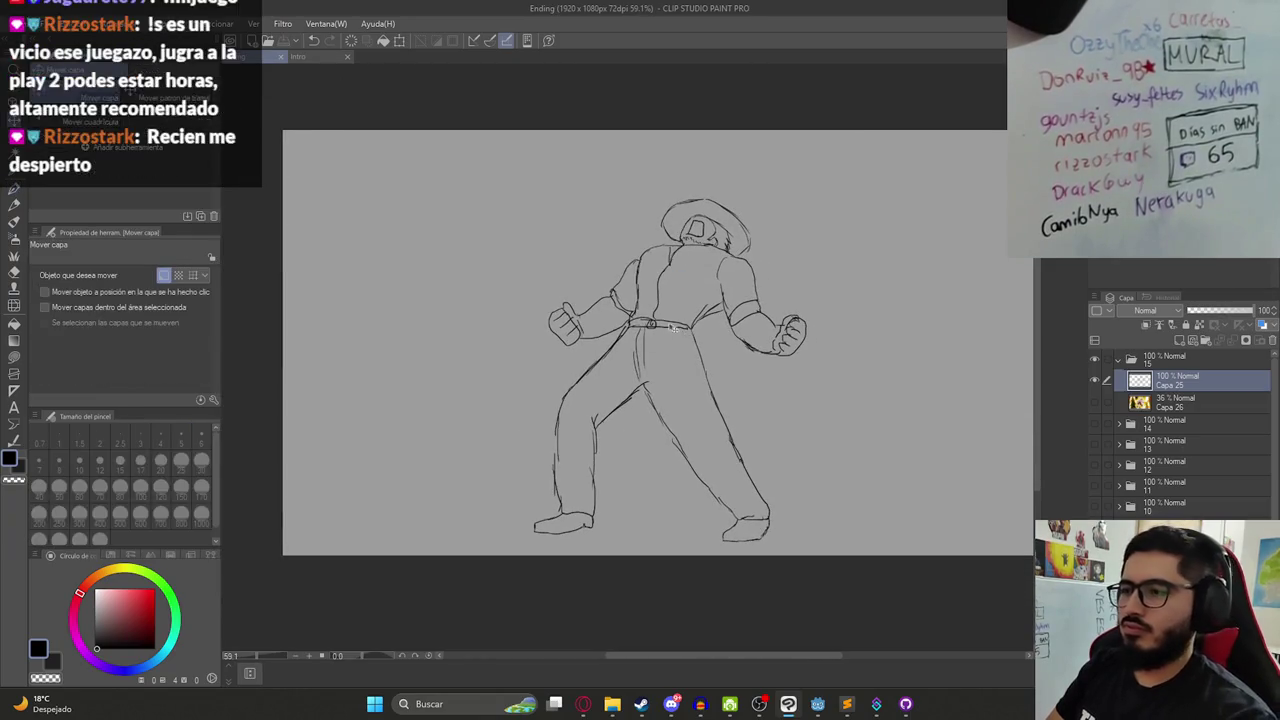
left_click_drag(707, 344, 667, 371)
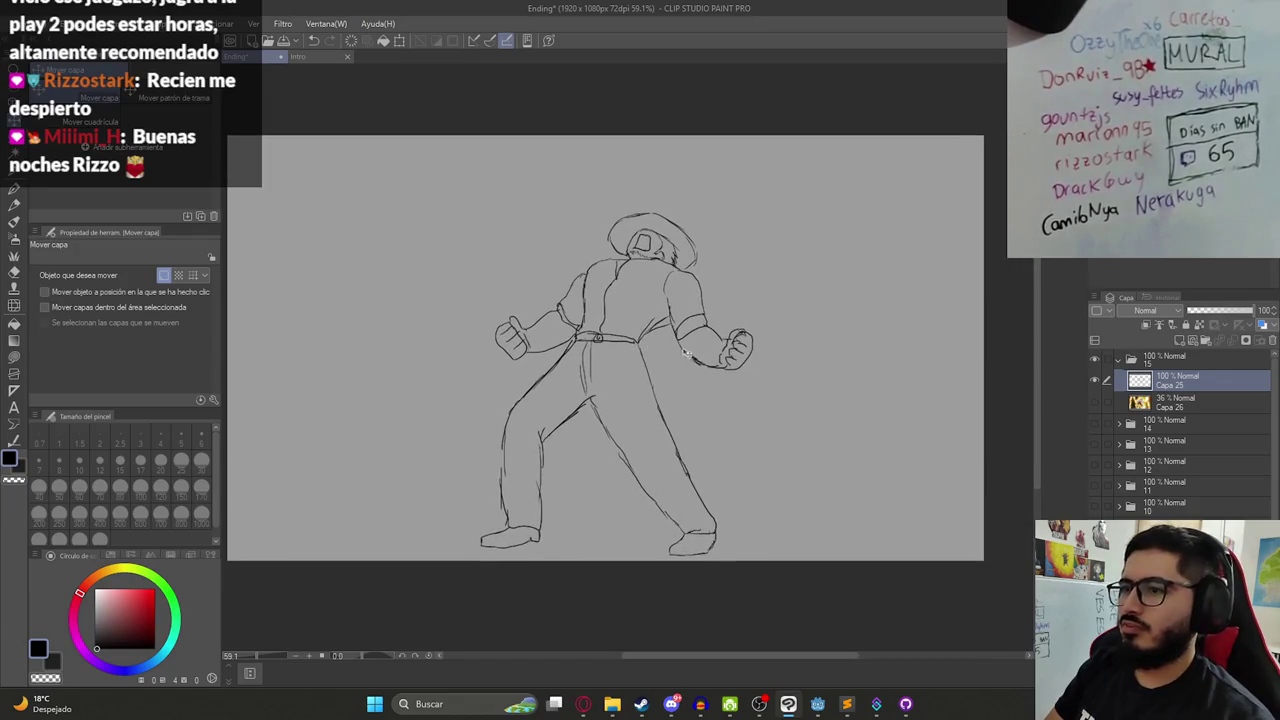
key("p")
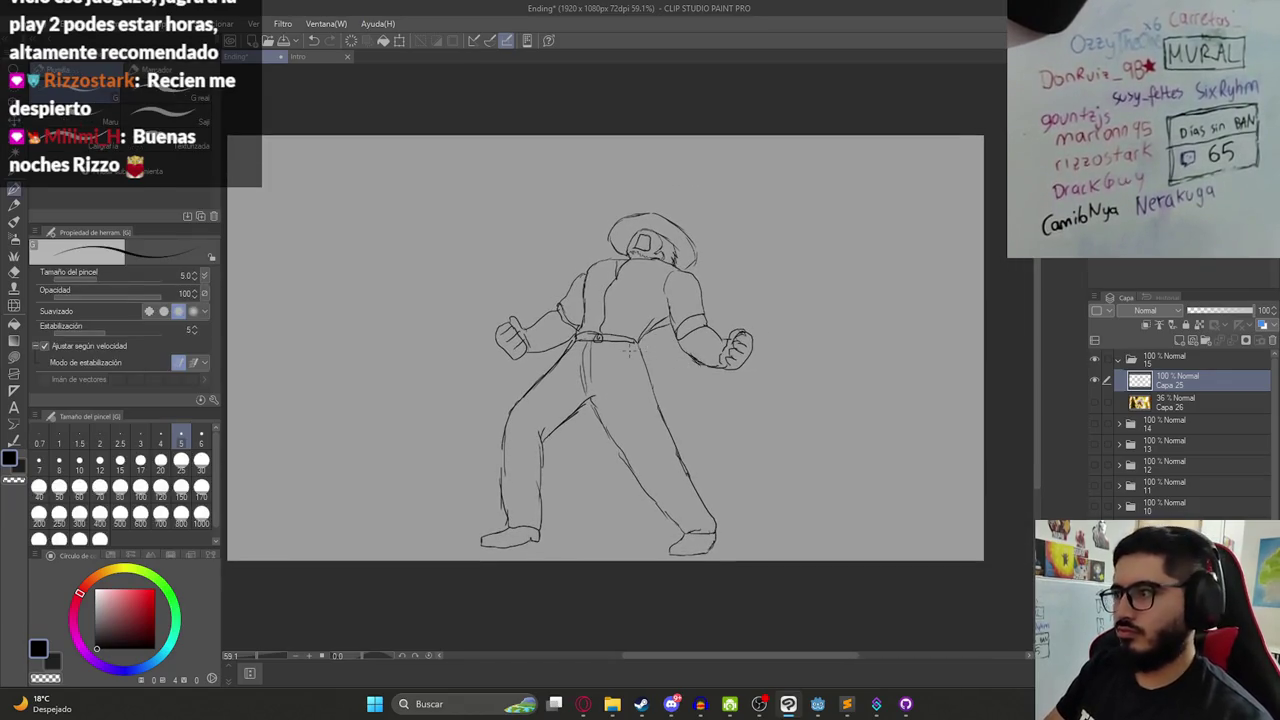
left_click_drag(857, 431, 886, 451)
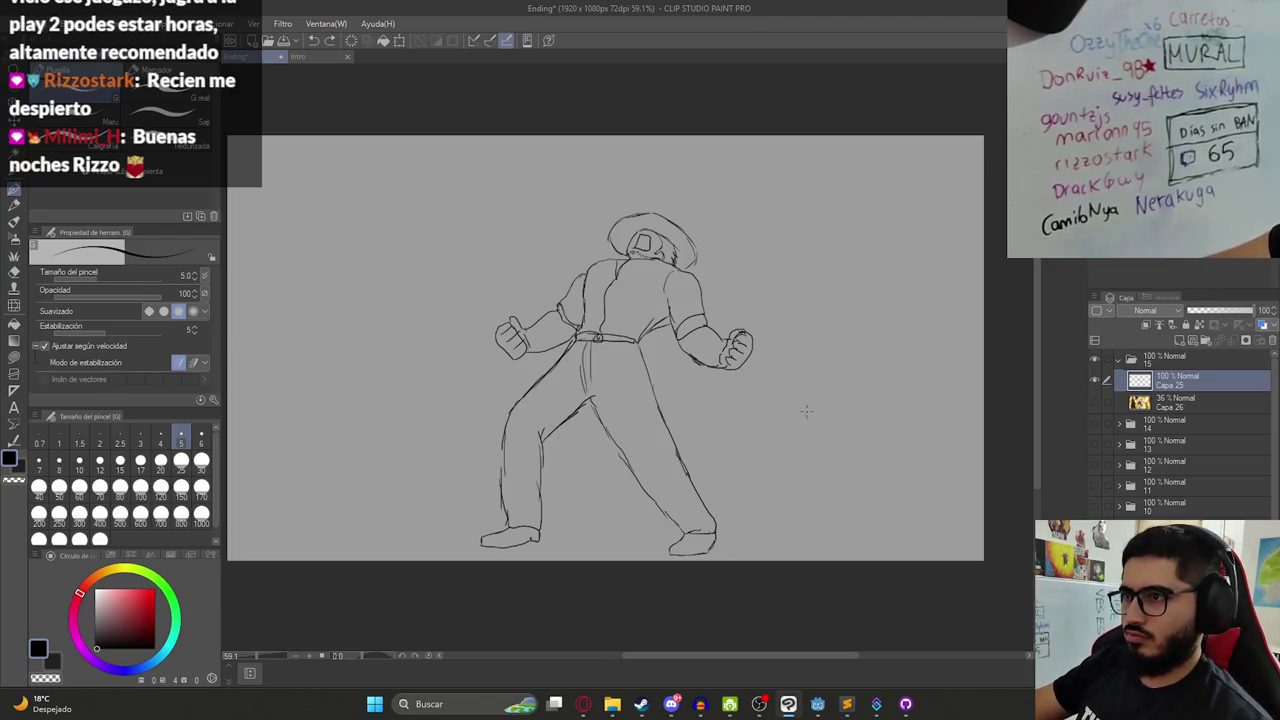
scroll(806, 411, "down", 1)
left_click(1118, 359)
left_click(1096, 360)
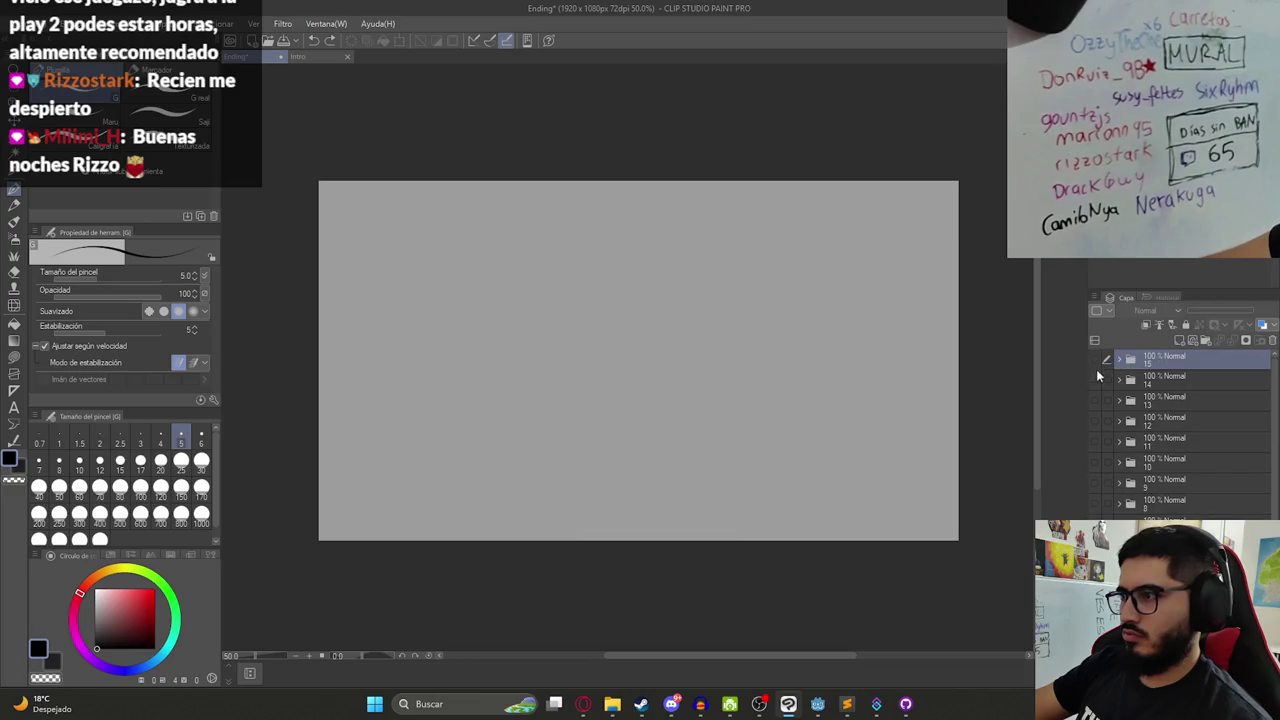
left_click(1096, 376)
left_click(1096, 376)
left_click(1096, 358)
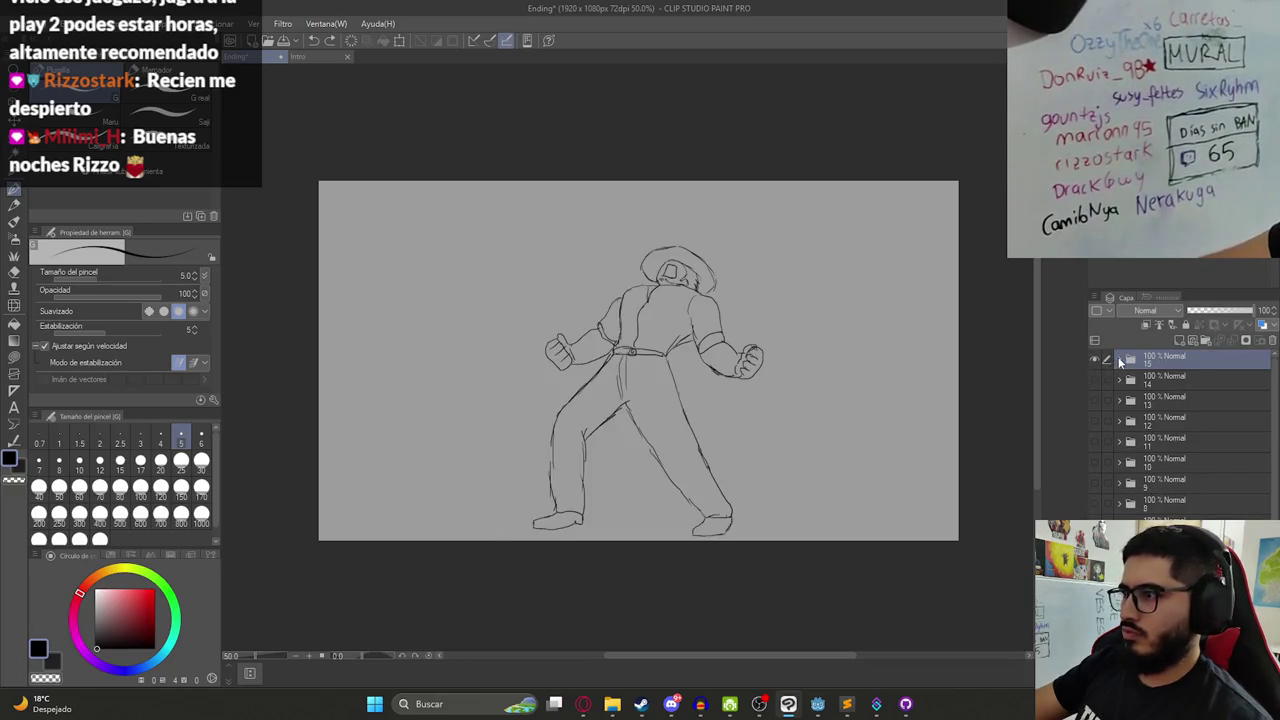
left_click(1119, 361)
key("alt+bracketleft")
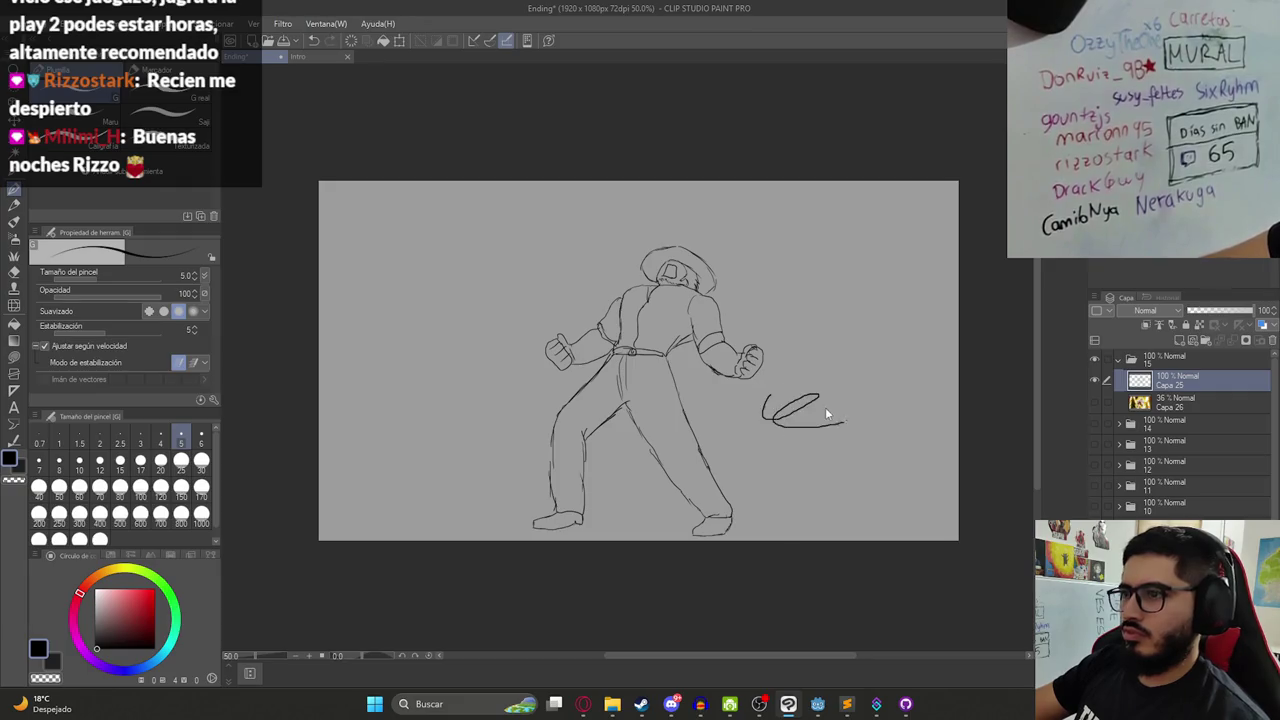
key("ctrl+z")
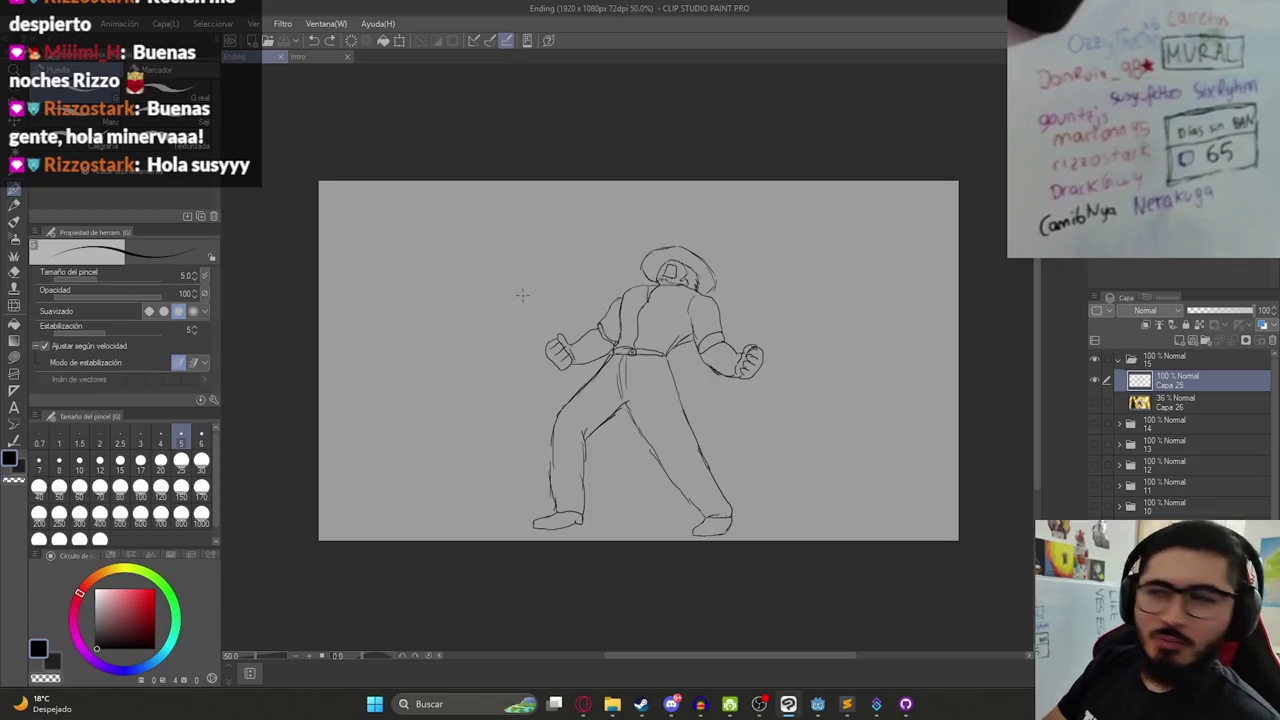
left_click_drag(829, 232, 830, 252)
key("ctrl+z")
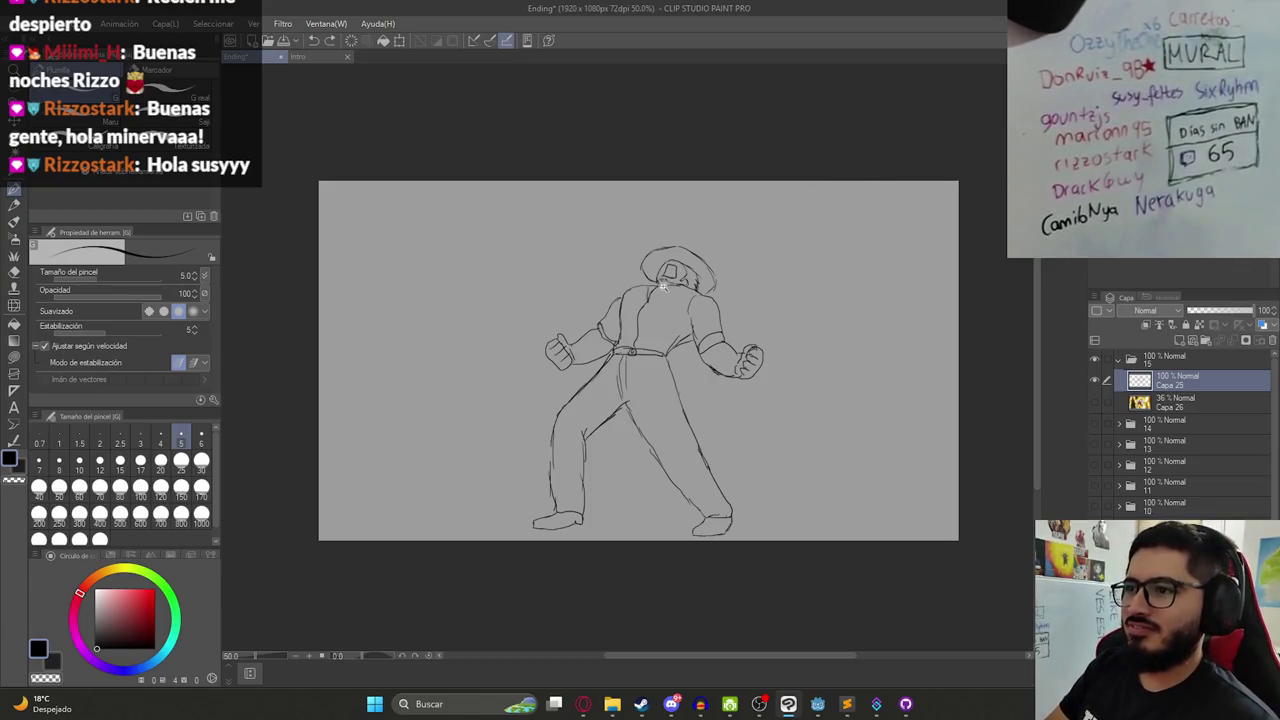
scroll(662, 286, "up", 3)
key("e")
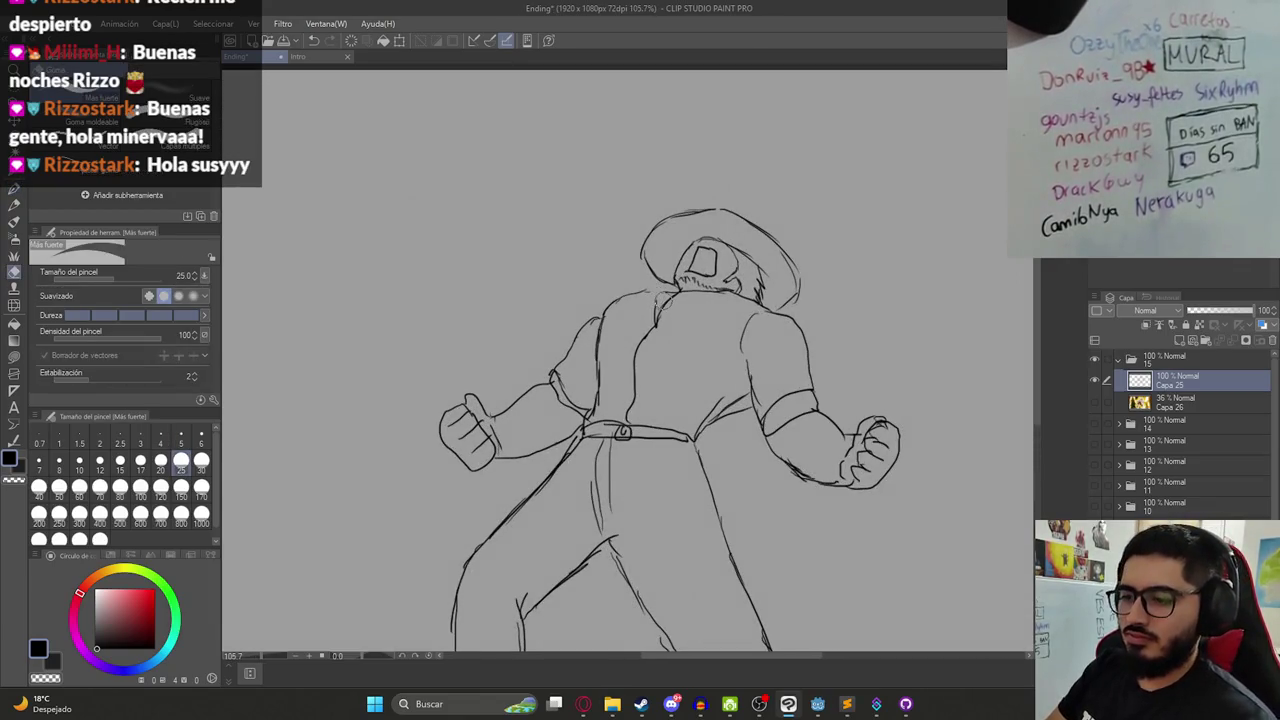
key("p")
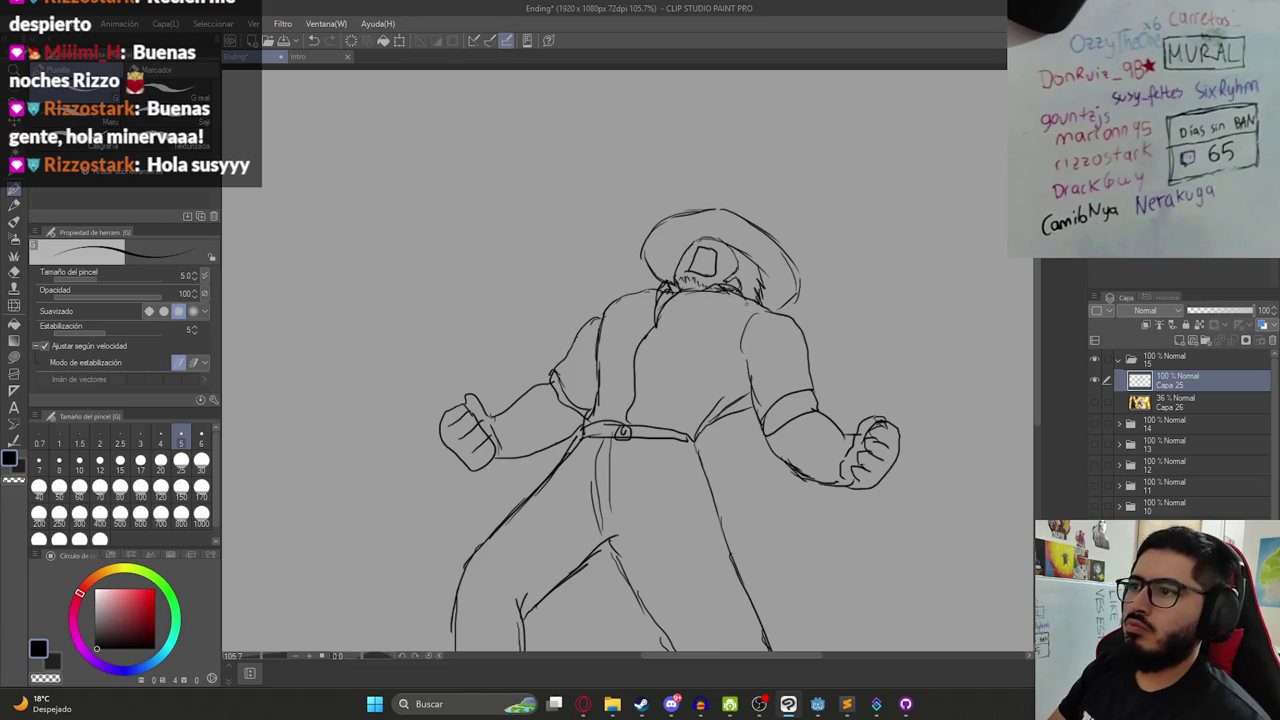
scroll(741, 322, "down", 2)
scroll(741, 322, "down", 1)
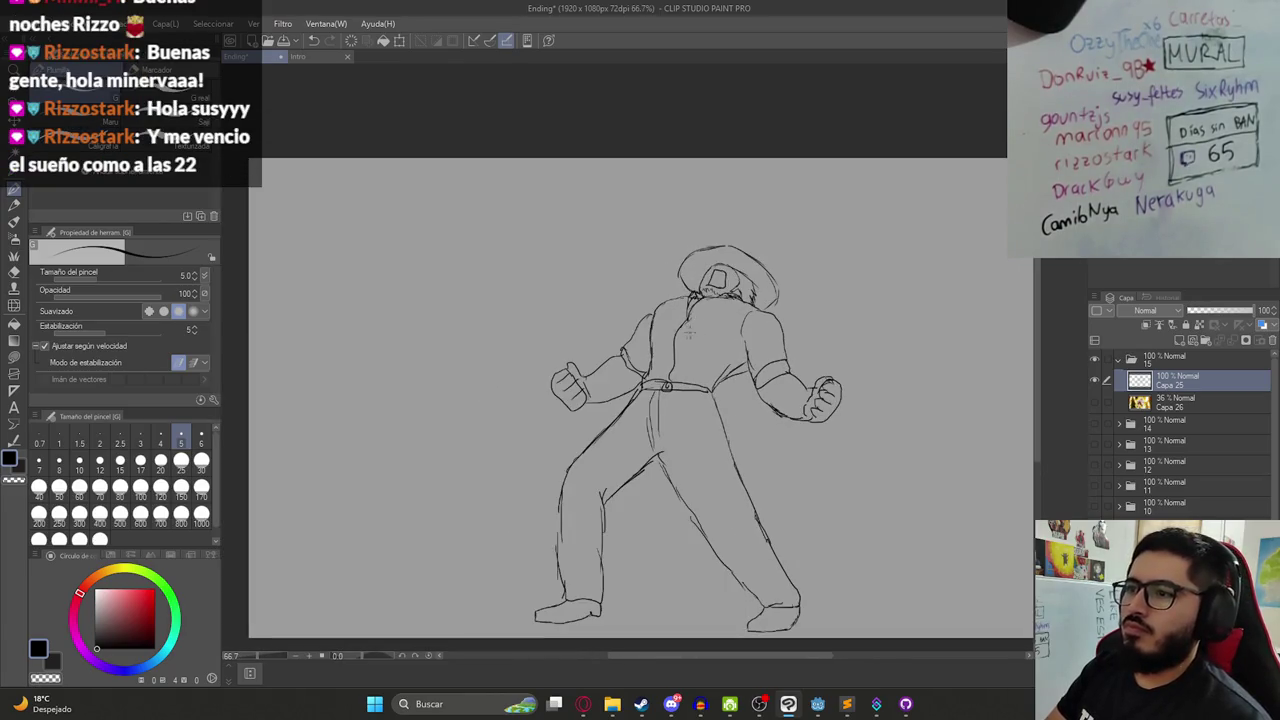
scroll(733, 341, "down", 2)
left_click_drag(727, 369, 634, 352)
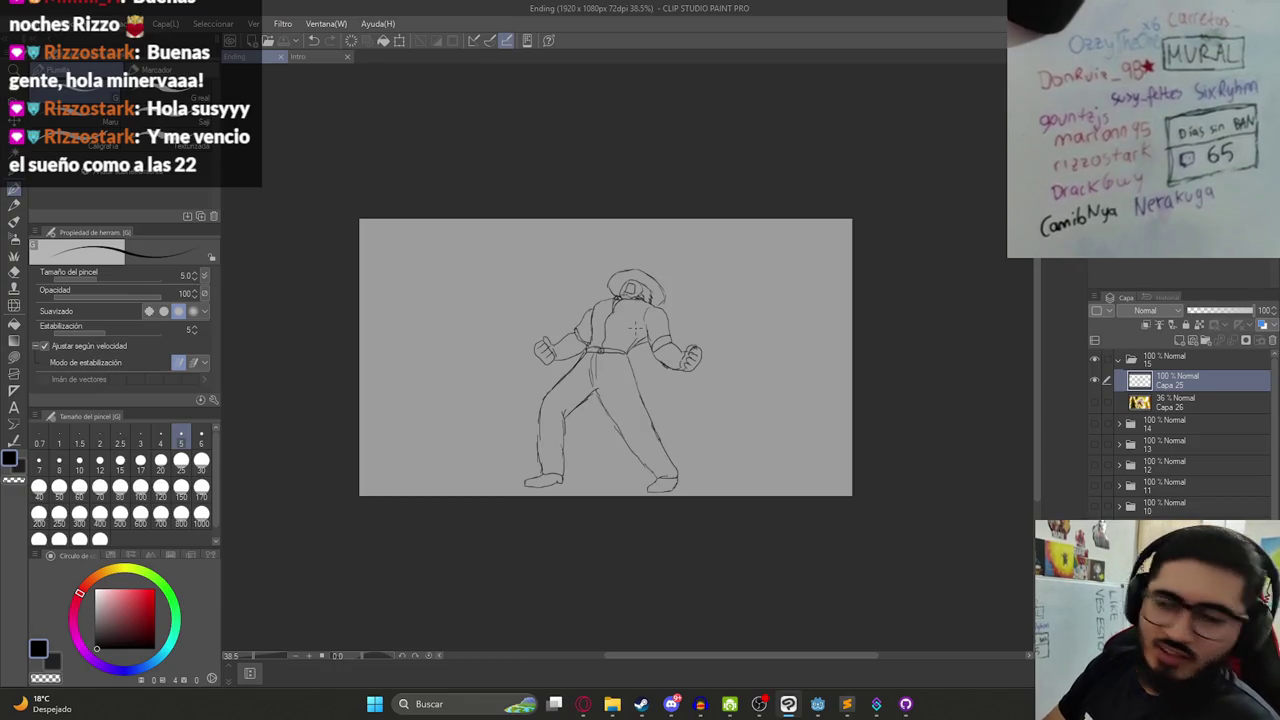
left_click(1179, 341)
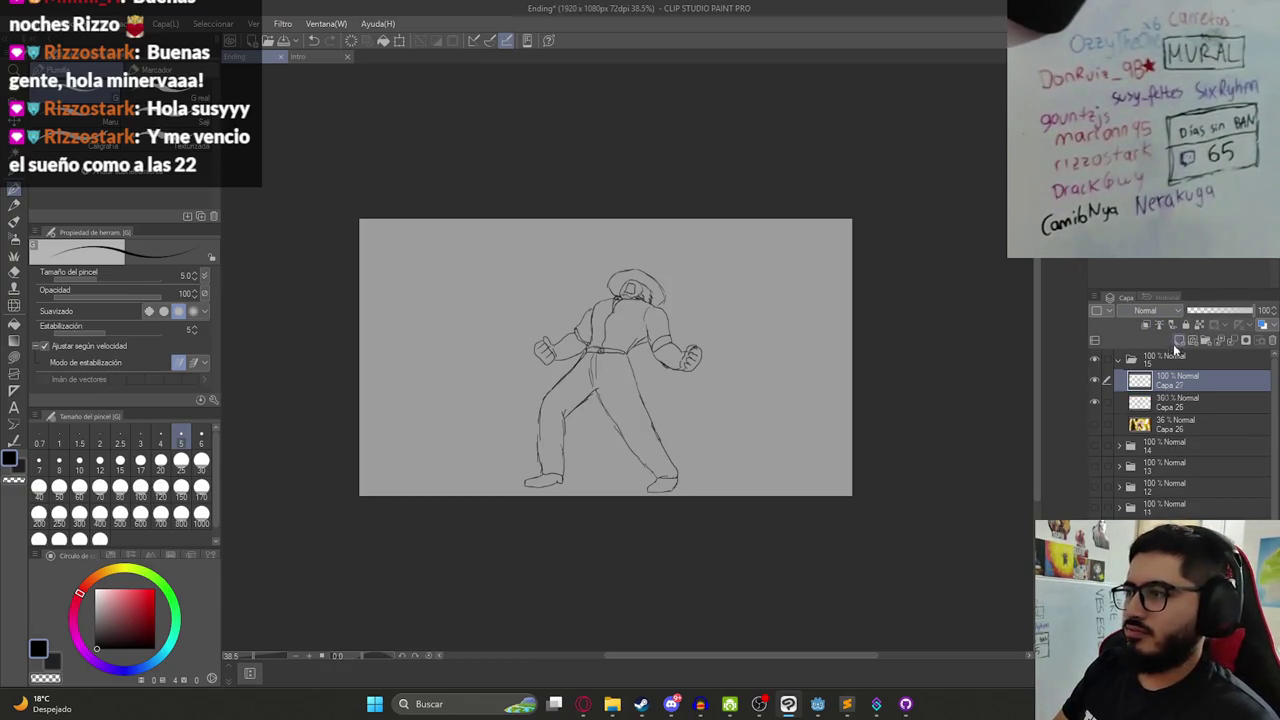
- Move Capa 27 below Capa 25, check Capa 25's visibility, and select Capa 27
left_click_drag(1179, 380, 1120, 396)
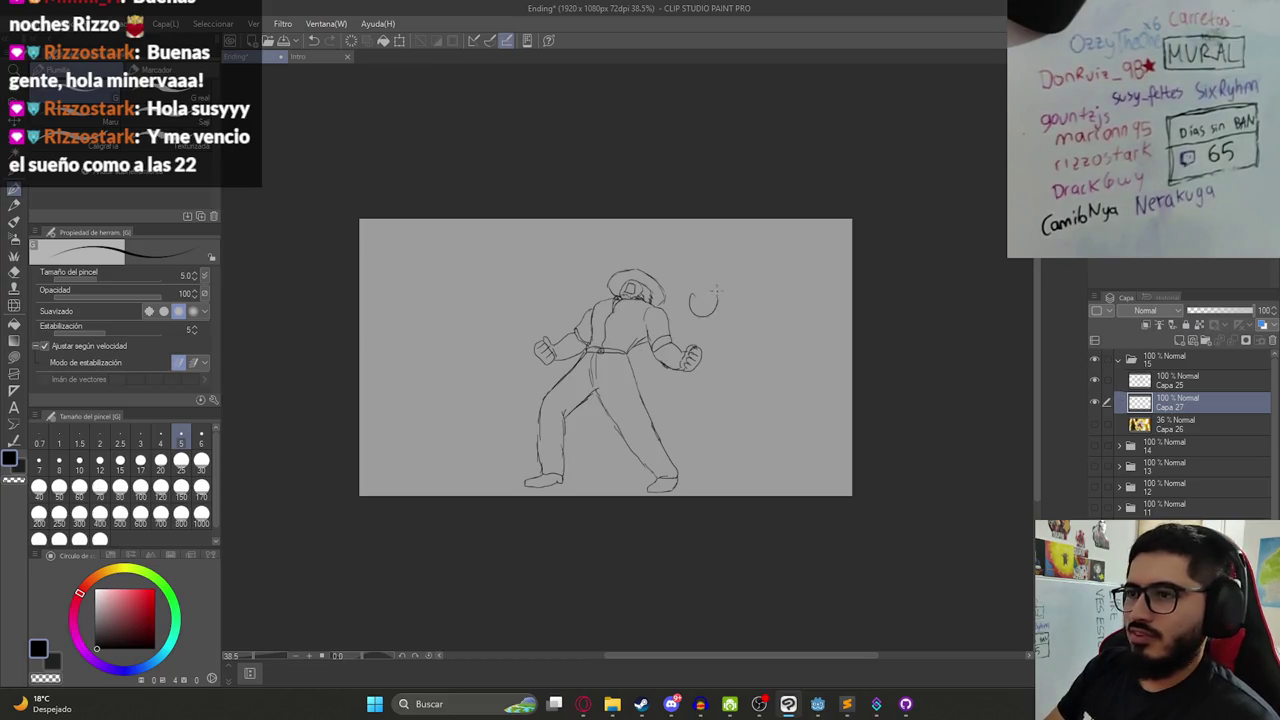
scroll(600, 400, "down", 1)
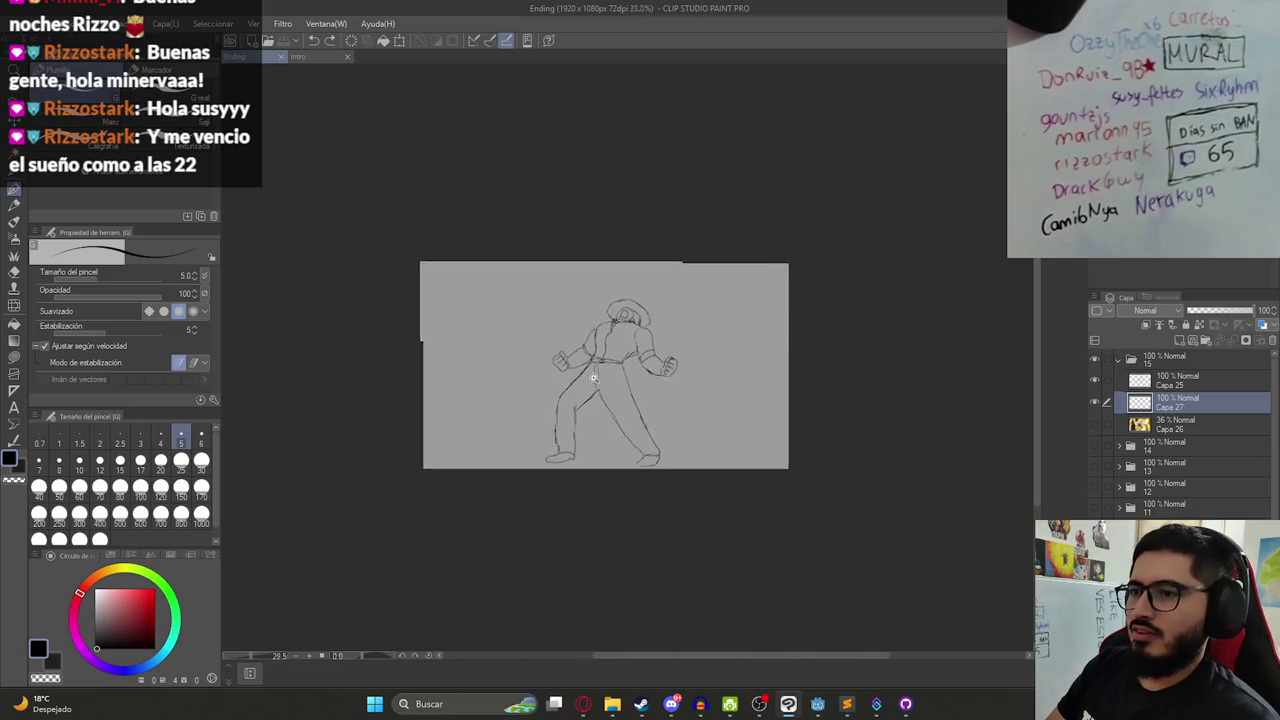
scroll(605, 398, "up", 3)
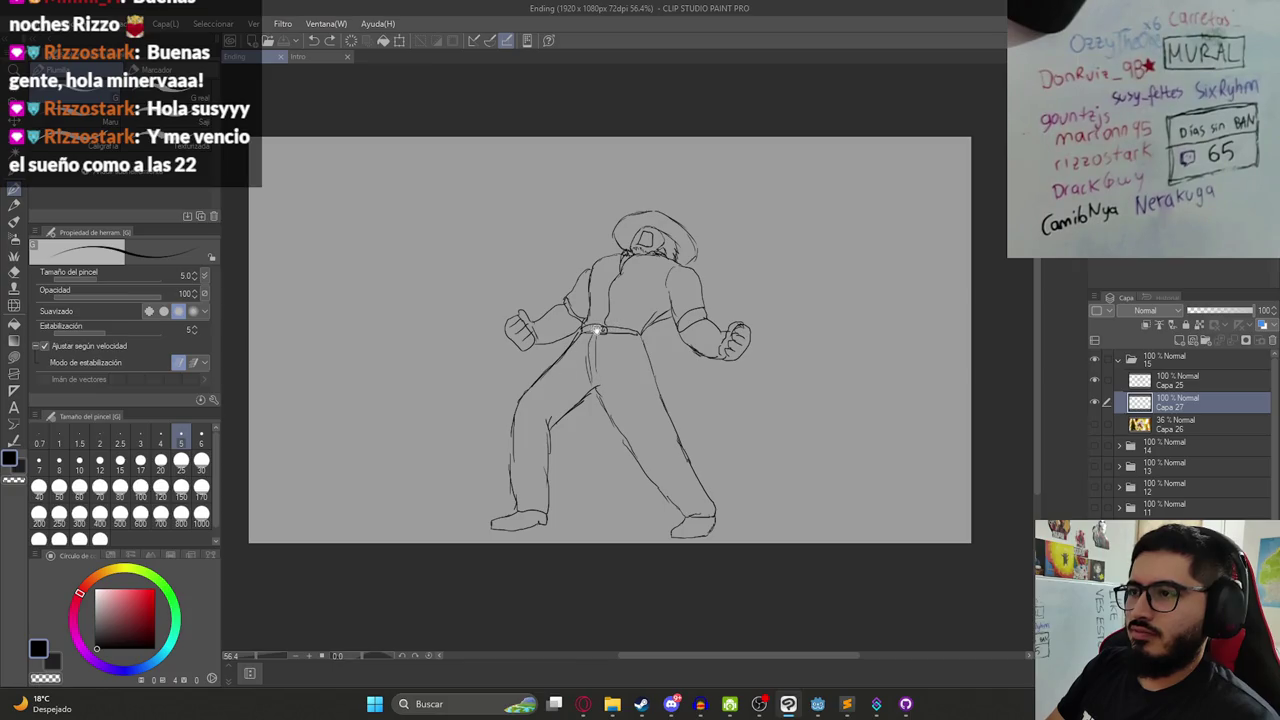
left_click(1185, 377)
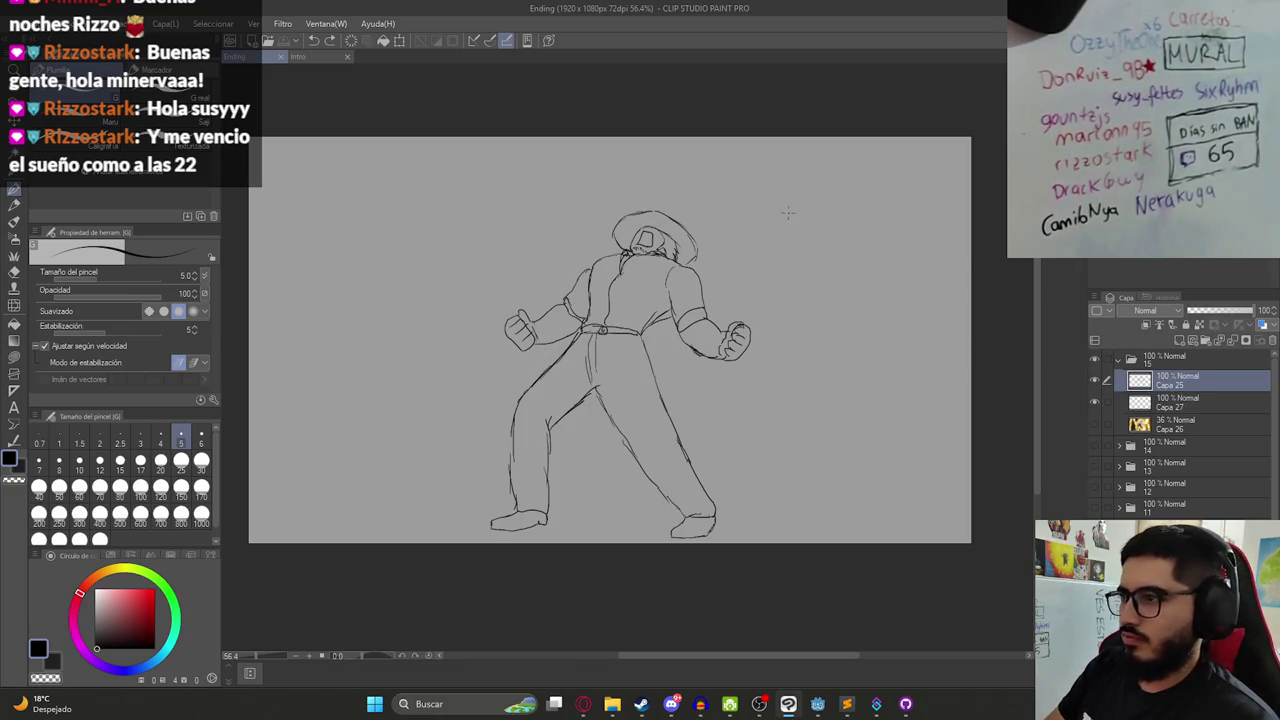
scroll(684, 186, "up", 6)
left_click(1094, 379)
left_click(1092, 380)
scroll(720, 330, "down", 4)
key("alt+bracketleft")
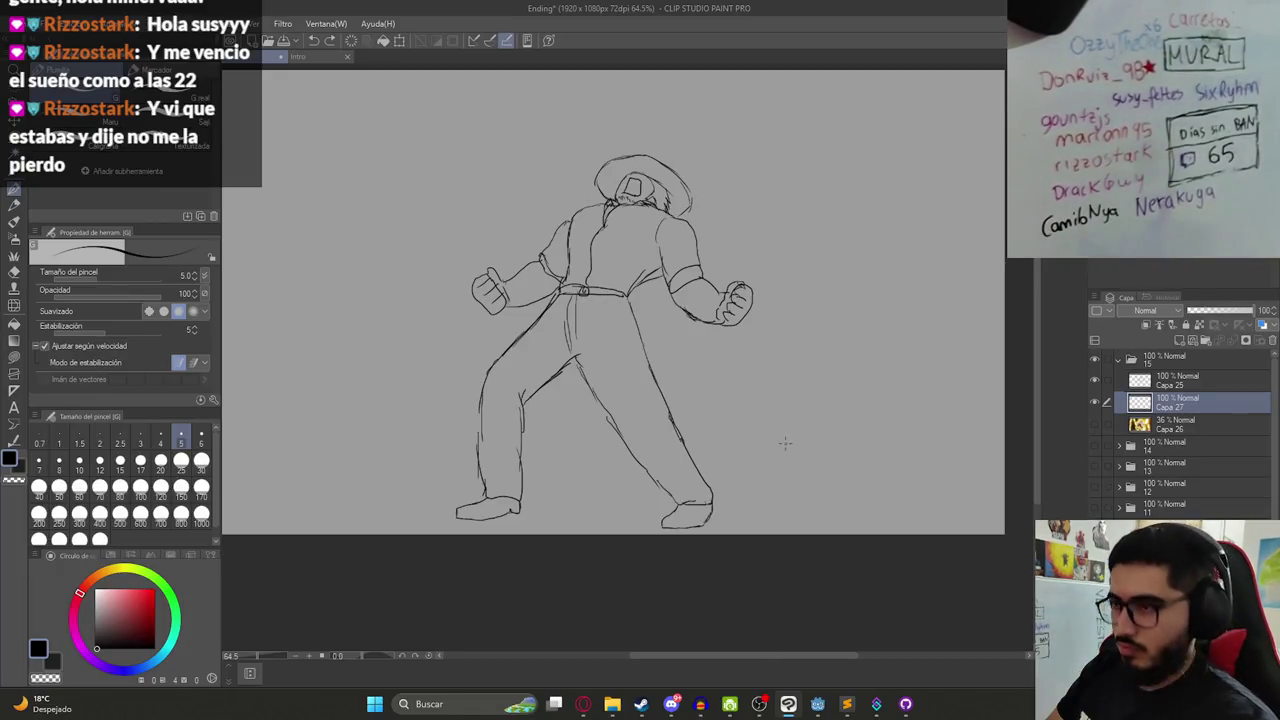
- Switch from Clip Studio over to the browser's Steam page
scroll(812, 418, "down", 2)
key("alt+Tab")
key("alt+Tab")
left_click(583, 704)
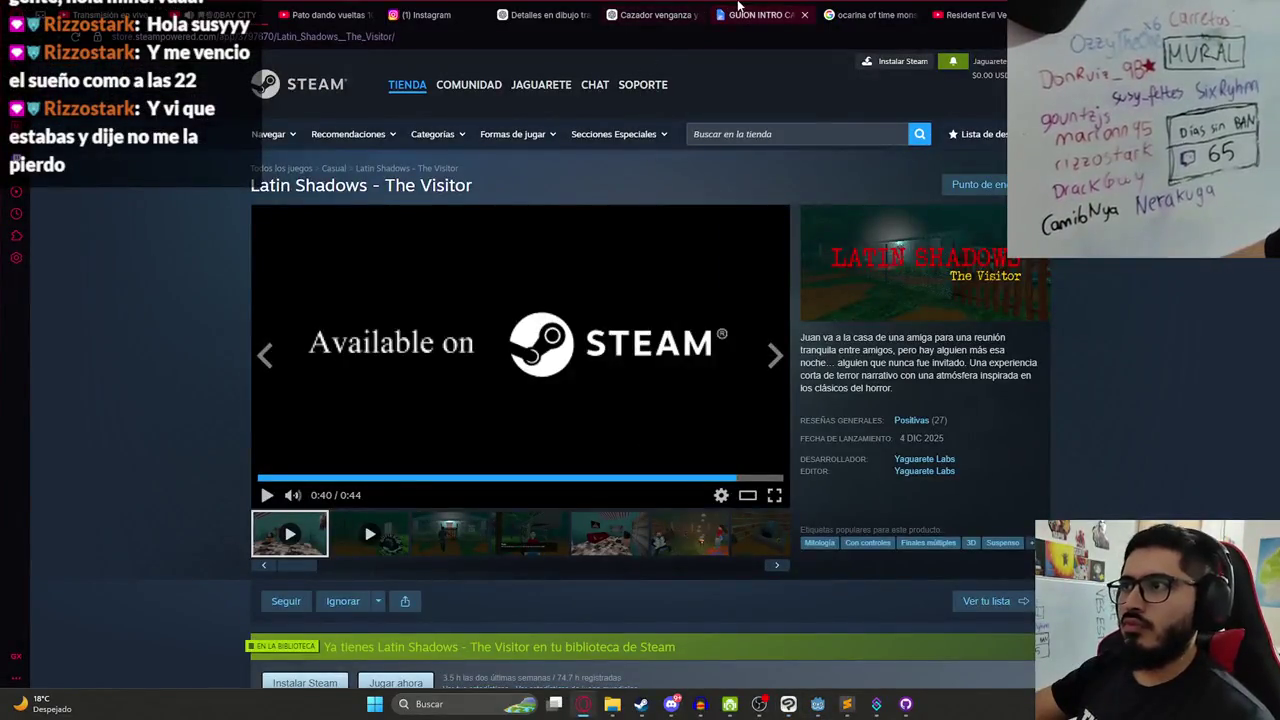
- Reread the hunter's flashback paragraphs in the intro script, then sketch a curved stroke beside the fist
left_click(743, 10)
left_click_drag(548, 381, 659, 381)
left_click_drag(531, 419, 477, 405)
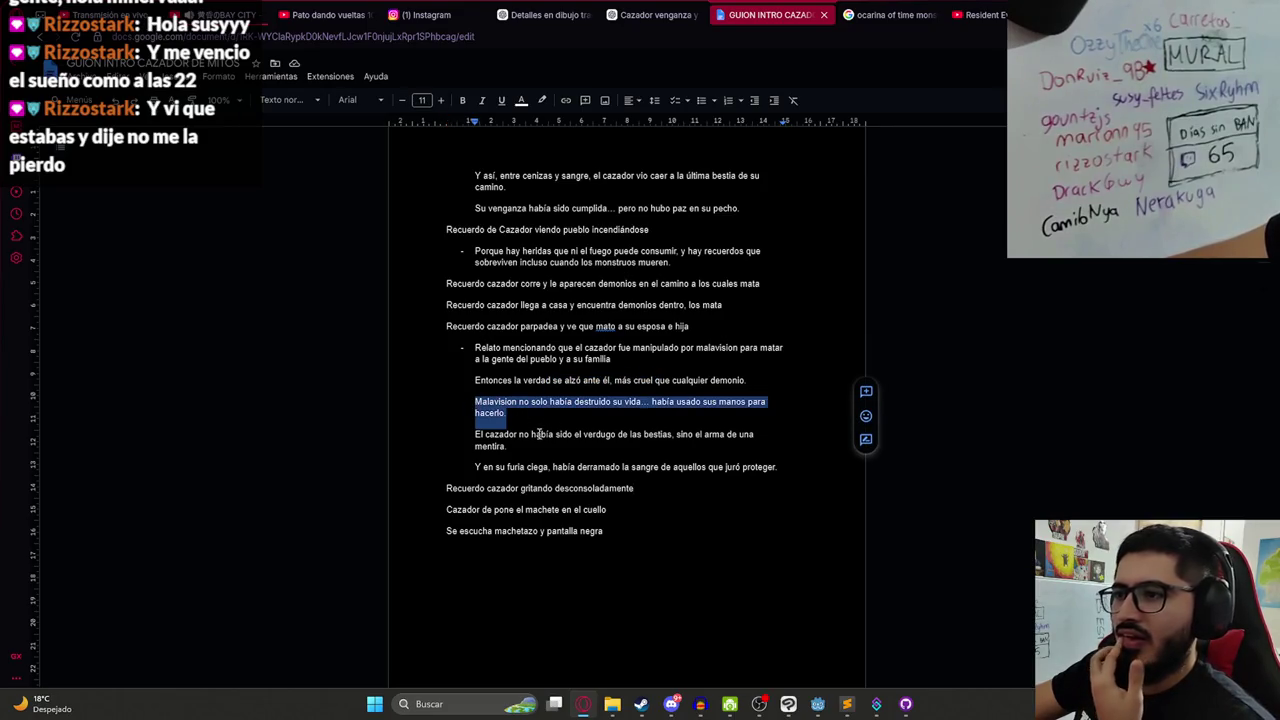
left_click_drag(541, 448, 466, 441)
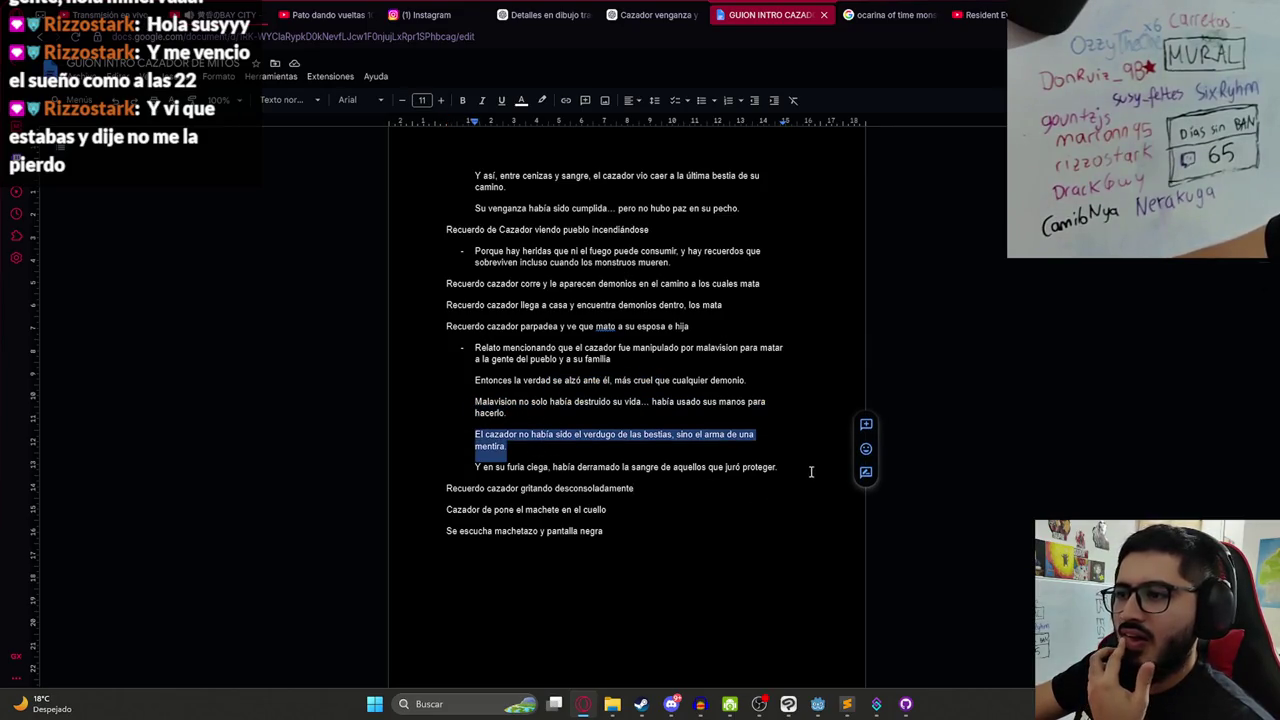
left_click_drag(811, 471, 463, 478)
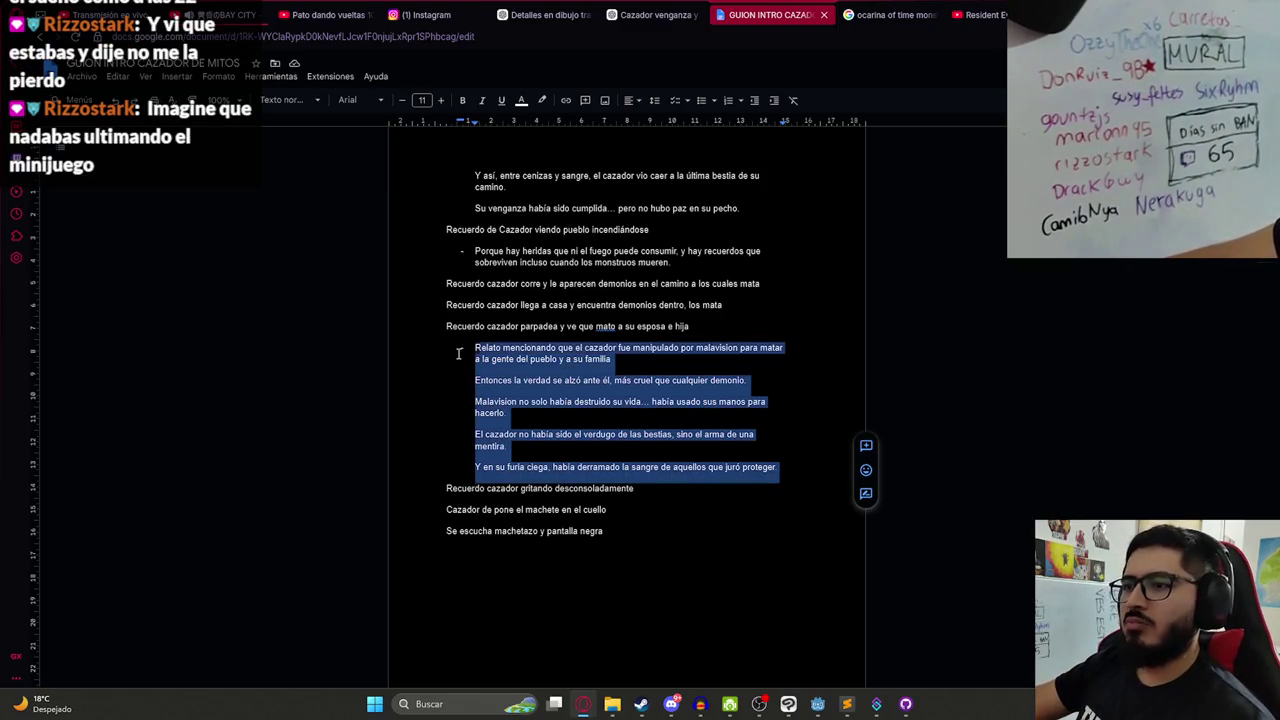
left_click_drag(458, 354, 427, 330)
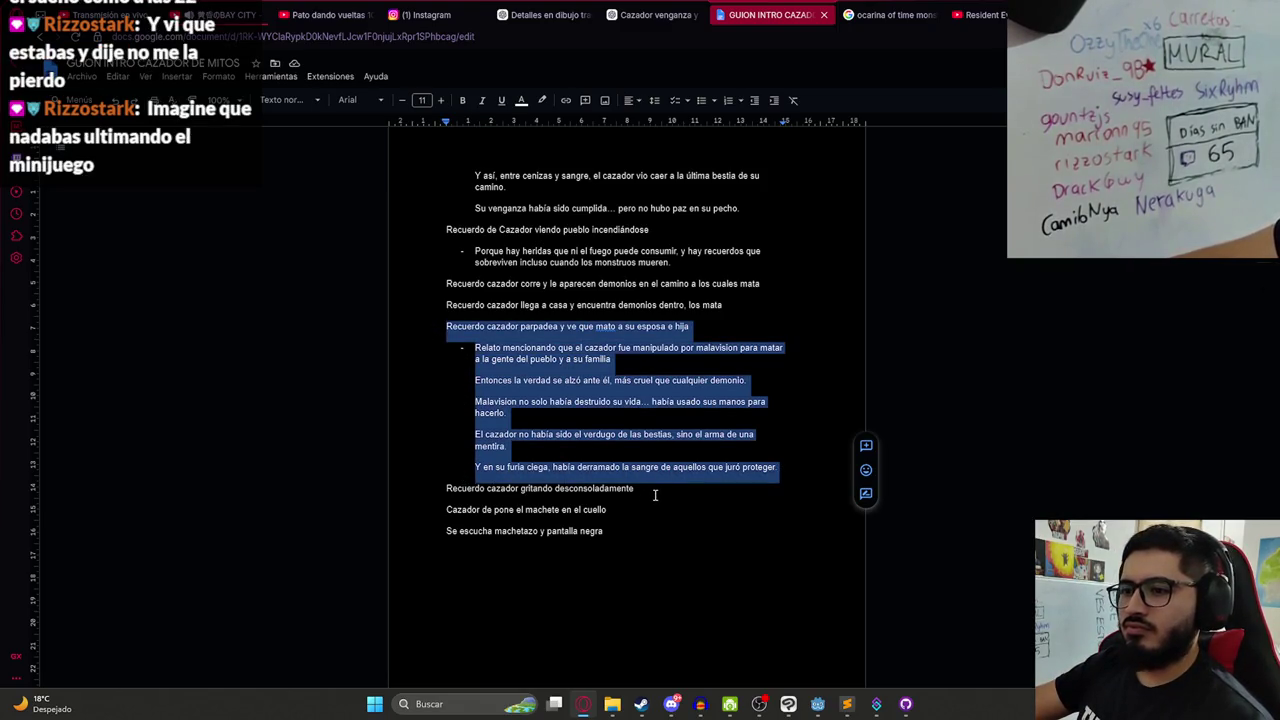
key("alt+Tab")
left_click_drag(790, 318, 872, 300)
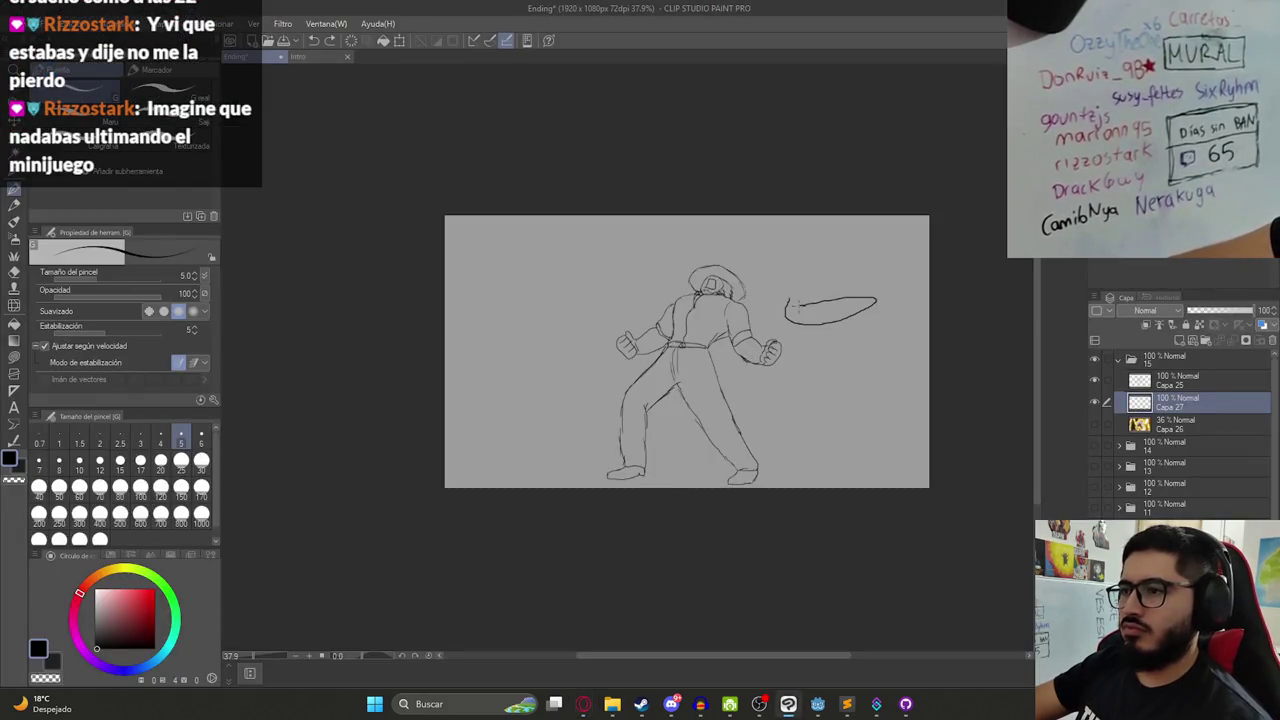
- Undo the stray stroke and add small G-pen marks at the left fist, zooming in
key("ctrl+z")
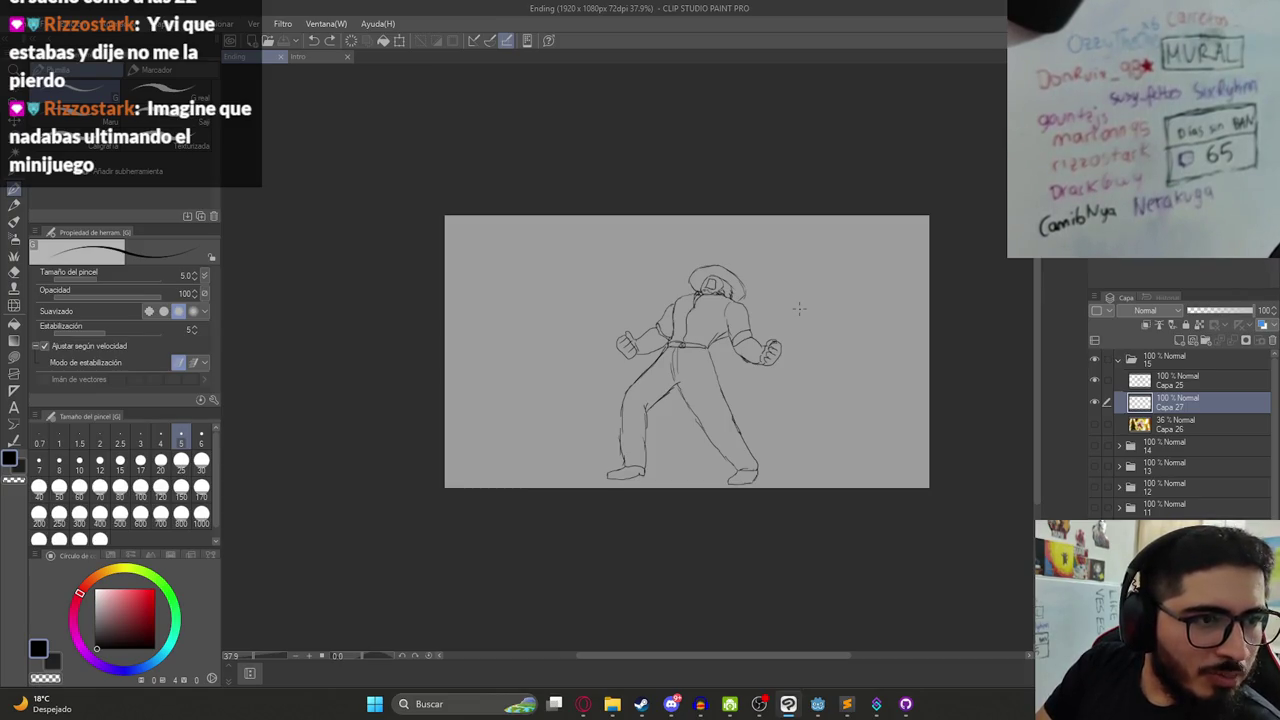
left_click(652, 289)
scroll(648, 343, "up", 2)
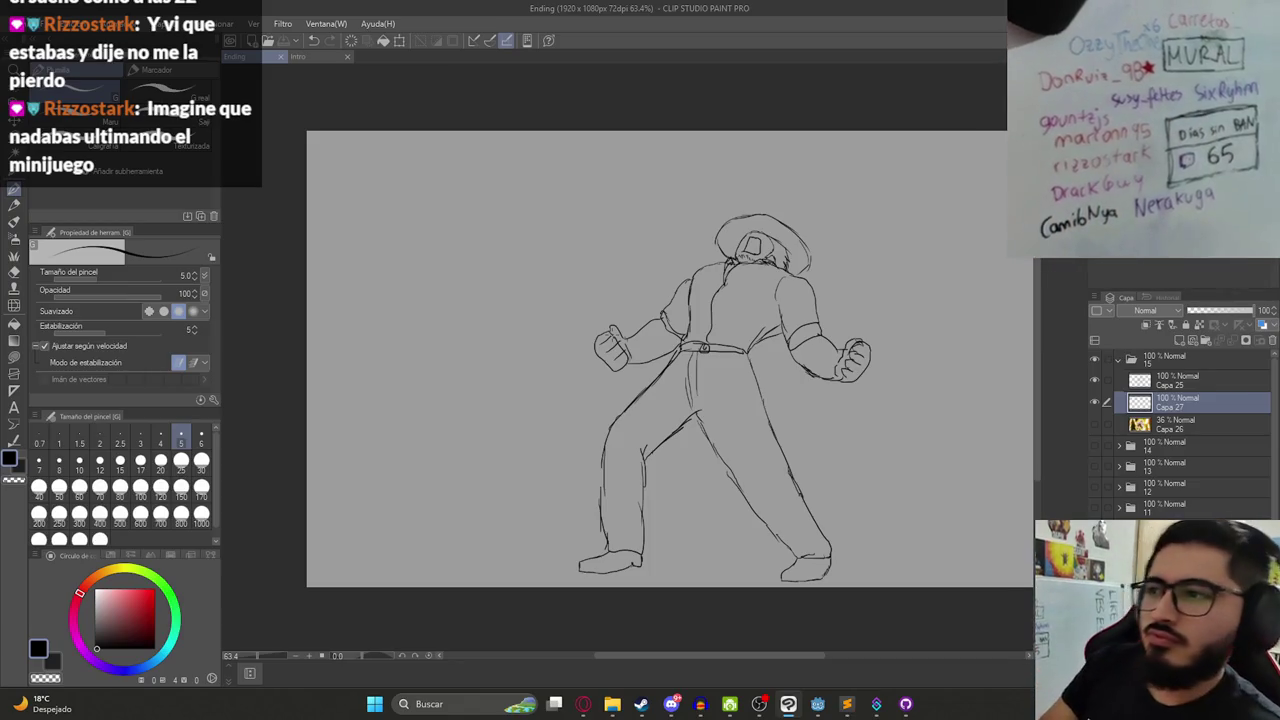
left_click(604, 350)
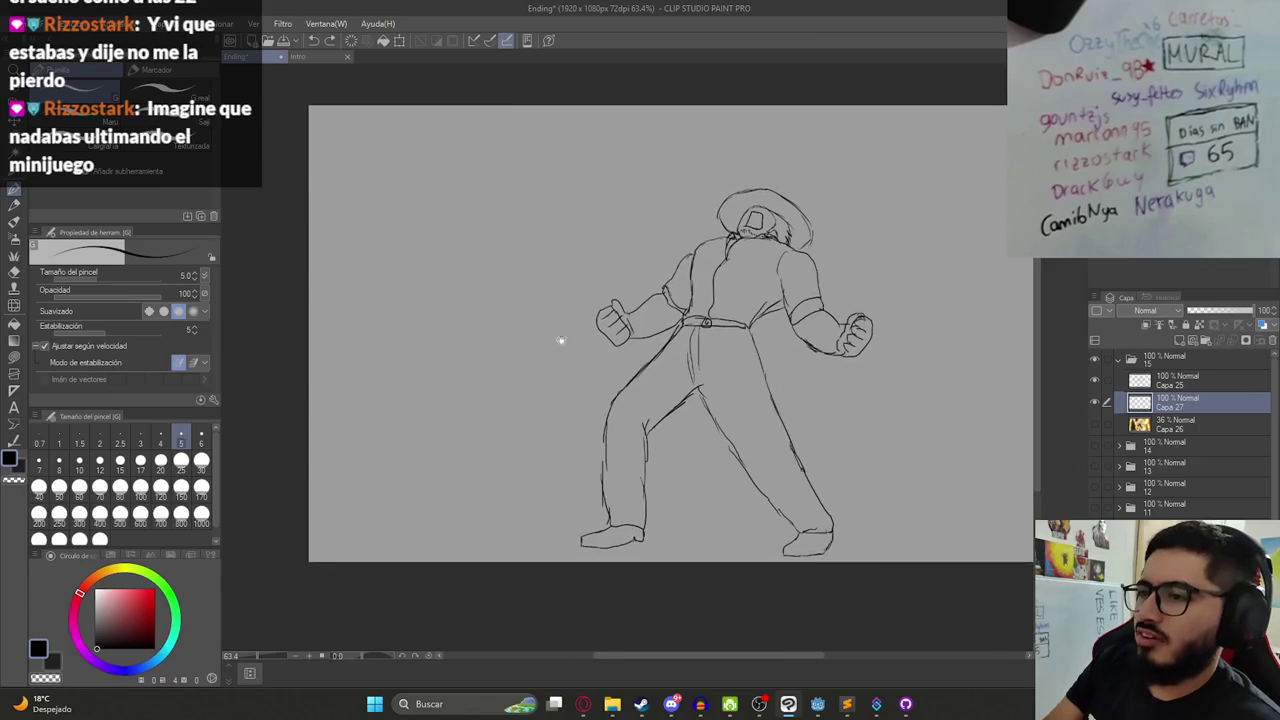
scroll(443, 480, "up", 3)
left_click_drag(423, 475, 478, 440)
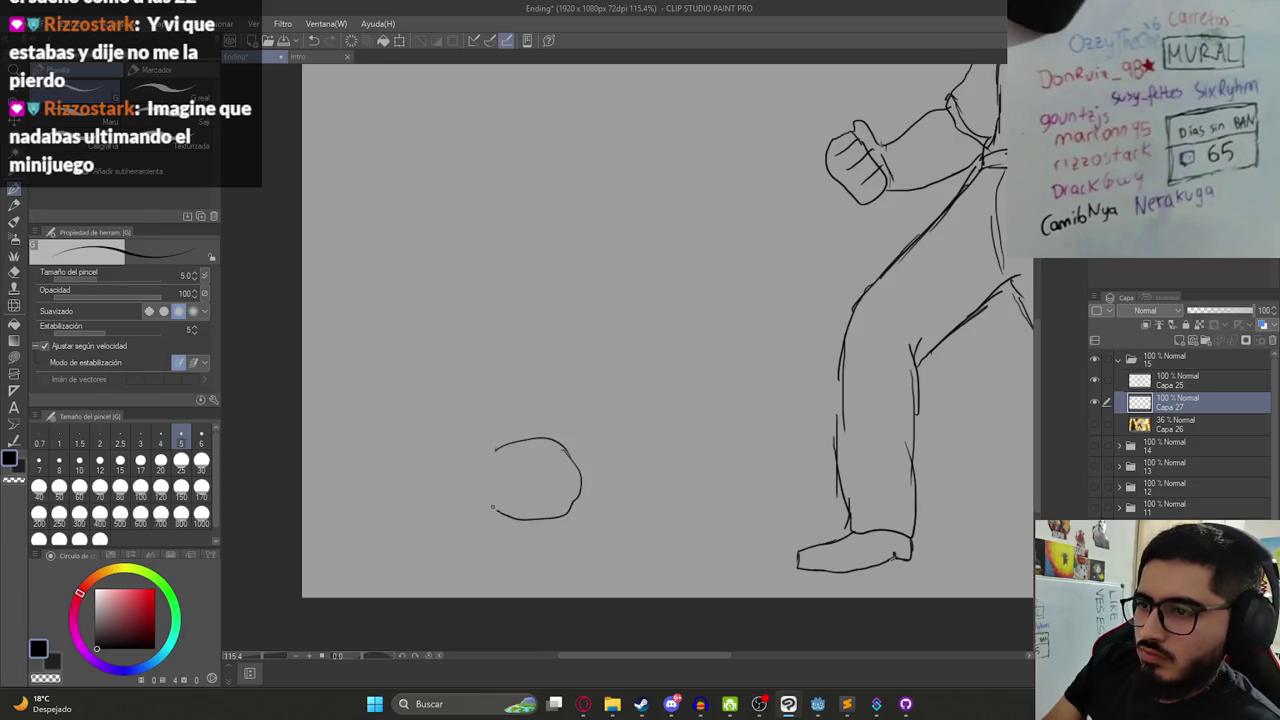
- Erase the rock sketch's right edge and extend it into a lying body
scroll(583, 455, "down", 4)
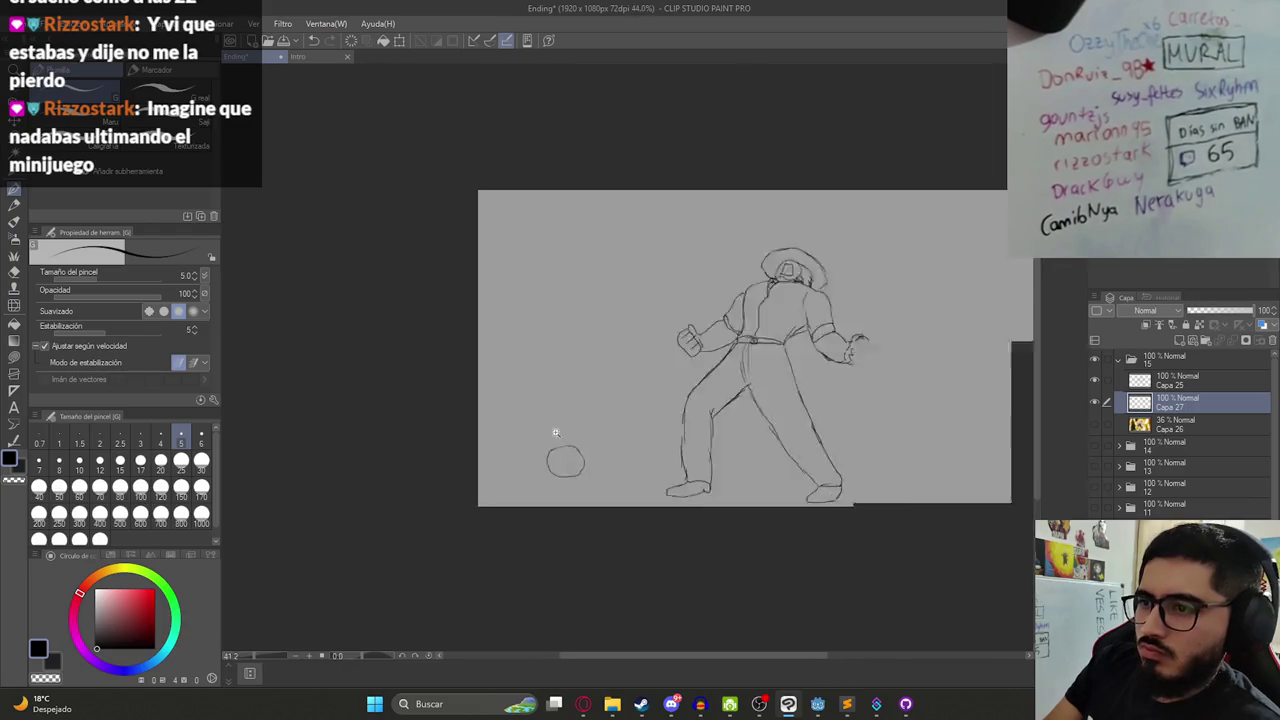
scroll(549, 429, "up", 3)
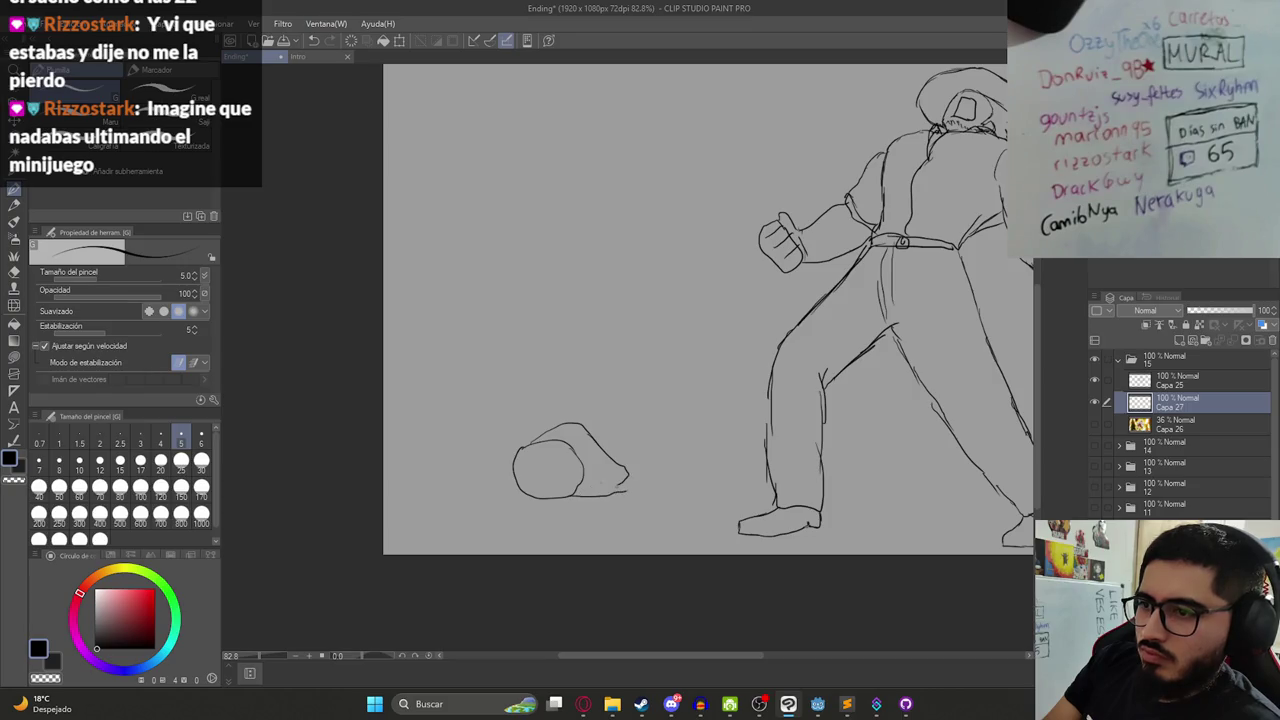
key("e")
mouse_move(610, 458)
left_mouse_down()
mouse_move(630, 486)
mouse_move(626, 469)
left_mouse_up()
key("p")
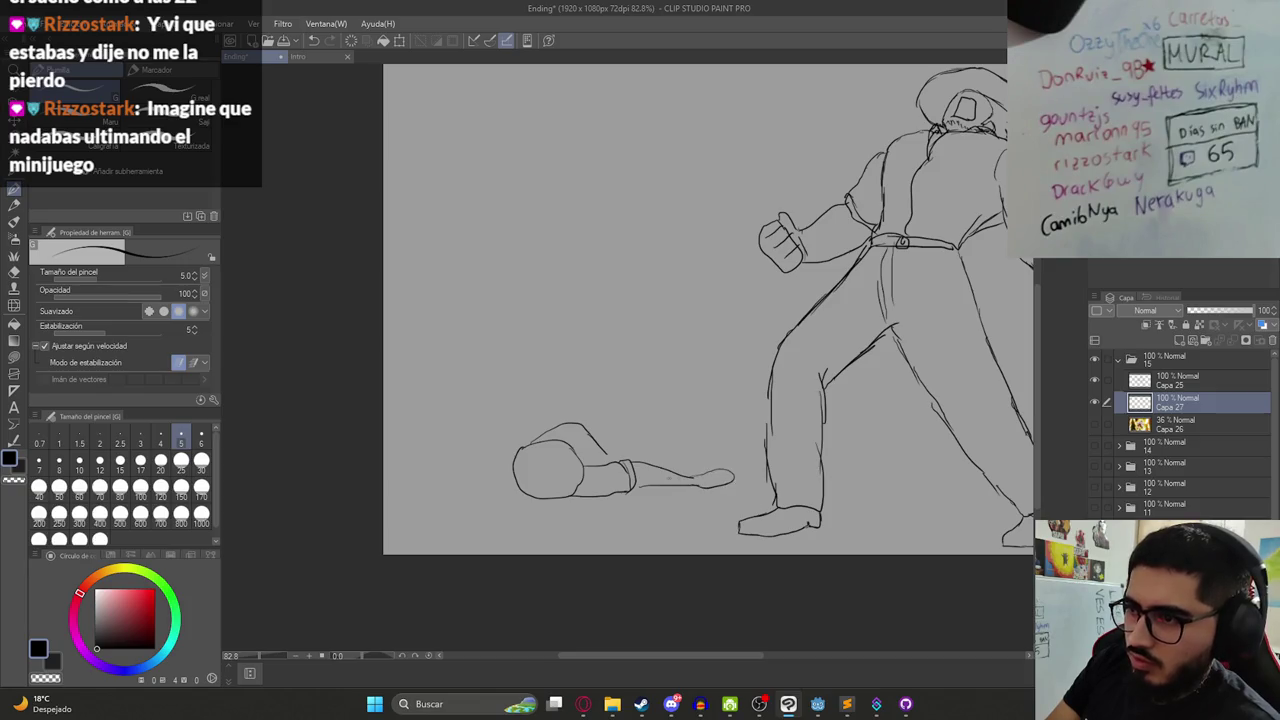
left_click_drag(697, 481, 712, 471)
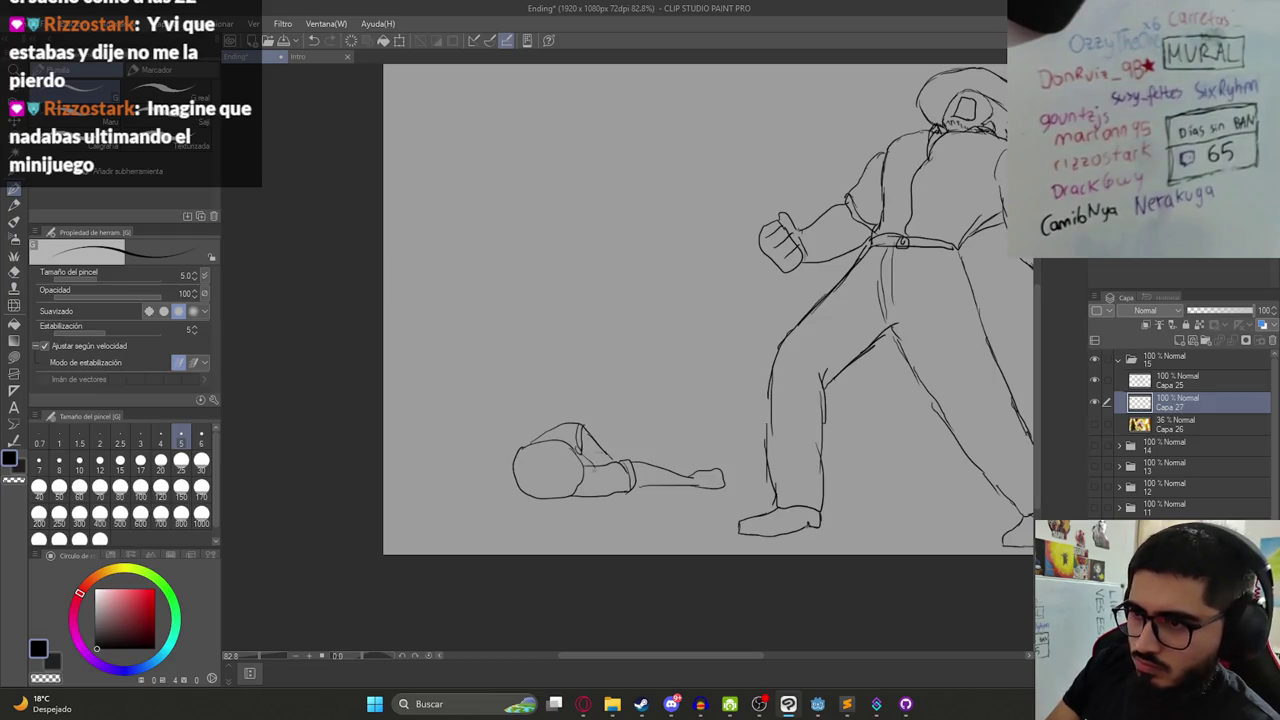
- Remove the lying figure from the bottom-left, leaving only the standing hatted man
scroll(554, 481, "down", 2)
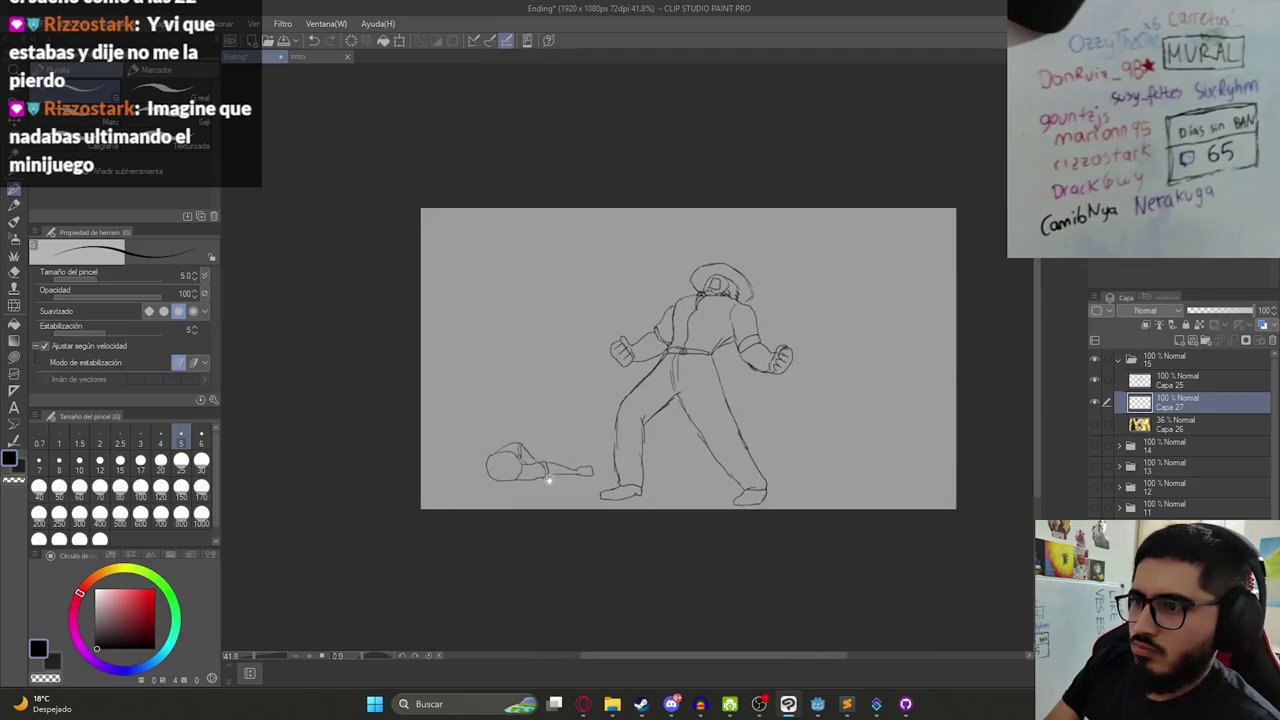
key("k")
scroll(548, 479, "up", 2)
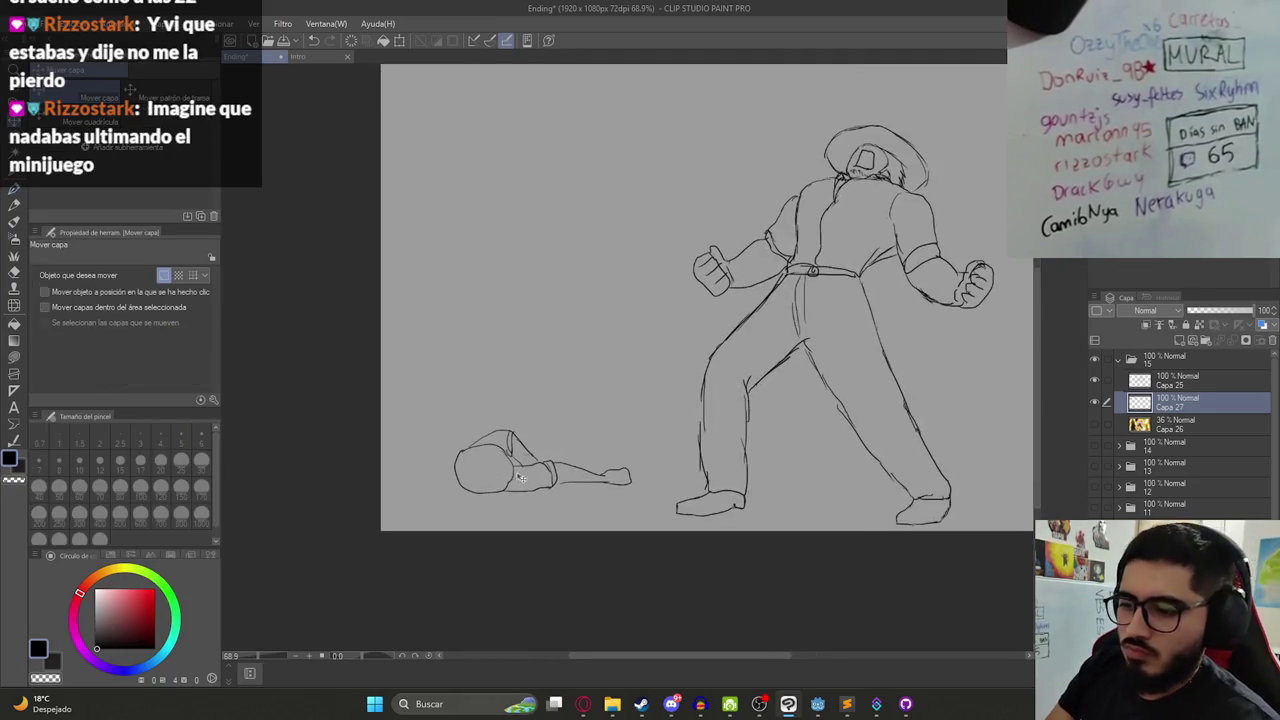
key("p")
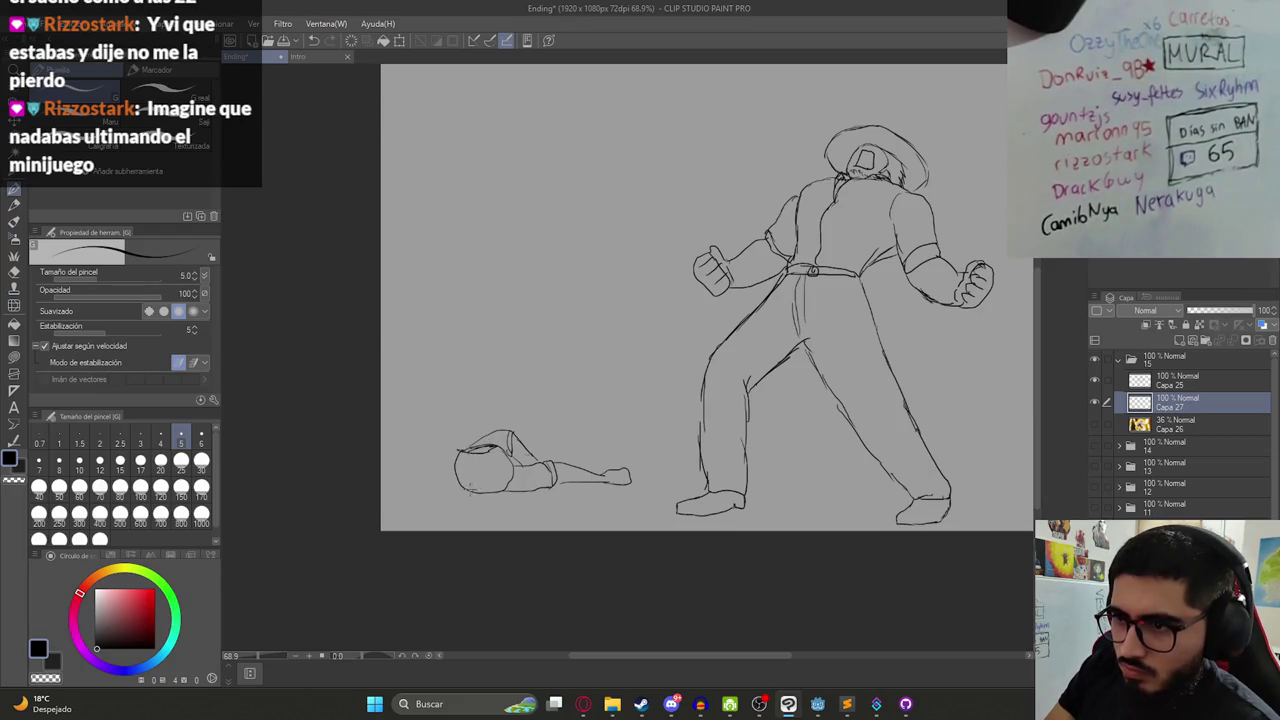
scroll(493, 488, "down", 2)
scroll(413, 468, "down", 1)
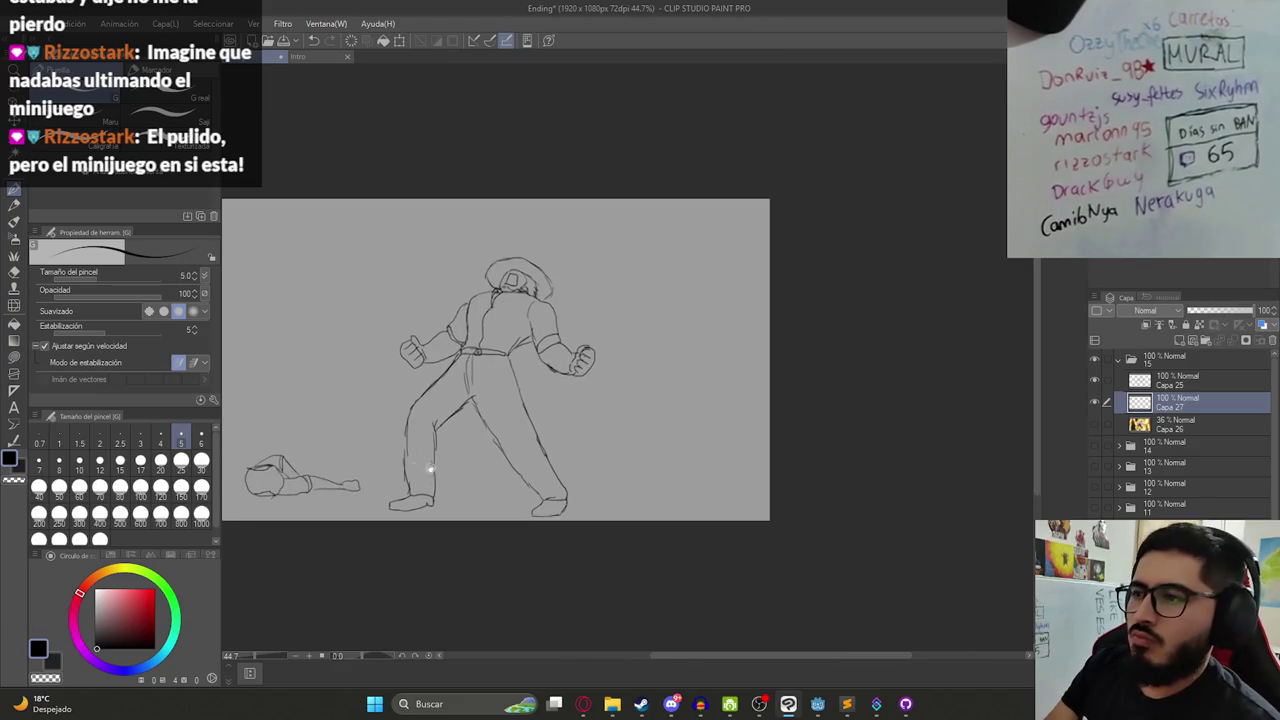
scroll(668, 474, "up", 1)
scroll(657, 480, "up", 1)
scroll(663, 486, "up", 1)
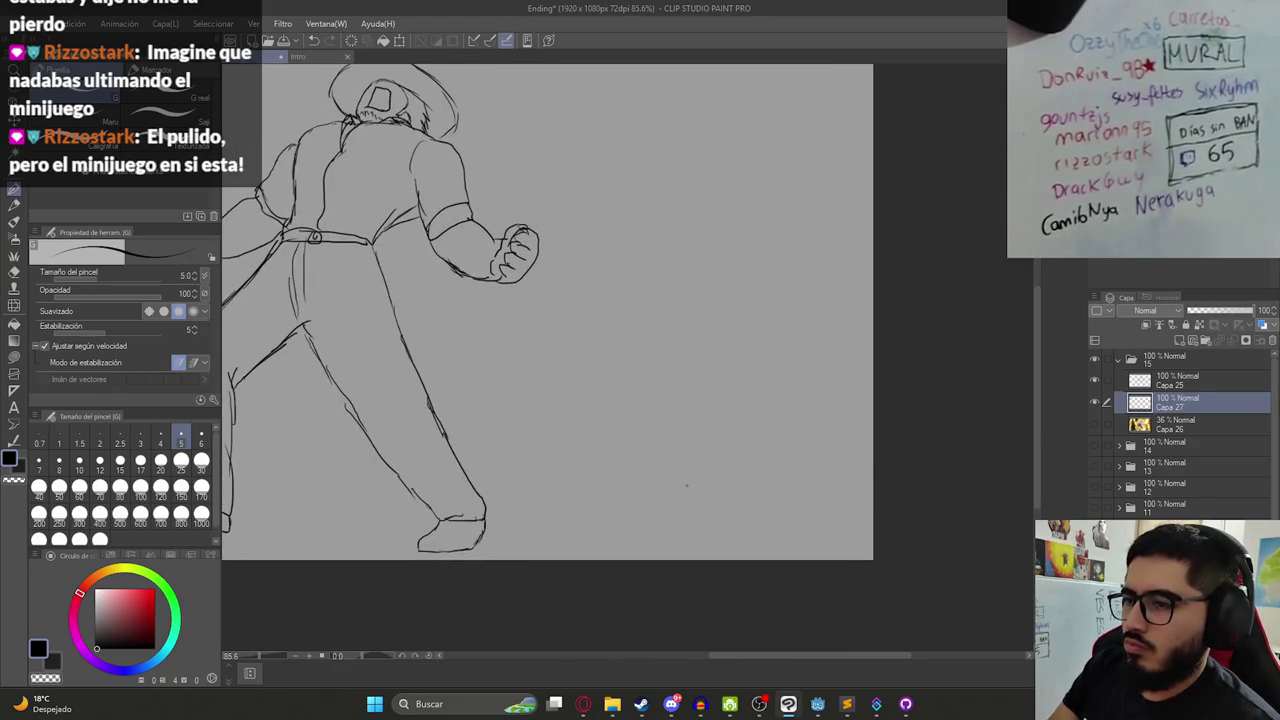
scroll(691, 478, "down", 3)
scroll(666, 465, "down", 1)
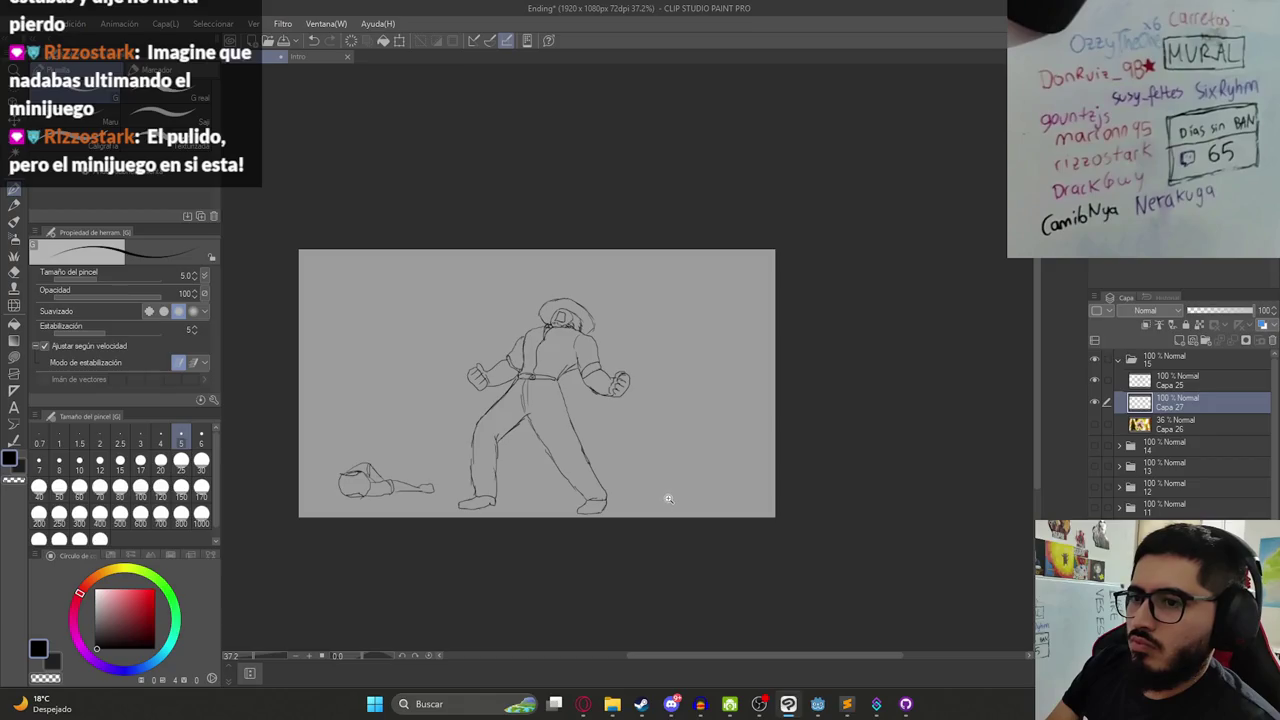
key("ctrl+z")
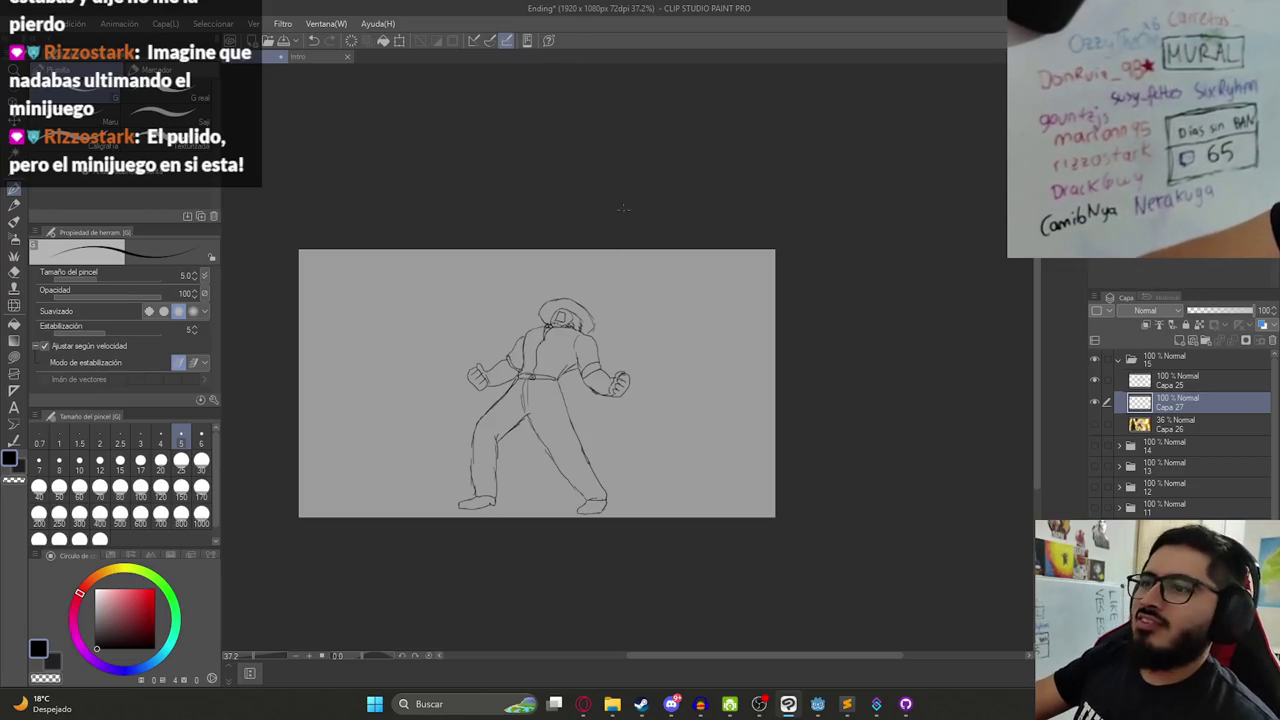
scroll(545, 380, "up", 1)
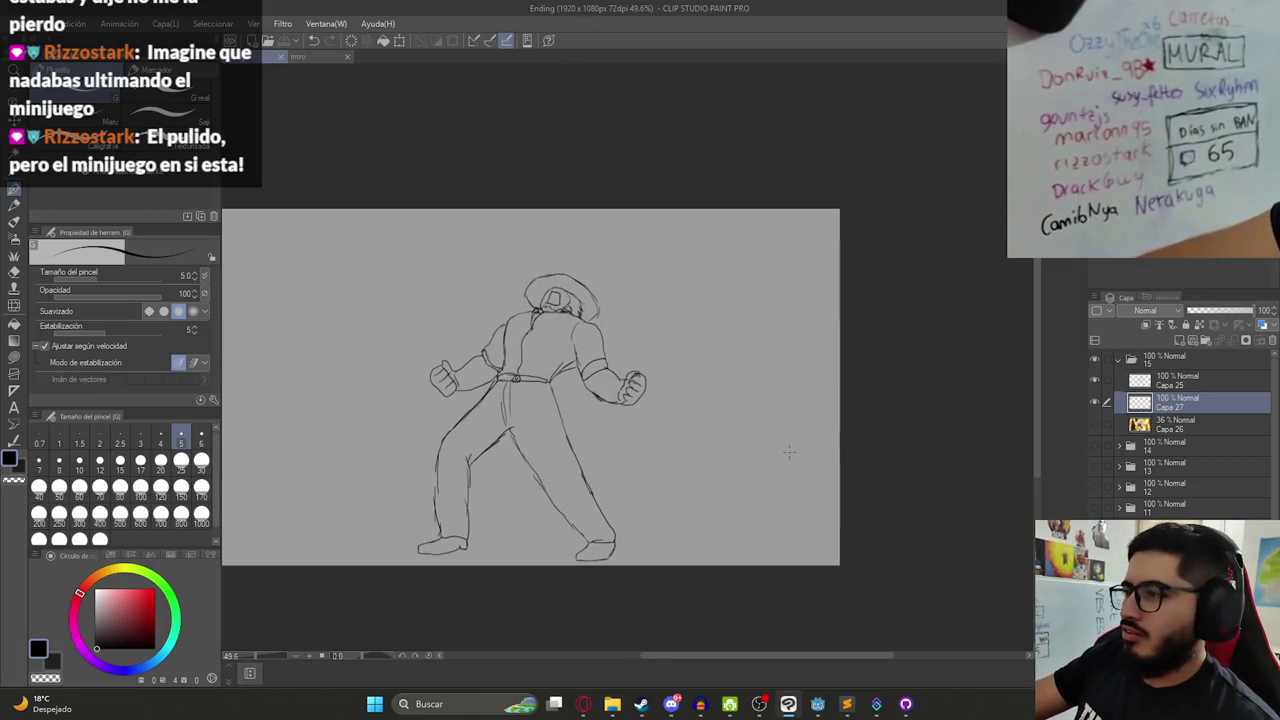
- Check the sketch's visibility, make Capa 25 the working layer, and return to the G pen
left_click(1094, 379)
left_click(1094, 379)
left_click(1210, 381)
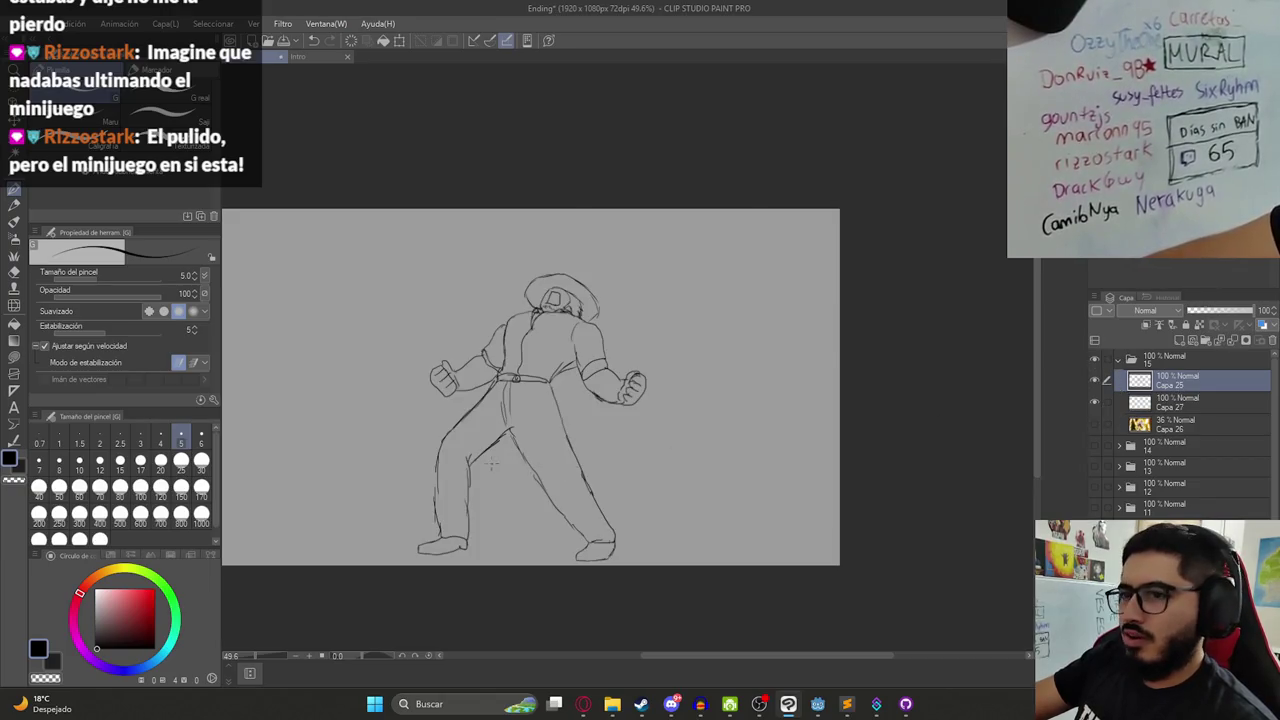
scroll(496, 462, "up", 4)
key("e")
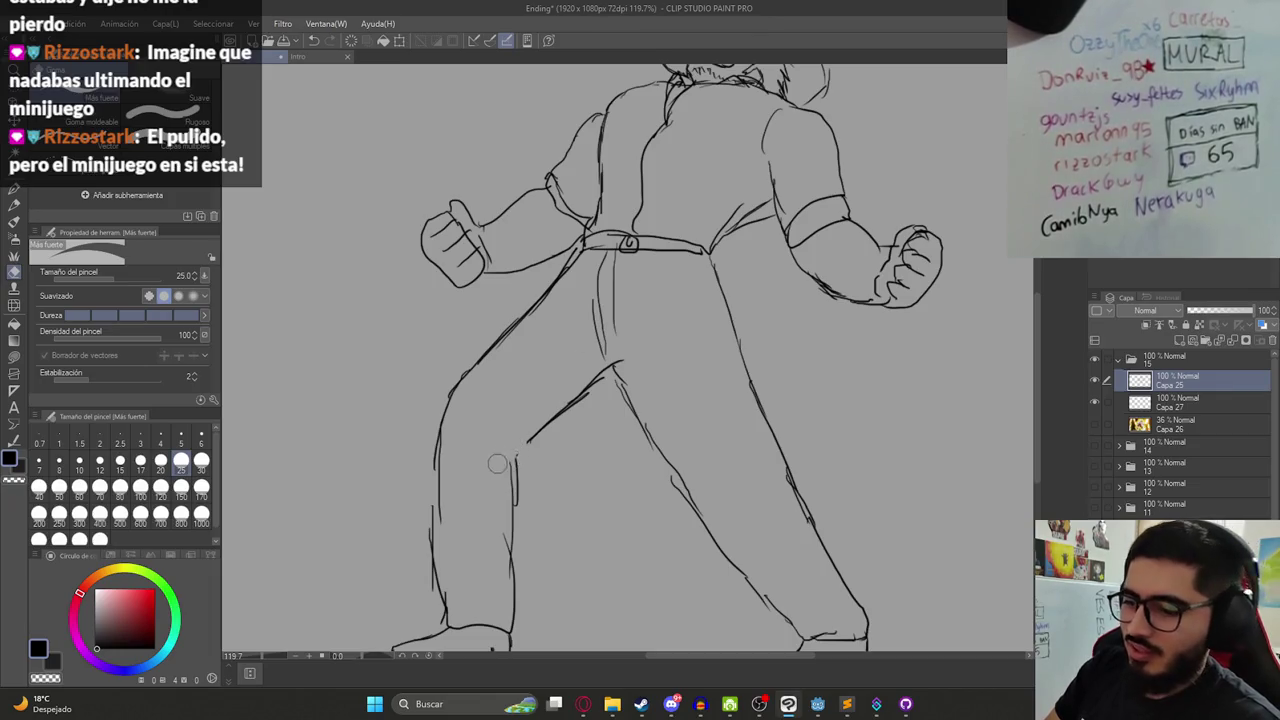
key("p")
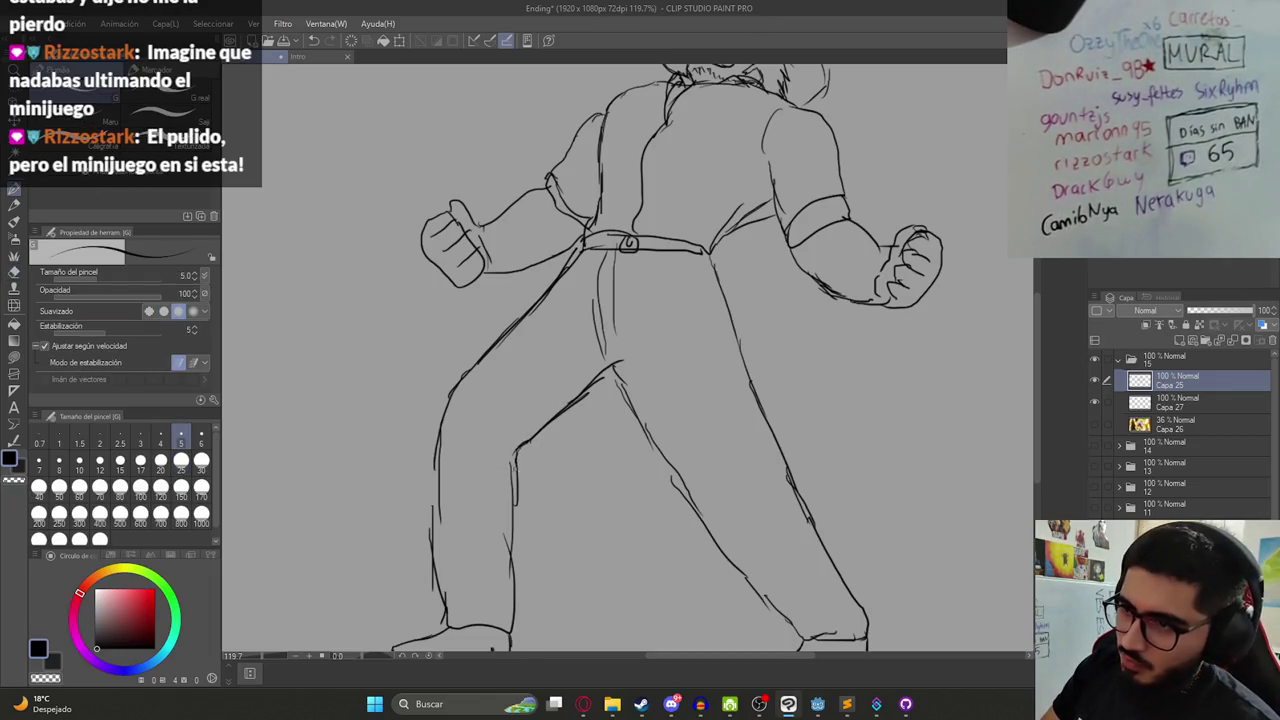
scroll(537, 506, "down", 5)
scroll(574, 452, "up", 4)
scroll(556, 468, "up", 1)
scroll(553, 467, "up", 1)
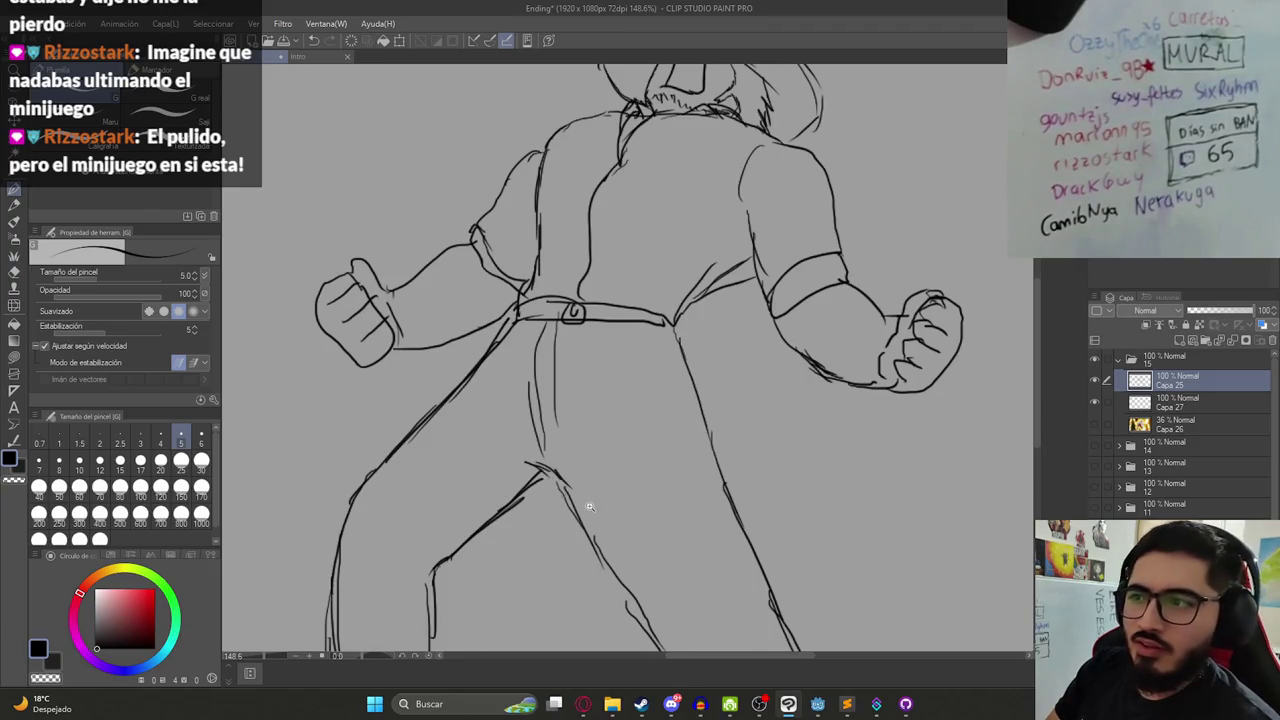
scroll(588, 507, "down", 5)
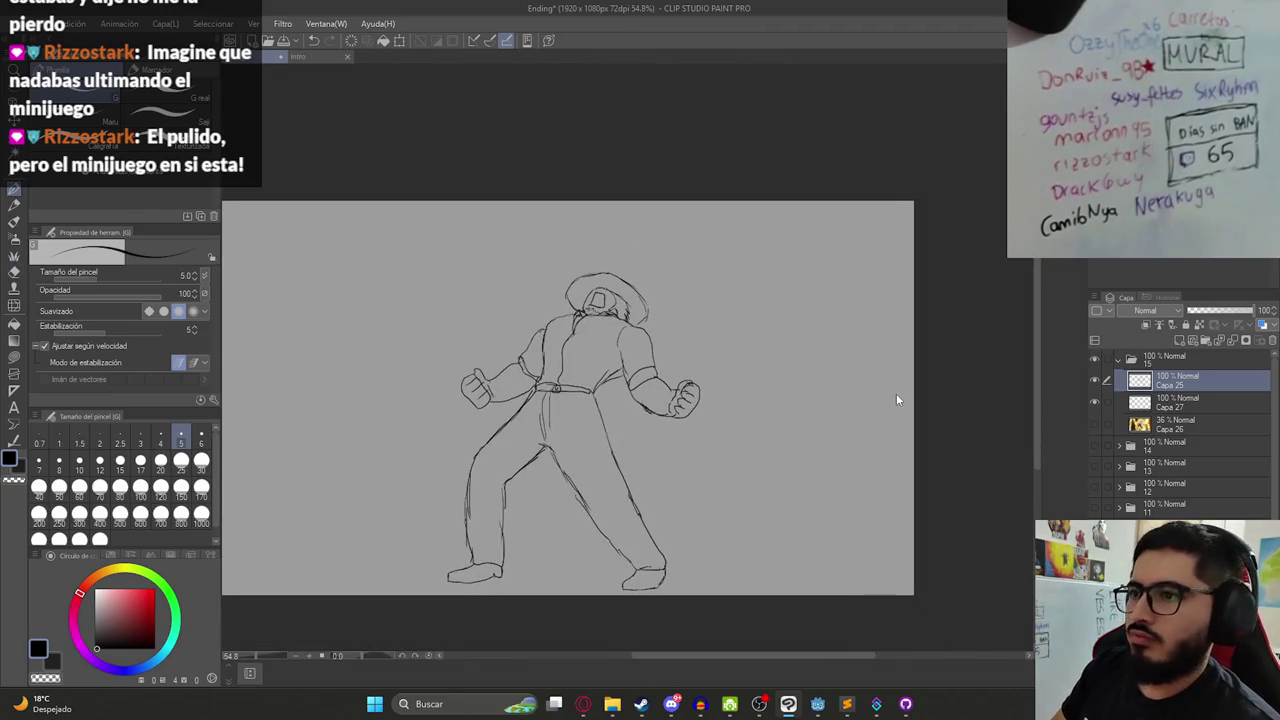
- Compare the hatted figure with the earlier hands scene by toggling folder 15 and layer 14
left_click(1094, 358)
left_click(1096, 444)
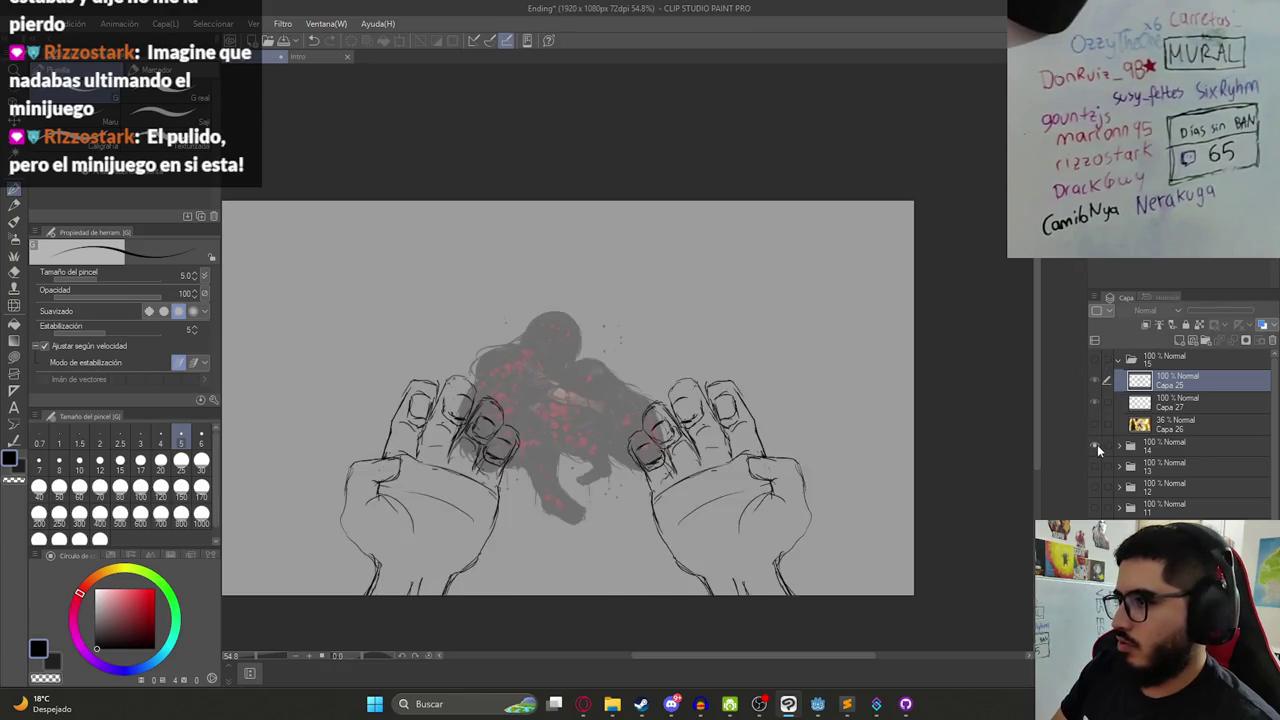
left_click(1096, 444)
left_click(1096, 446)
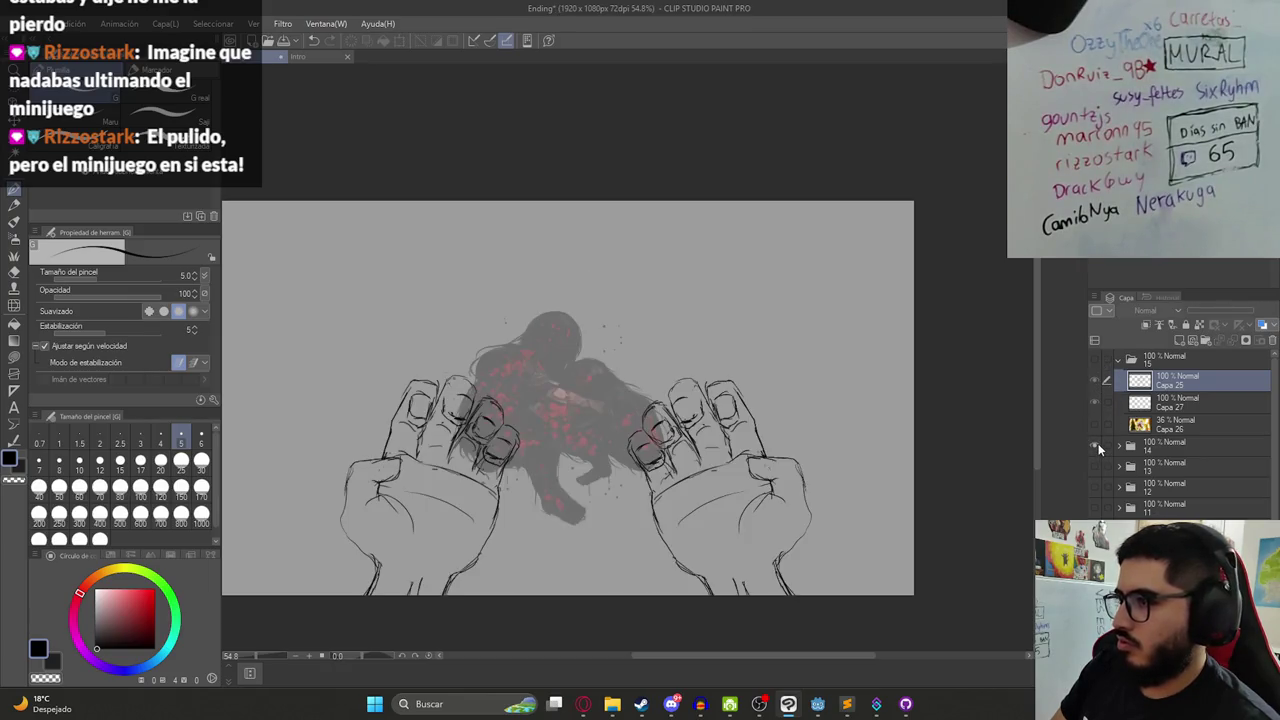
left_click(1096, 444)
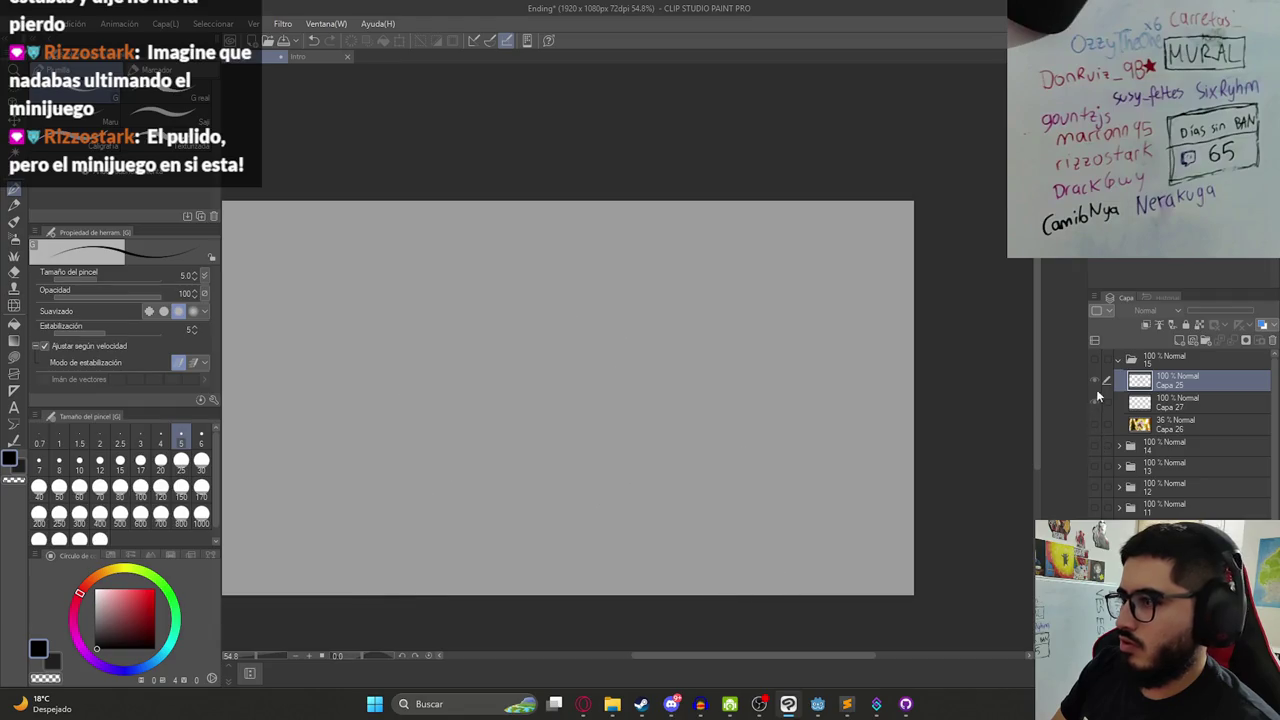
left_click(1094, 358)
- Save the Ending storyboard, recentre the figure, and bring up the Google Docs script
key("ctrl+z")
left_click_drag(757, 471, 672, 333)
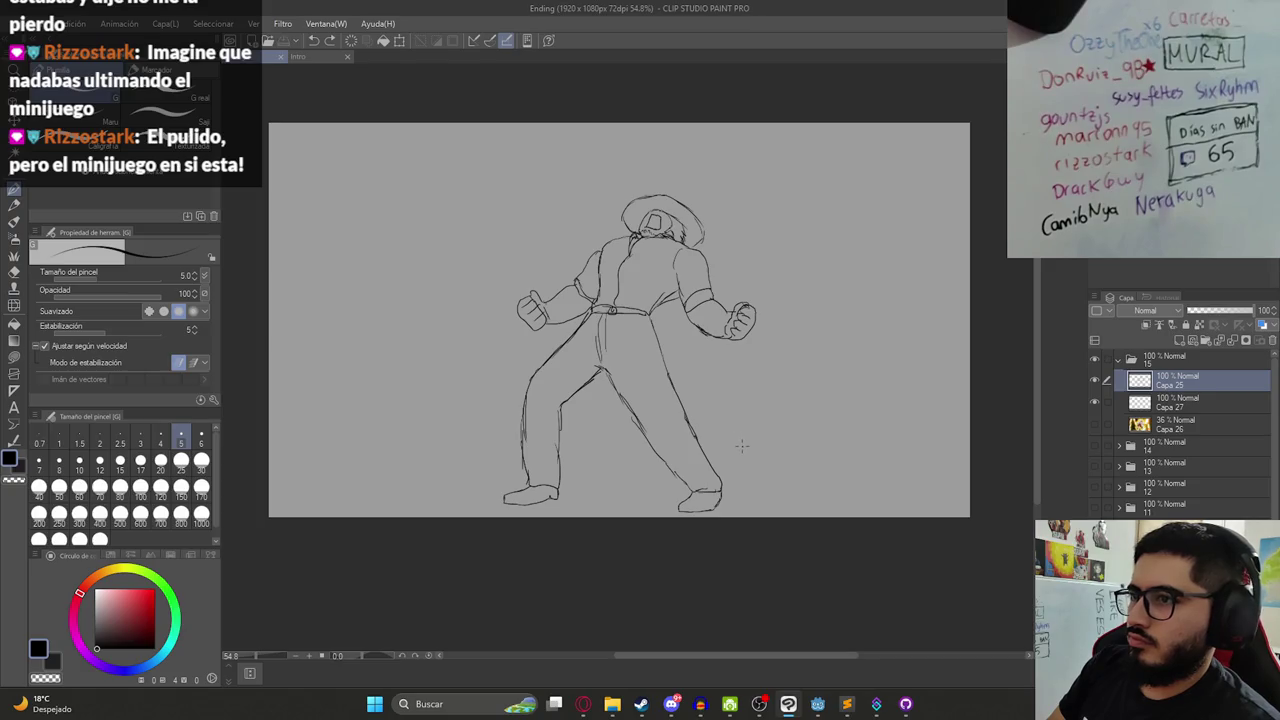
left_click_drag(720, 390, 680, 405)
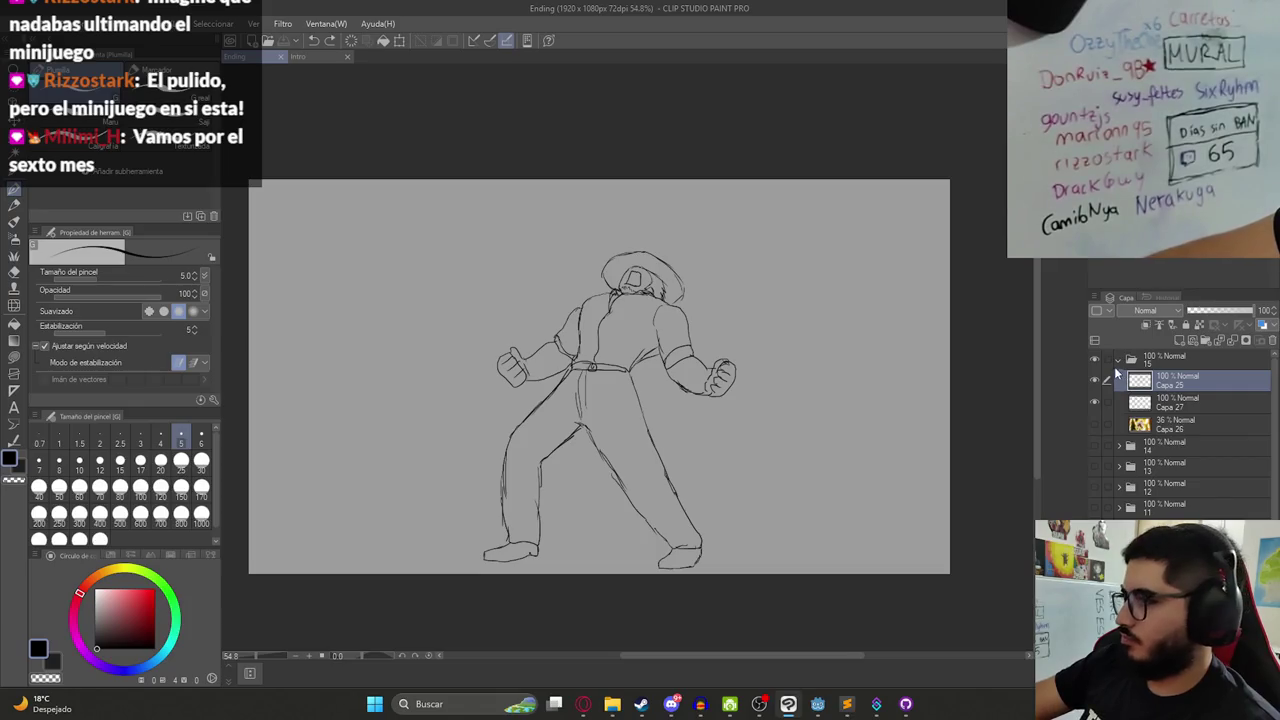
left_click(585, 704)
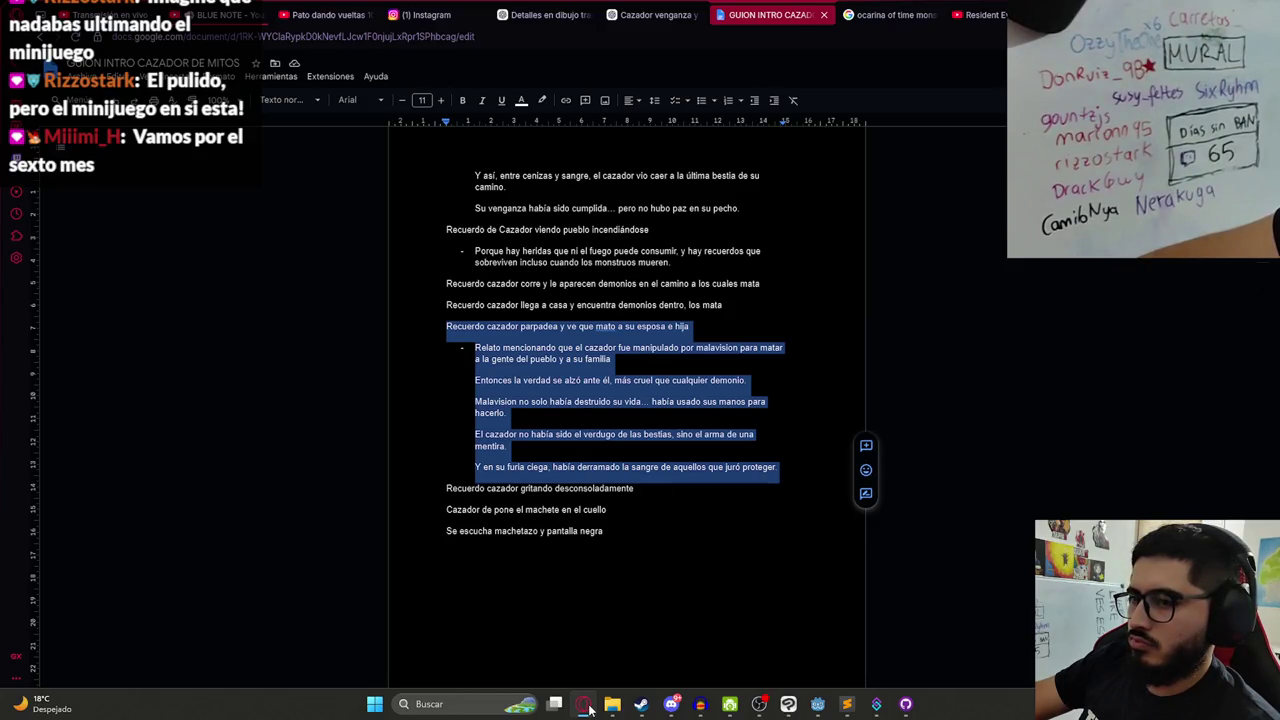
left_click(788, 704)
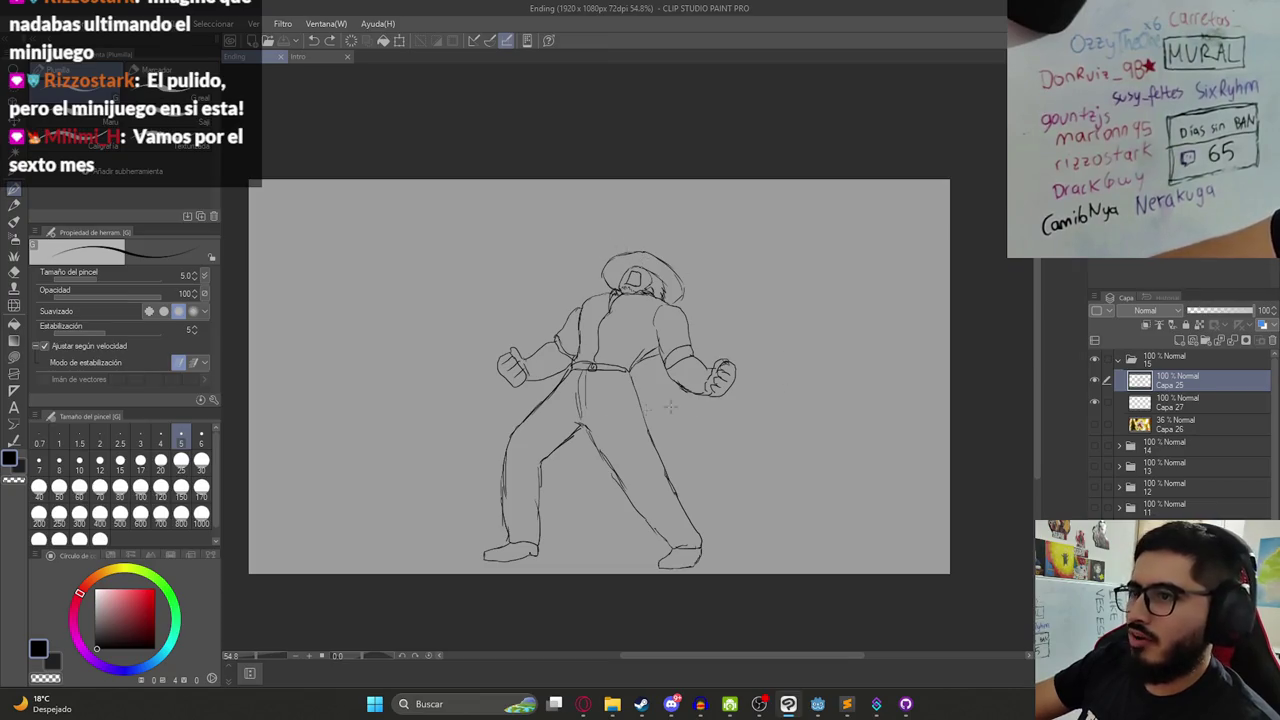
- Preview images in the cazador de mitos folder, including malavision, JasyJatere and Ilustracion5–7HD
left_click(612, 704)
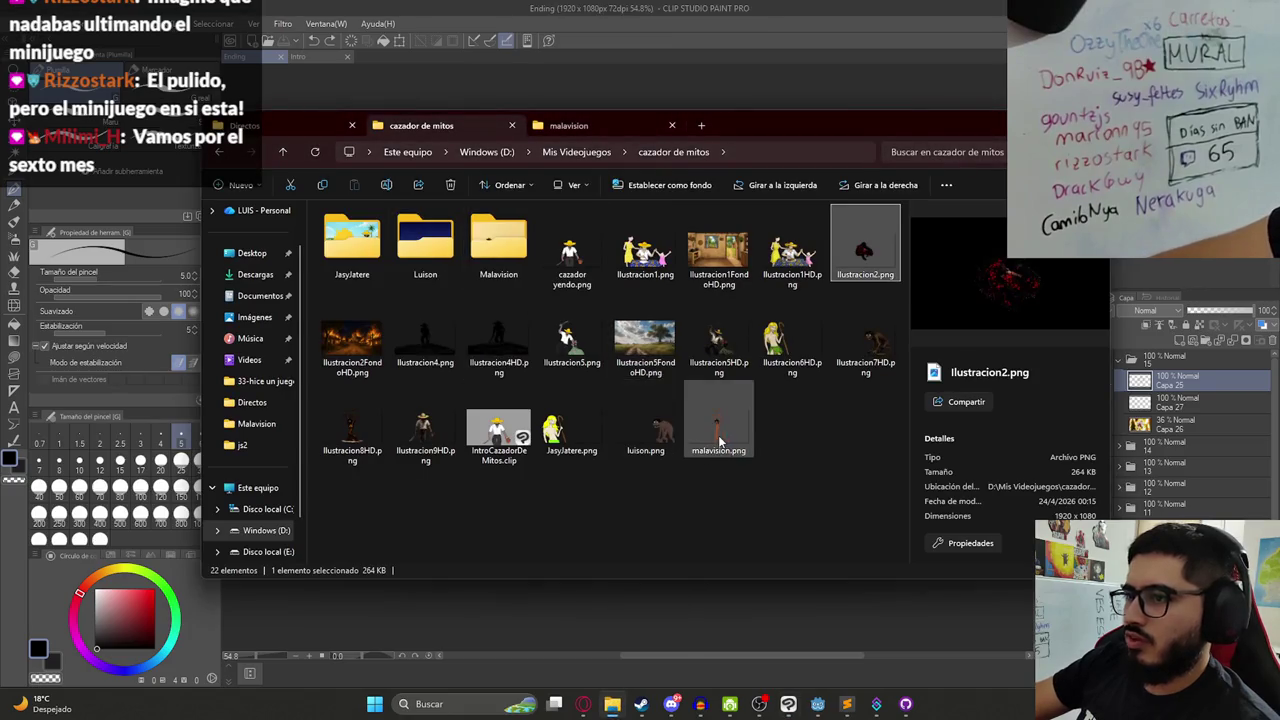
left_click(700, 405)
left_click(598, 415)
left_click(851, 344)
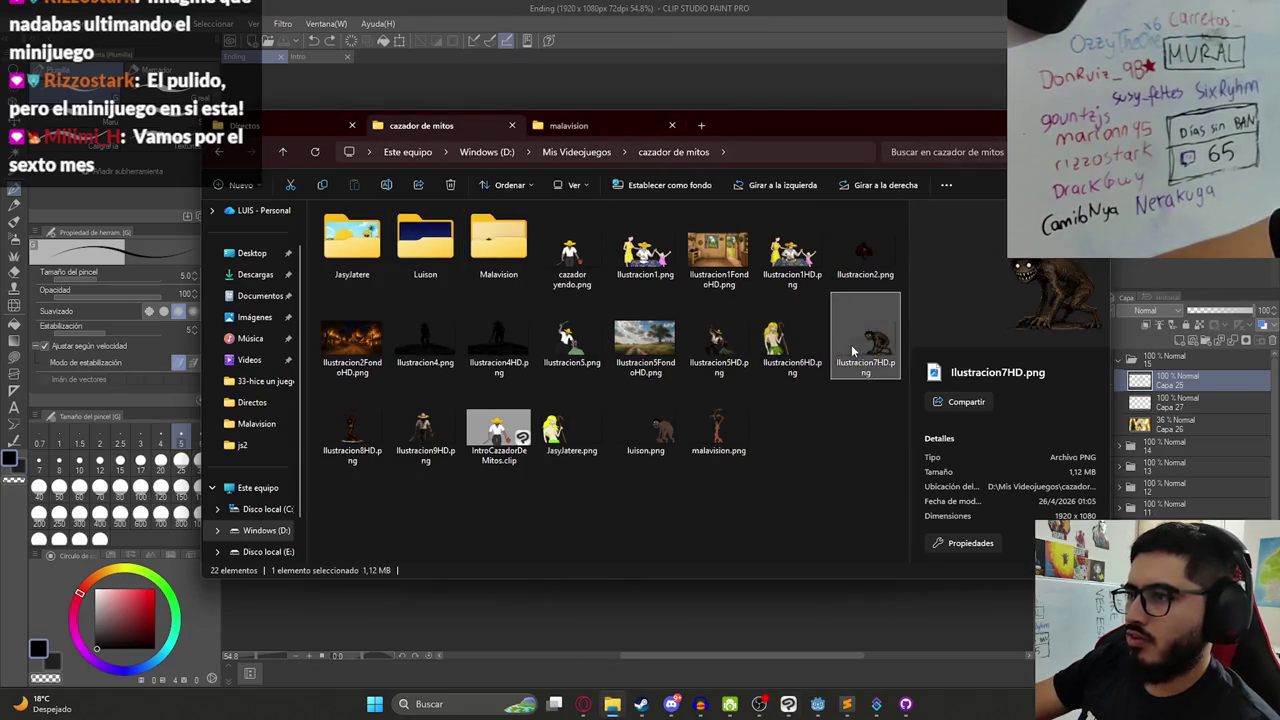
left_click_drag(748, 127, 634, 88)
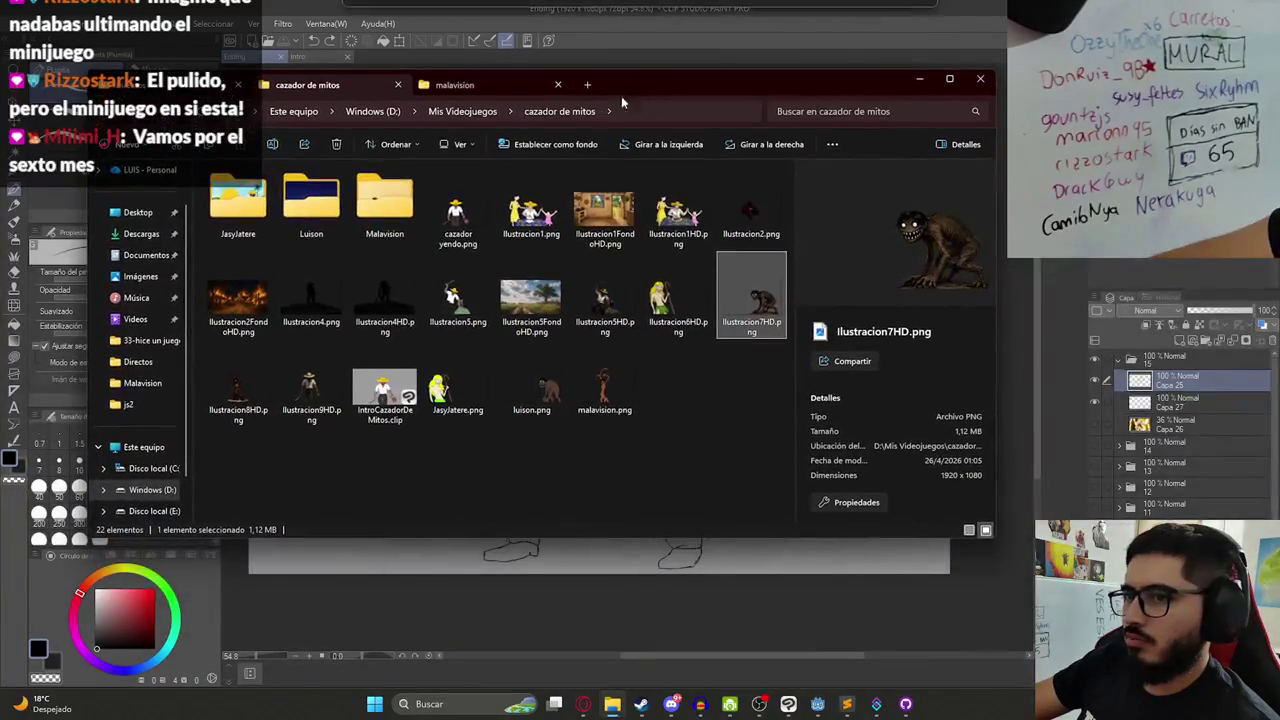
left_click(375, 395)
left_click(420, 390)
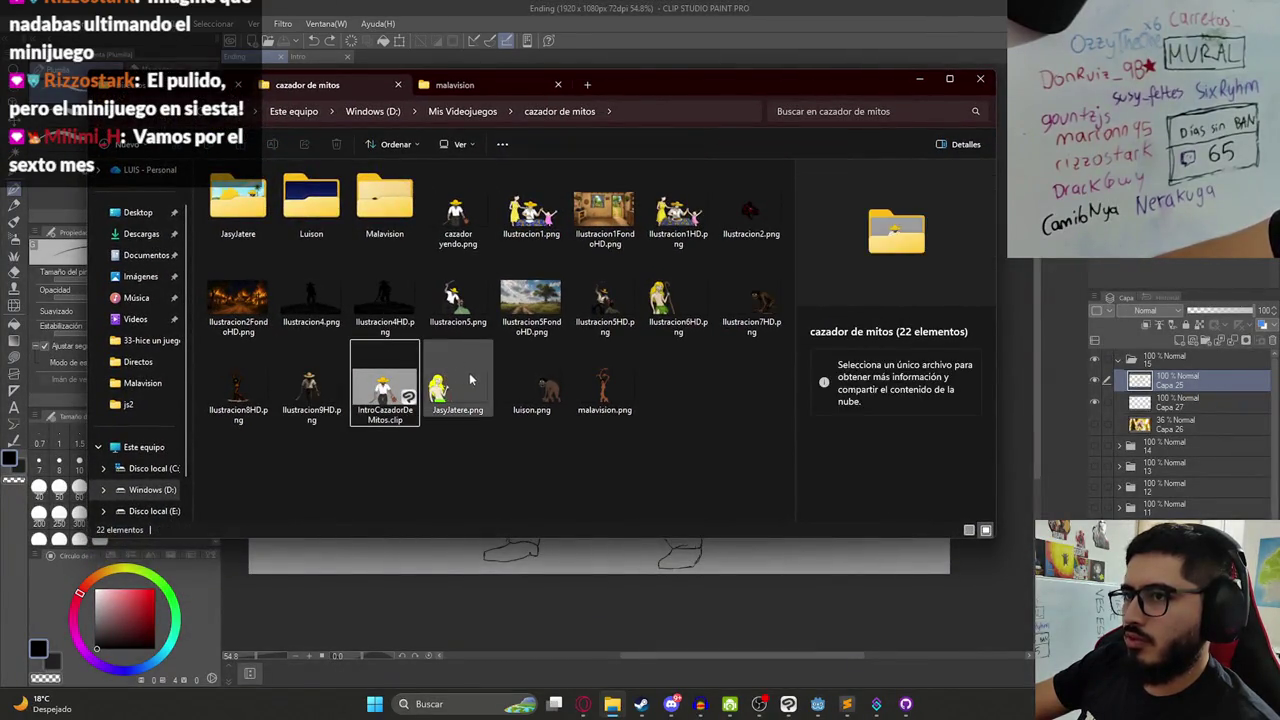
left_click(578, 280)
left_click(672, 295)
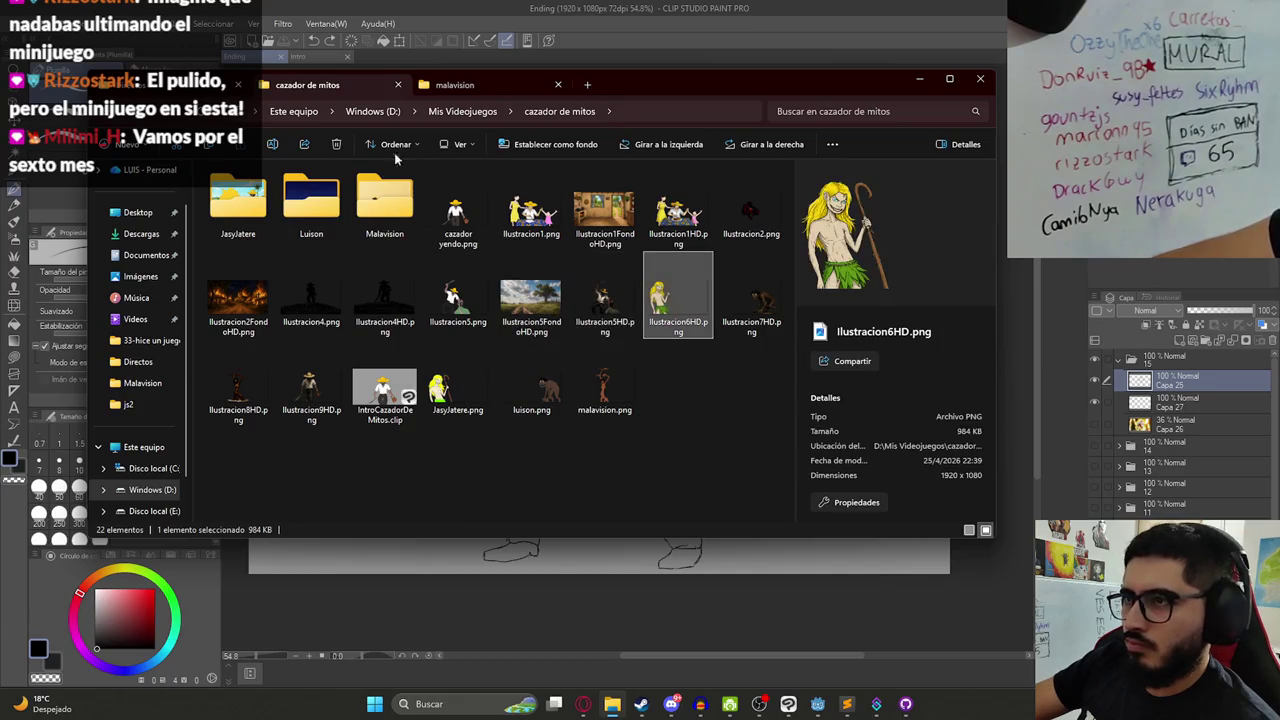
- Browse the js2 sprites folder, previewing Ilustracion1FondoHD through Ilustracion5HD
left_click(502, 89)
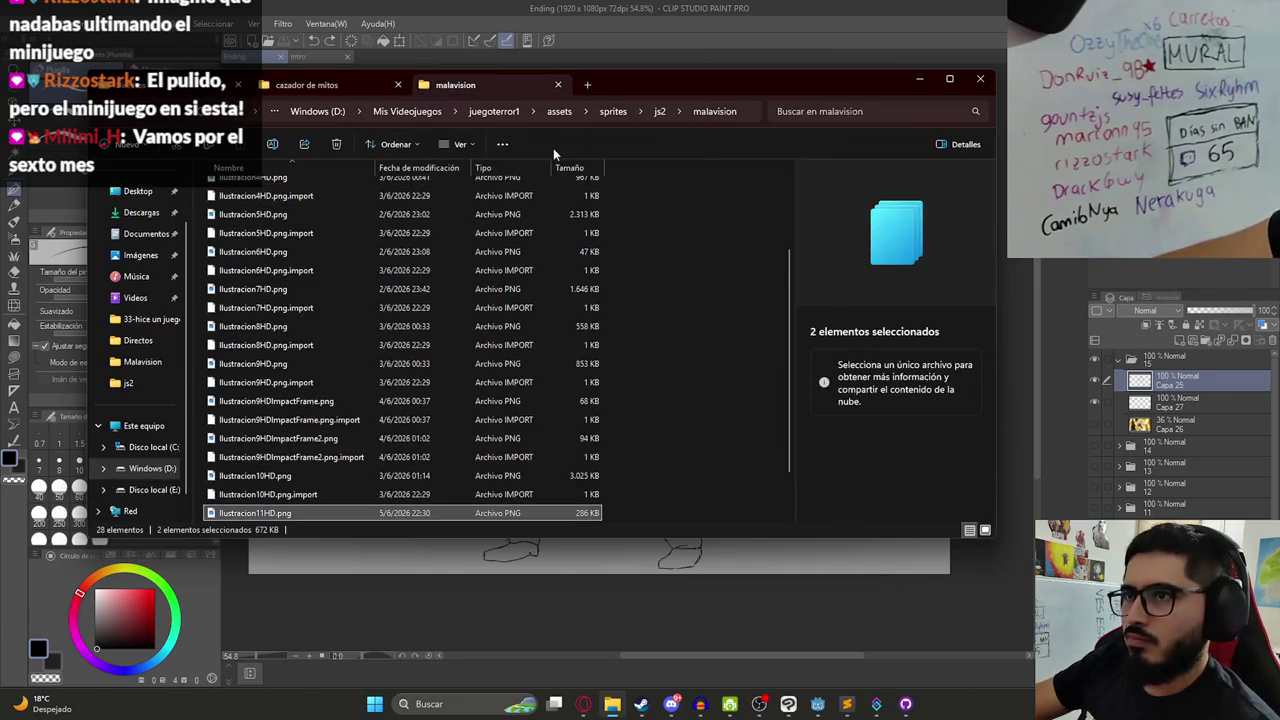
left_click(659, 111)
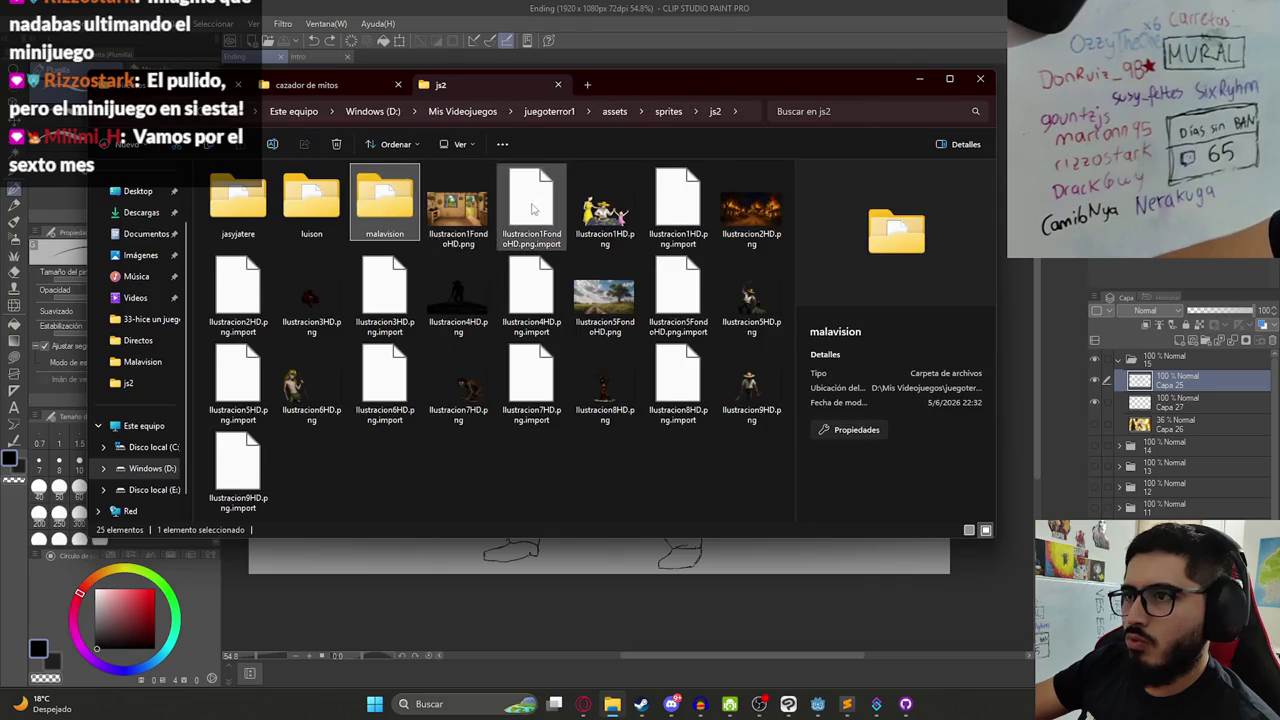
left_click(458, 208)
left_click(604, 208)
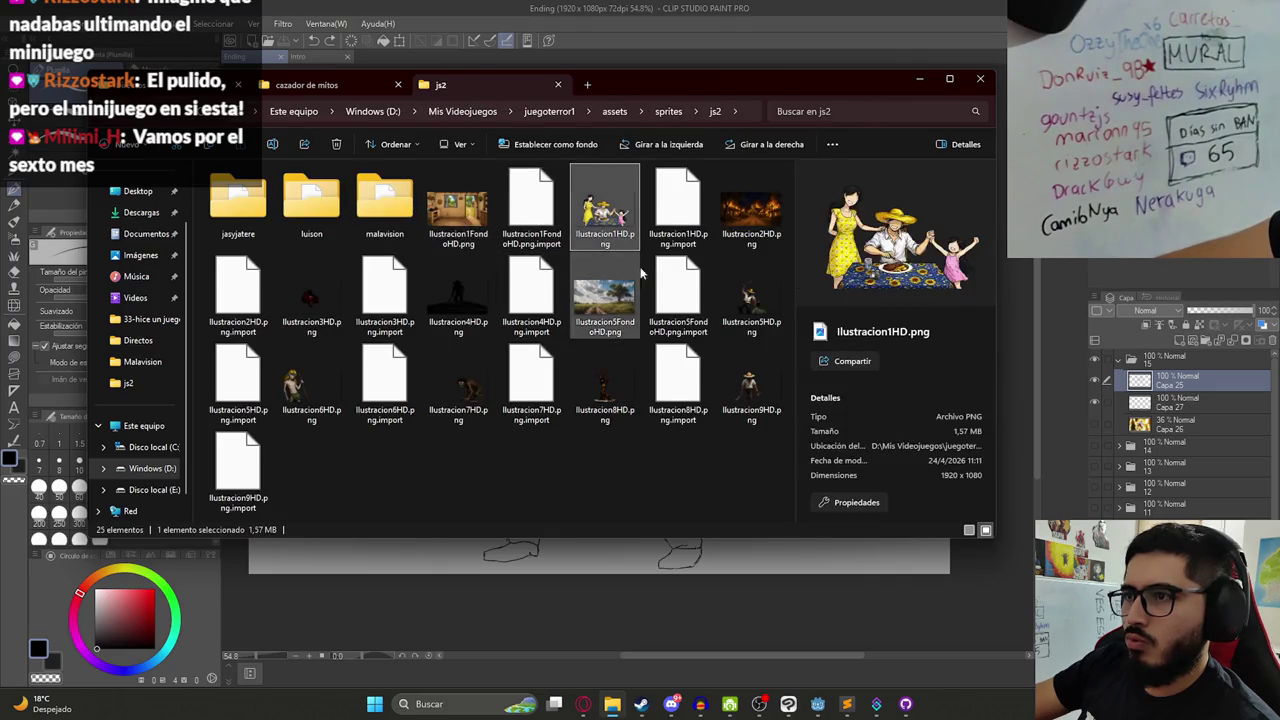
left_click(311, 297)
left_click(458, 295)
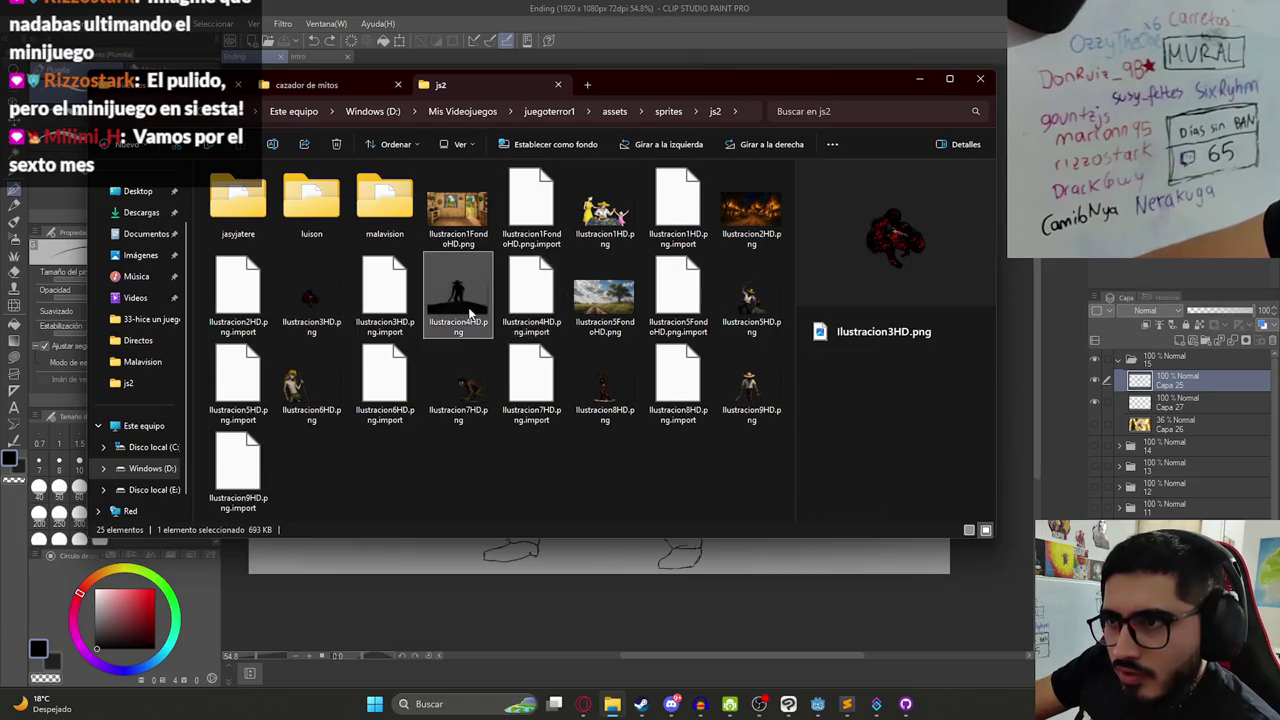
left_click(751, 298)
- Copy Ilustracion6HD, 7HD and 8HD from js2 into the cazador de mitos folder
left_click(311, 380)
left_click(458, 382, "ctrl")
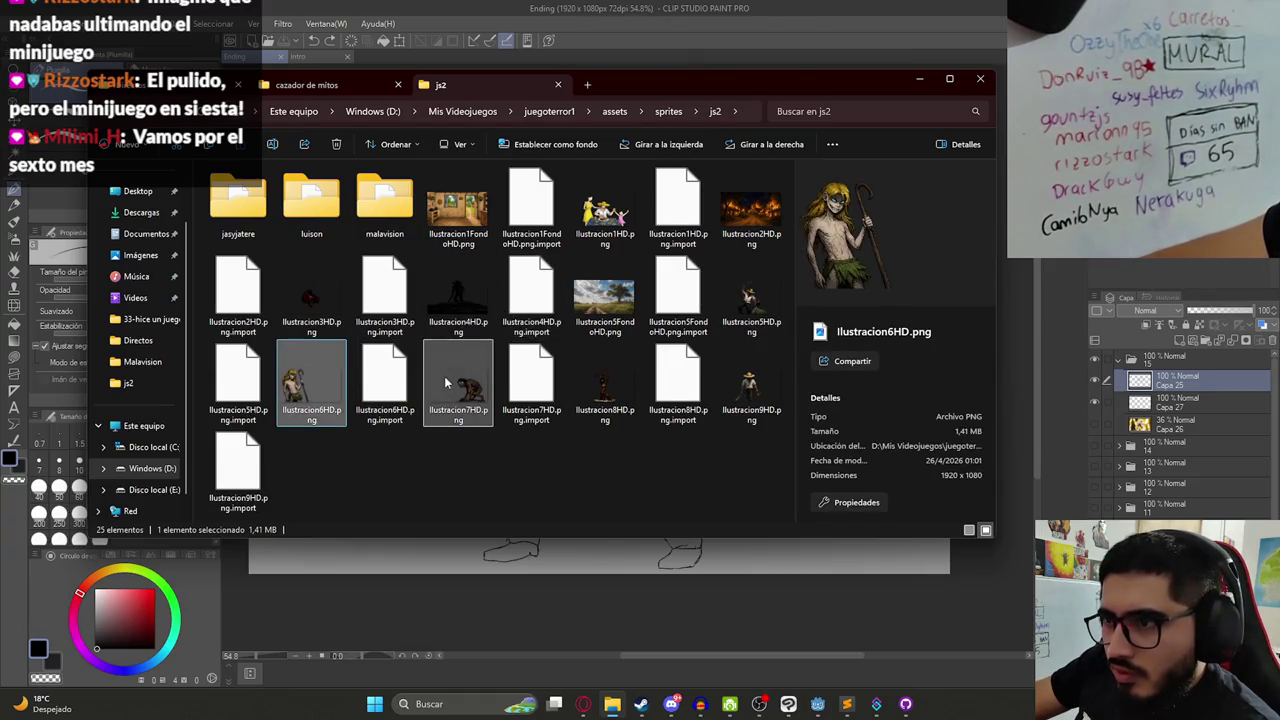
left_click(597, 383, "ctrl")
key("ctrl+c")
left_click(307, 84)
key("ctrl+v")
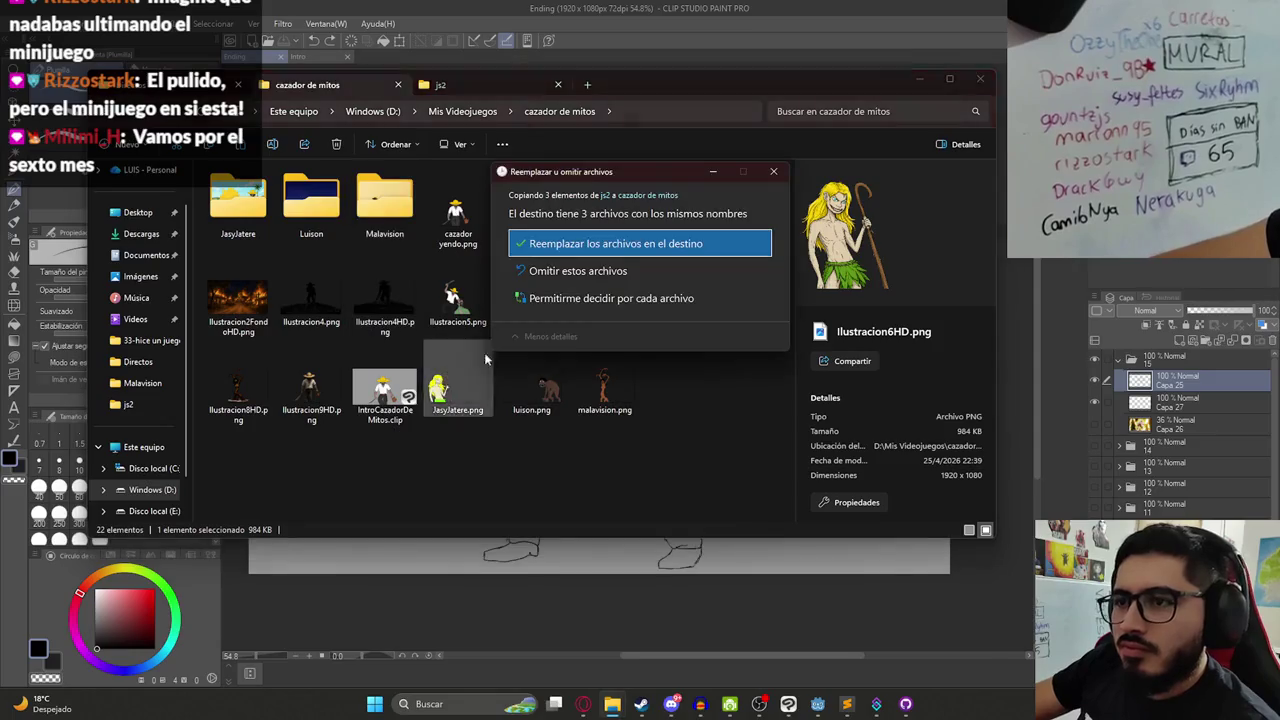
left_click(773, 171)
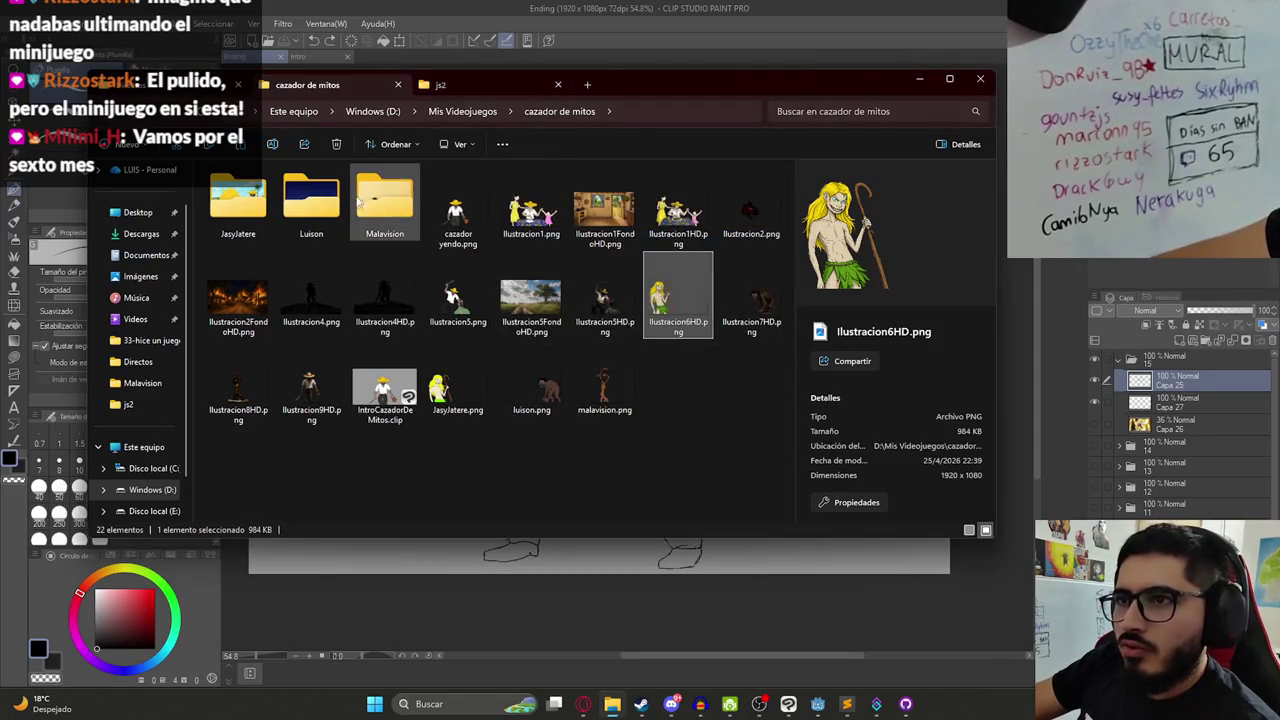
- Trial-paste the three images into Malavision's Ending folder, delete them, then drag them into the drawing
left_click(440, 84)
left_click(288, 89)
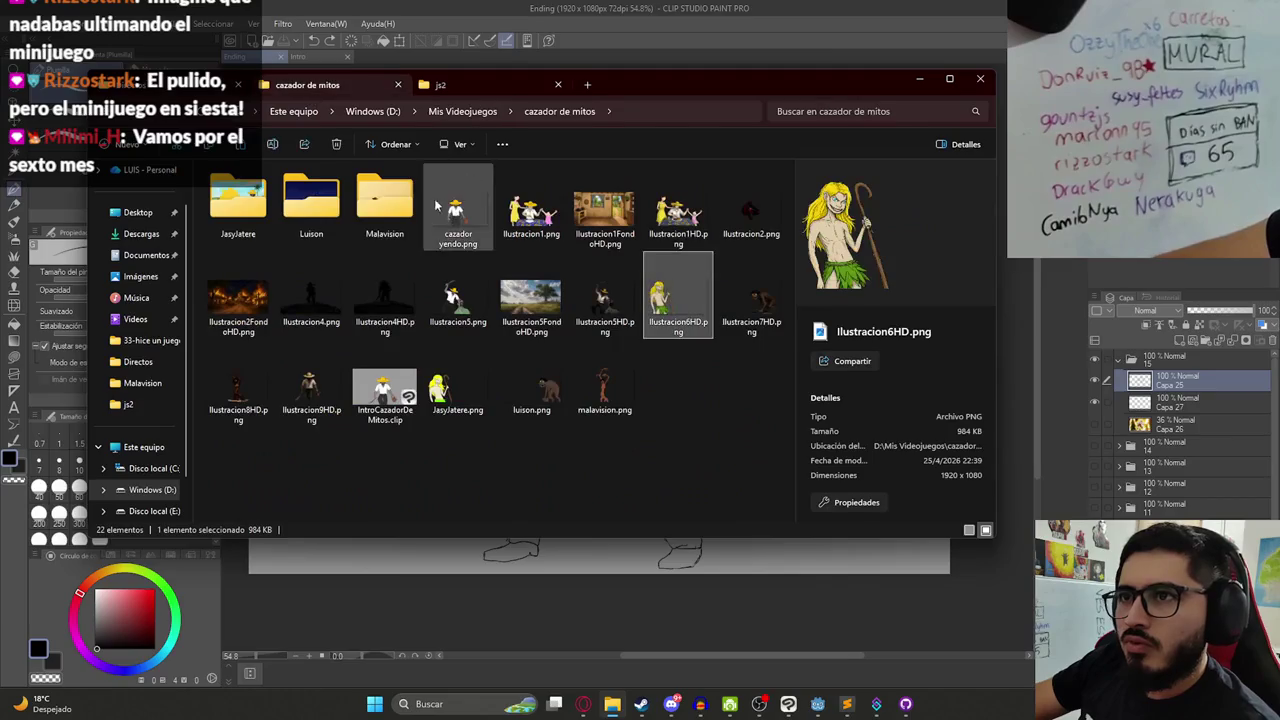
double_click(416, 206)
double_click(246, 211)
key("ctrl+v")
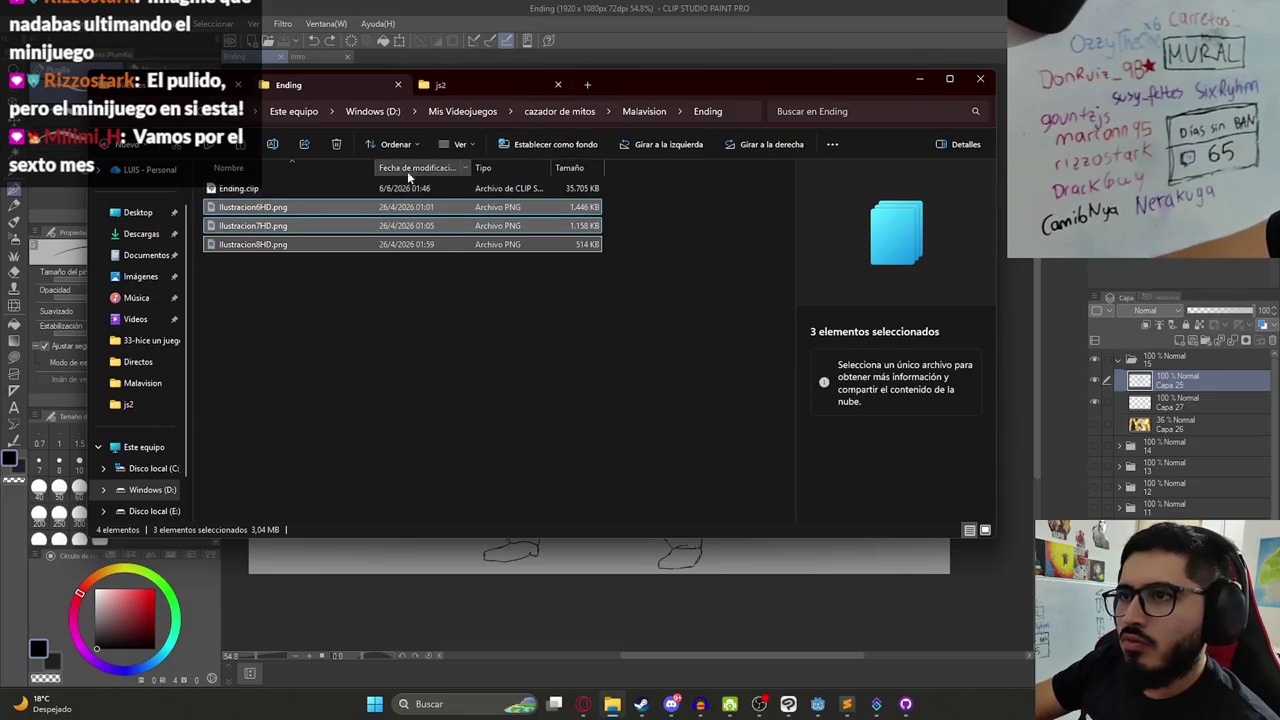
key("Delete")
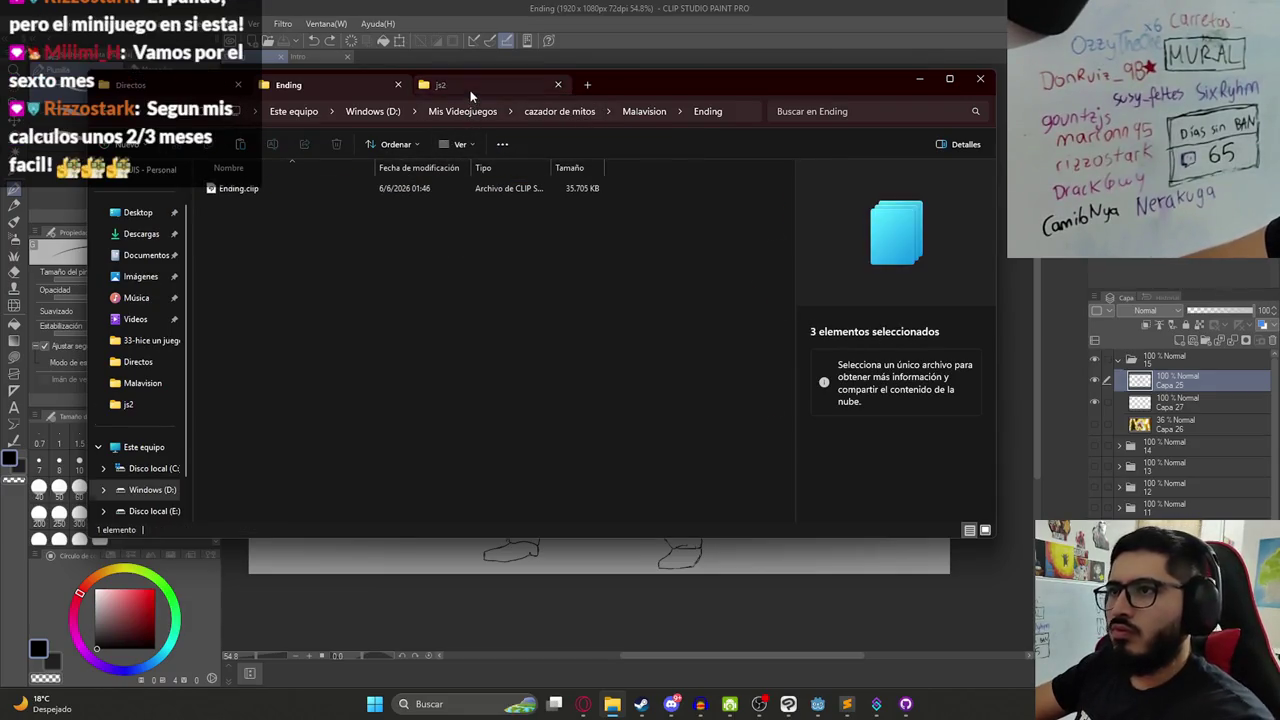
left_click(470, 86)
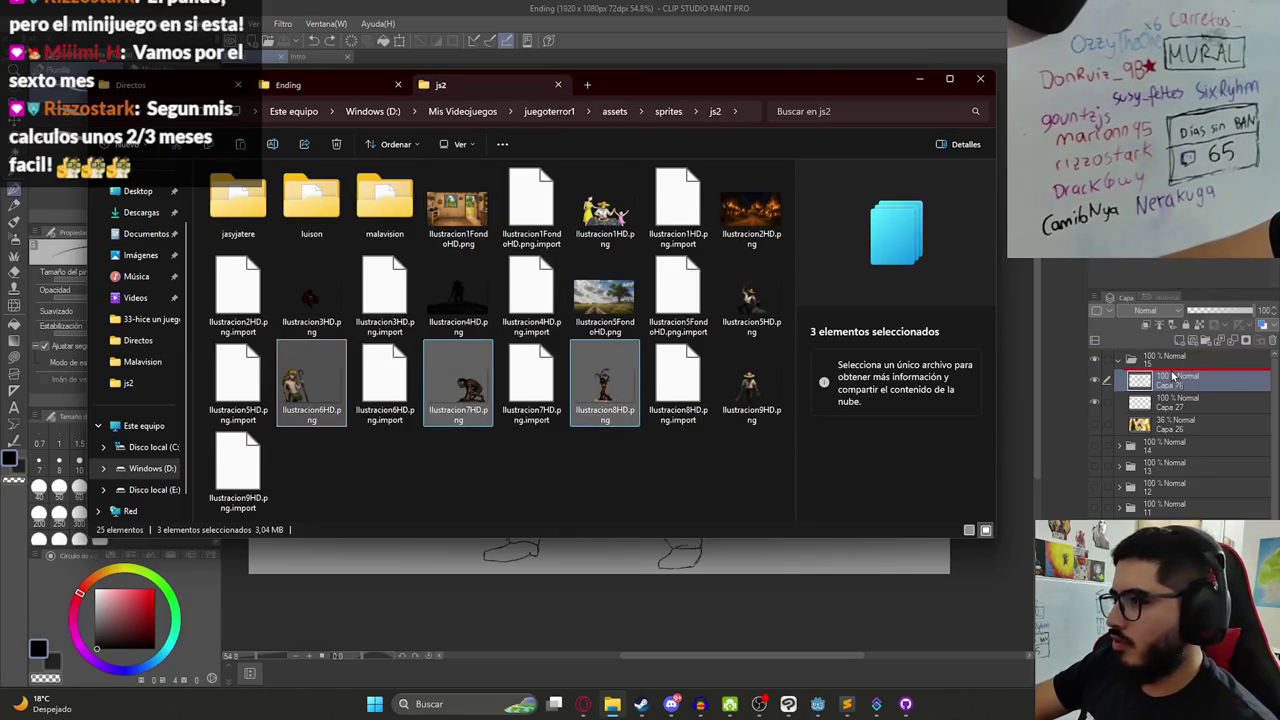
left_click_drag(1163, 385, 1163, 390)
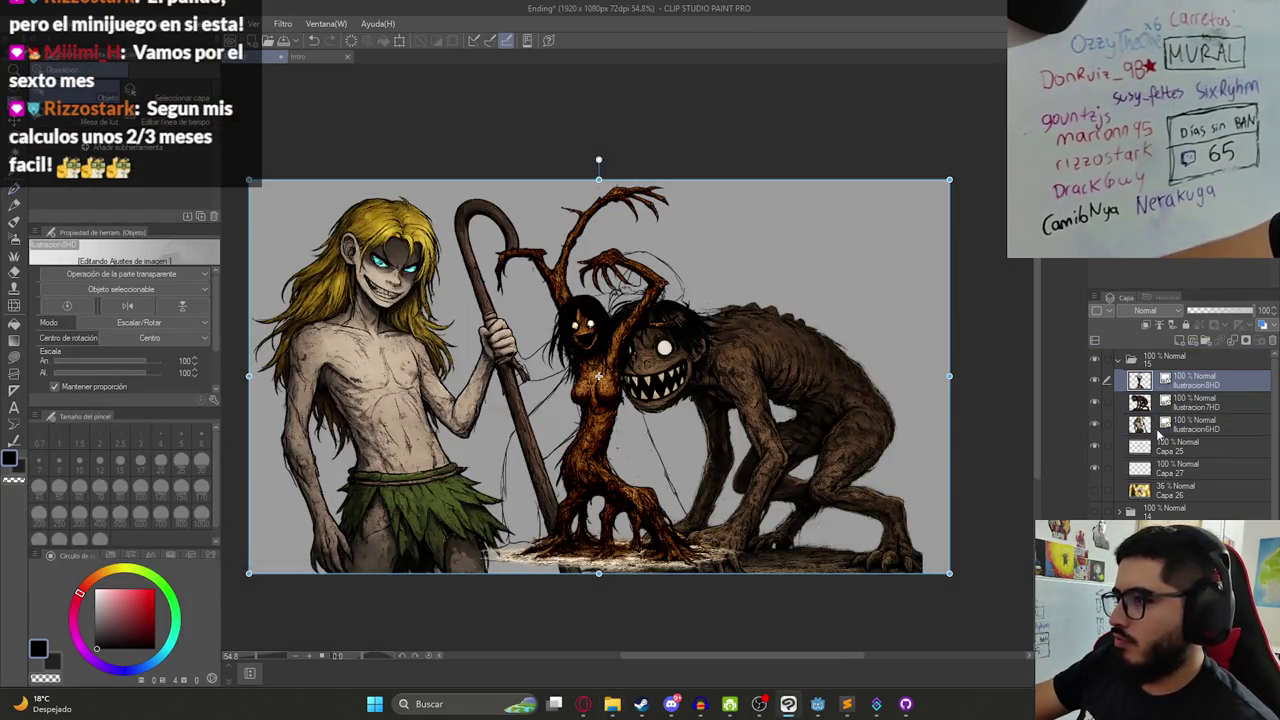
- Move Capa 25 and Capa 27 above the illustrations and lower the three illustrations' opacity
left_click(1172, 449)
left_click(1156, 470, "ctrl")
left_click_drag(1156, 470, 1160, 372)
left_click(1188, 430)
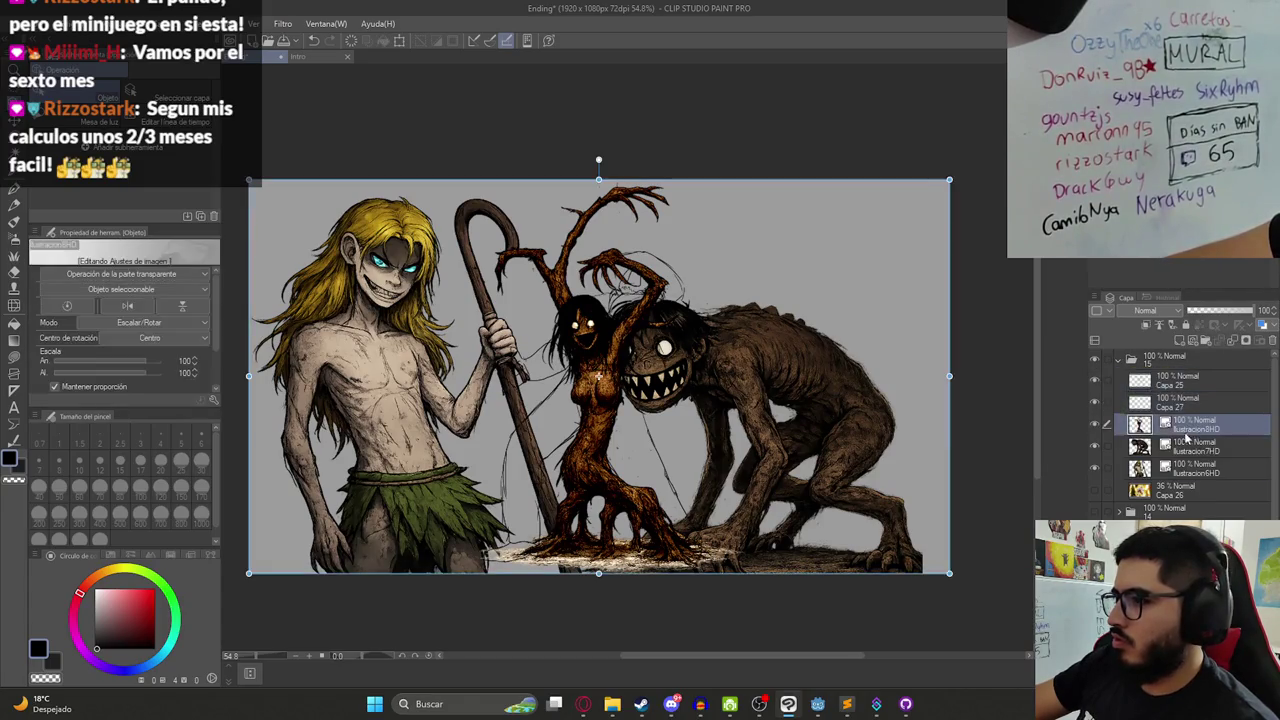
left_click(1190, 469, "shift")
left_click_drag(1262, 311, 1193, 320)
- Enlarge the Ilustración8HD tree creature to 145% and move the Ilustración7HD monster right and down
left_click(1195, 425)
key("ctrl+t")
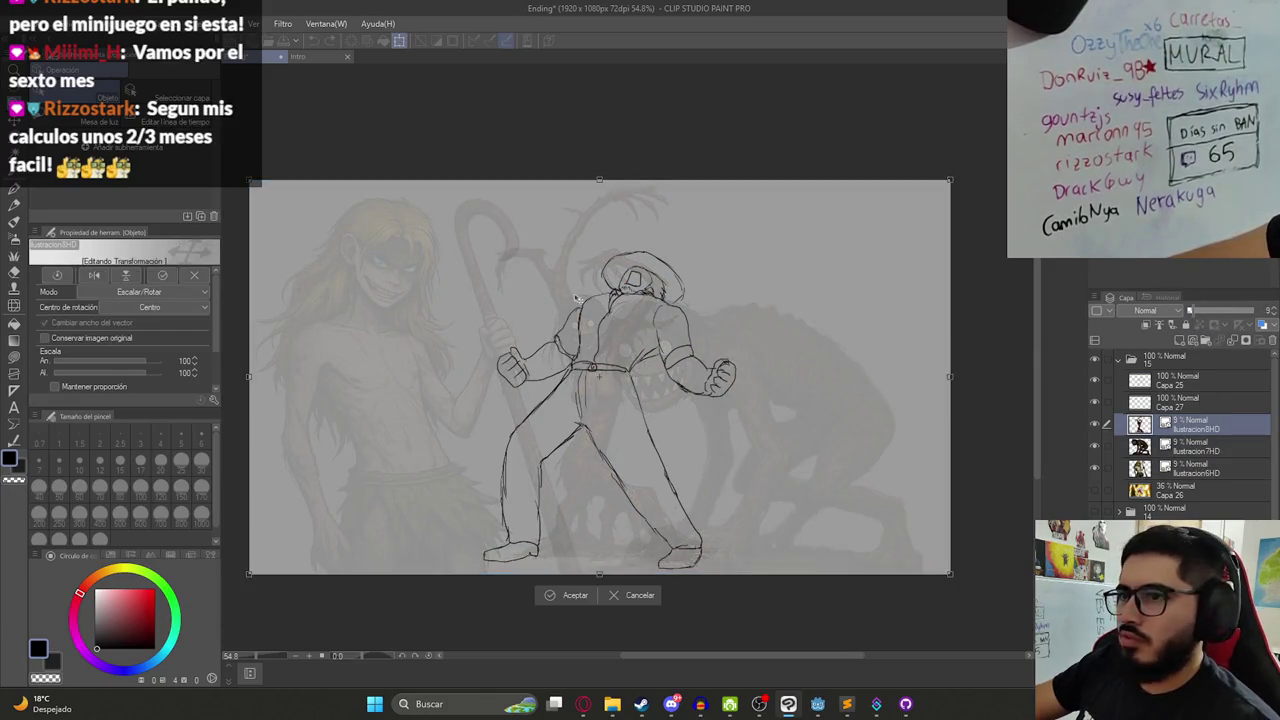
mouse_move(601, 181)
left_mouse_down()
mouse_move(668, 39)
mouse_move(843, 236)
left_mouse_up()
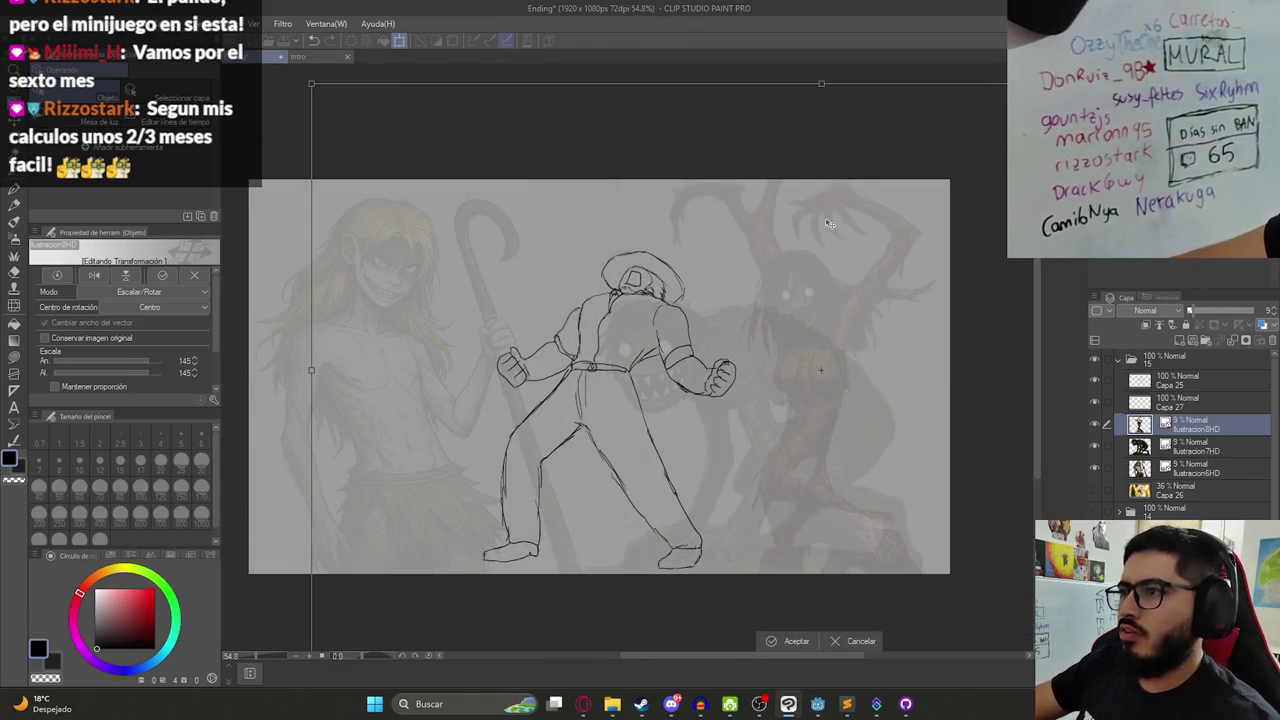
key("Return")
left_click(824, 425)
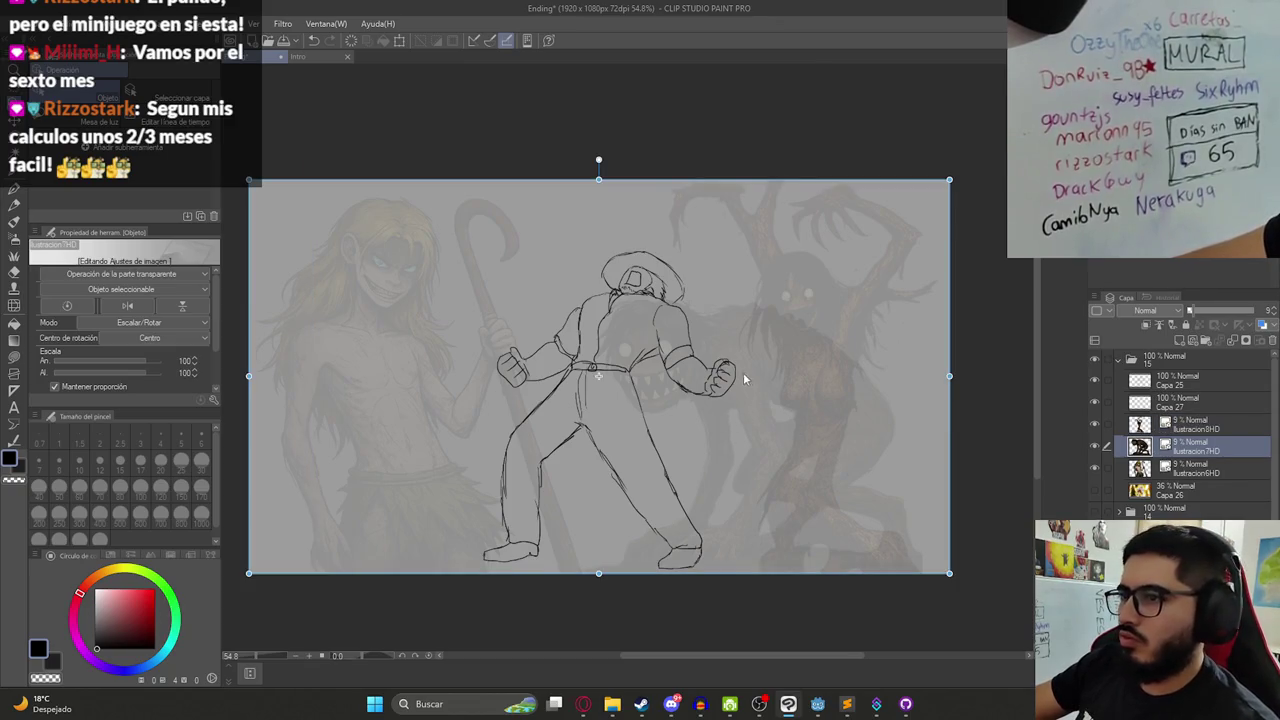
left_click_drag(682, 427, 800, 474)
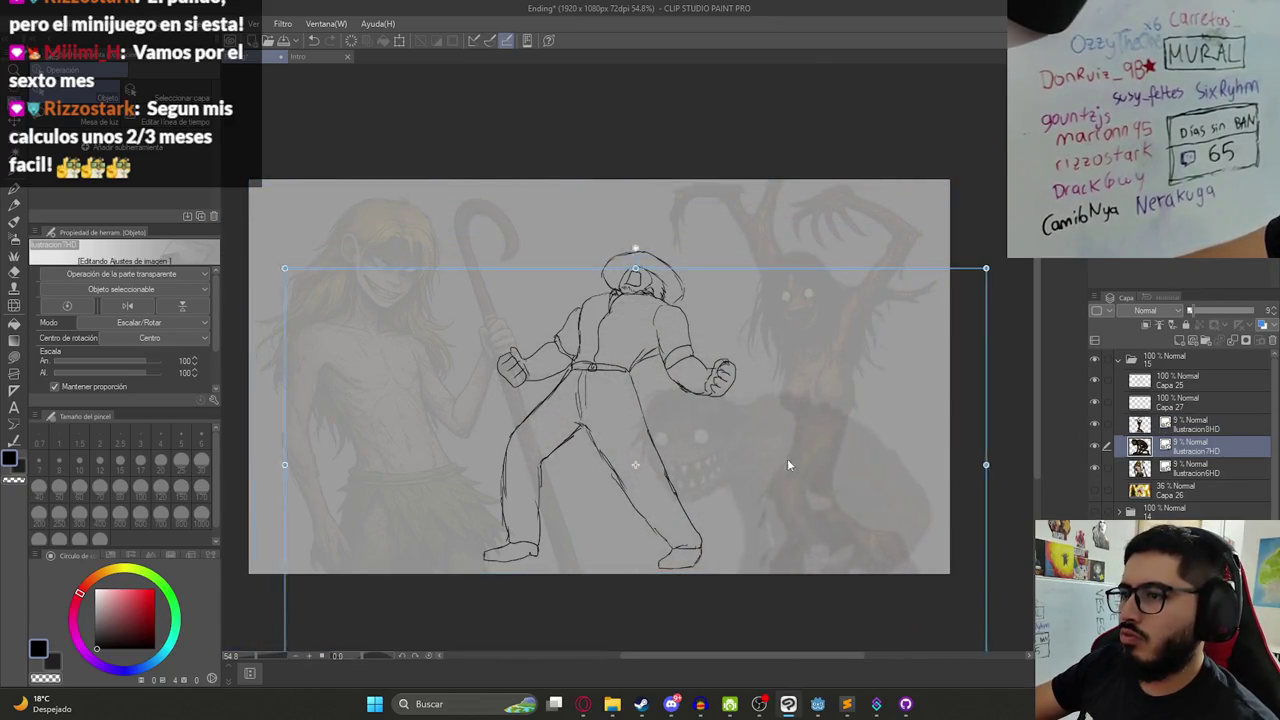
mouse_move(801, 474)
left_mouse_down()
mouse_move(781, 468)
mouse_move(795, 466)
left_mouse_up()
- Shrink the blond Ilustración6HD character to 78%, shift it left, nudge the monster right, select Capa 27
left_click(1186, 468)
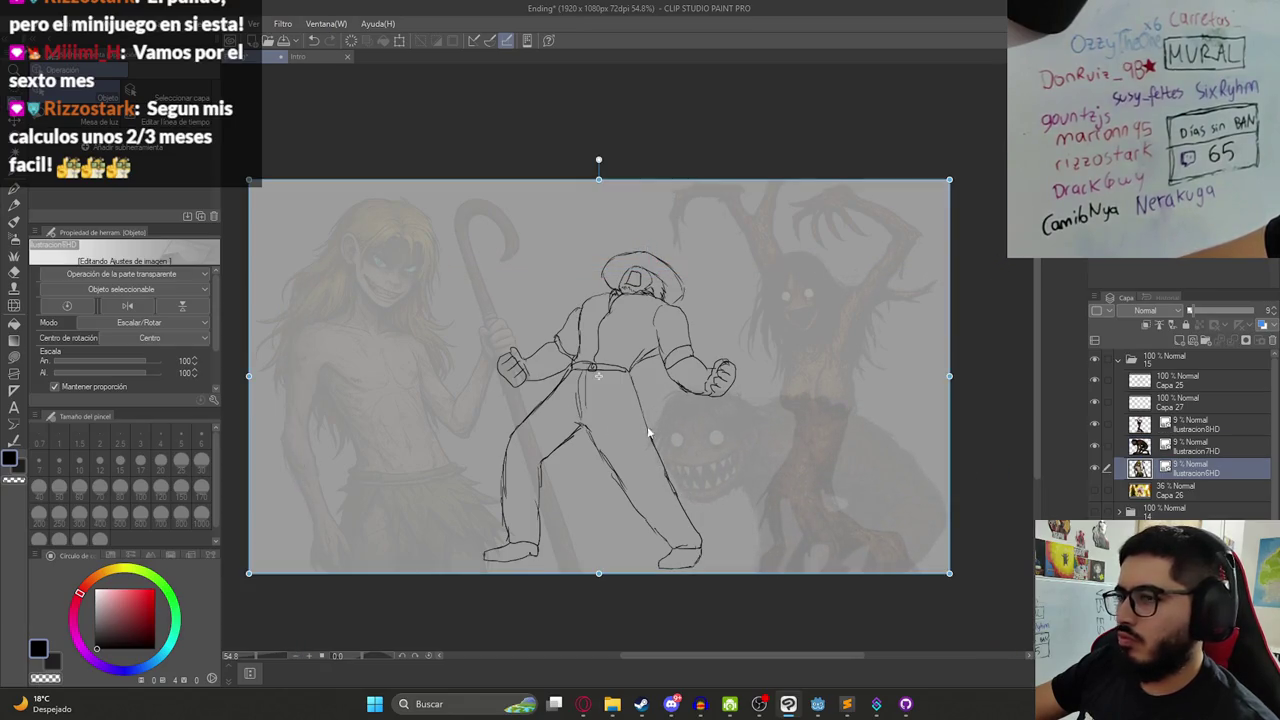
left_click_drag(598, 179, 598, 265)
mouse_move(398, 371)
left_mouse_down()
mouse_move(300, 358)
mouse_move(316, 378)
left_mouse_up()
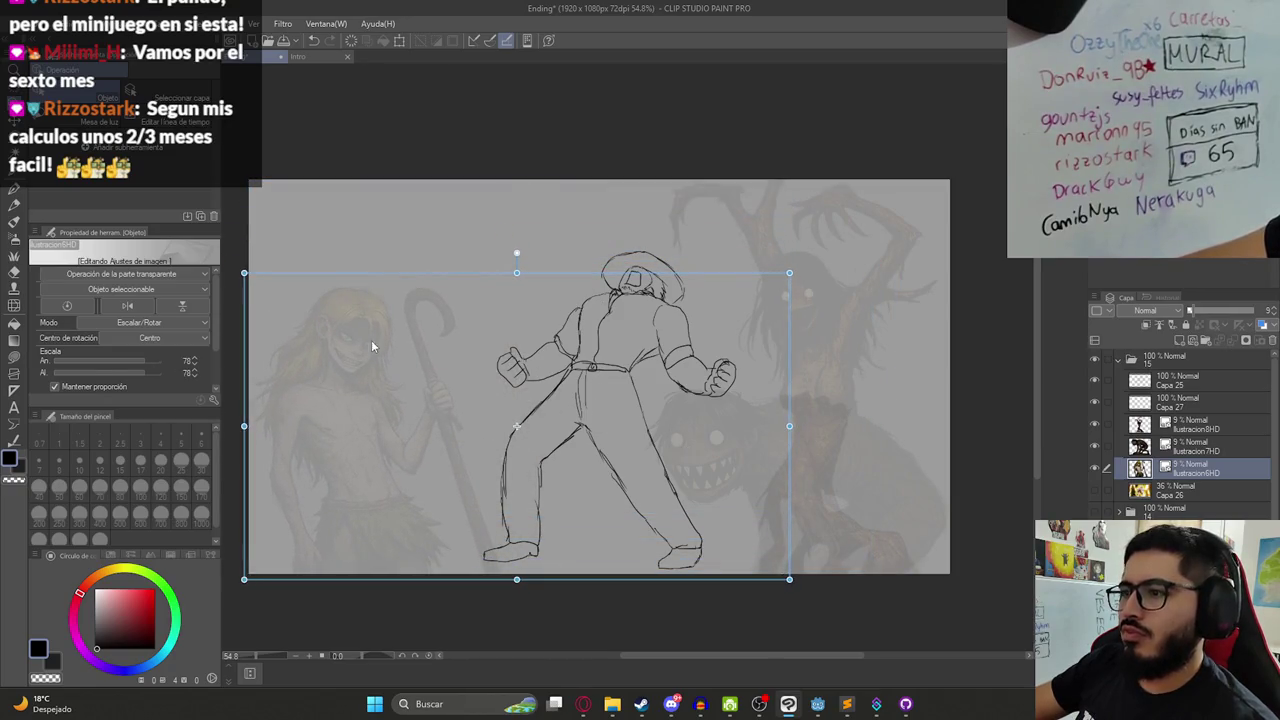
left_click(1186, 446)
left_click_drag(706, 476, 733, 470)
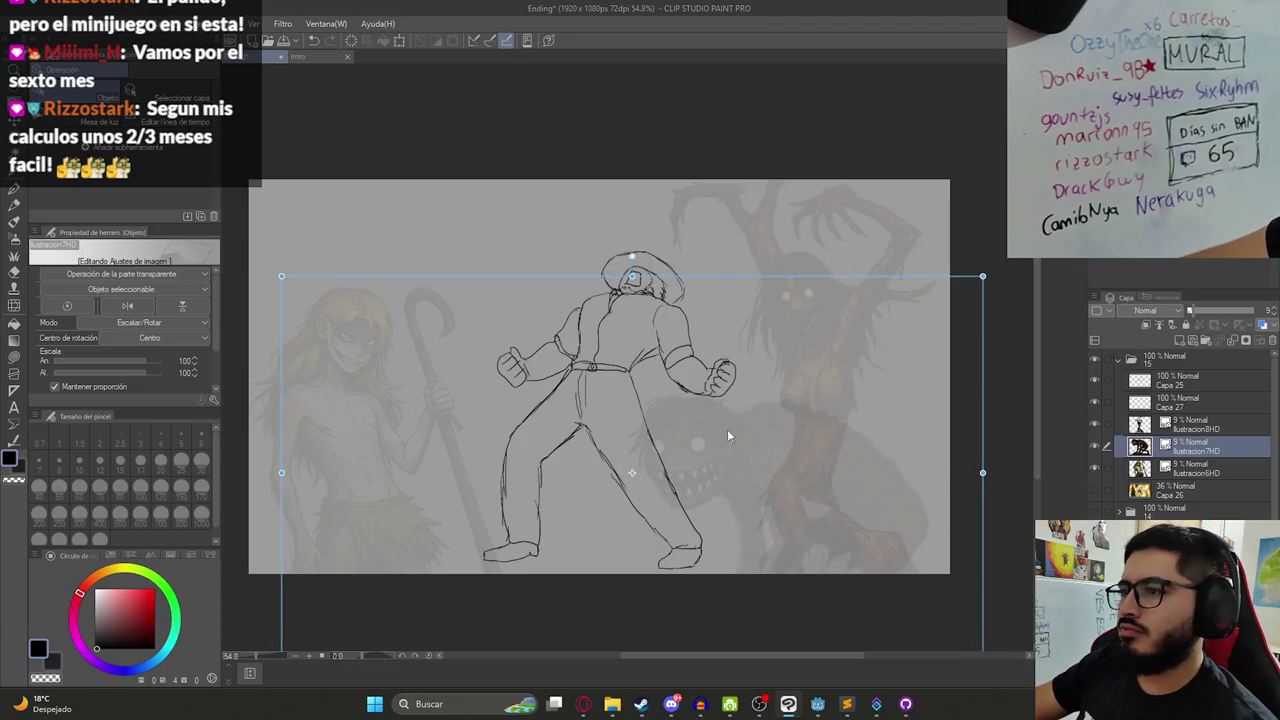
scroll(679, 425, "down", 1)
scroll(620, 430, "up", 1)
left_click(1194, 367)
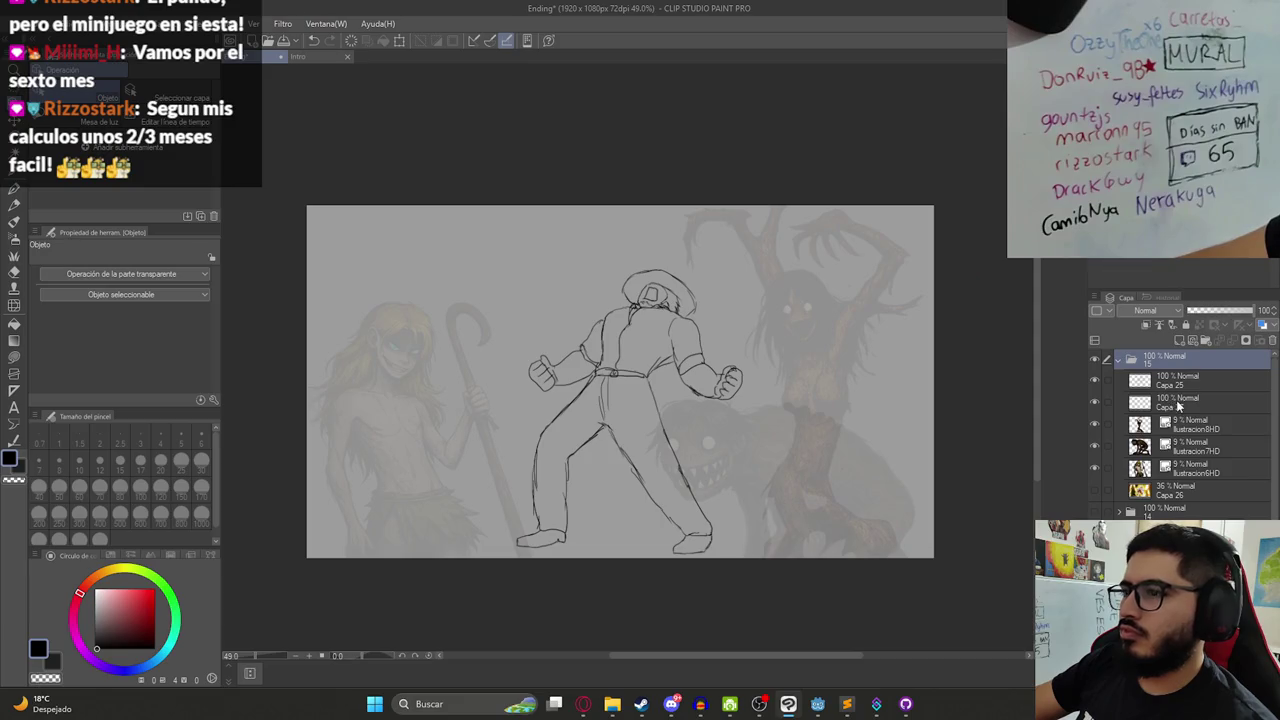
left_click(1169, 403)
scroll(620, 399, "up", 1)
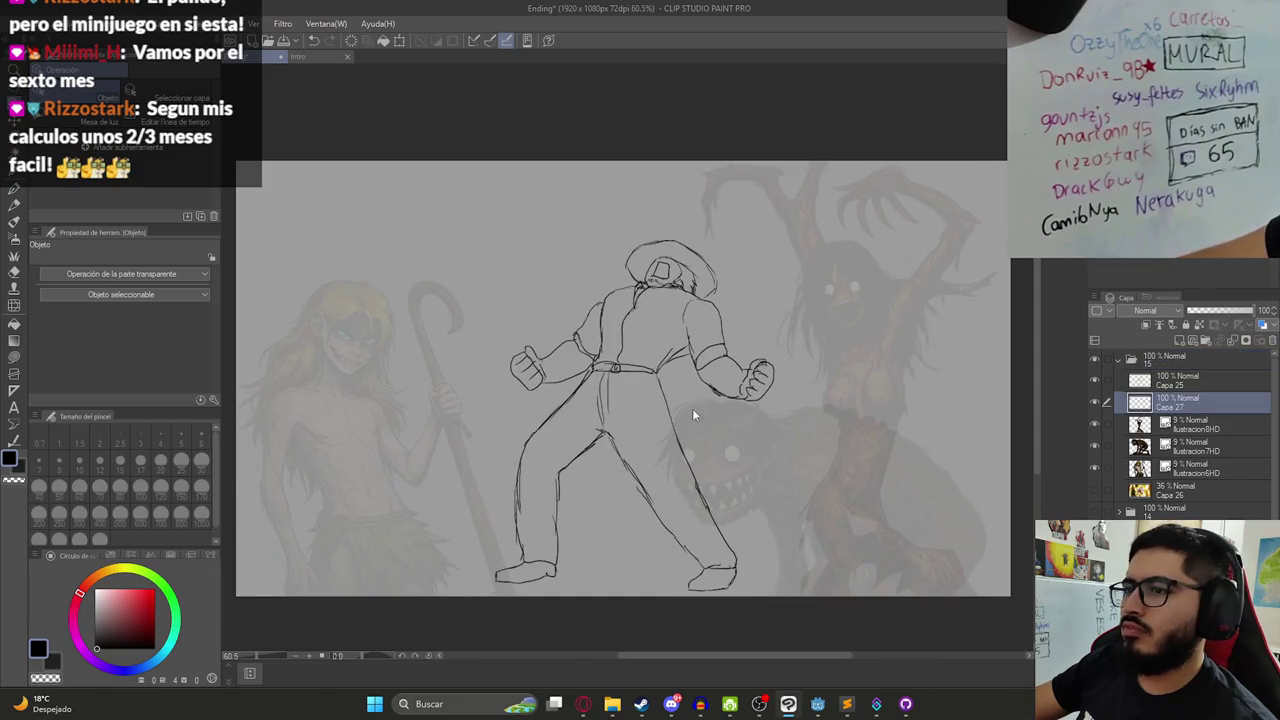
- Toggle visibility of the top folder and layer 14 to compare, then re-expand folder 15
left_click(1120, 357)
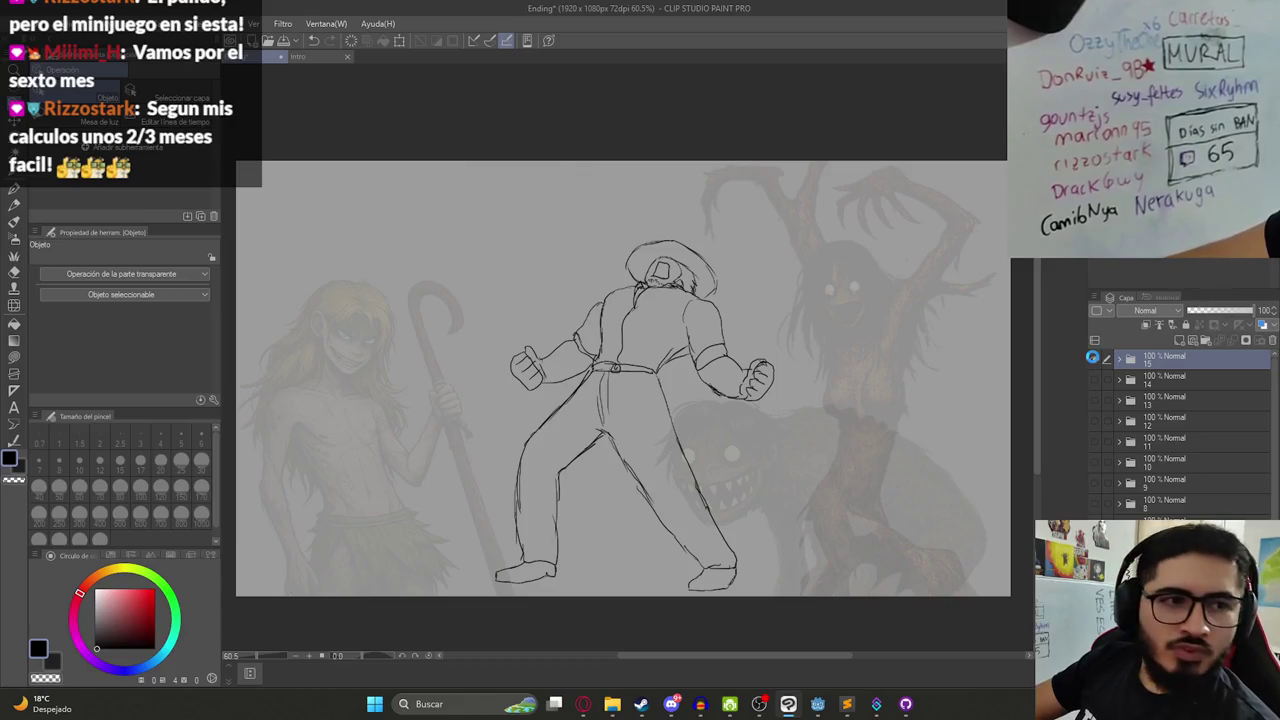
mouse_move(1104, 358)
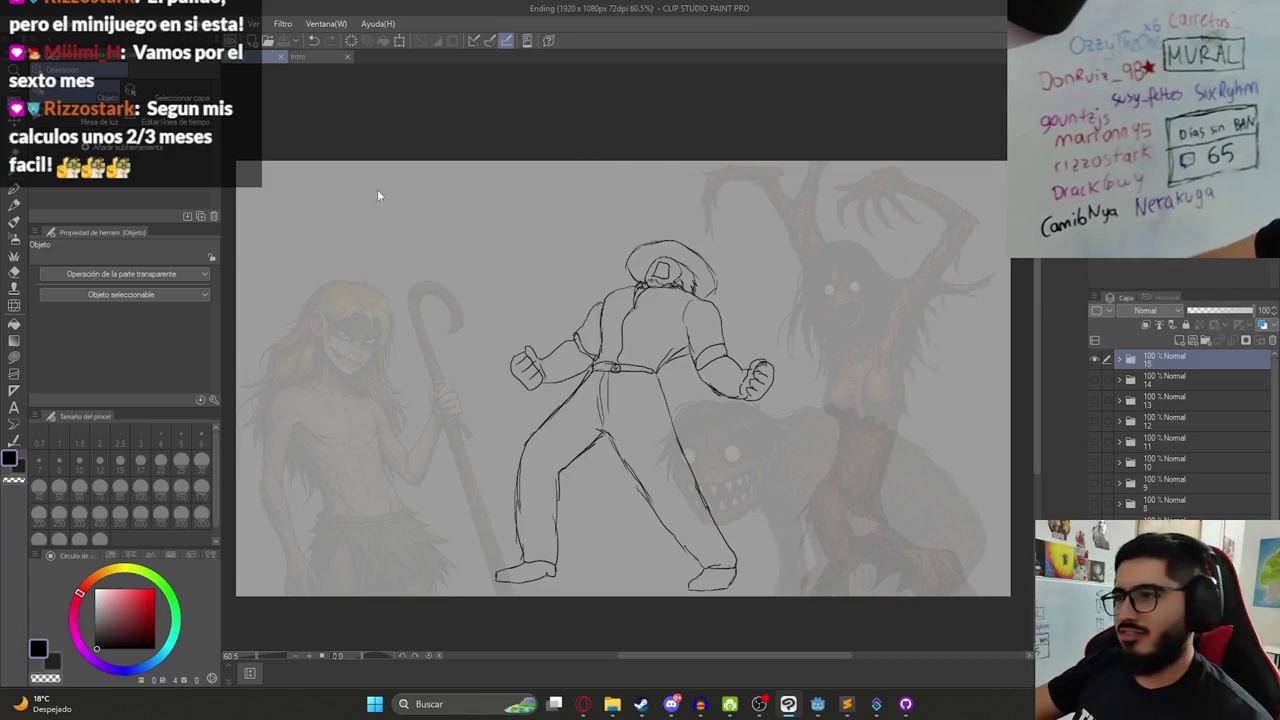
left_click(1094, 360)
left_click(1092, 373)
left_click(1092, 373)
left_click(1095, 360)
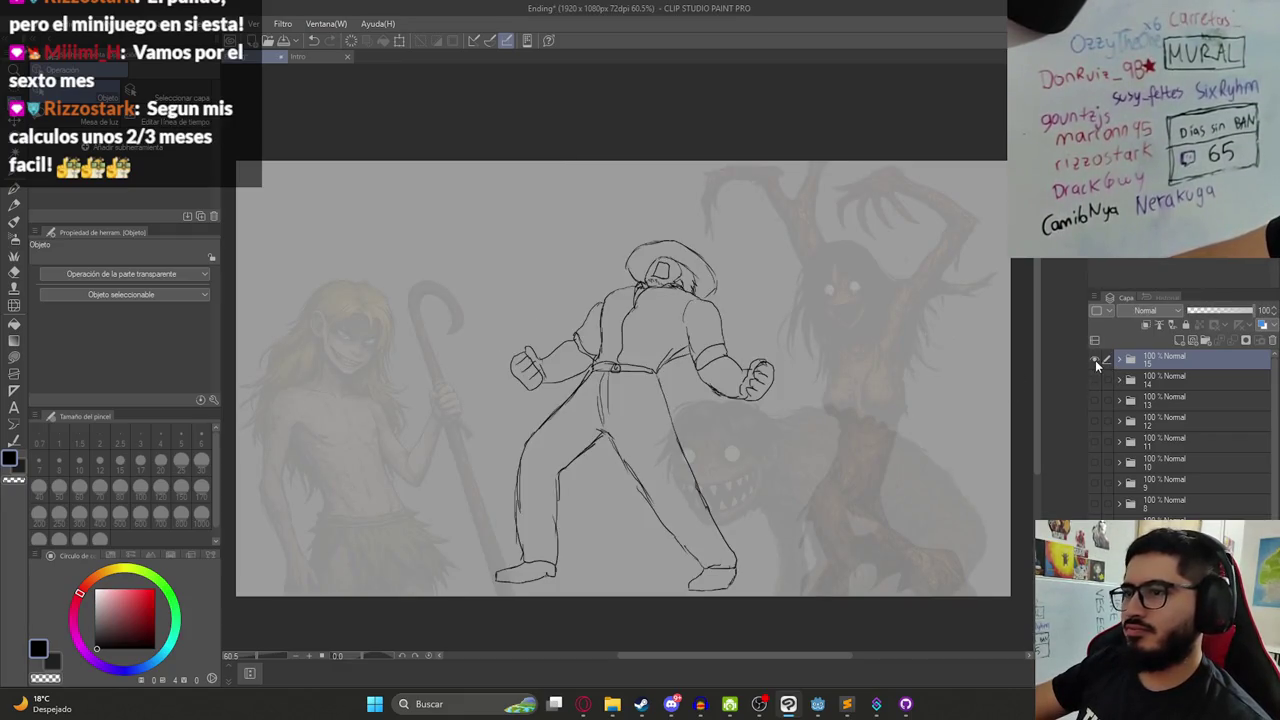
left_click(1158, 376)
left_click(1119, 359)
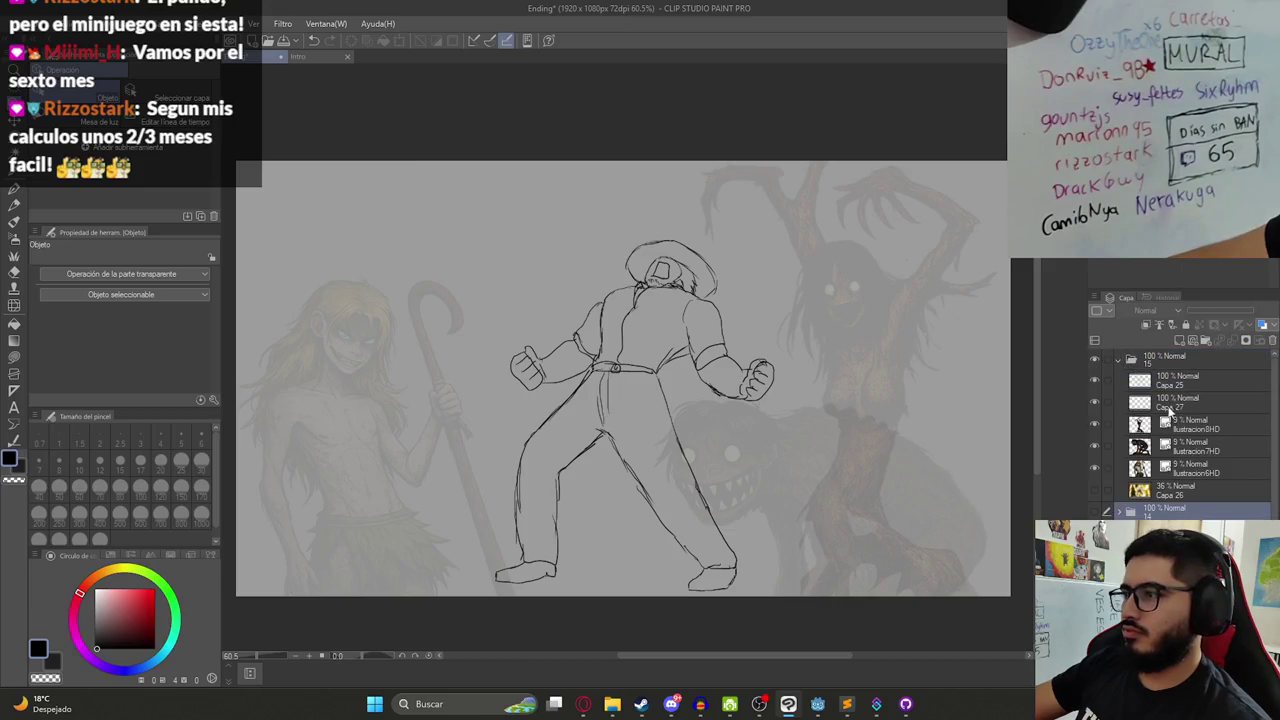
- Move the blond ilustracion6HD character about 100 px right and enlarge the ilustracion8HD tree creature to 115%
left_click(1170, 470)
key("k")
left_click_drag(389, 414, 481, 416)
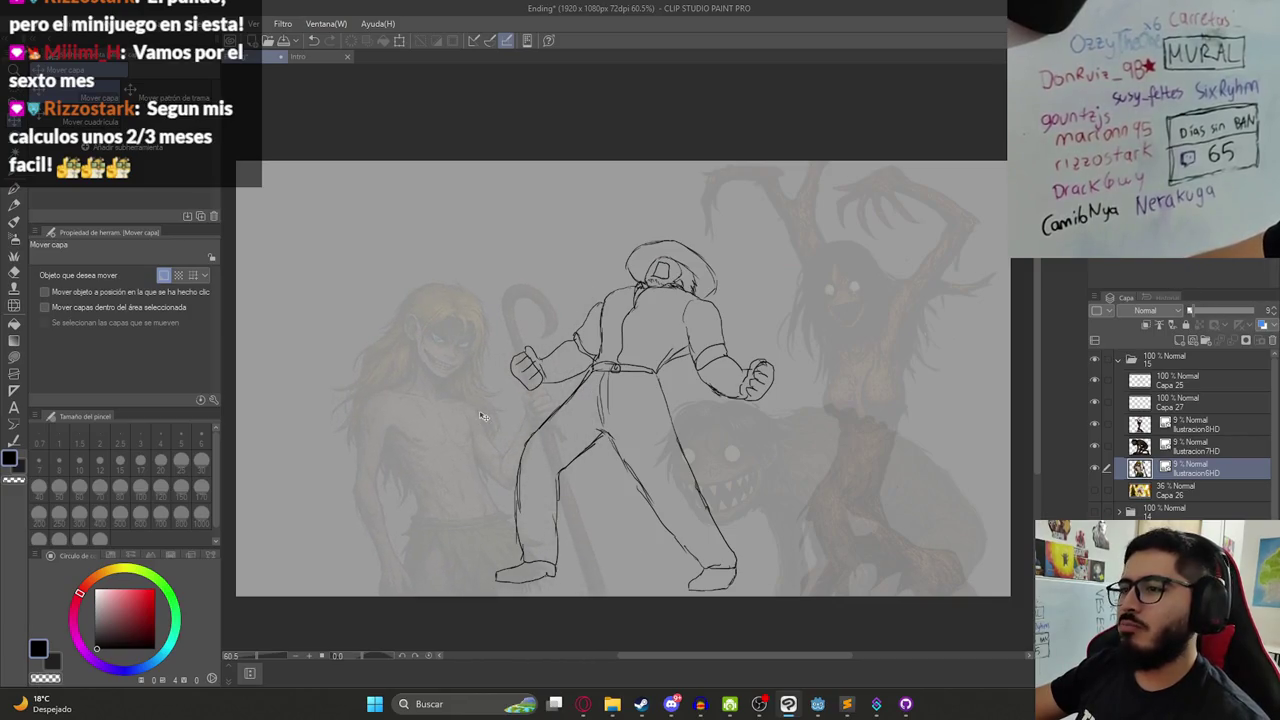
left_click(1192, 430)
scroll(795, 295, "down", 1)
scroll(760, 270, "down", 1)
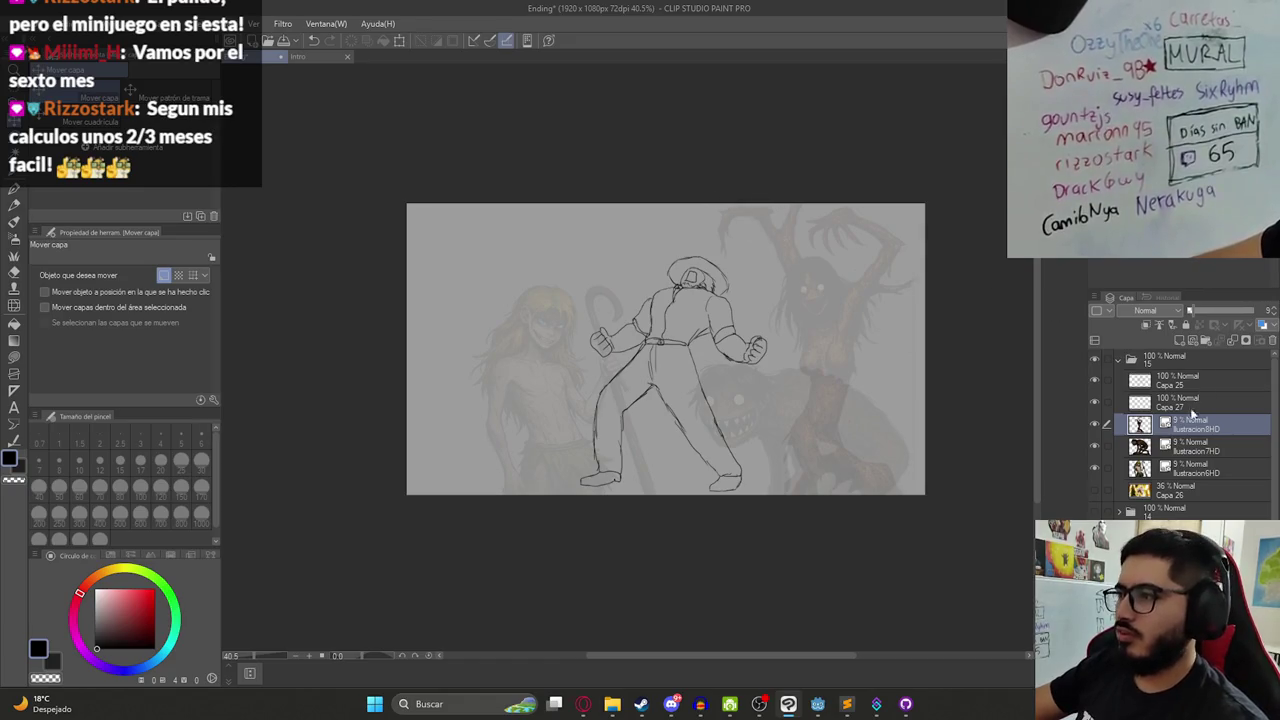
key("ctrl+t")
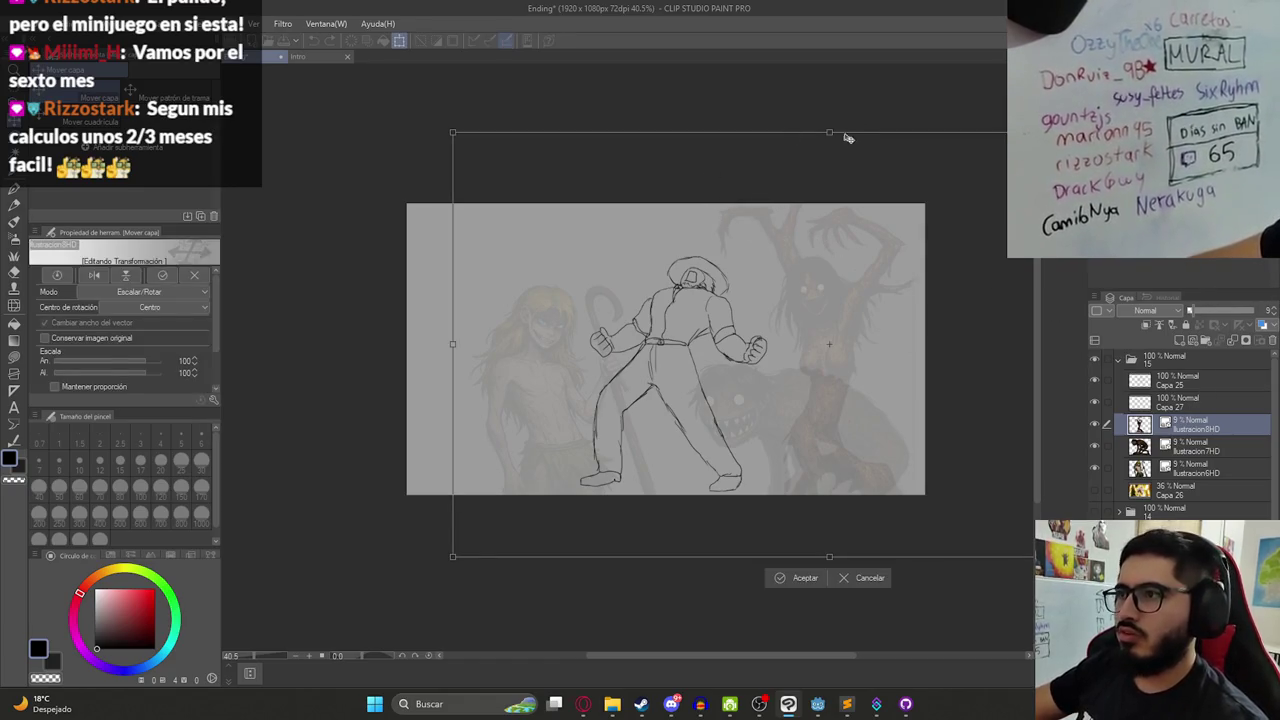
left_click_drag(830, 110, 818, 210)
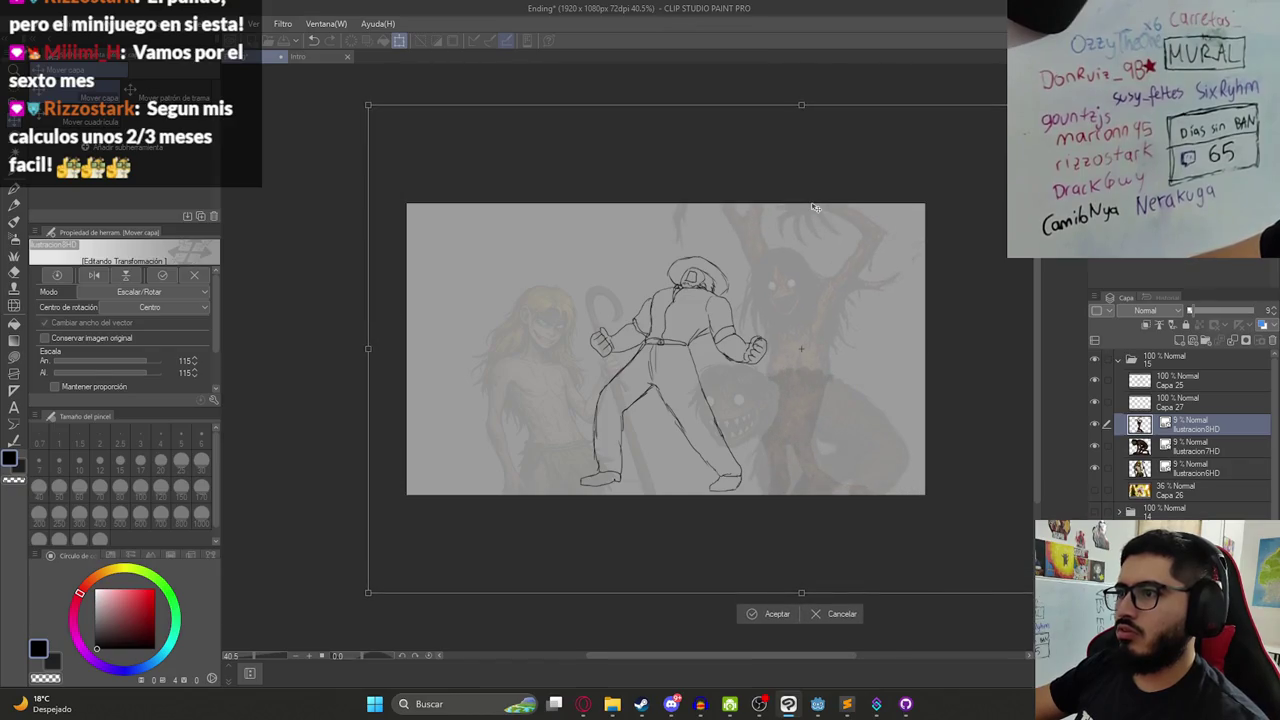
key("Return")
- Lasso-select the reference illustration, shrink it to 86% and move it into place
key("alt+bracketleft")
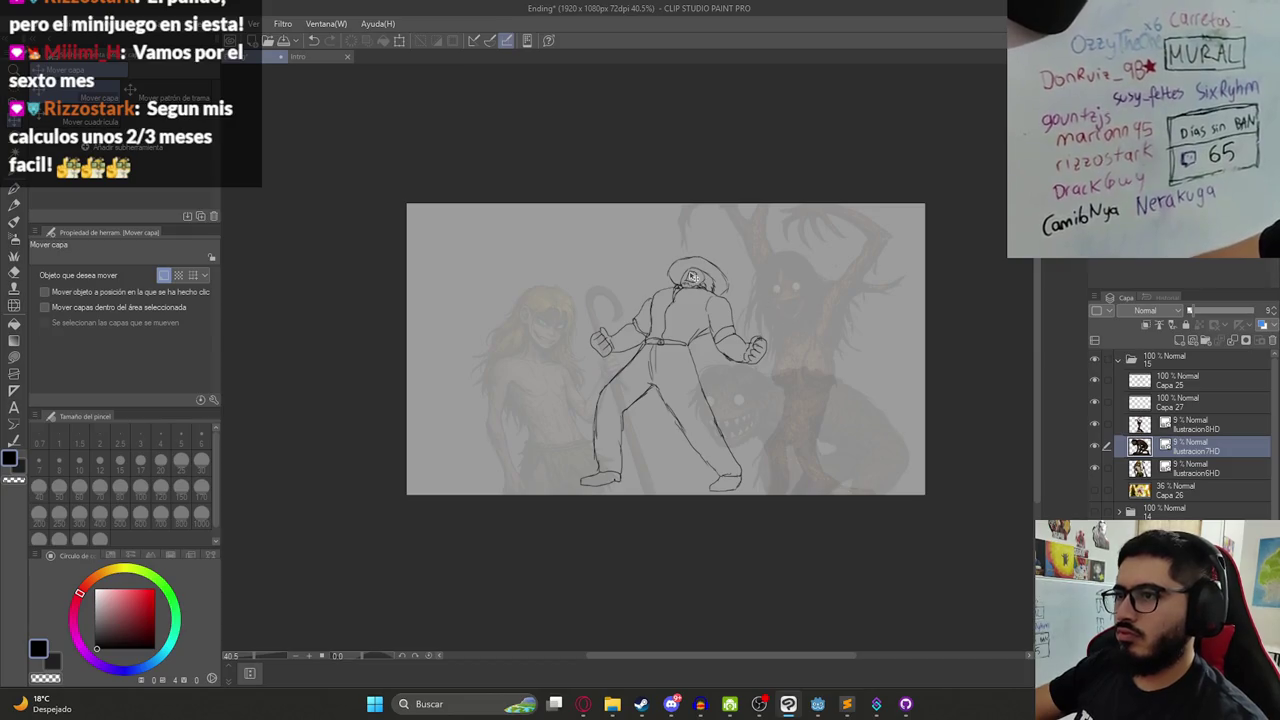
key("ctrl+minus")
key("ctrl+minus")
key("ctrl+minus")
key("ctrl+minus")
scroll(748, 345, "up", 5)
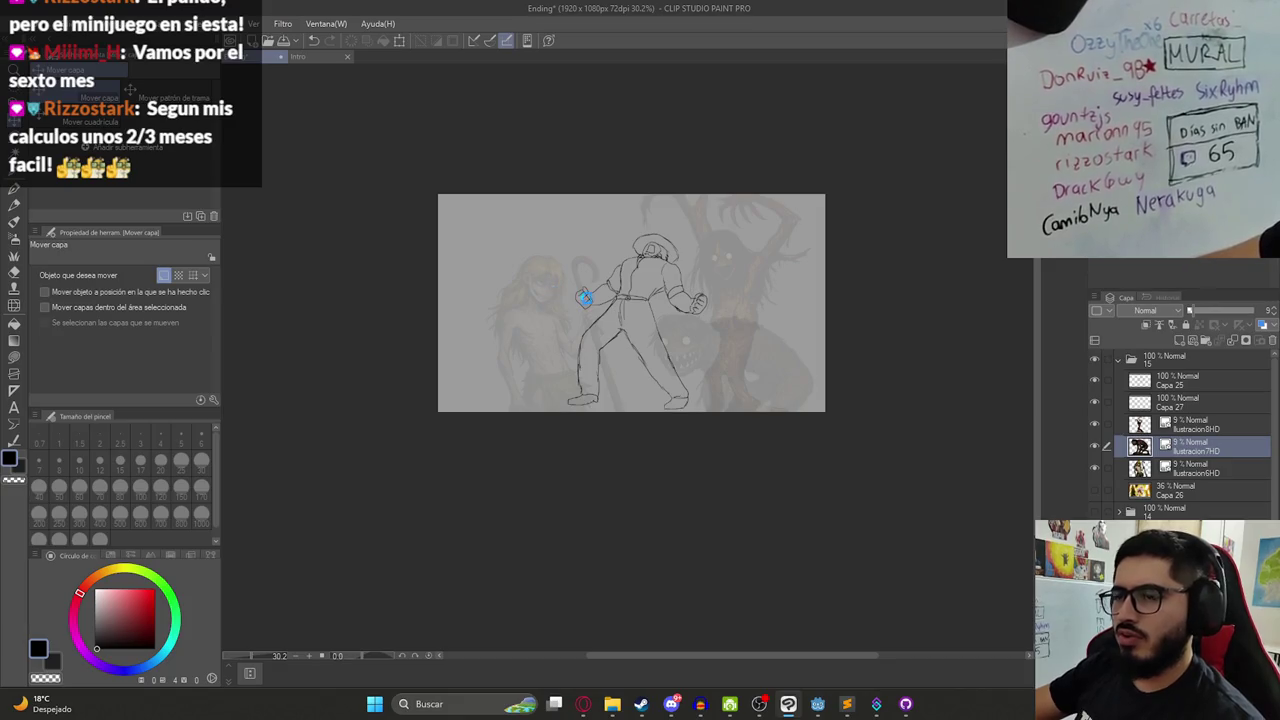
scroll(620, 322, "down", 2)
key("m")
scroll(633, 325, "up", 2)
key("ctrl+t")
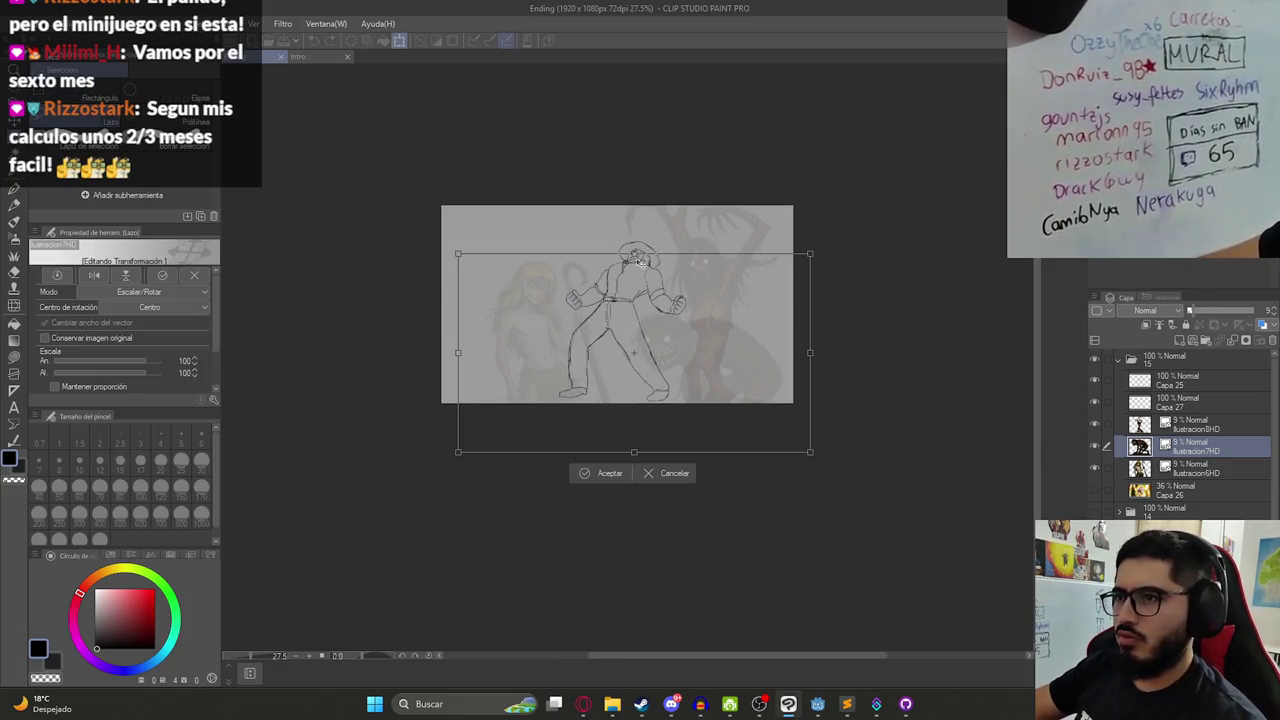
left_click_drag(633, 253, 677, 309)
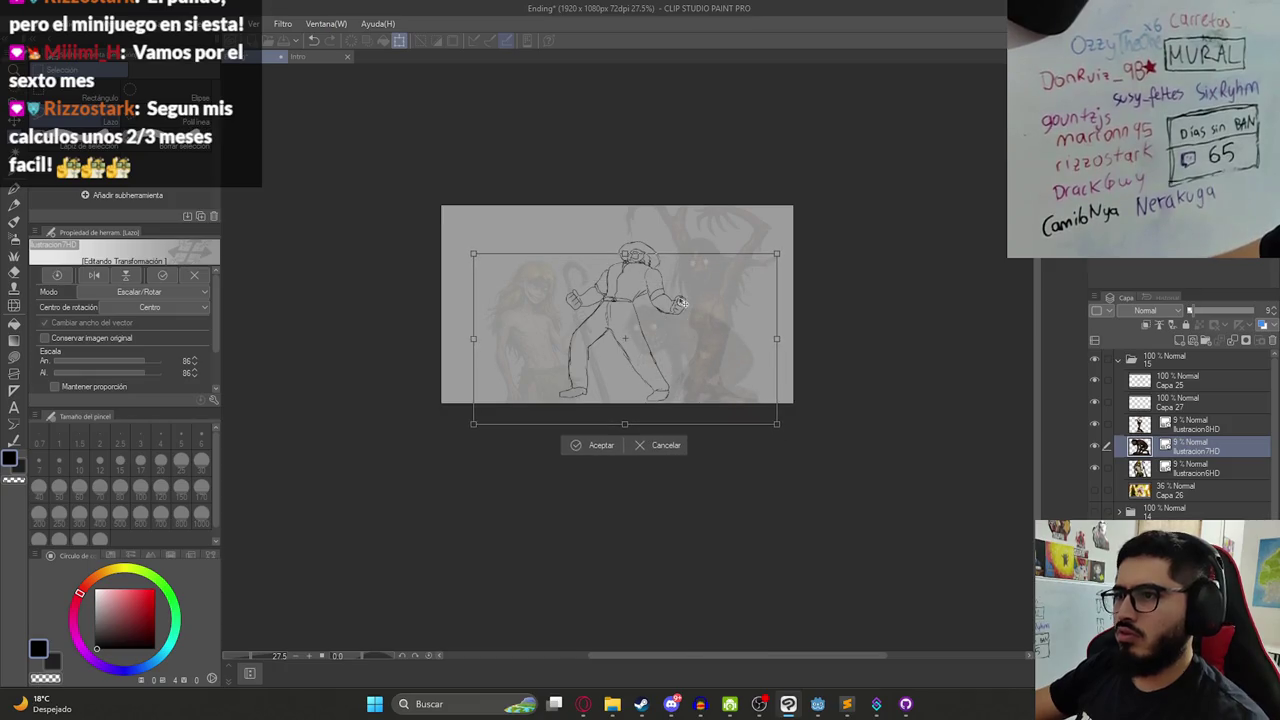
left_click_drag(677, 309, 655, 301)
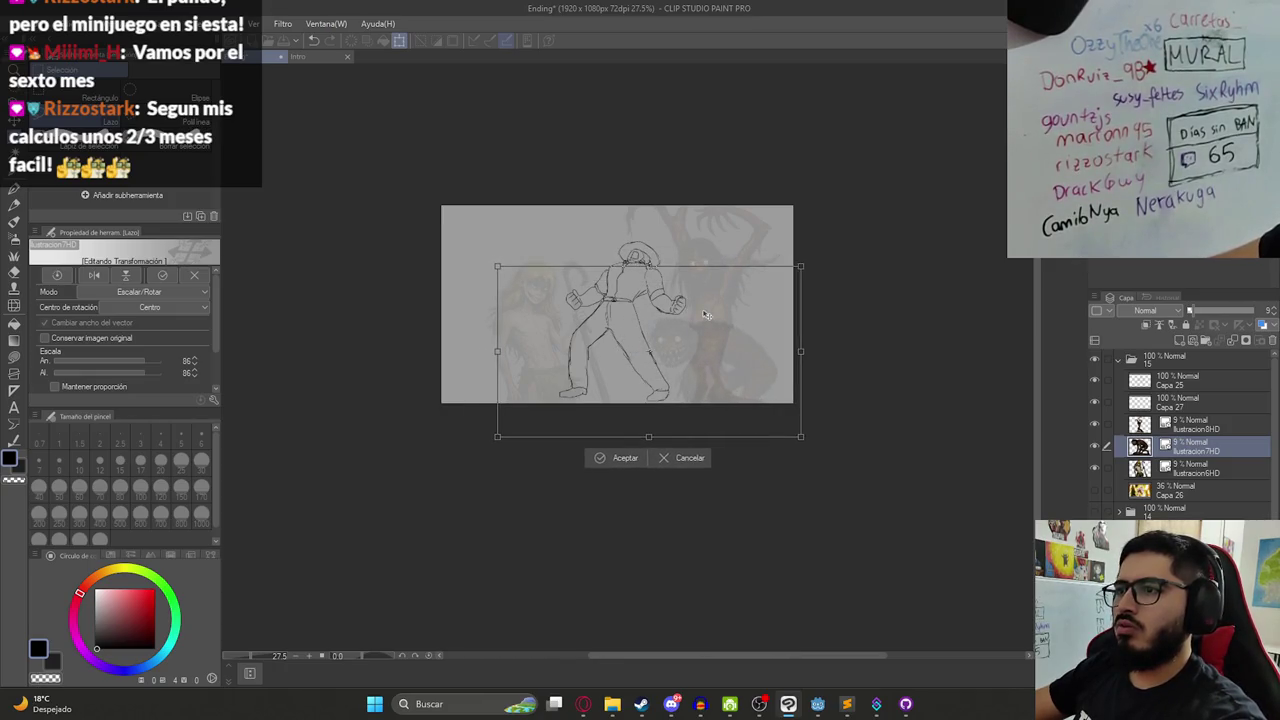
key("Return")
- Select Capa 27, then collapse and hide folder 15 to leave the plain gray canvas
scroll(655, 301, "up", 3)
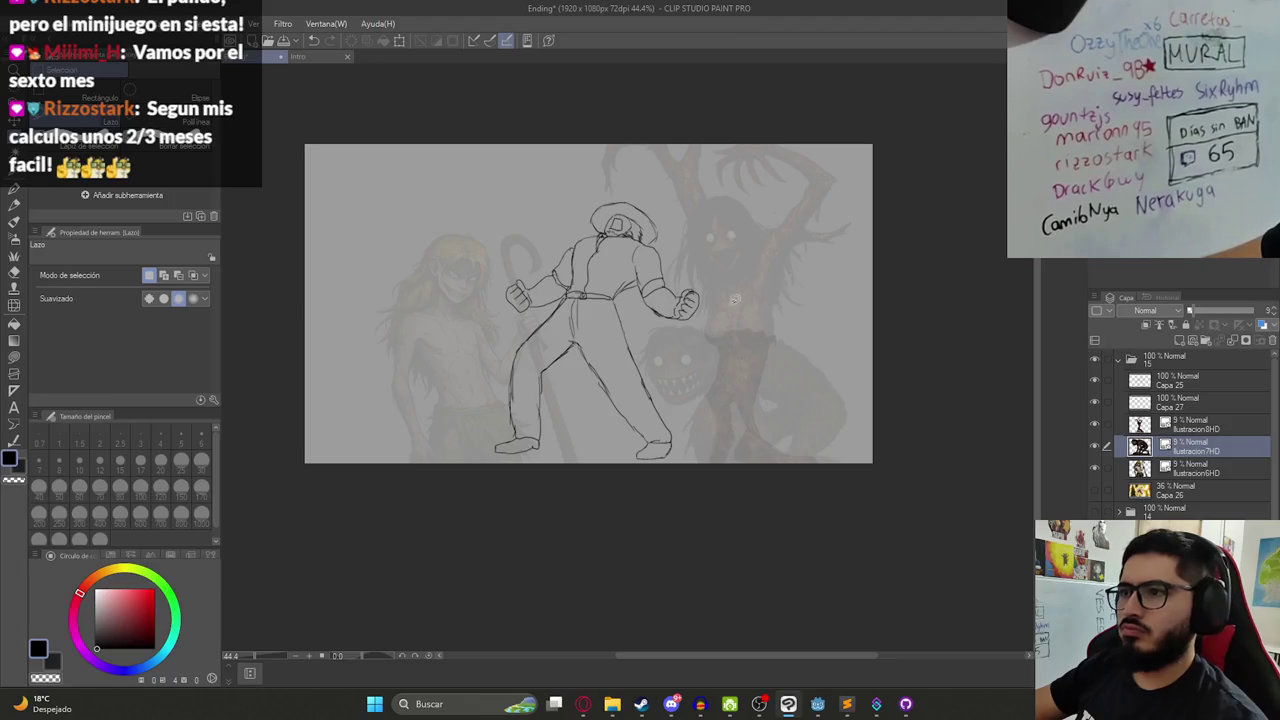
left_click(1167, 401)
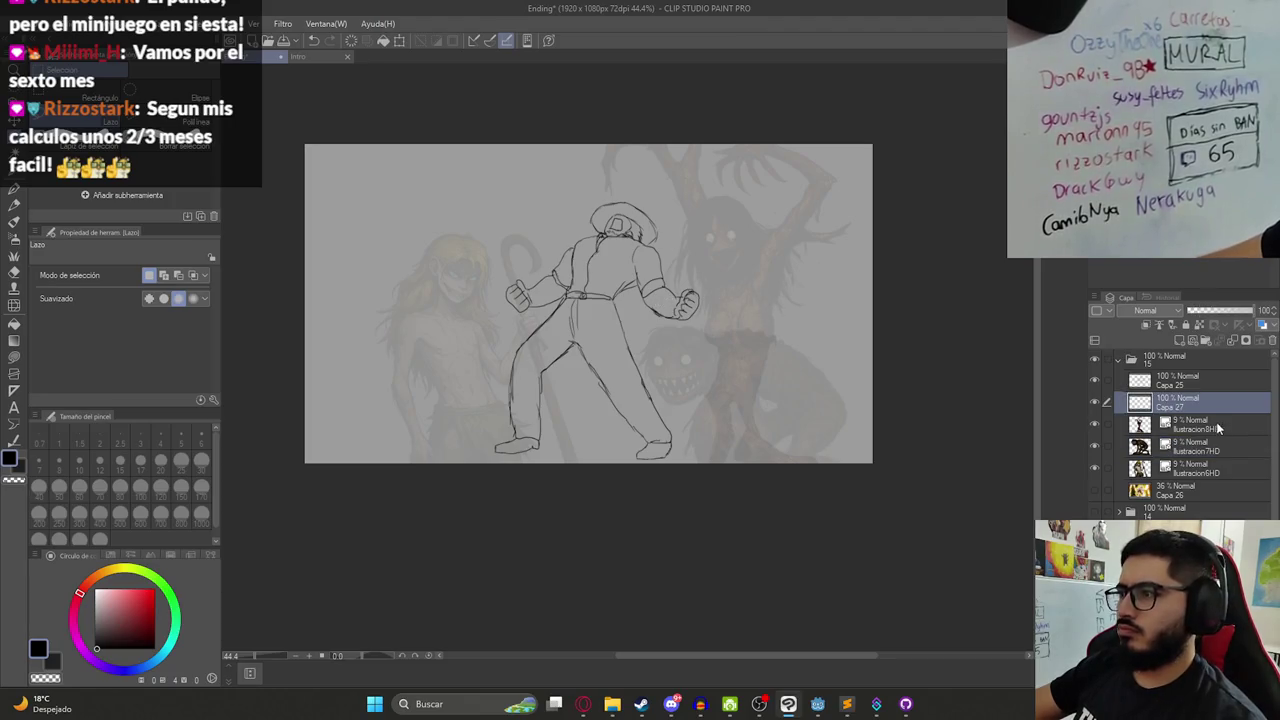
left_click(1119, 361)
left_click(1098, 360)
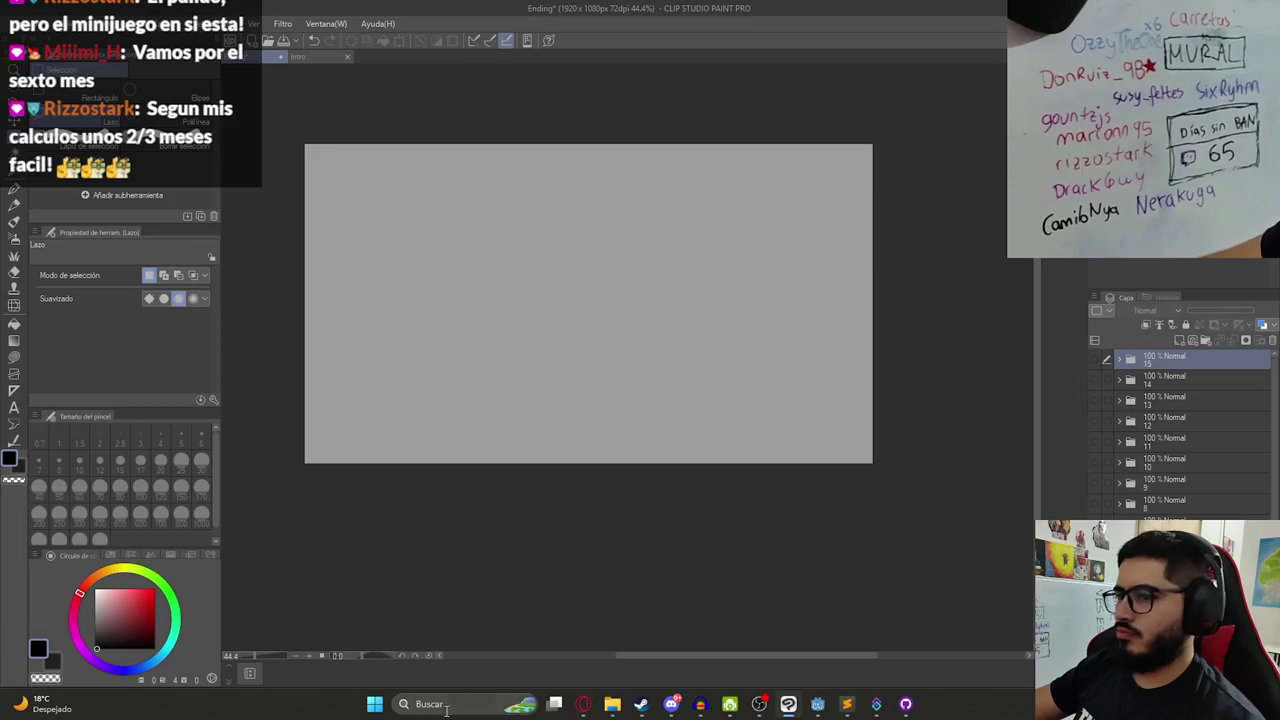
left_click(583, 704)
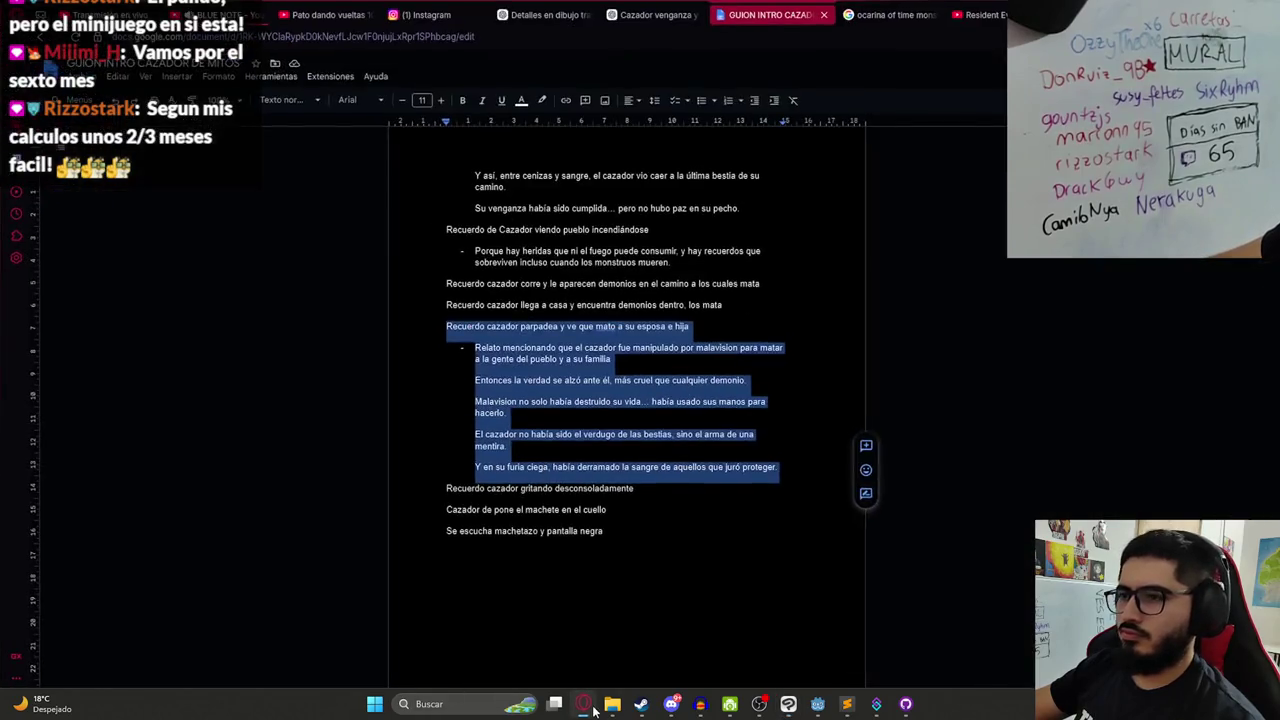
- Insert 'teniendo de cómplice al Jasy Jatere y Luisón' after 'hacerlo', select the machete line, return to Clip Studio
left_click(566, 447)
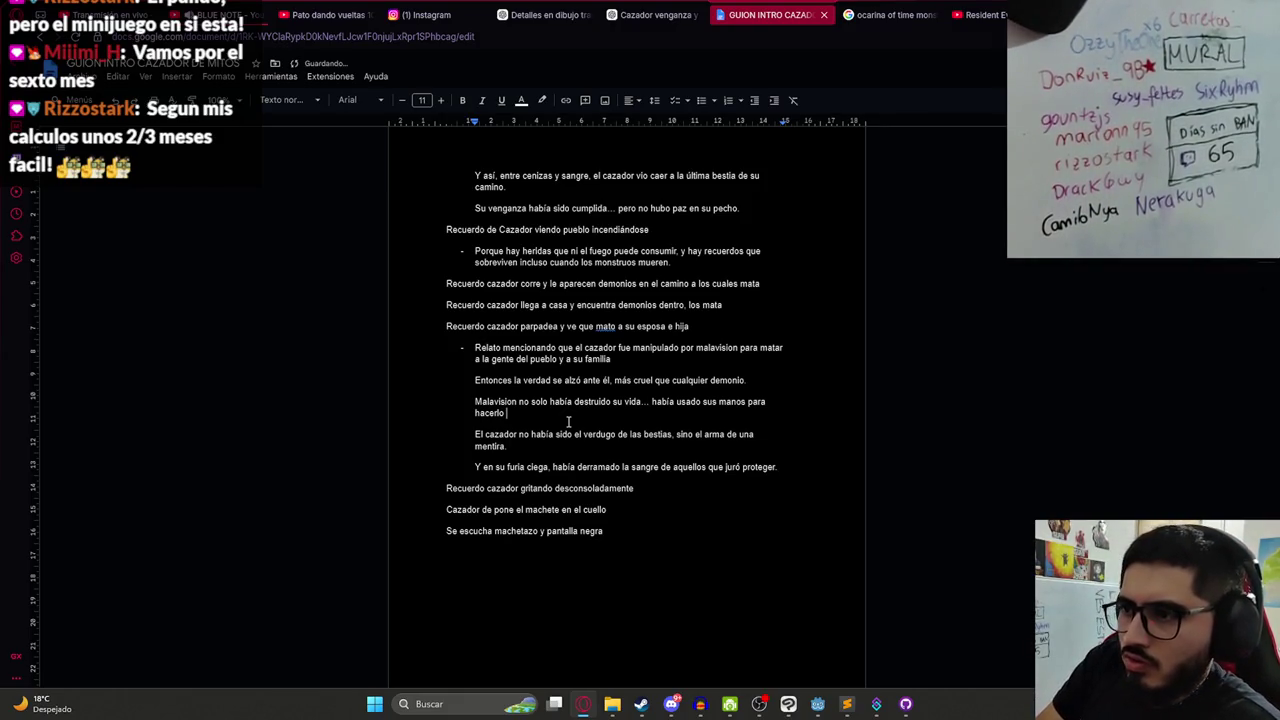
type("teniendo de co")
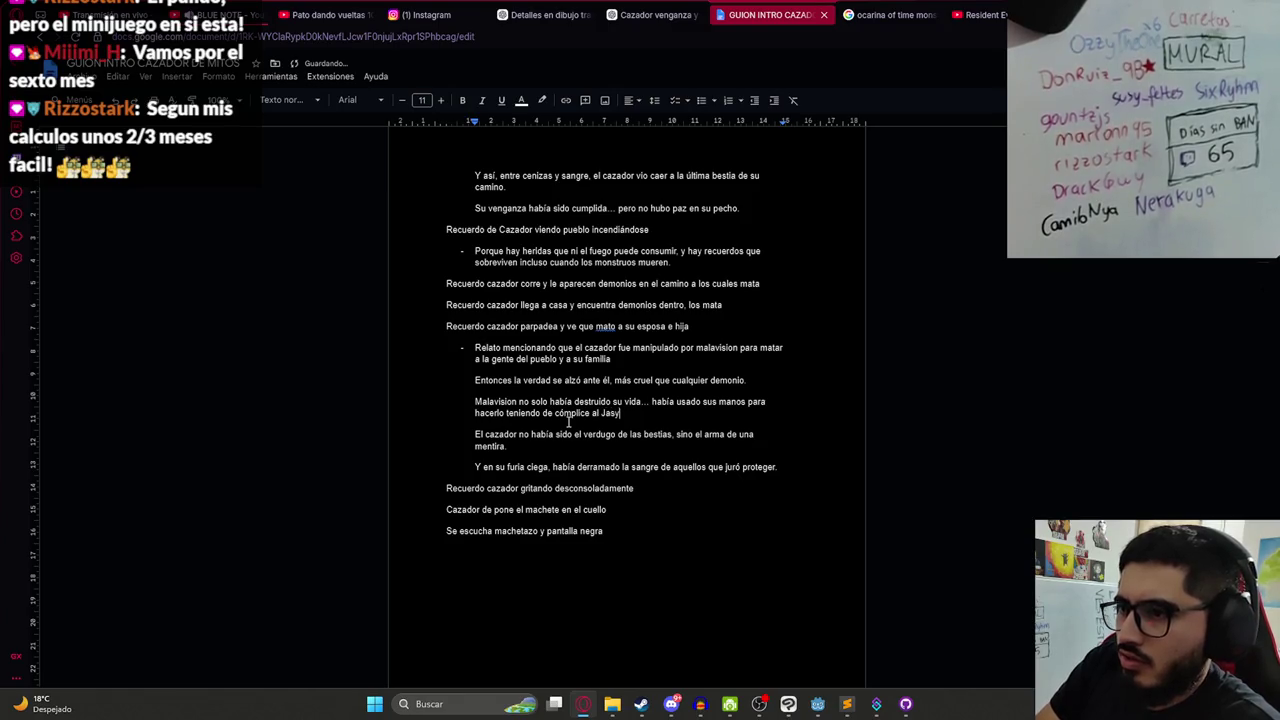
type(" Jatere y M")
type("isó")
scroll(600, 400, "down", 3)
left_click_drag(634, 357, 433, 350)
left_click(640, 374)
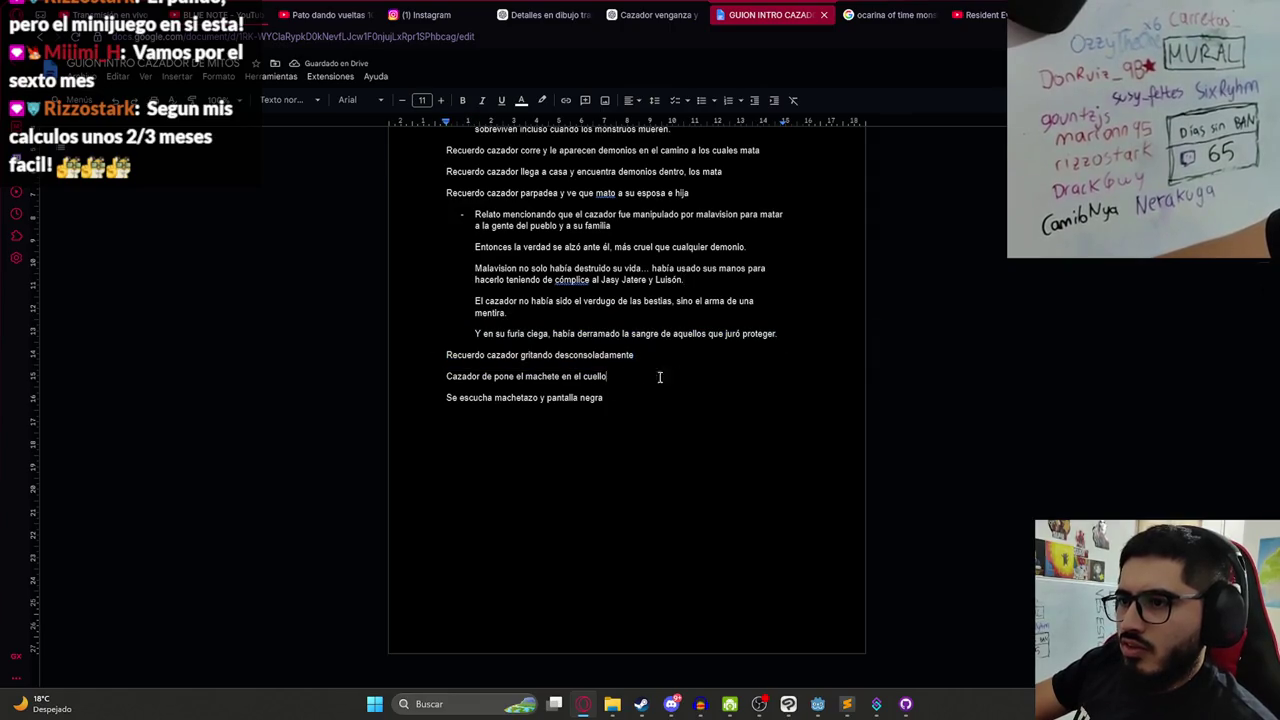
left_click_drag(671, 374, 403, 379)
key("alt+Tab")
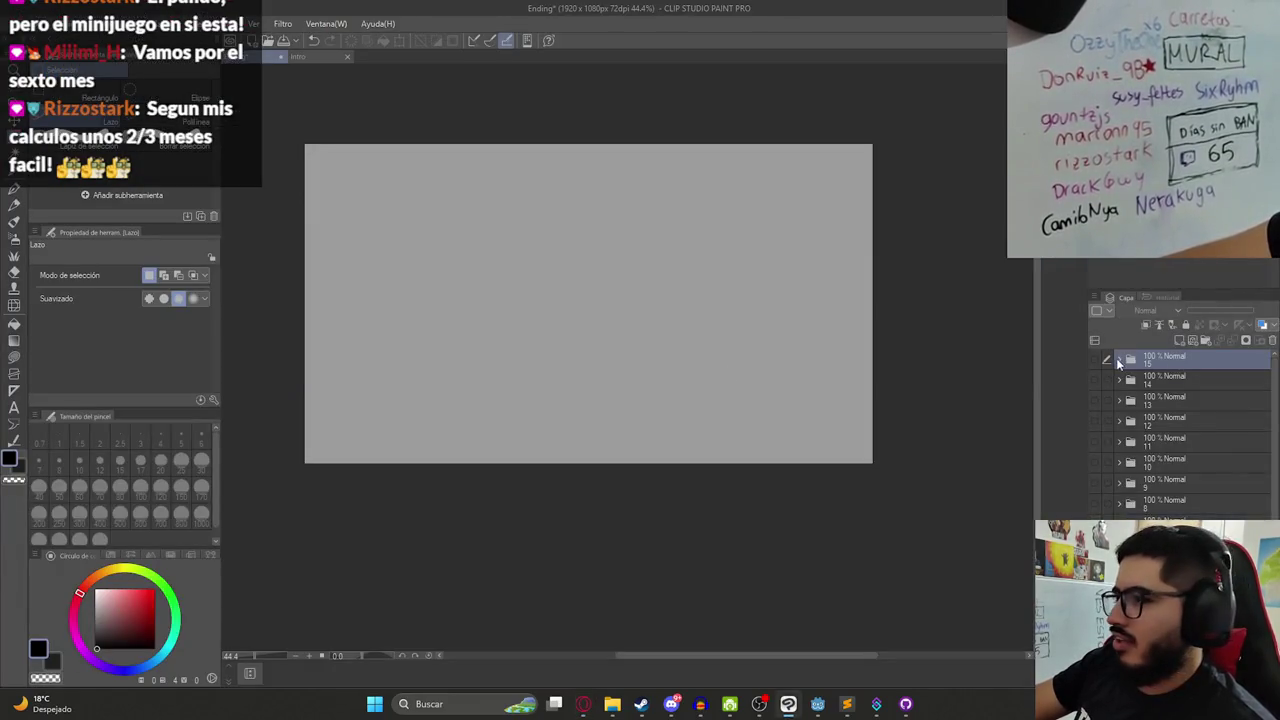
- Hide folder 15, add a new folder named 16 with a blank Capa 28 layer, and clear the selection
left_click(1098, 359)
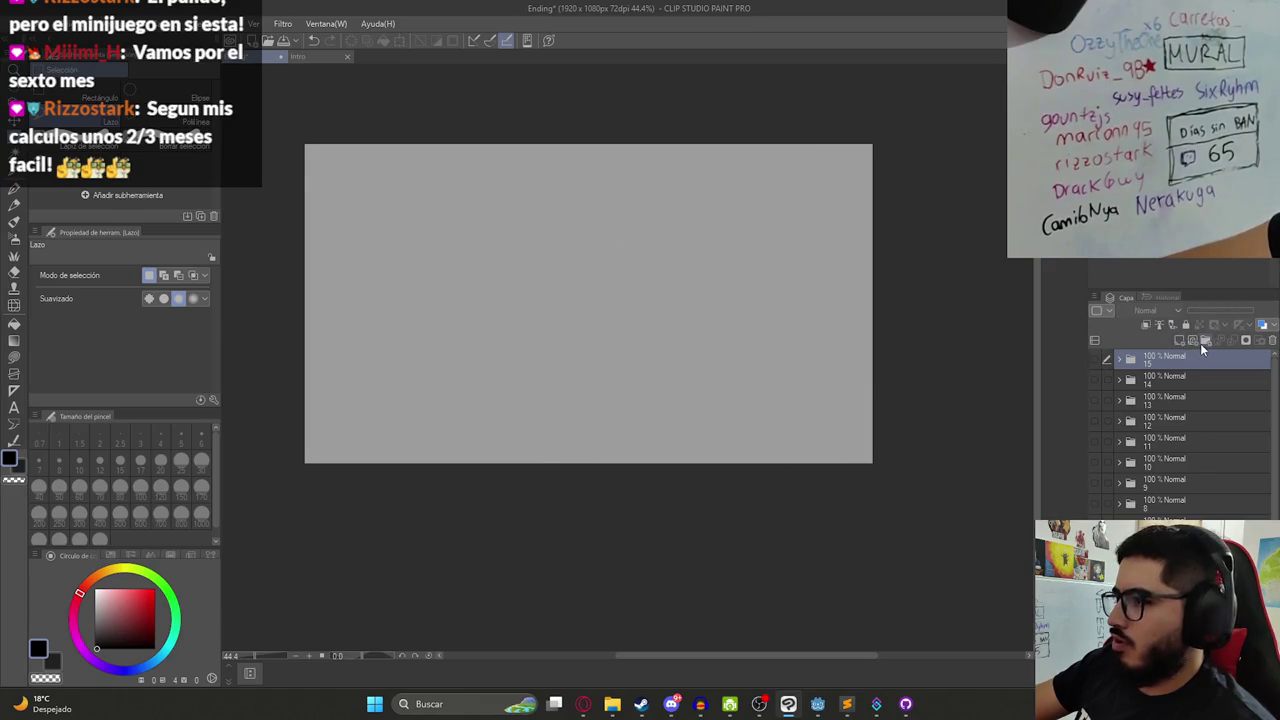
left_click(1204, 342)
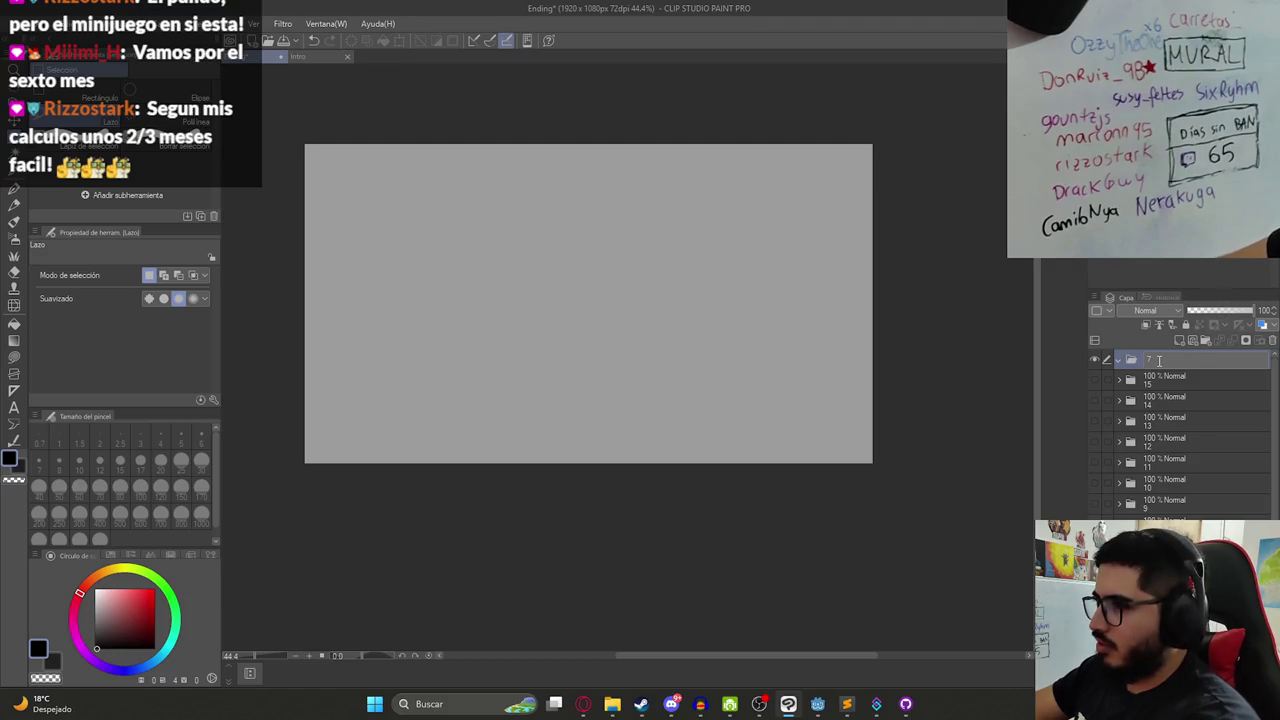
type("16")
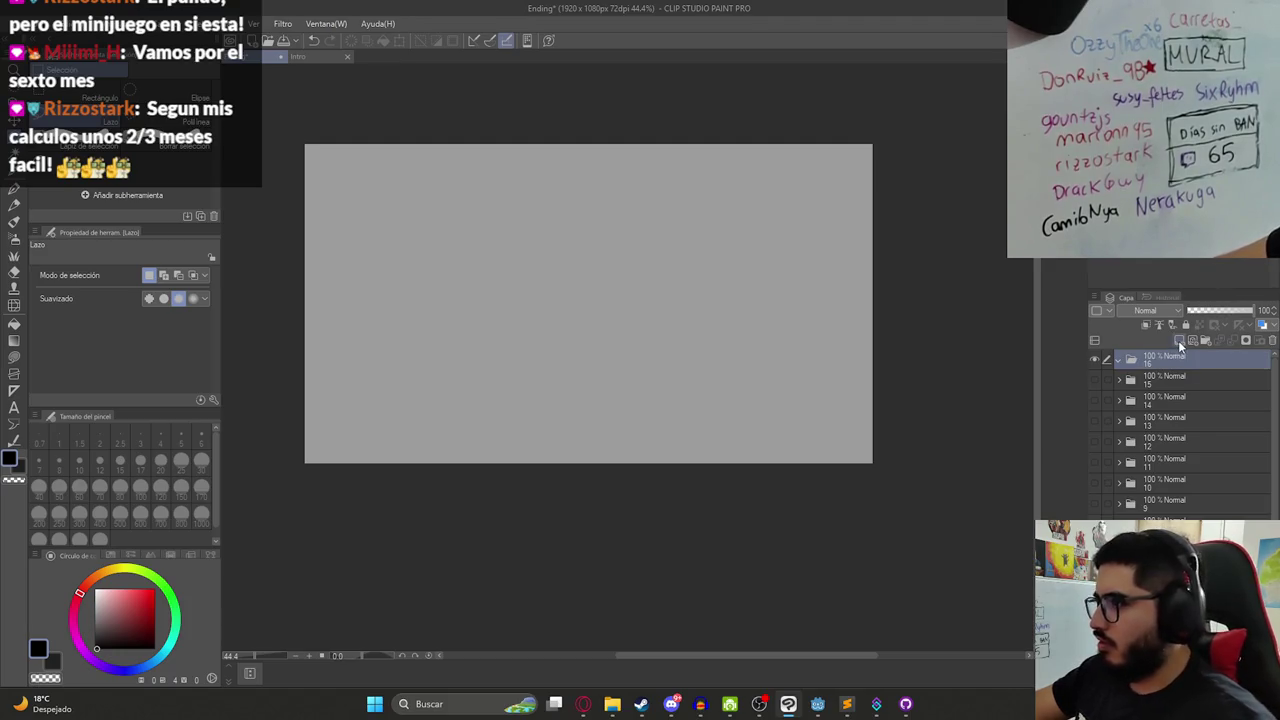
left_click(1179, 341)
left_click_drag(468, 303, 649, 289)
key("ctrl+d")
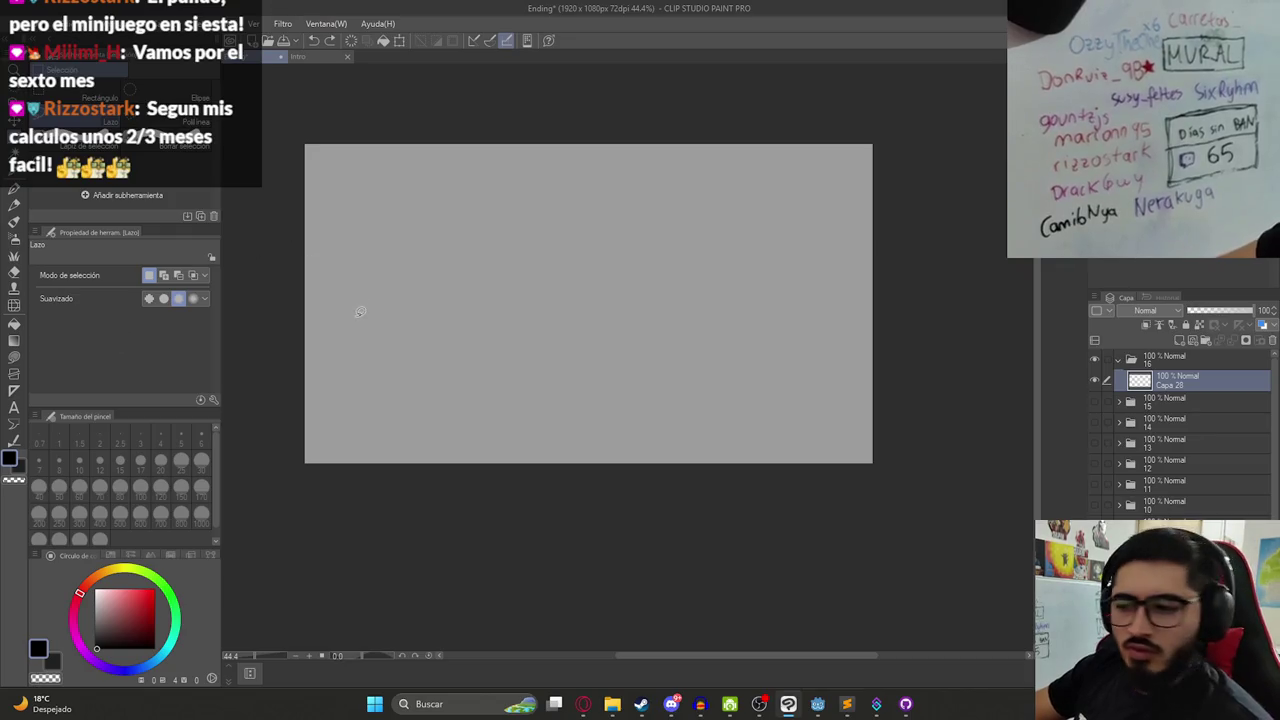
- Switch to the pen and make trial strokes on Capa 28, undoing each one
key("p")
left_click_drag(478, 277, 615, 323)
key("ctrl+z")
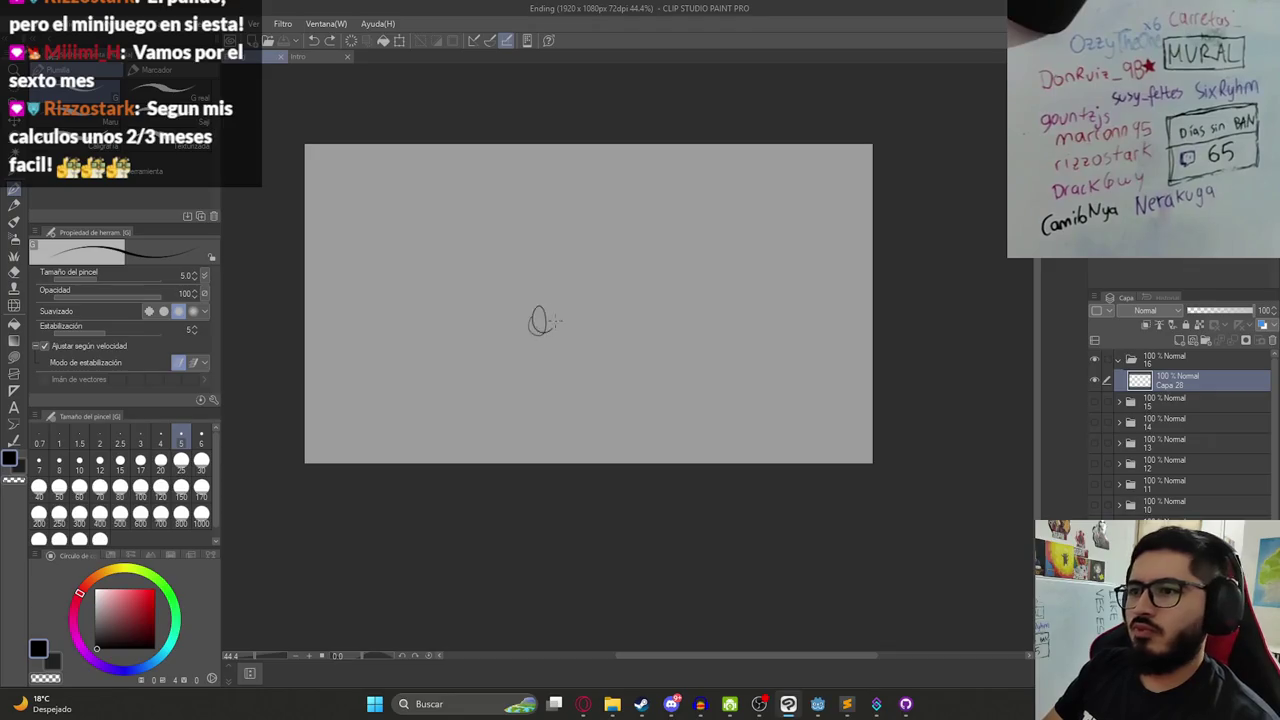
left_click_drag(528, 337, 565, 323)
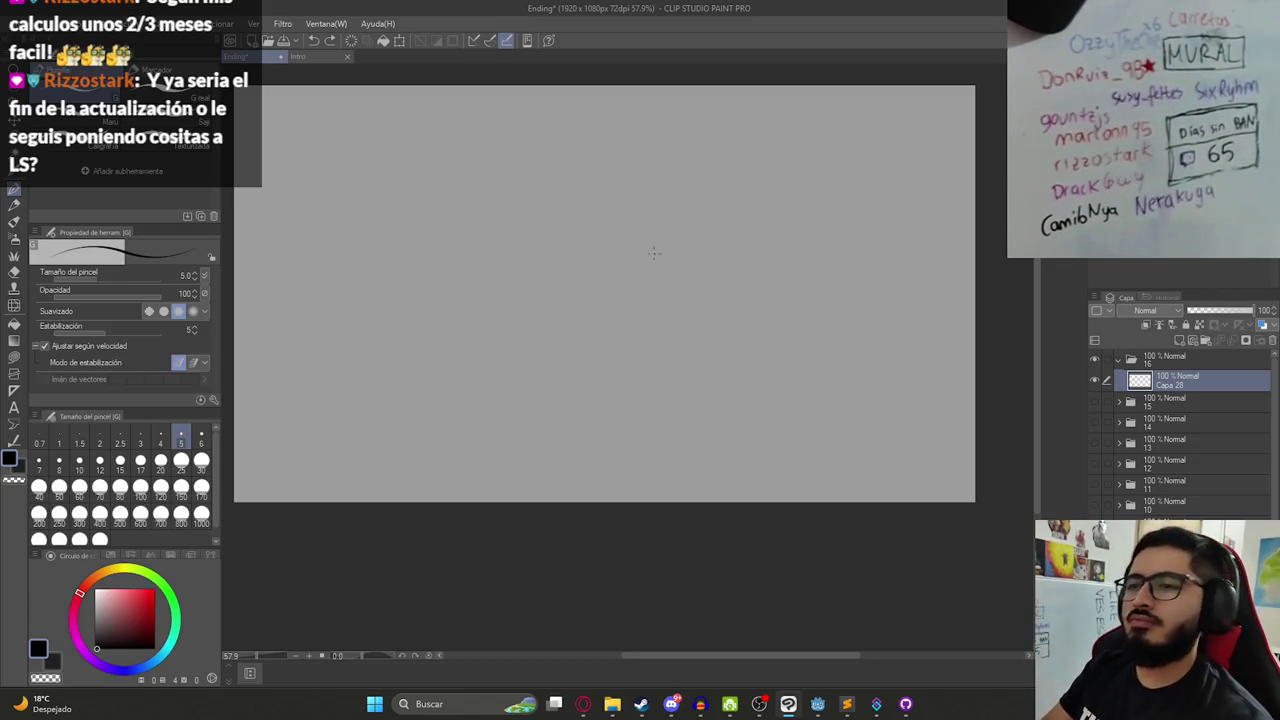
left_click_drag(572, 310, 564, 340)
key("ctrl+z")
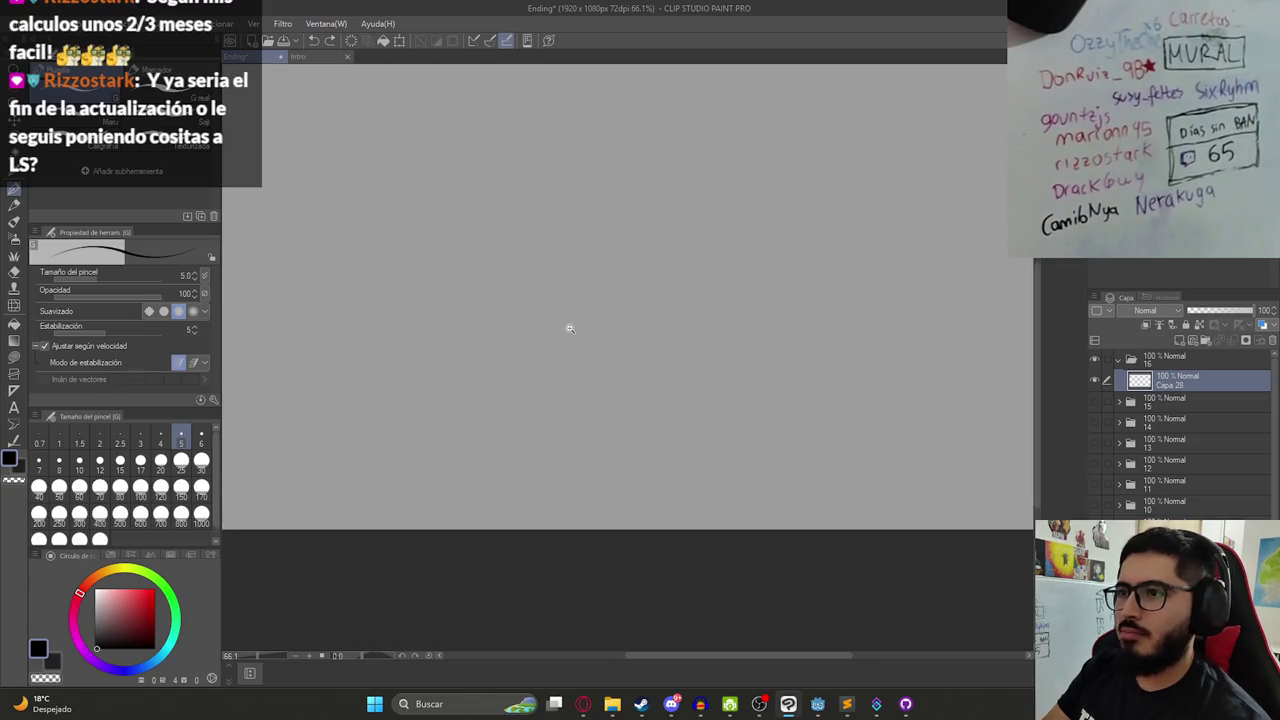
scroll(590, 352, "down", 1)
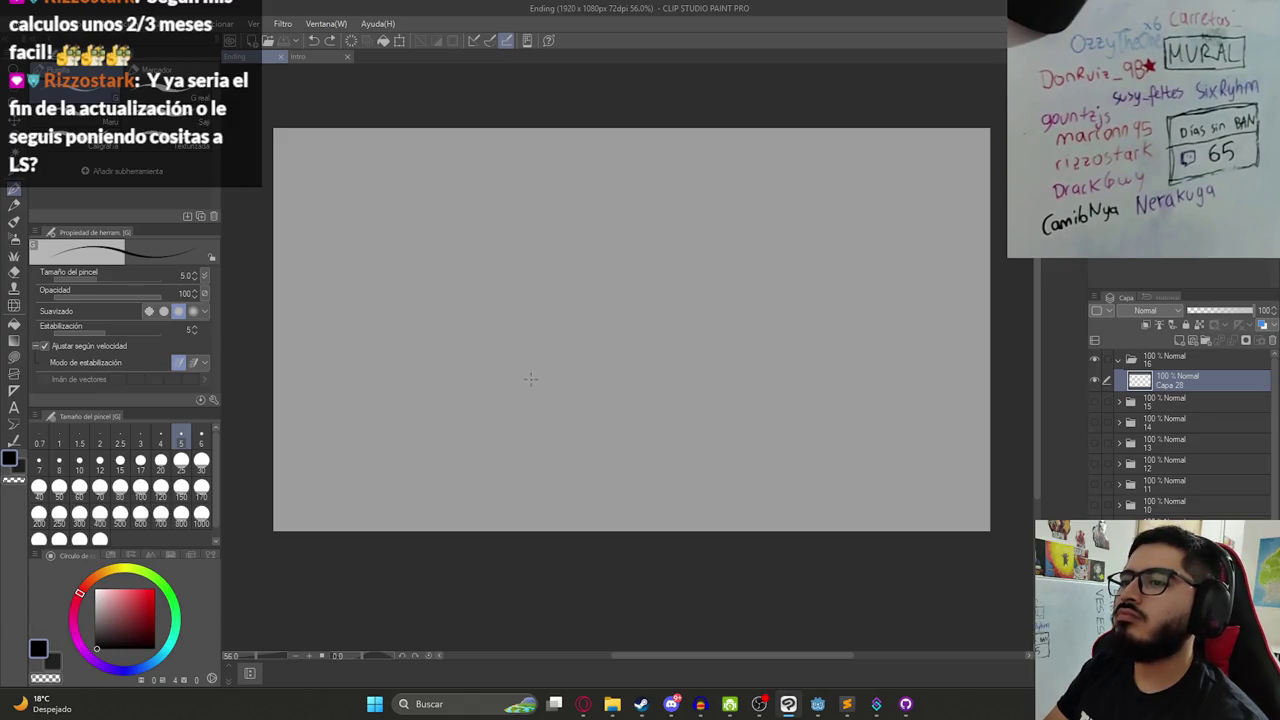
- Sketch the collar's long diagonal curve and the left and right jaw lines
left_click_drag(434, 378, 645, 515)
key("ctrl+z")
left_click_drag(428, 373, 622, 561)
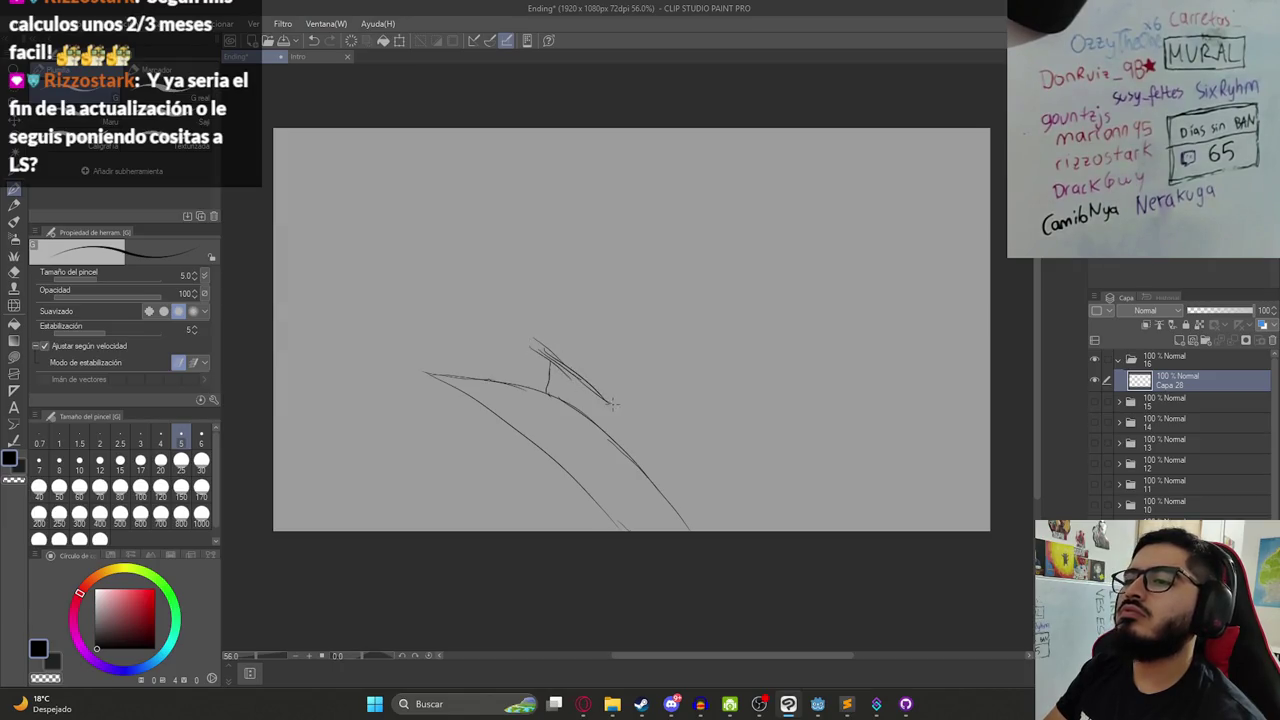
left_click_drag(732, 374, 771, 323)
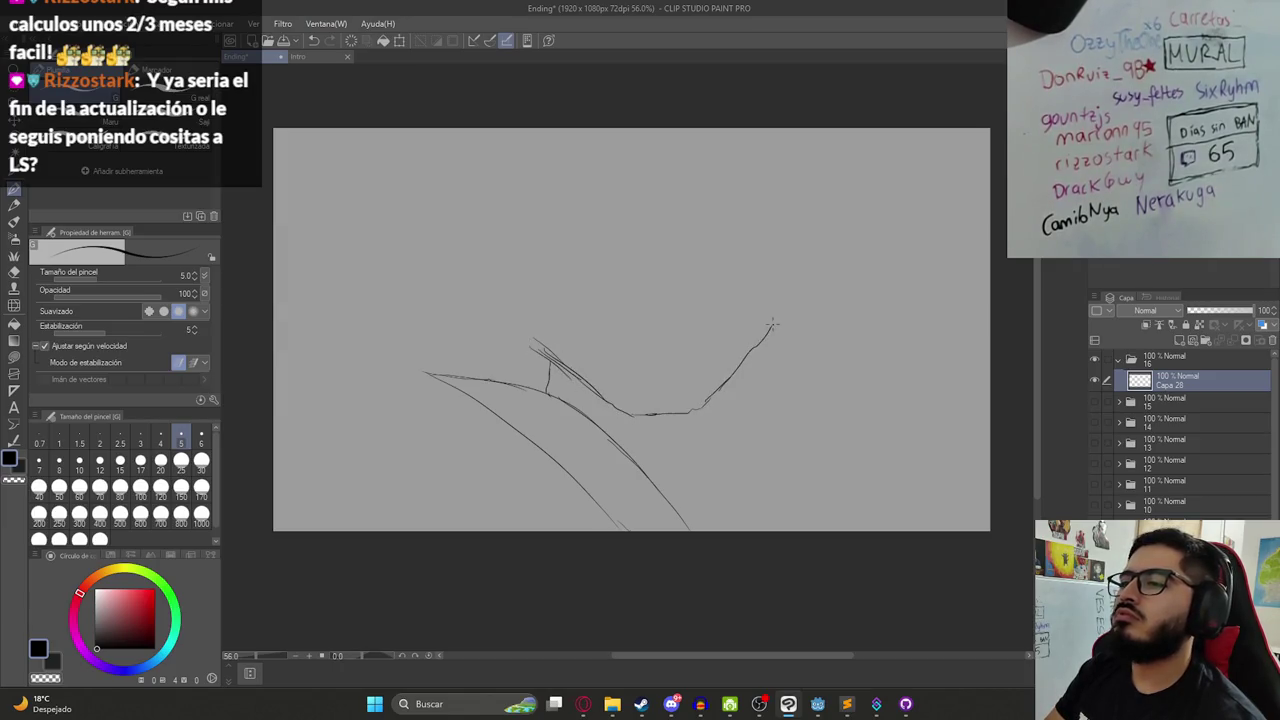
key("ctrl+z")
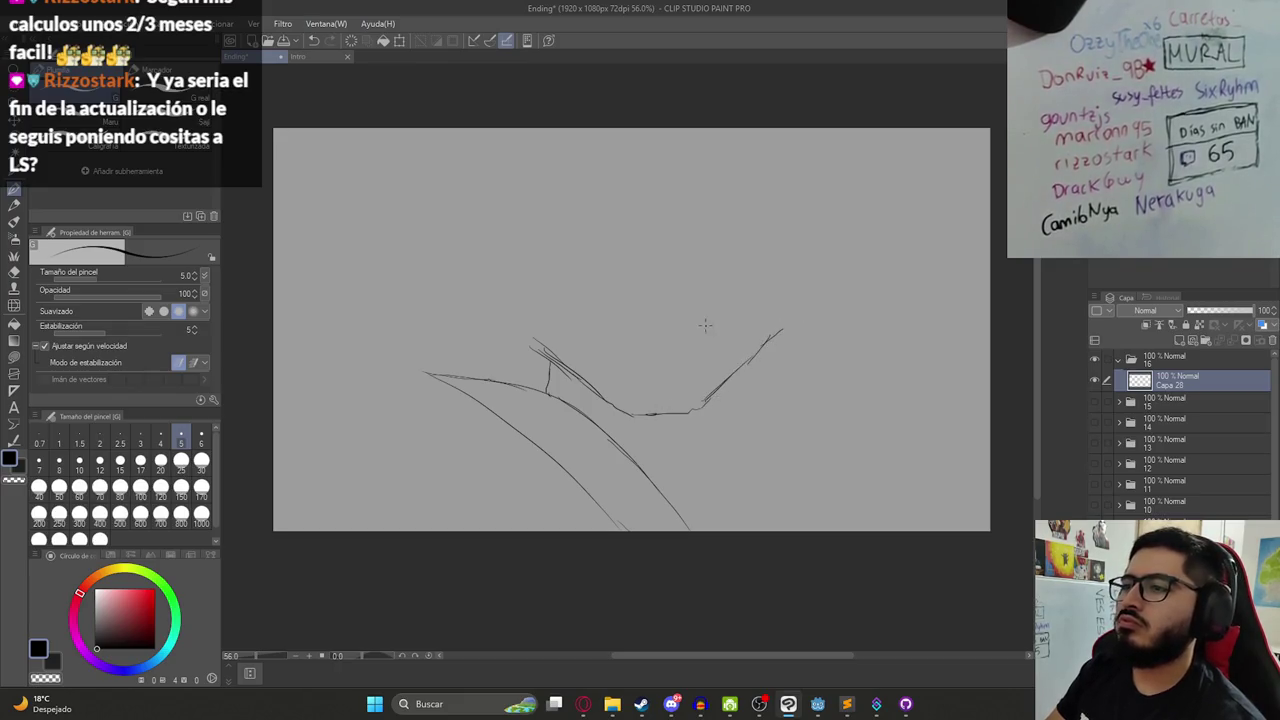
mouse_move(538, 344)
left_mouse_down()
mouse_move(492, 292)
mouse_move(518, 332)
left_mouse_up()
left_click_drag(491, 264, 510, 322)
left_click_drag(782, 328, 805, 256)
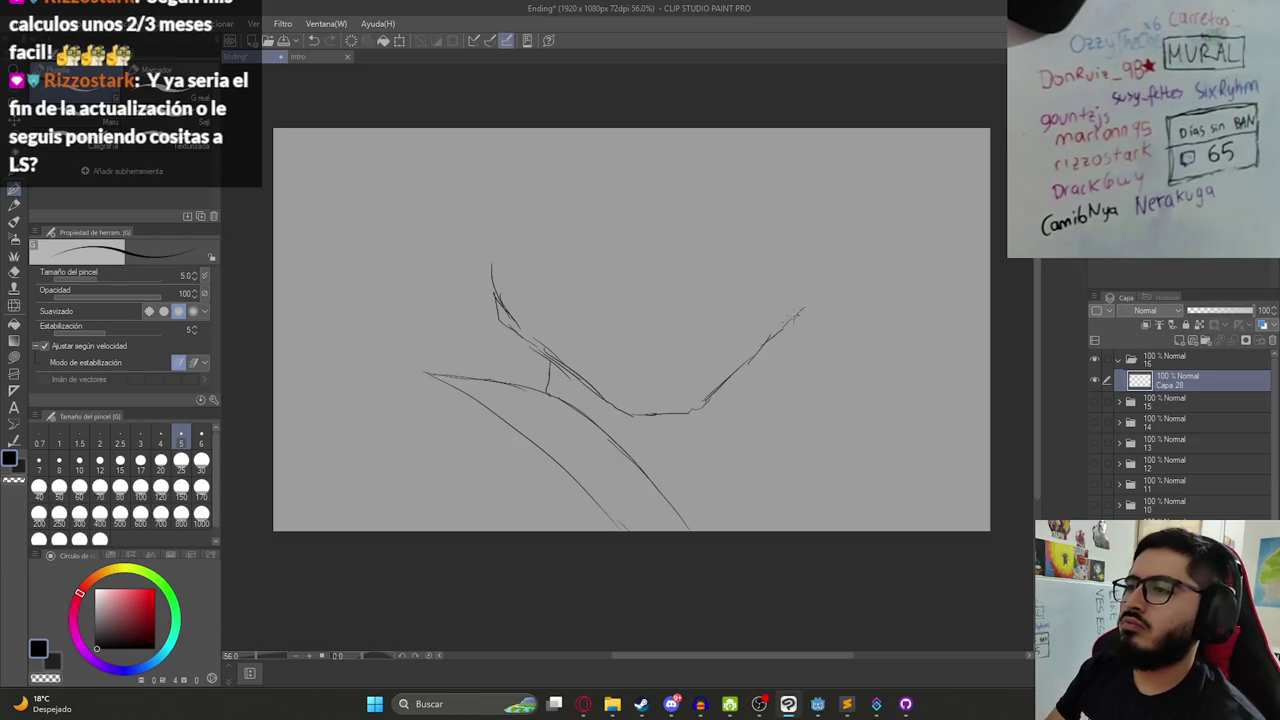
- Sketch the grinning mouth and a line above it, strengthen the jaw, and draw the hat-brim curve
mouse_move(603, 353)
left_mouse_down()
mouse_move(705, 351)
mouse_move(612, 296)
left_mouse_up()
key("ctrl+z")
key("ctrl+z")
key("ctrl+z")
mouse_move(617, 351)
left_mouse_down()
mouse_move(682, 348)
mouse_move(698, 300)
mouse_move(605, 302)
mouse_move(597, 338)
mouse_move(665, 339)
left_mouse_up()
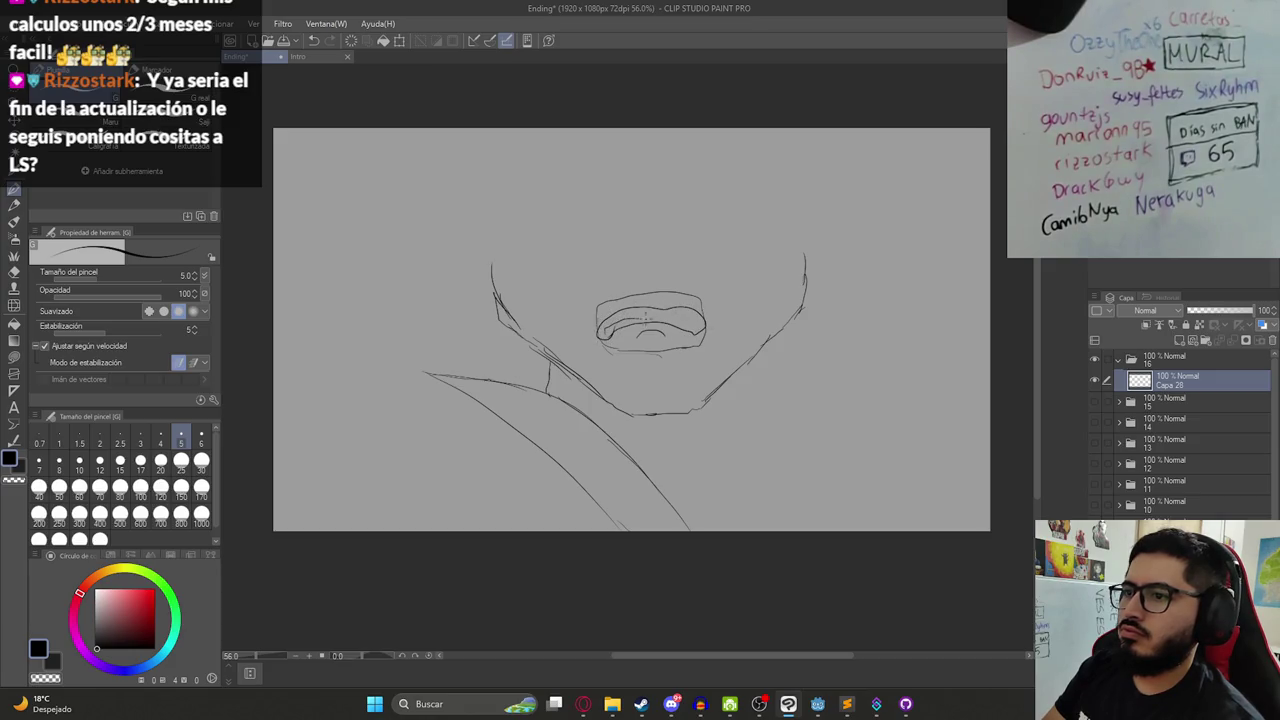
left_click_drag(617, 267, 683, 266)
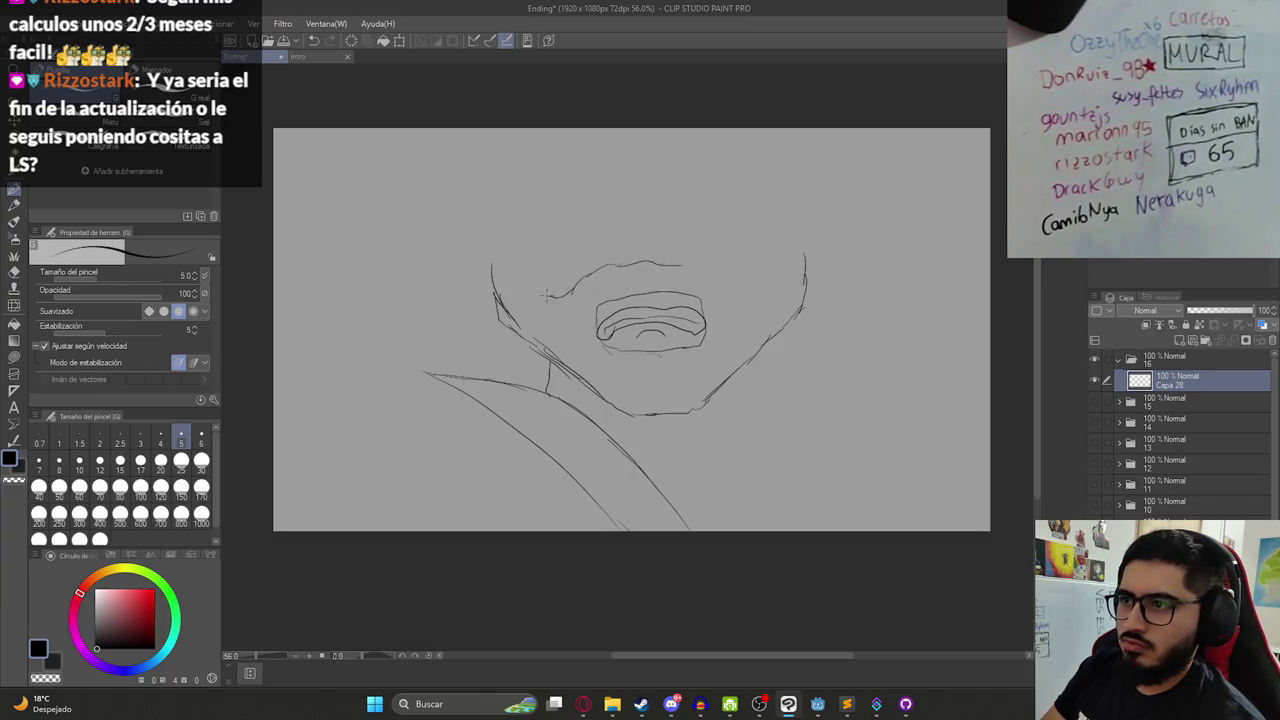
left_click_drag(490, 283, 493, 240)
left_click_drag(686, 267, 742, 289)
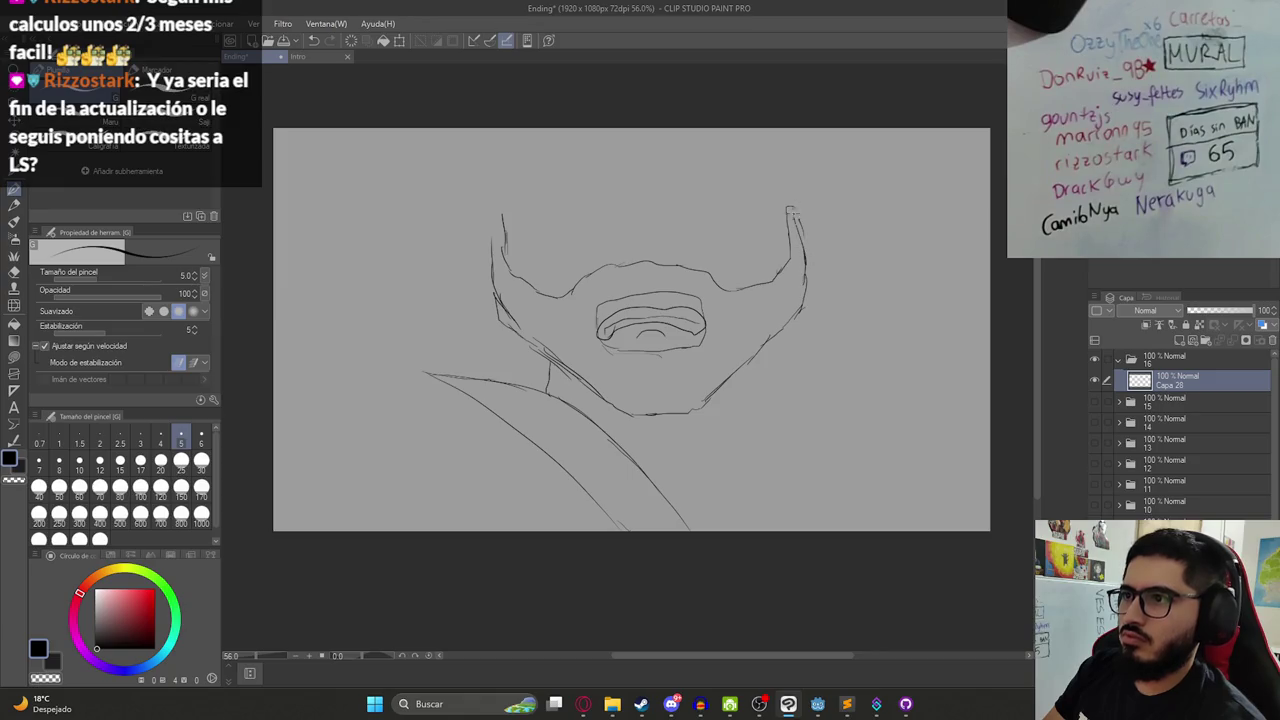
left_click_drag(398, 268, 780, 203)
key("ctrl+z")
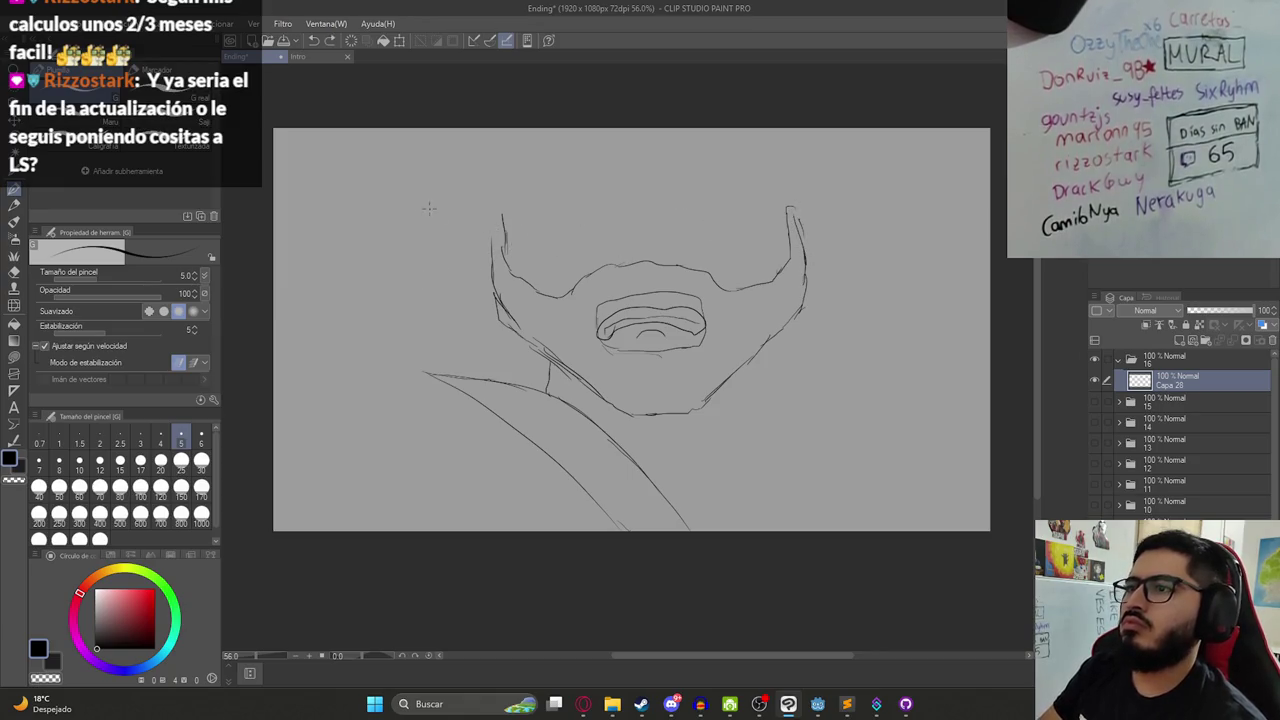
left_click_drag(410, 218, 858, 178)
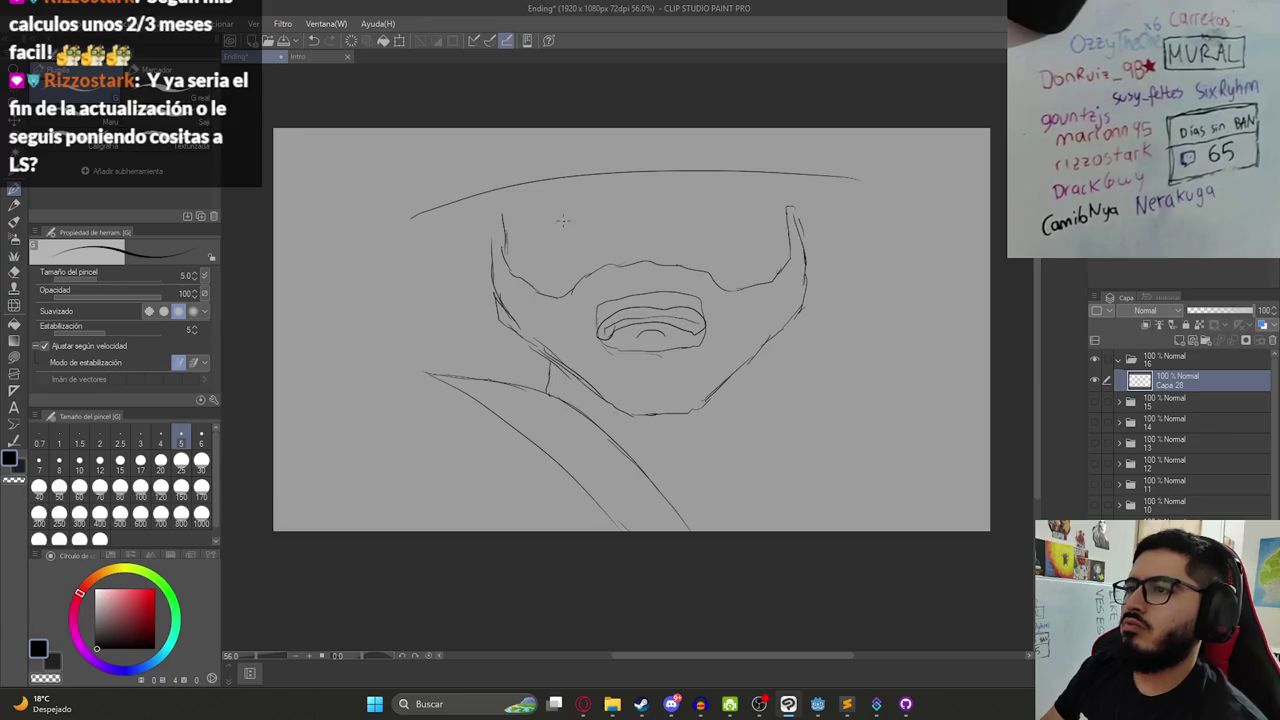
- Sketch a long goggle edge across the face and hair strands on the head's left
left_click_drag(502, 231, 626, 216)
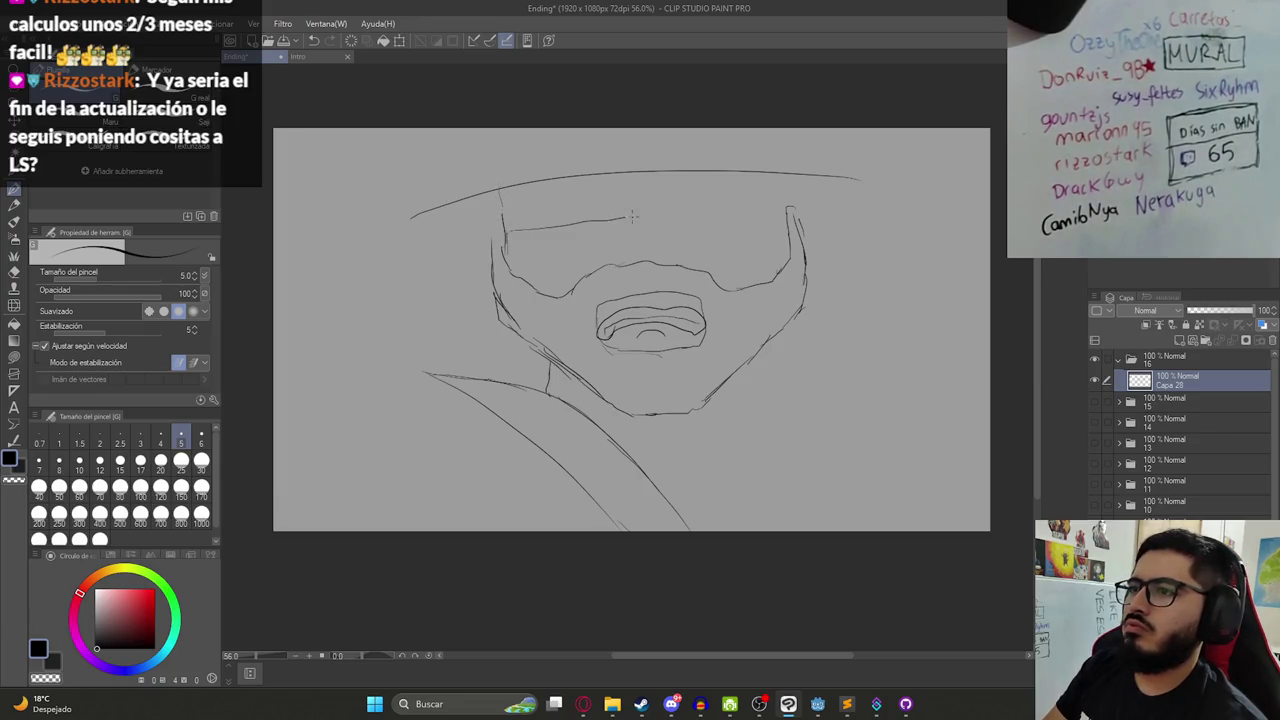
key("ctrl+z")
left_click_drag(506, 236, 750, 225)
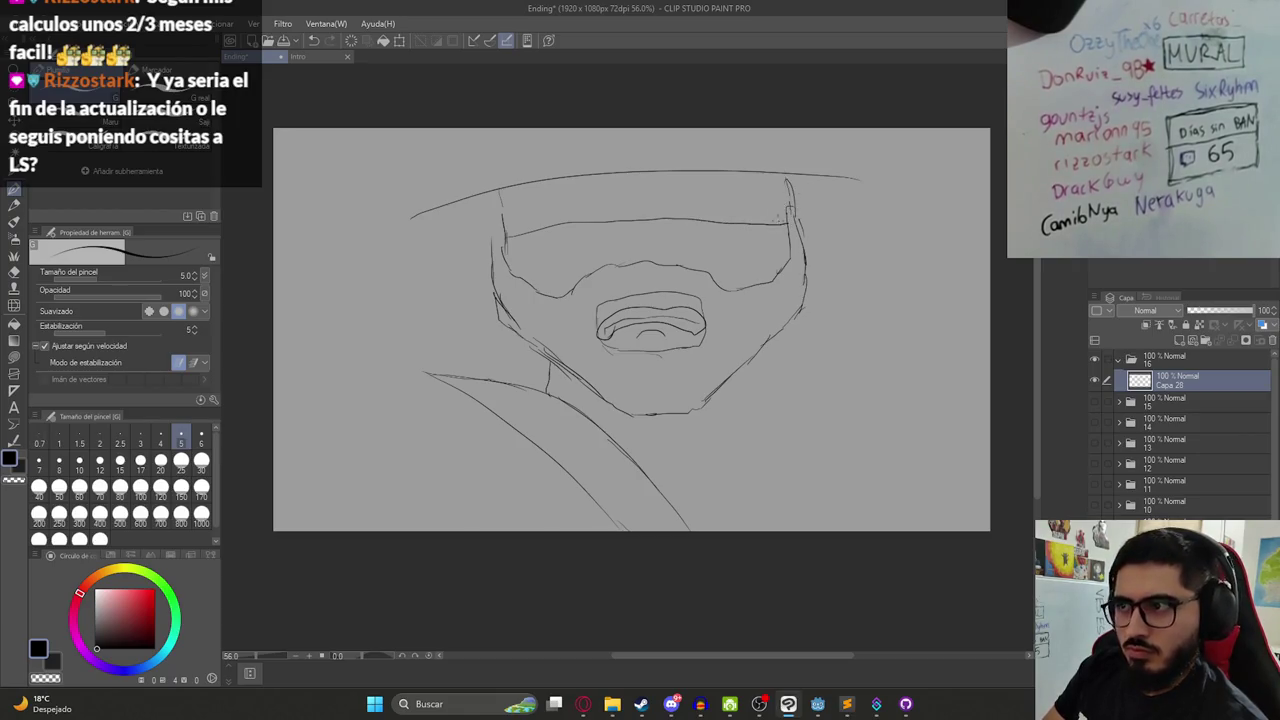
left_click_drag(472, 198, 430, 316)
mouse_move(470, 274)
left_mouse_down()
mouse_move(466, 360)
mouse_move(526, 388)
left_mouse_up()
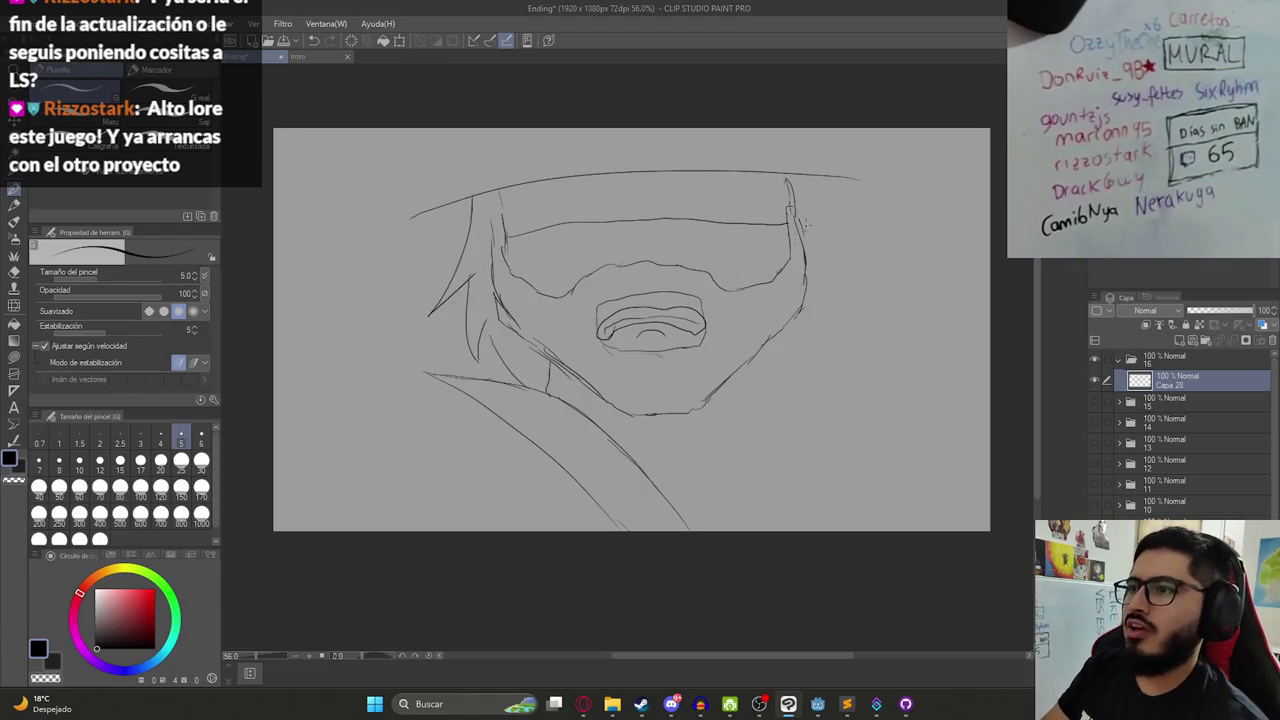
- Add hair spikes on the head's right and lines down the right side of the neck
left_click_drag(820, 180, 872, 280)
mouse_move(834, 254)
left_mouse_down()
mouse_move(872, 280)
mouse_move(838, 336)
left_mouse_up()
mouse_move(832, 284)
left_mouse_down()
mouse_move(828, 330)
mouse_move(772, 388)
left_mouse_up()
key("ctrl+z")
mouse_move(836, 280)
left_mouse_down()
mouse_move(820, 364)
mouse_move(778, 394)
left_mouse_up()
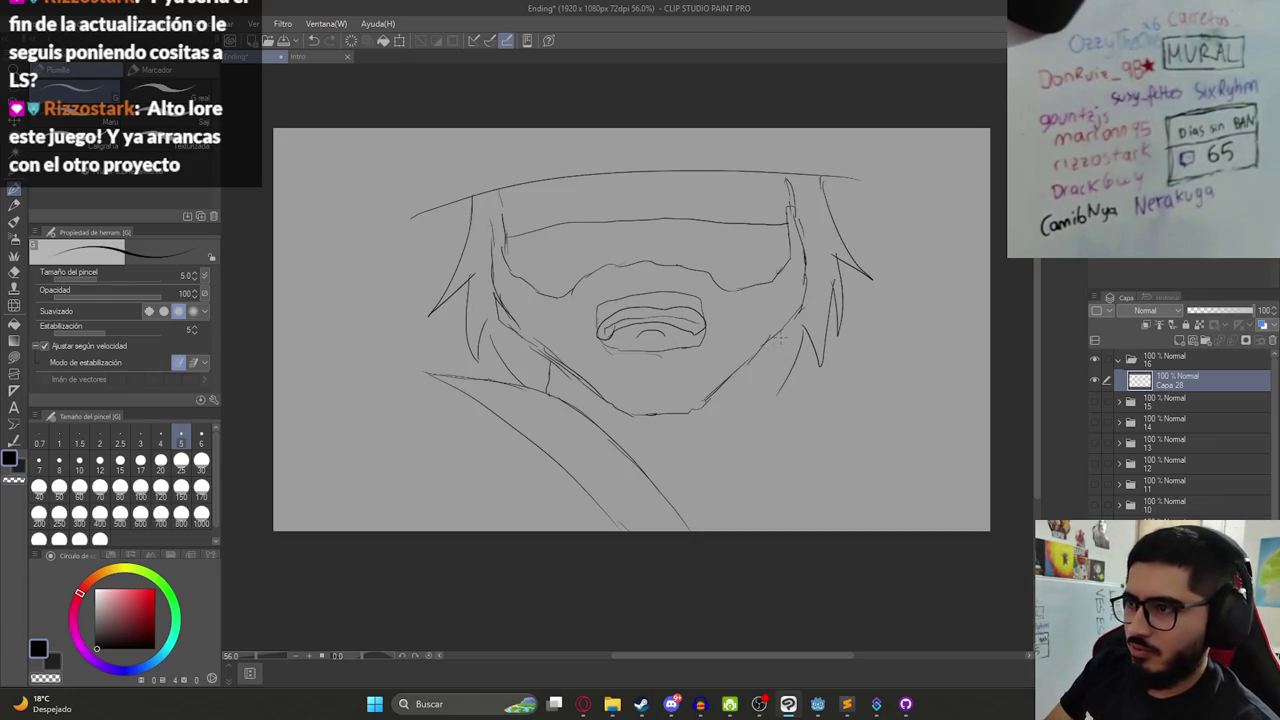
left_click_drag(775, 340, 789, 434)
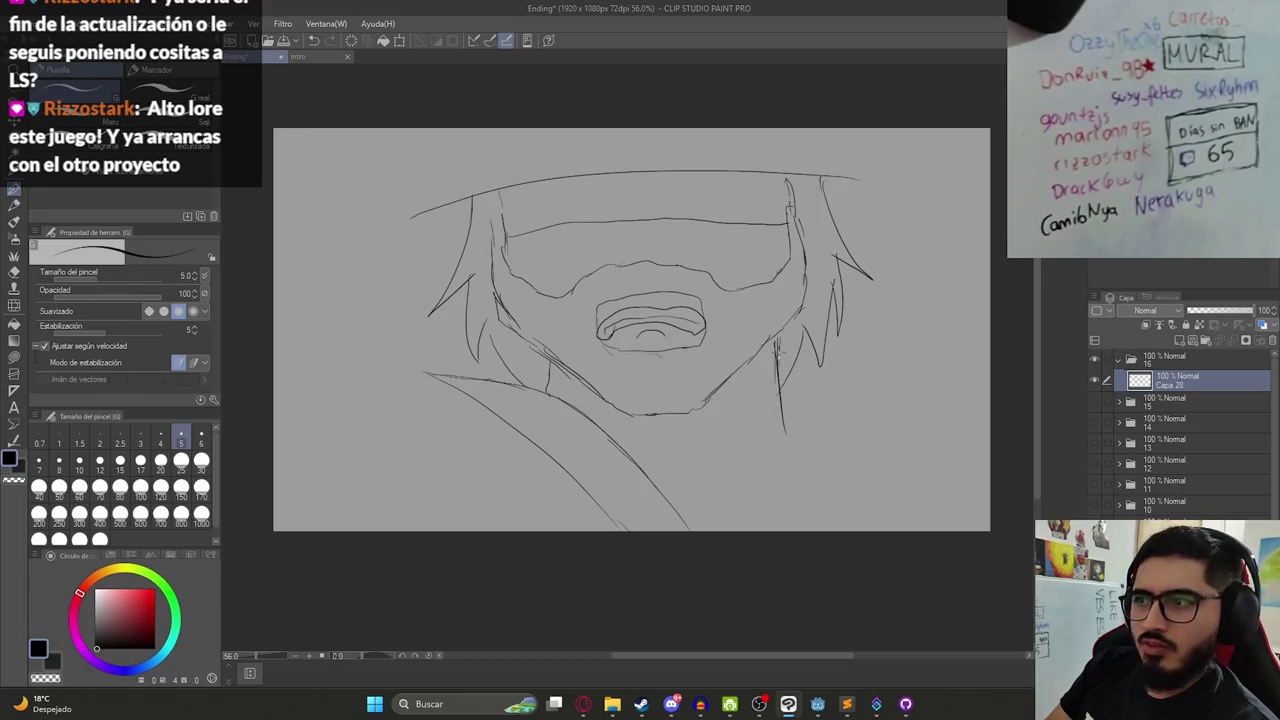
left_click_drag(776, 346, 784, 444)
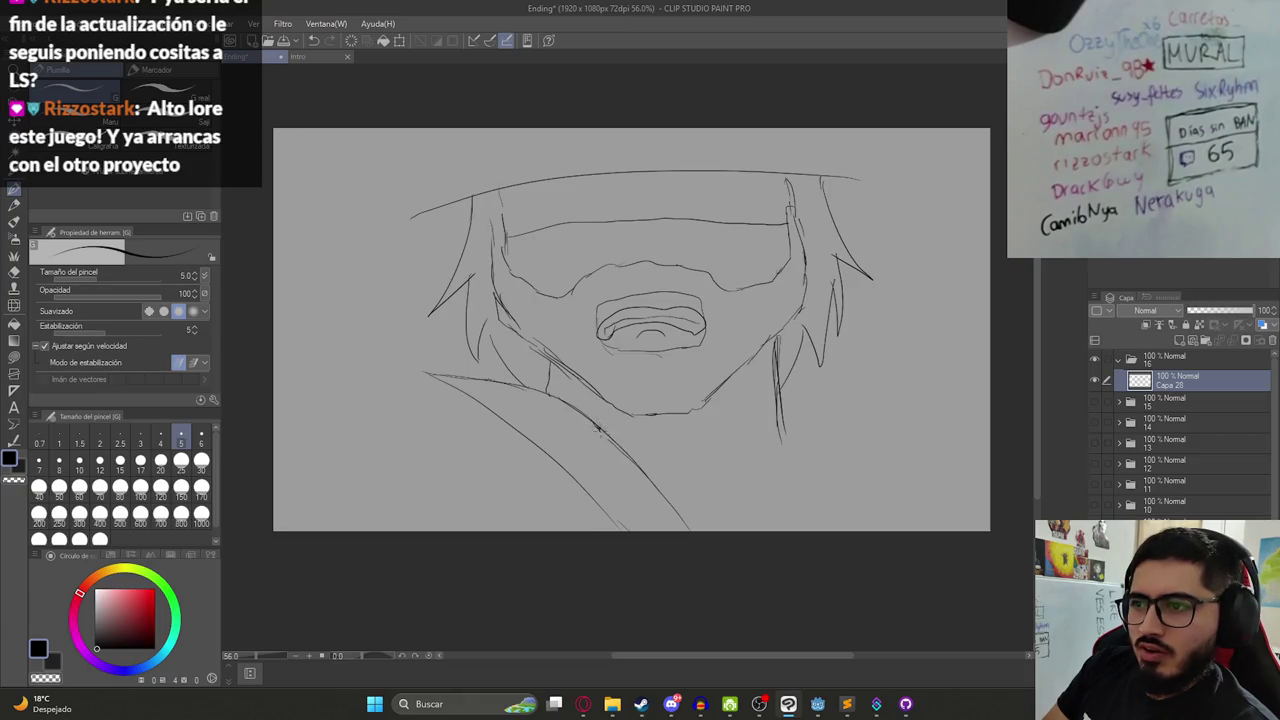
- Draw the collar lines, a diagonal right shoulder, and diagonal folds under the collar
left_click_drag(598, 432, 610, 446)
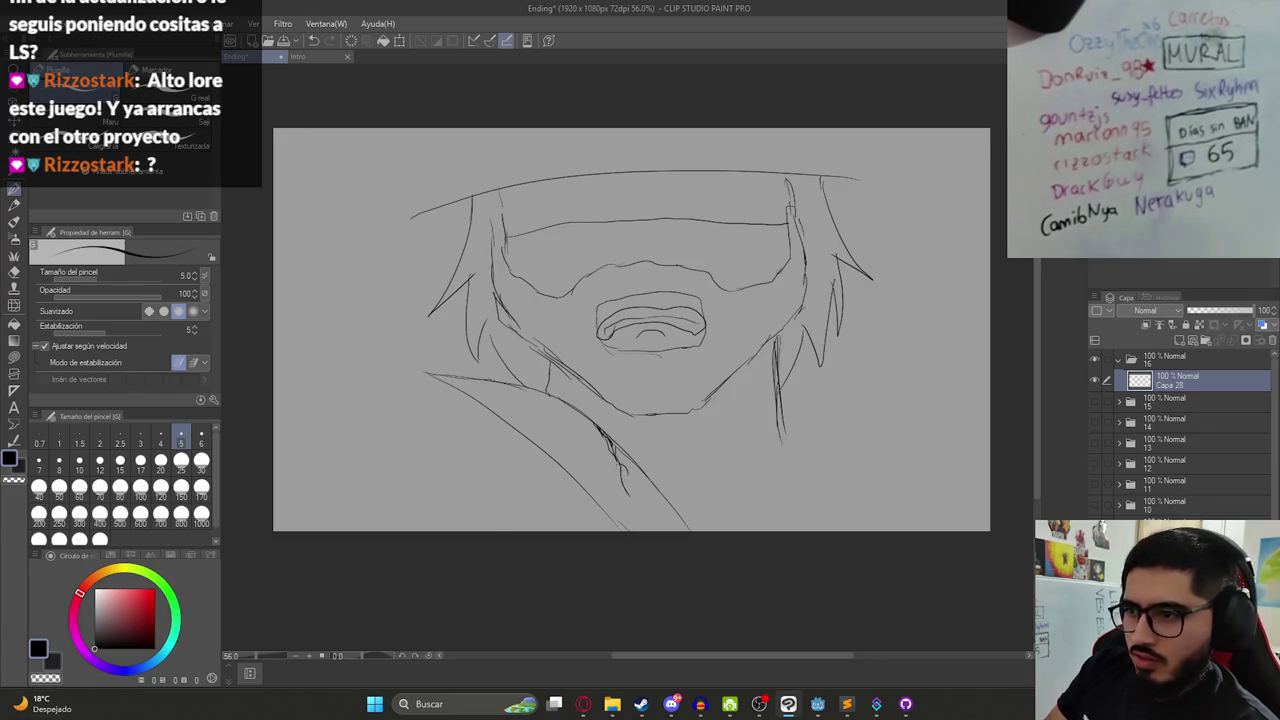
left_click_drag(640, 508, 617, 444)
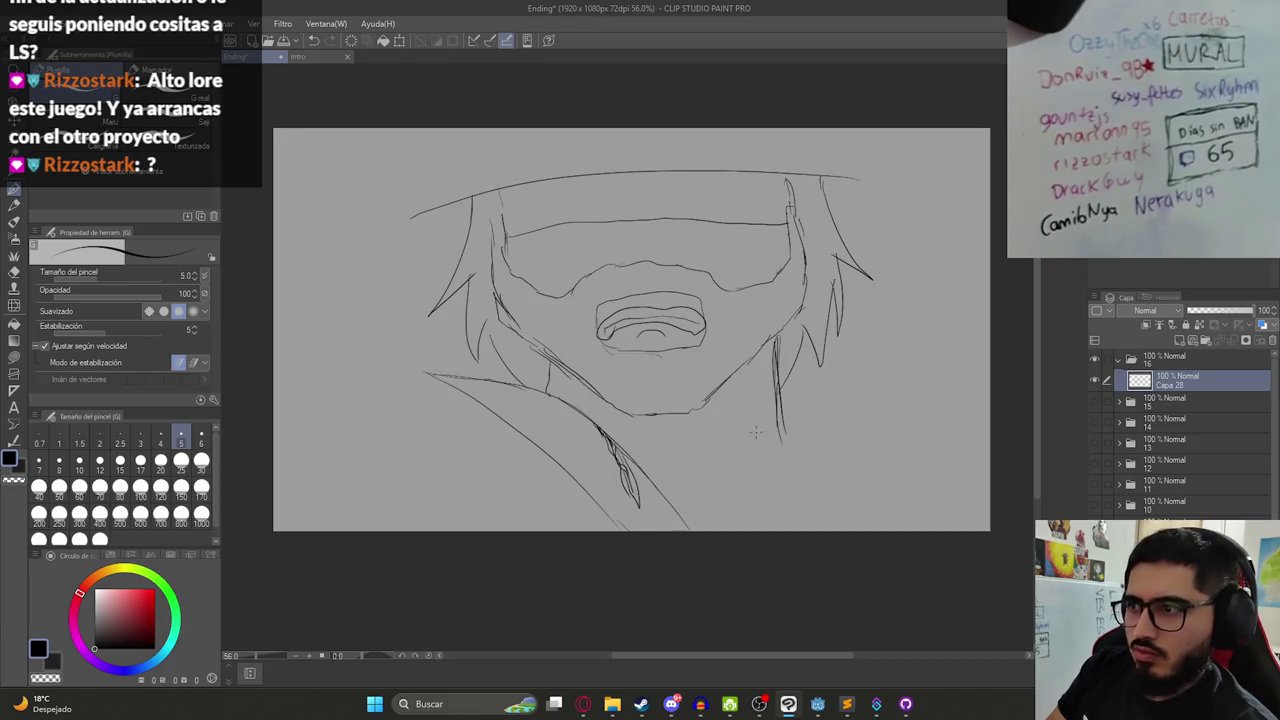
mouse_move(739, 420)
left_mouse_down()
mouse_move(716, 497)
mouse_move(804, 448)
mouse_move(822, 490)
left_mouse_up()
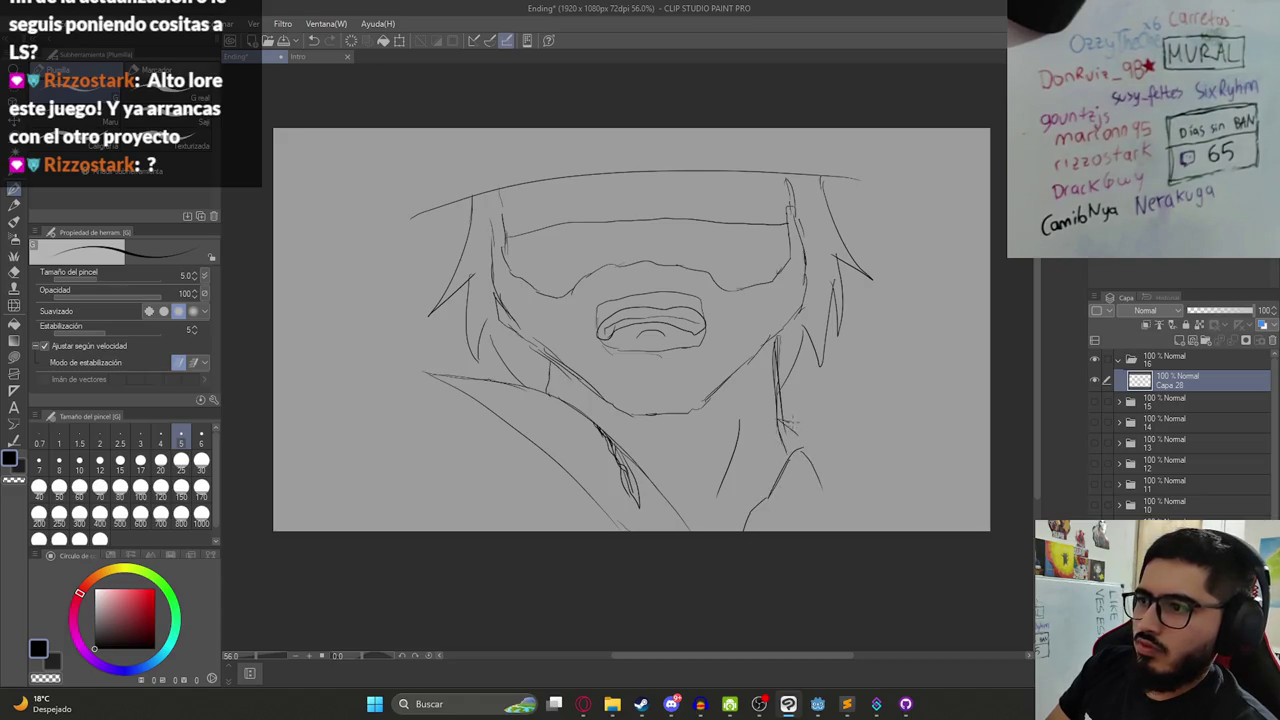
mouse_move(816, 425)
left_mouse_down()
mouse_move(856, 480)
mouse_move(829, 514)
mouse_move(870, 497)
mouse_move(990, 527)
left_mouse_up()
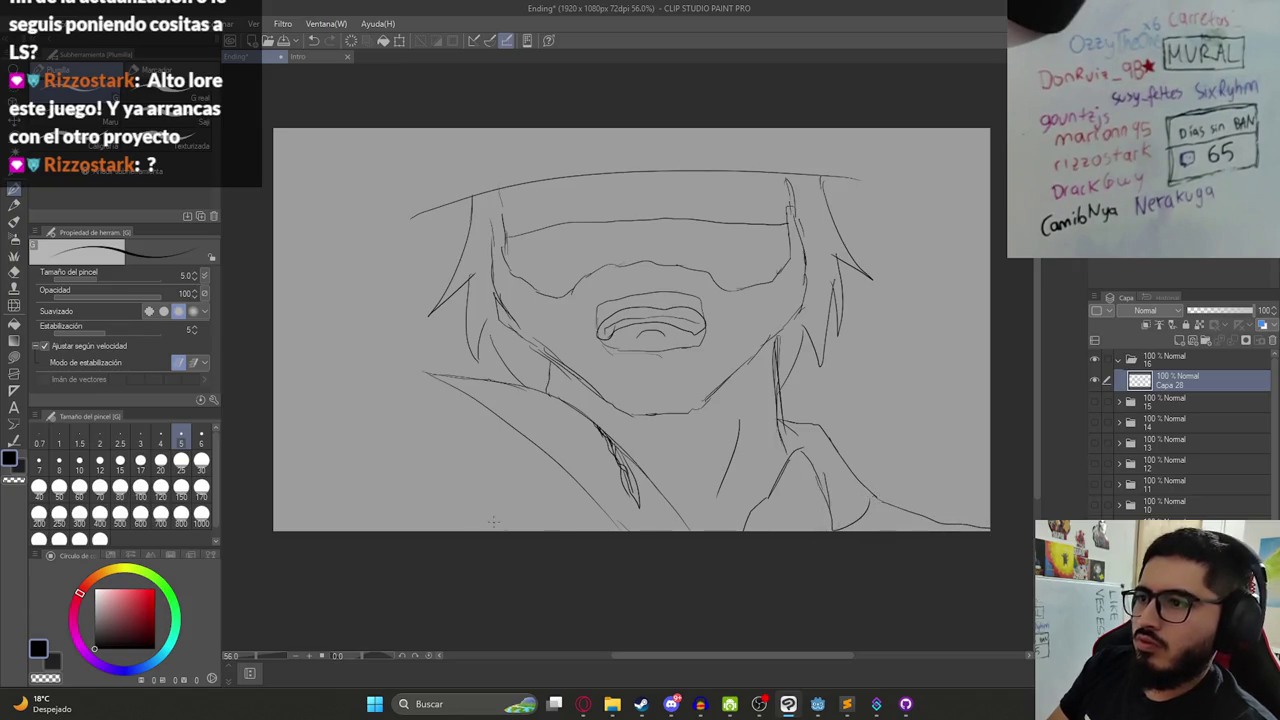
left_click_drag(539, 446, 517, 451)
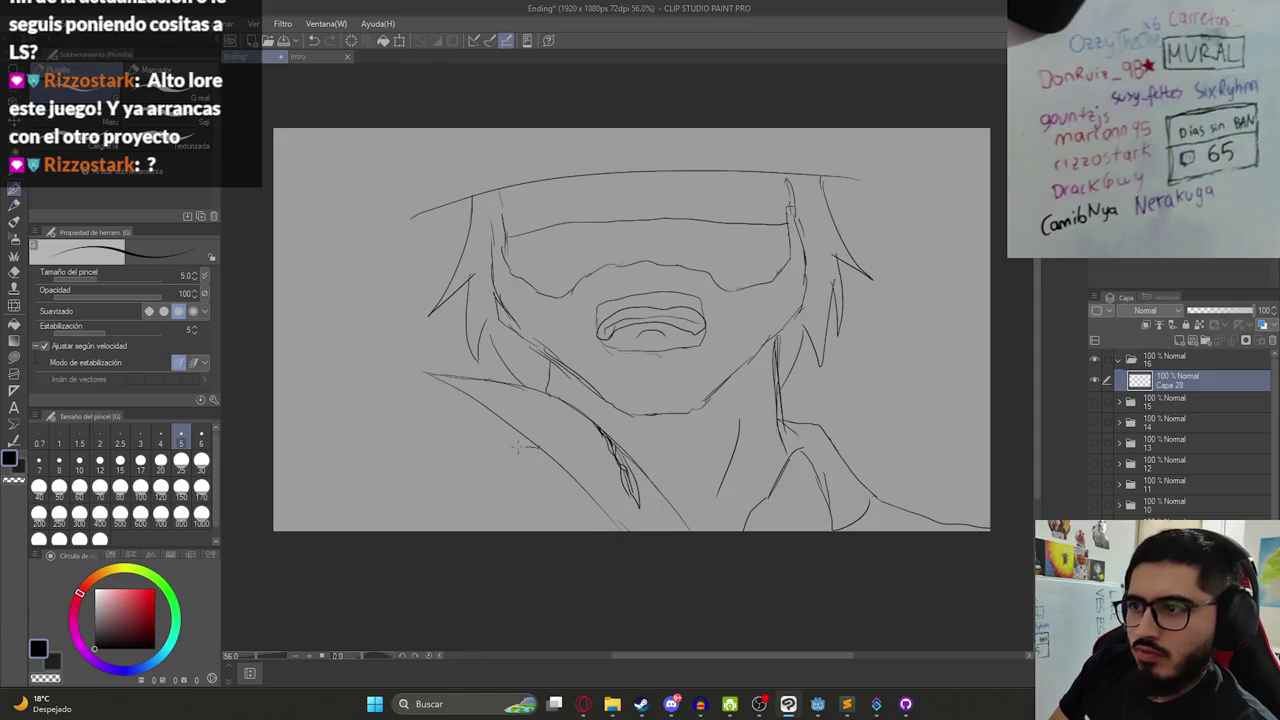
left_click_drag(561, 483, 578, 530)
left_click_drag(541, 467, 521, 510)
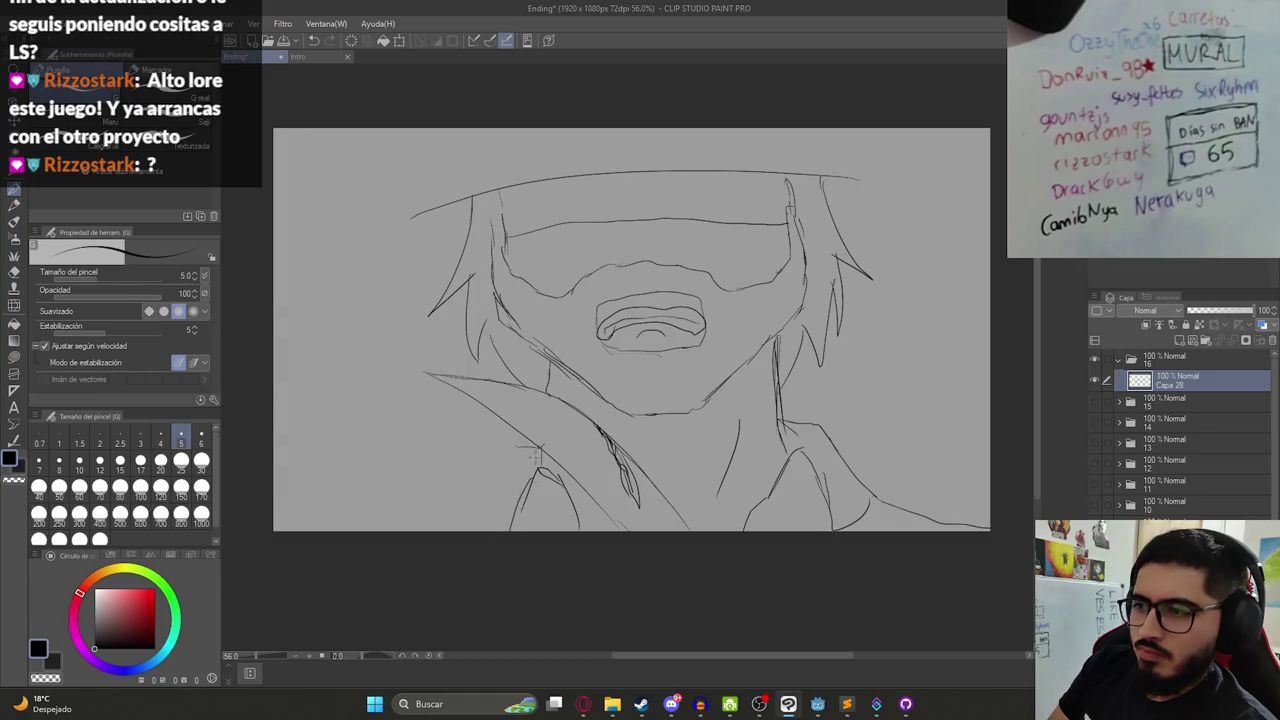
mouse_move(532, 447)
left_mouse_down()
mouse_move(504, 493)
mouse_move(416, 530)
left_mouse_up()
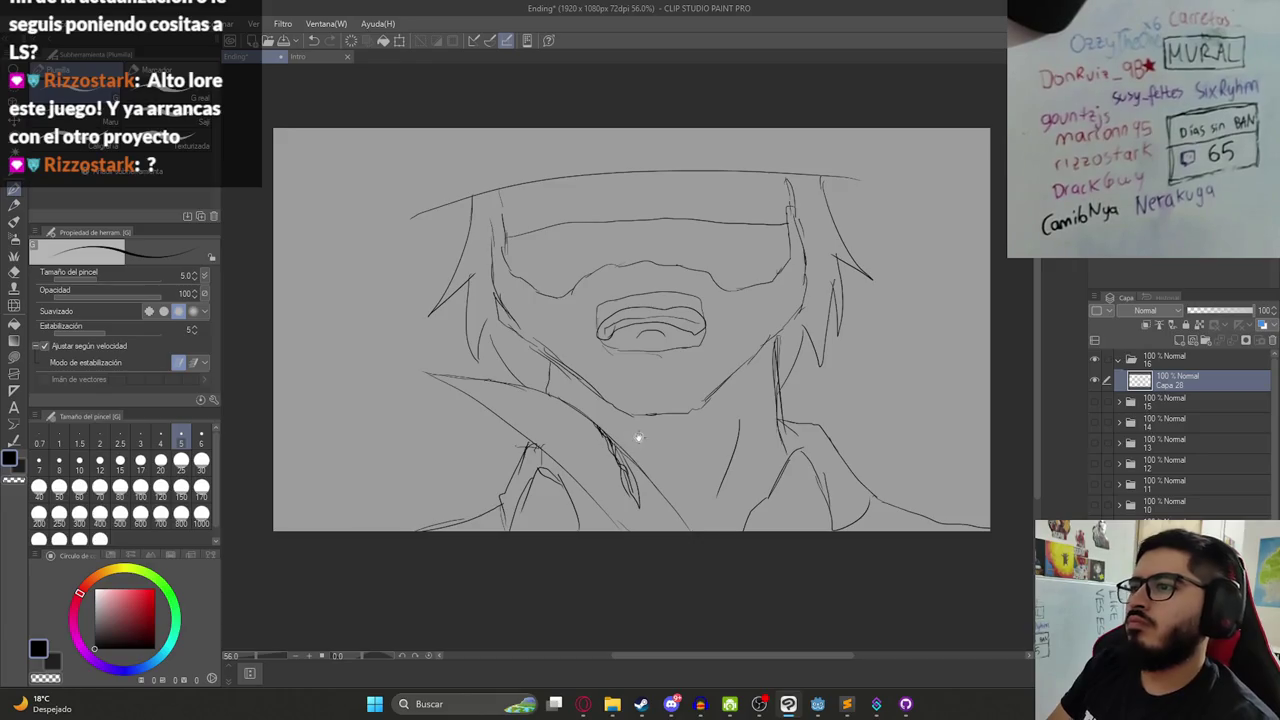
scroll(637, 437, "down", 3)
- Zoom in on the face and erase the right end of the old mouth outline
scroll(600, 360, "down", 2)
scroll(581, 317, "up", 3)
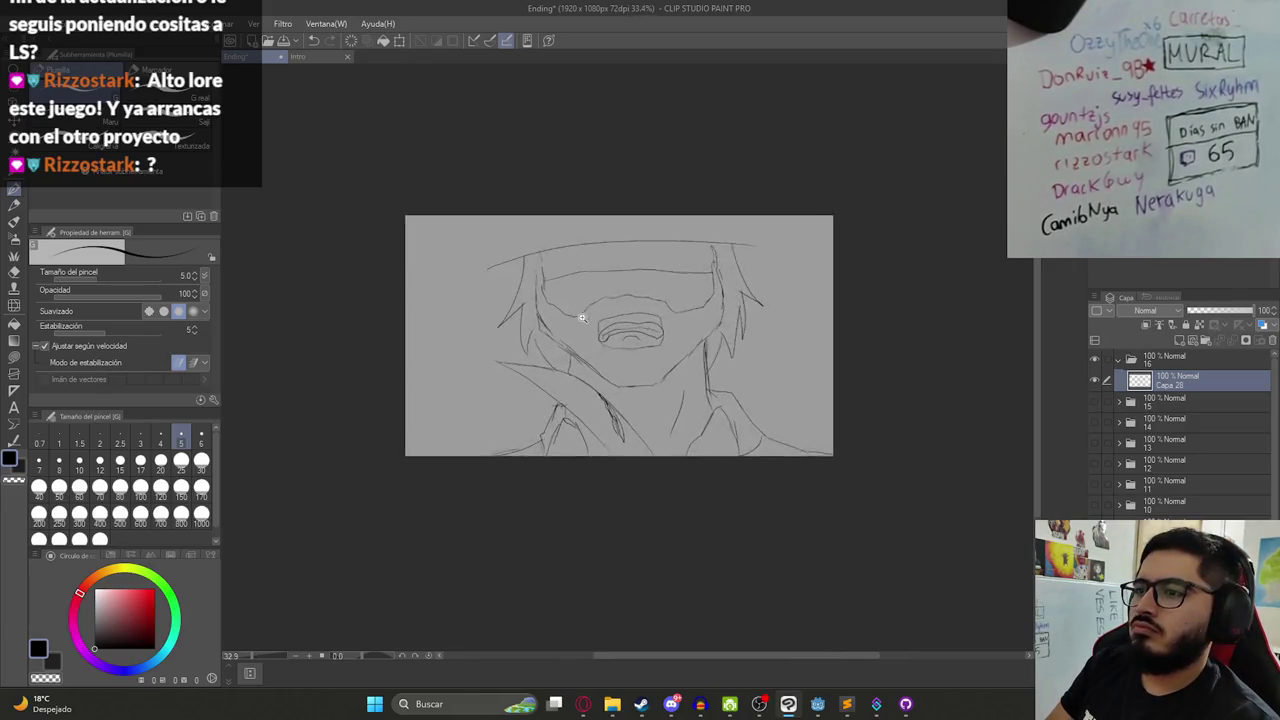
scroll(581, 317, "up", 2)
scroll(595, 325, "up", 1)
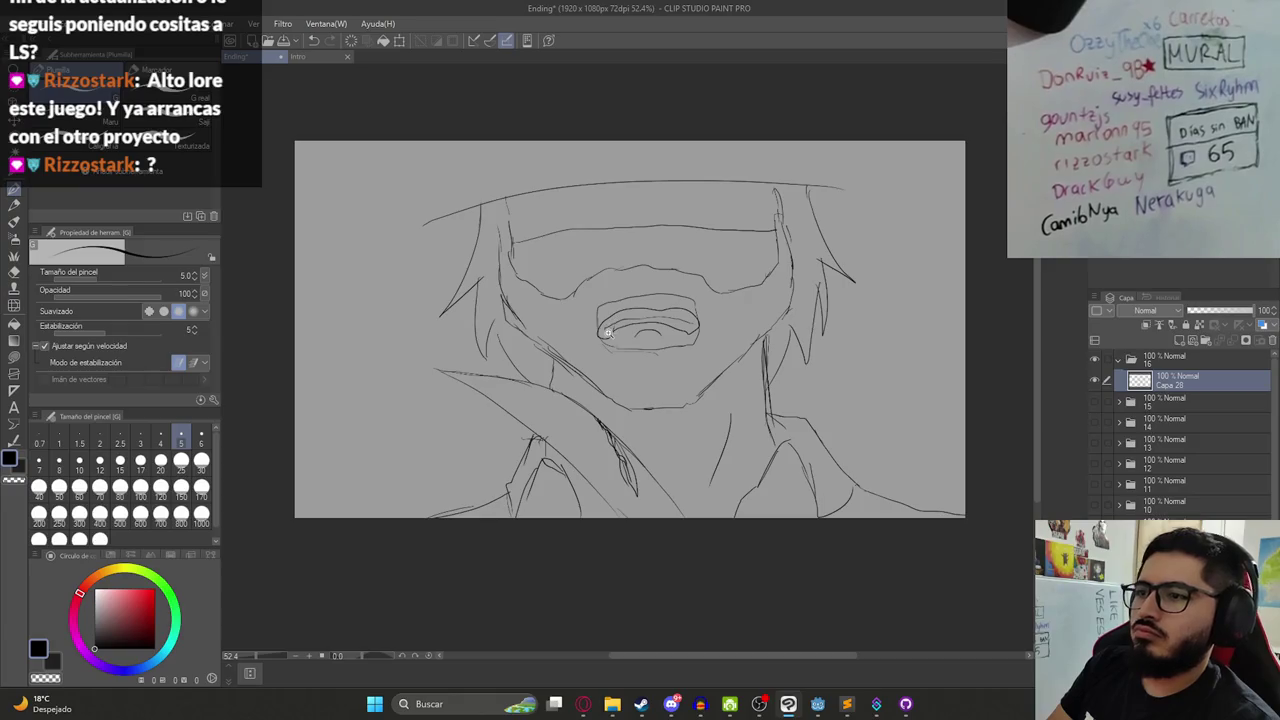
scroll(606, 333, "up", 3)
key("e")
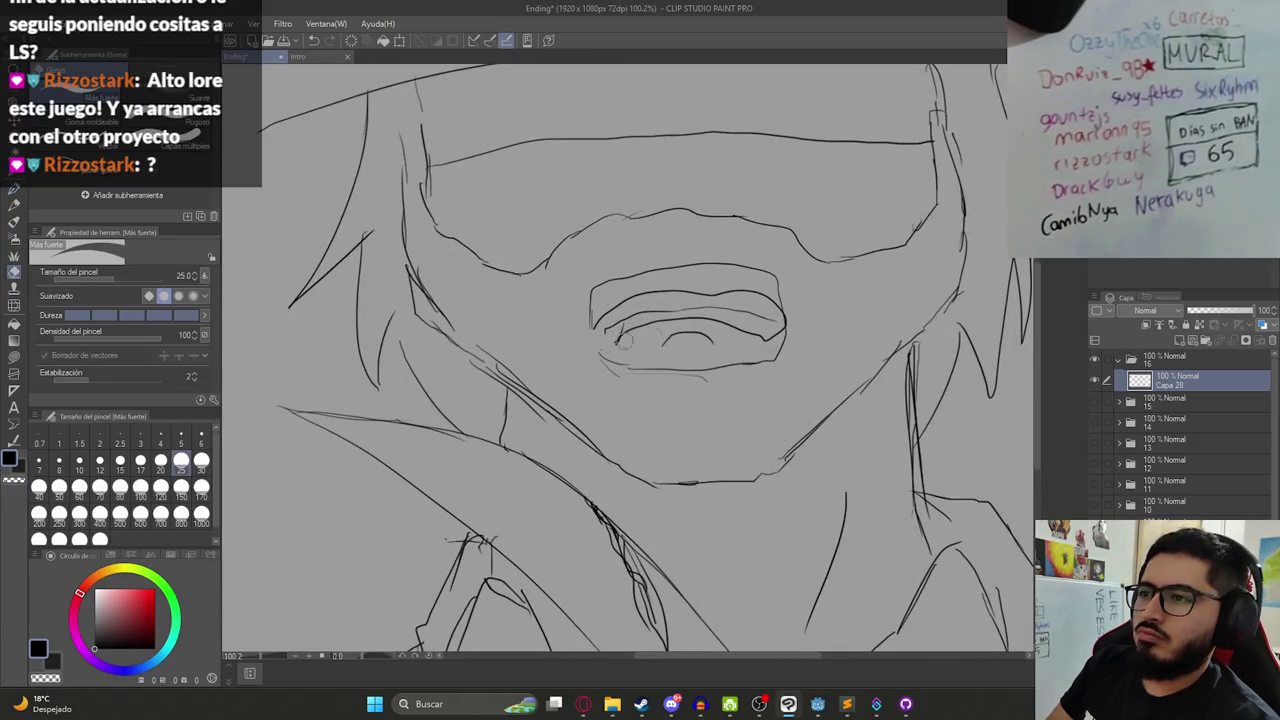
left_click_drag(768, 328, 784, 338)
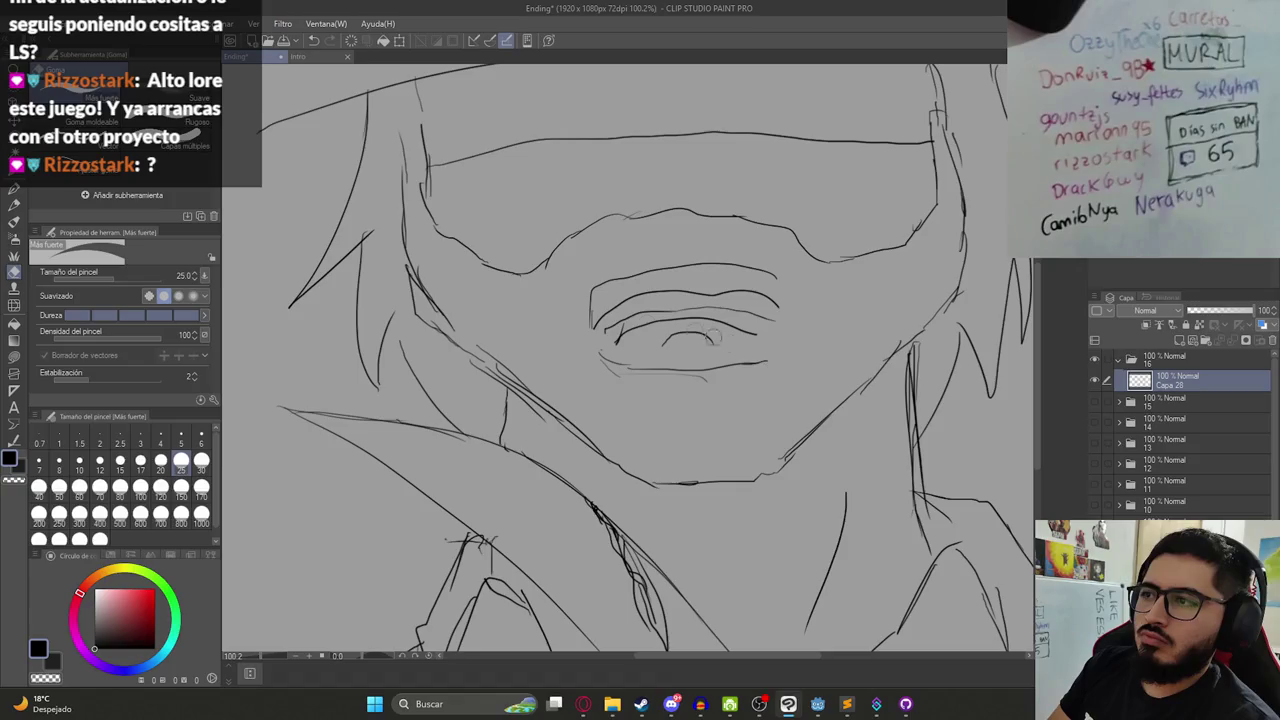
- Redraw the grin's right curve and add marks at its left inner corner with the pen
key("p")
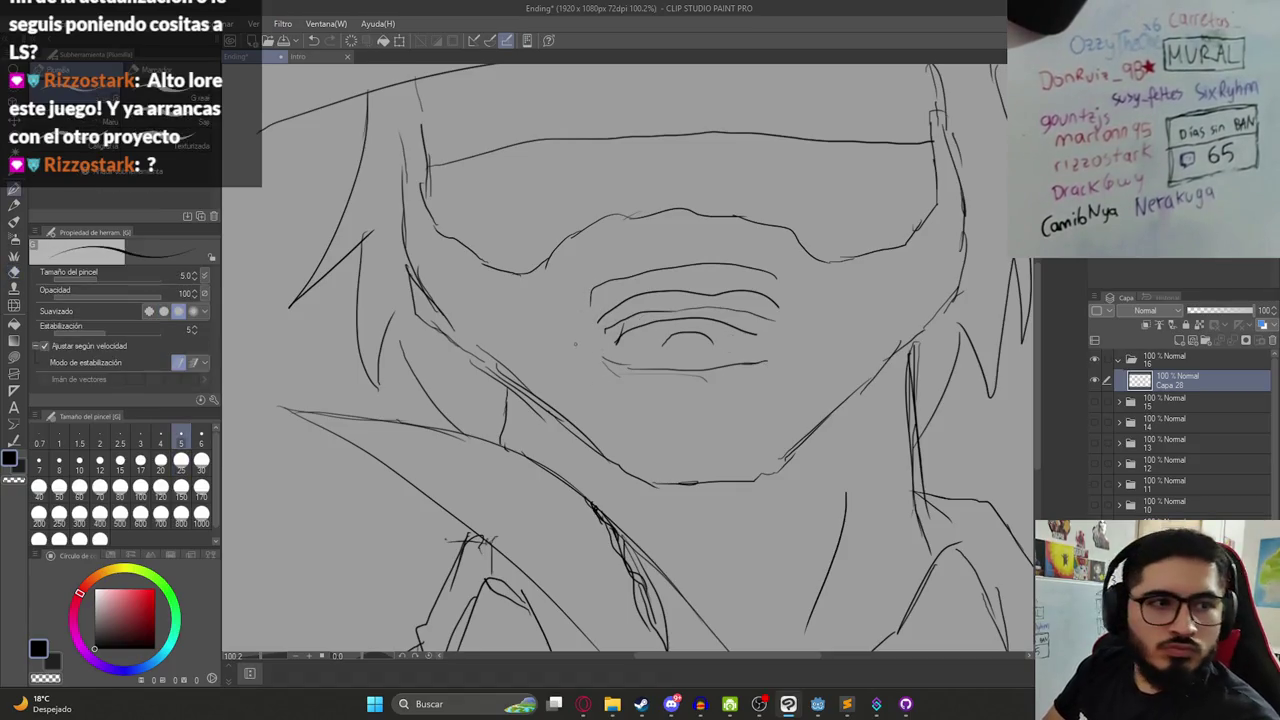
mouse_move(660, 305)
left_mouse_down()
mouse_move(672, 323)
mouse_move(601, 368)
left_mouse_up()
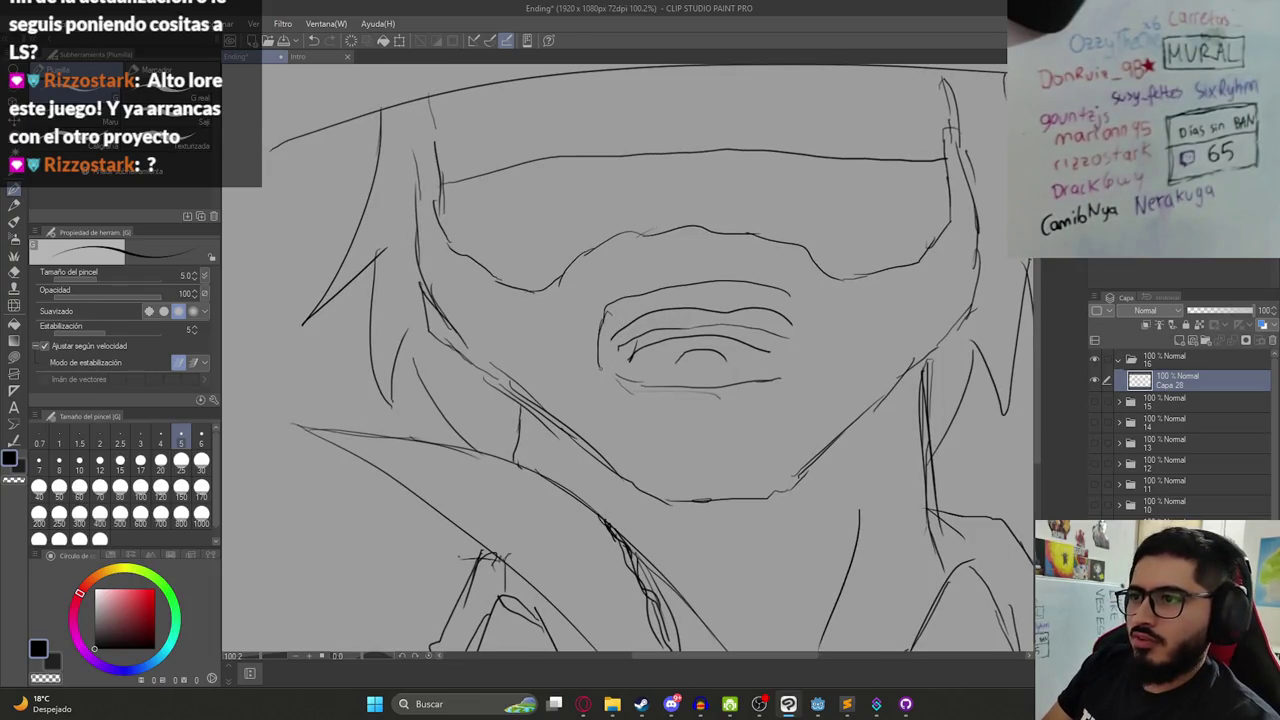
left_click_drag(791, 289, 806, 345)
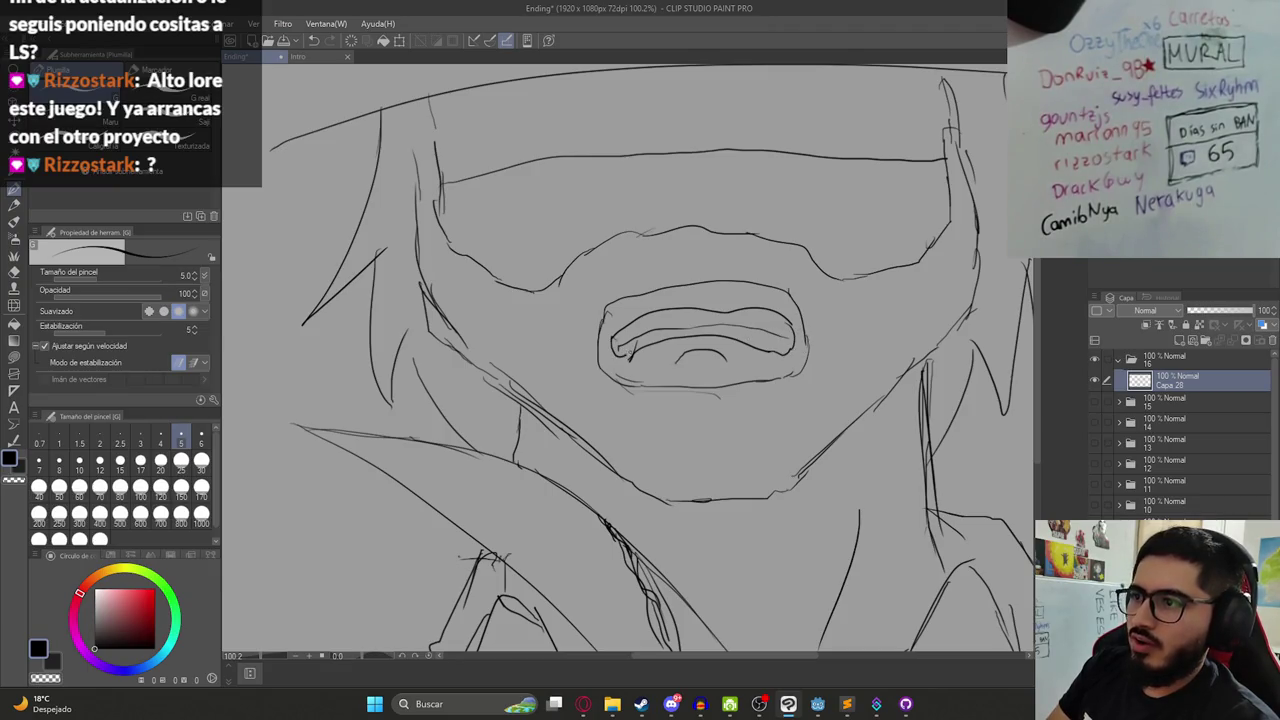
left_click_drag(606, 343, 640, 358)
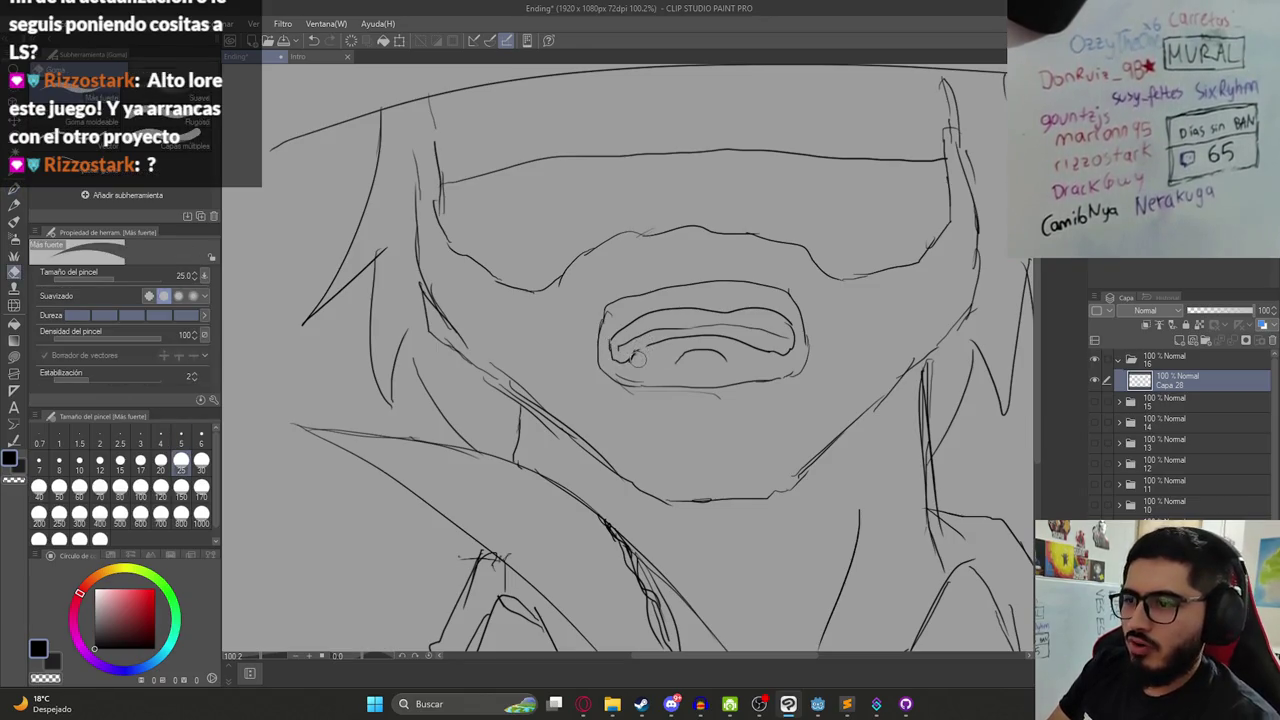
scroll(640, 350, "down", 4)
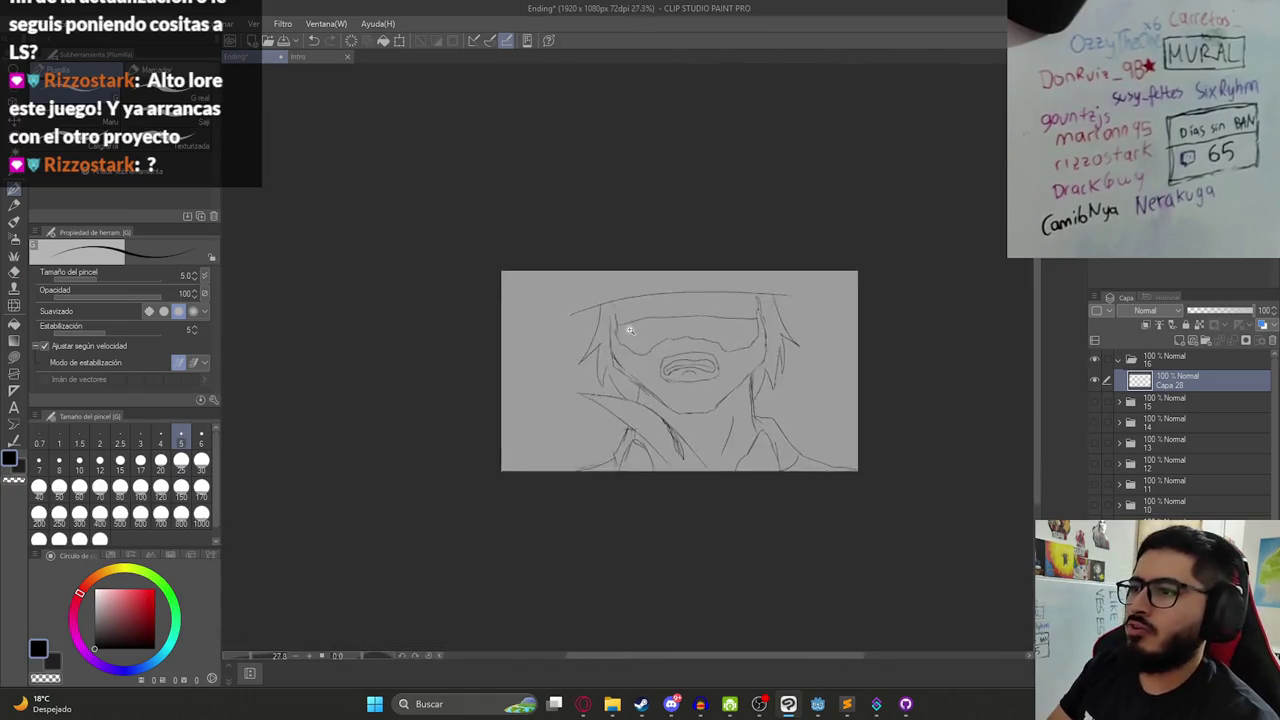
- Sketch the hat brim's left side and extend it up to the right
scroll(648, 318, "up", 2)
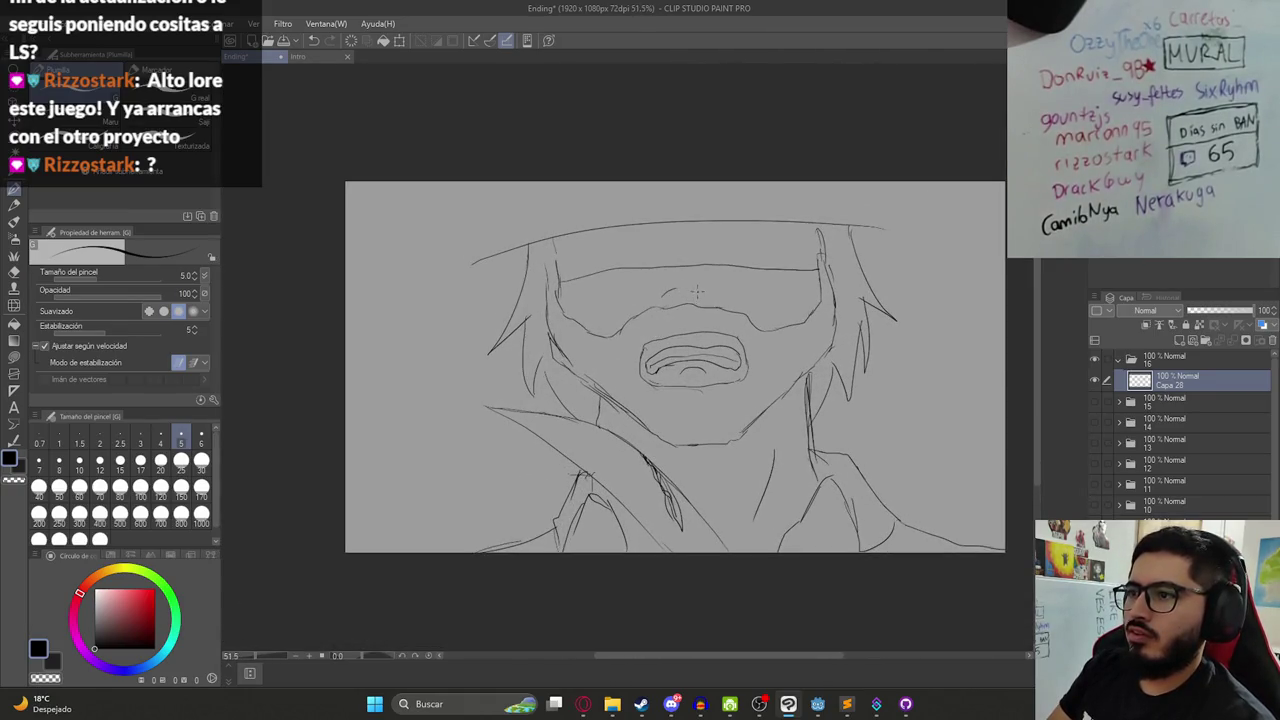
scroll(697, 292, "down", 2)
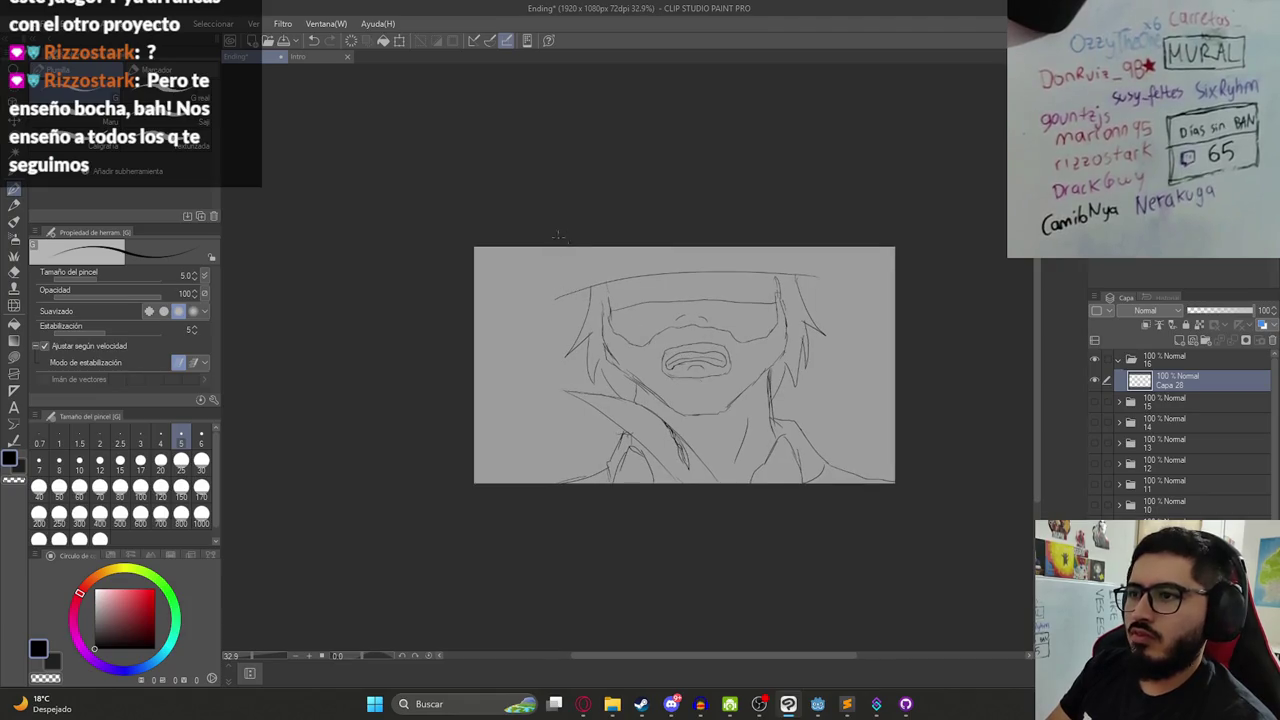
left_click_drag(512, 258, 519, 333)
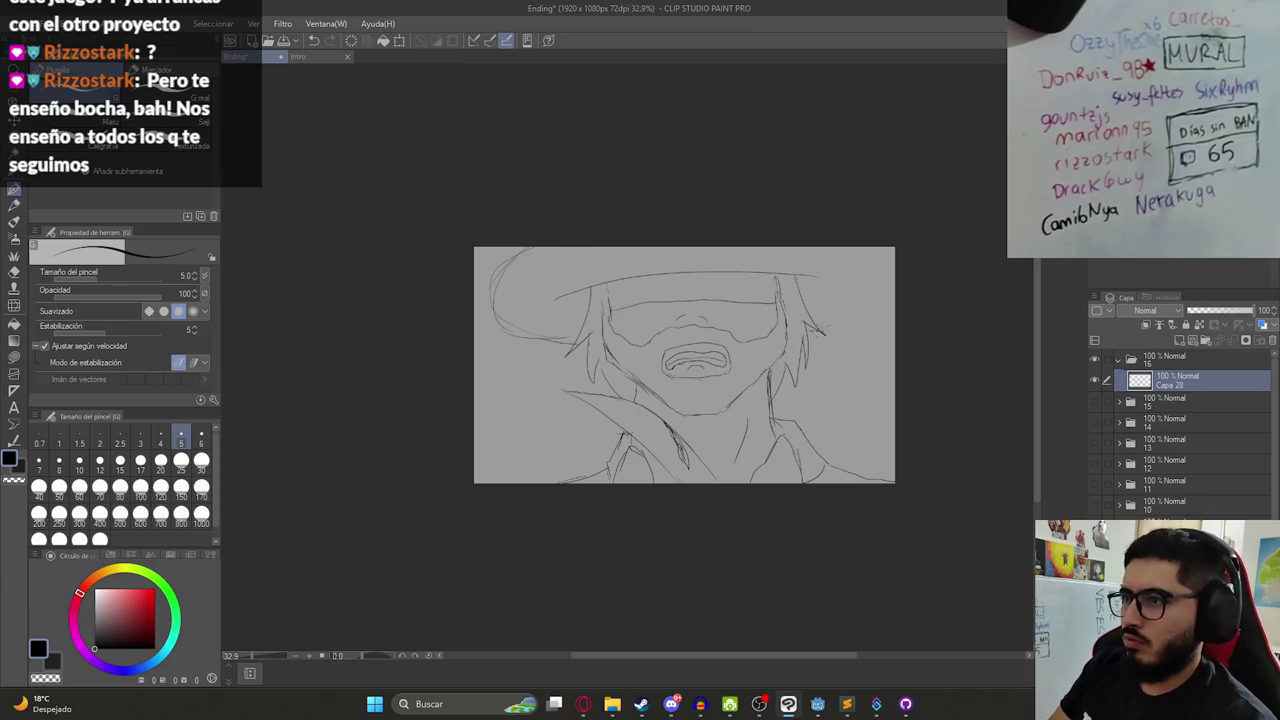
left_click_drag(855, 316, 880, 280)
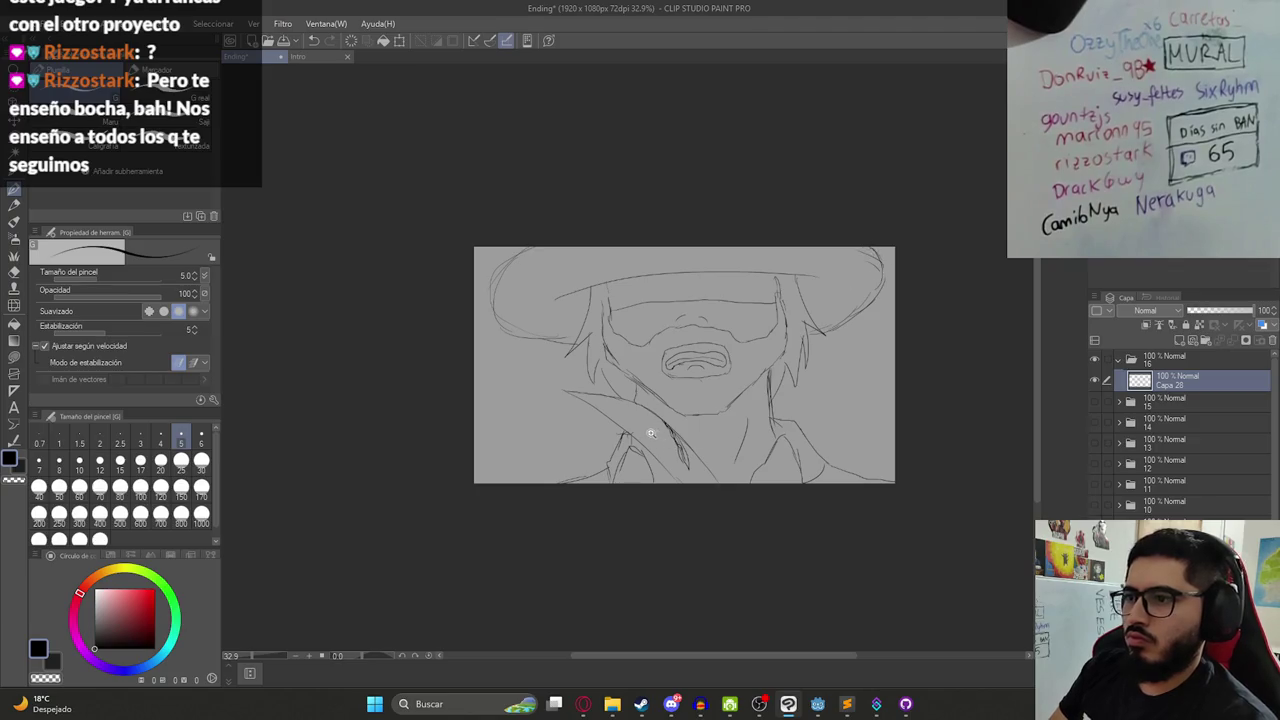
- Zoom in and erase the stray strokes near the shoulder
scroll(651, 433, "up", 5)
key("e")
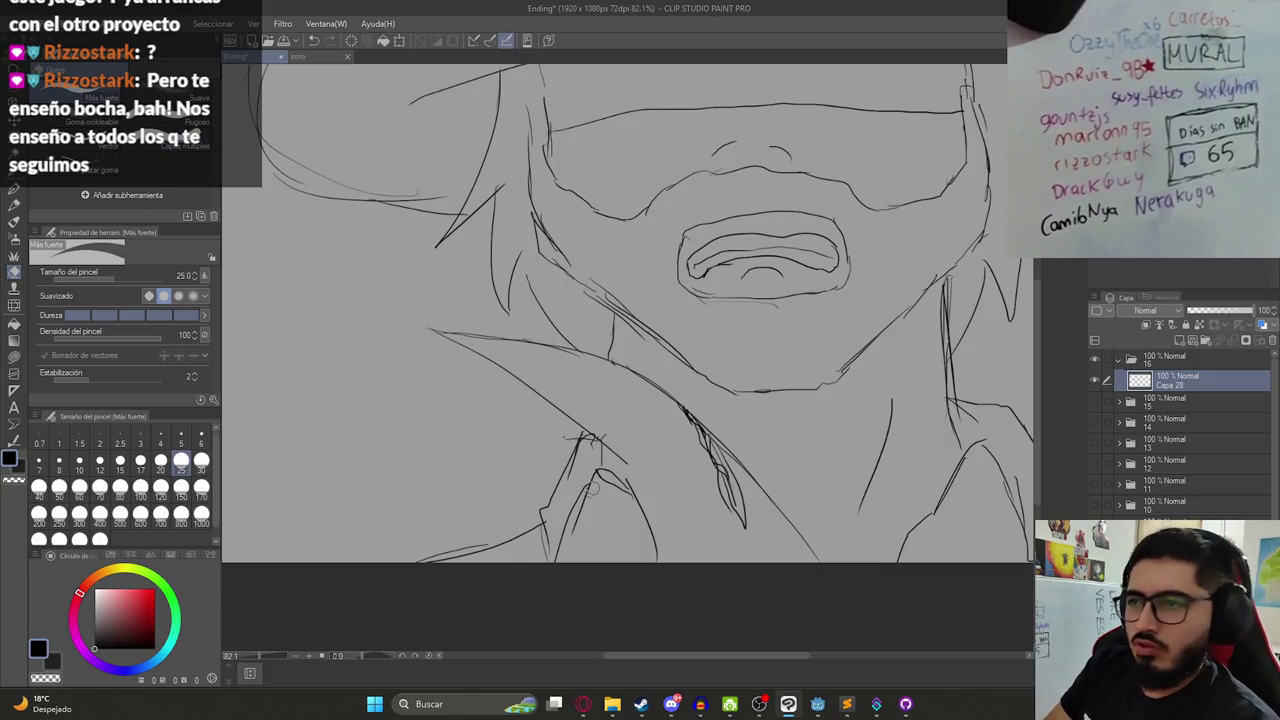
mouse_move(620, 462)
left_mouse_down()
mouse_move(608, 438)
mouse_move(437, 338)
left_mouse_up()
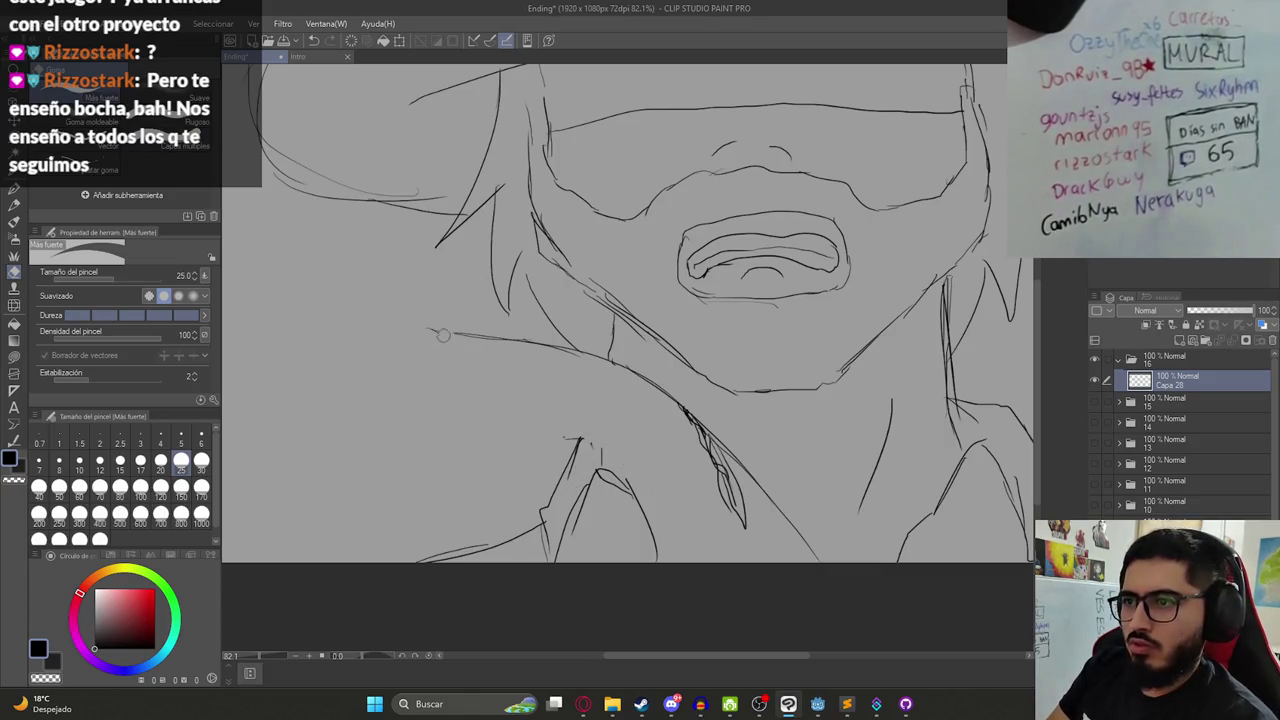
- Redraw the collar's diagonal edge across the chest with extra lower-collar lines
key("p")
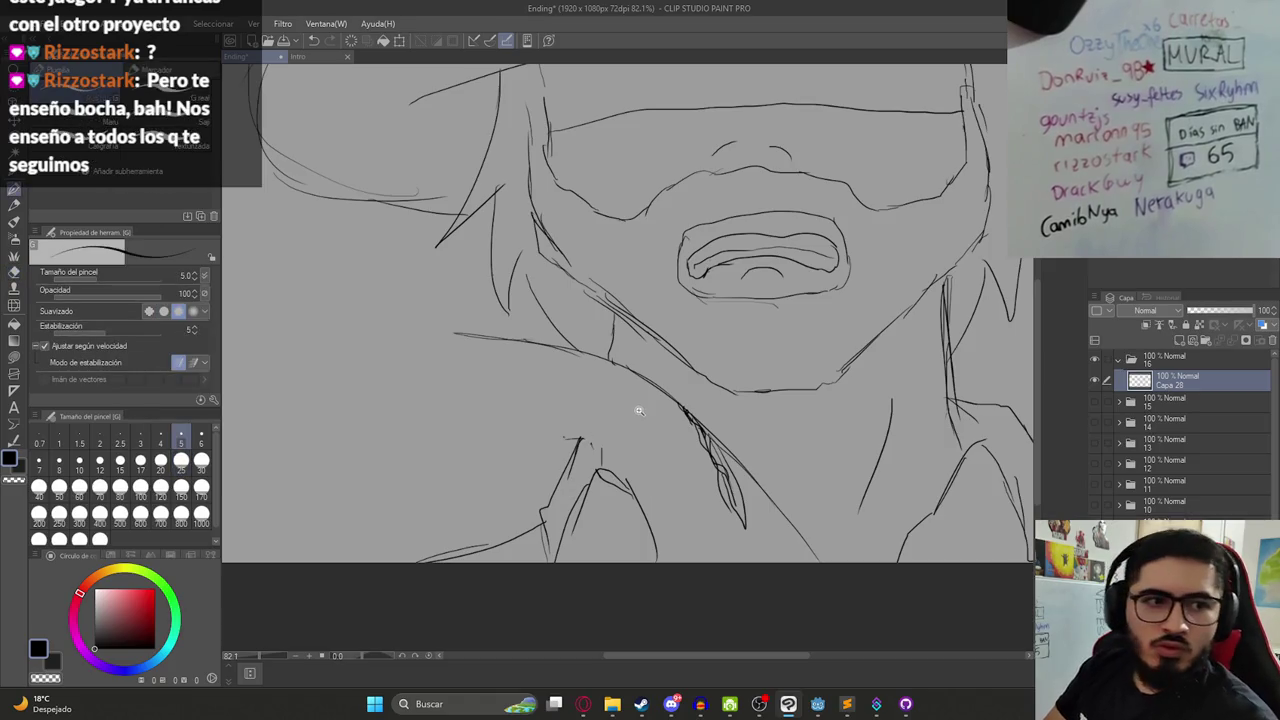
scroll(634, 409, "down", 3)
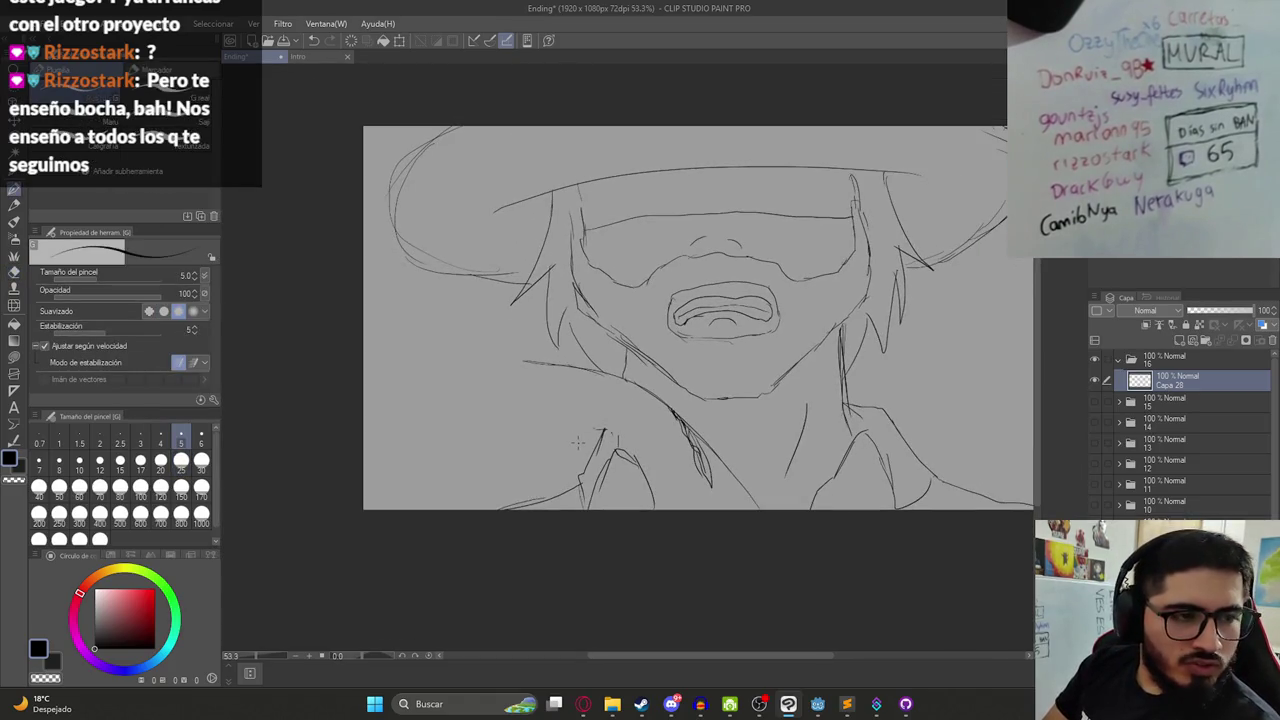
left_click_drag(644, 428, 611, 399)
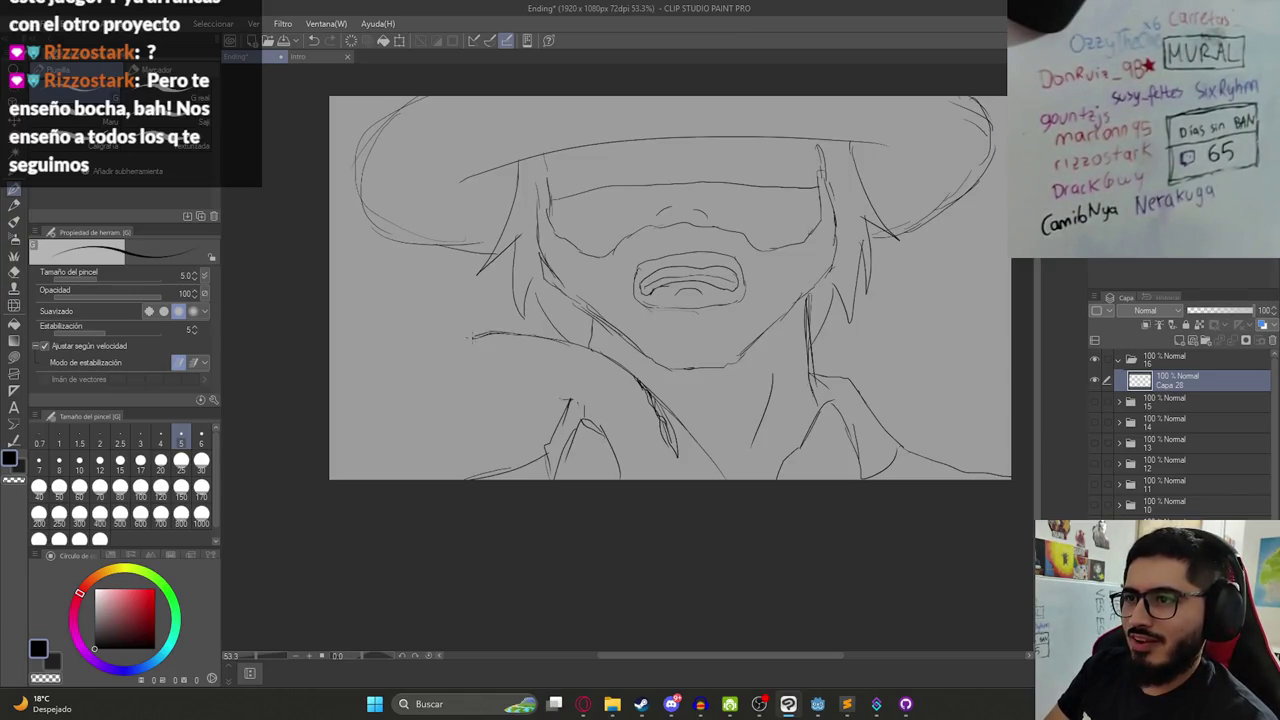
left_click_drag(460, 342, 598, 416)
mouse_move(534, 382)
left_mouse_down()
mouse_move(634, 456)
mouse_move(624, 448)
left_mouse_up()
left_click_drag(572, 410, 646, 480)
left_click_drag(584, 408, 652, 480)
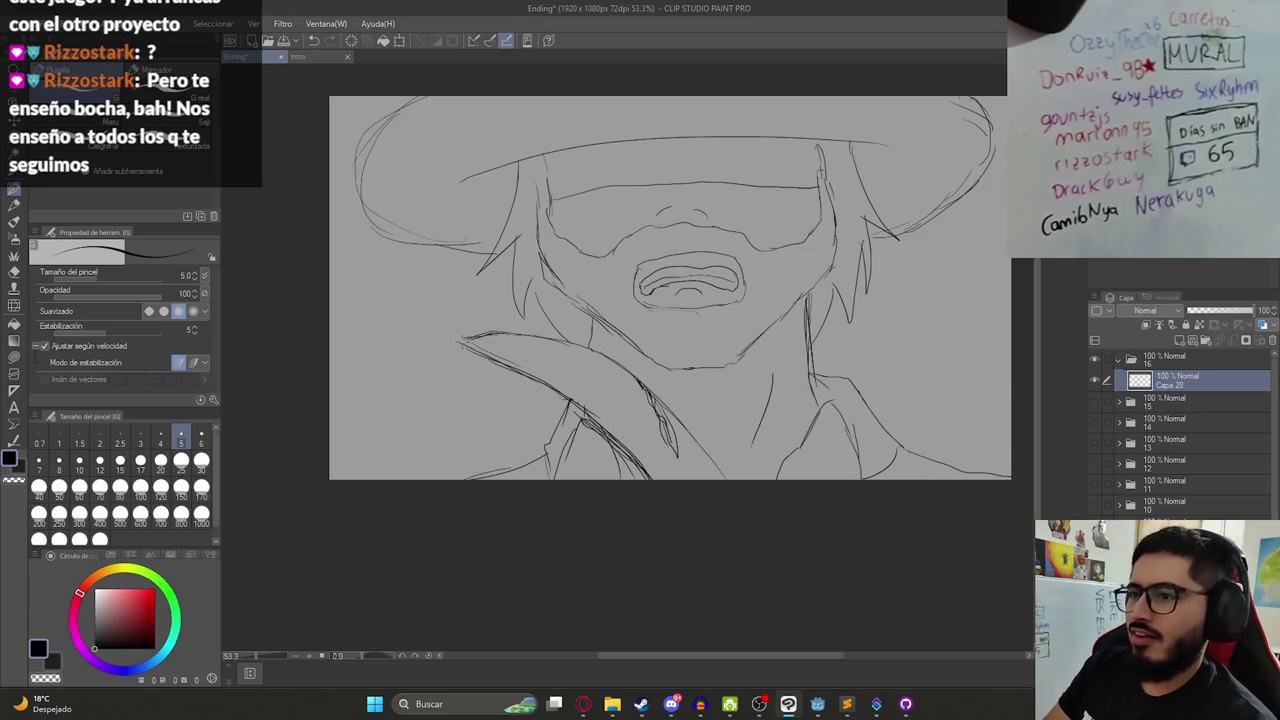
left_click_drag(690, 430, 722, 478)
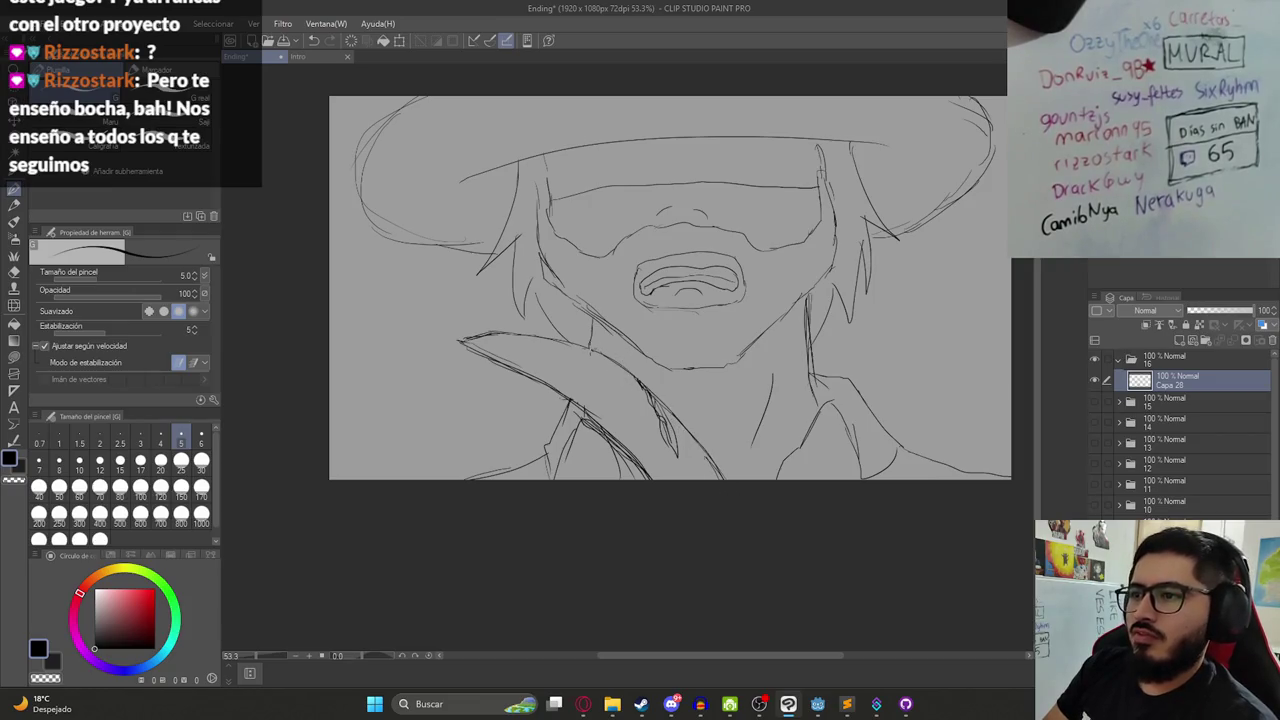
- Add strokes beside the face's left side, erase faint marks, and line its right side
key("e")
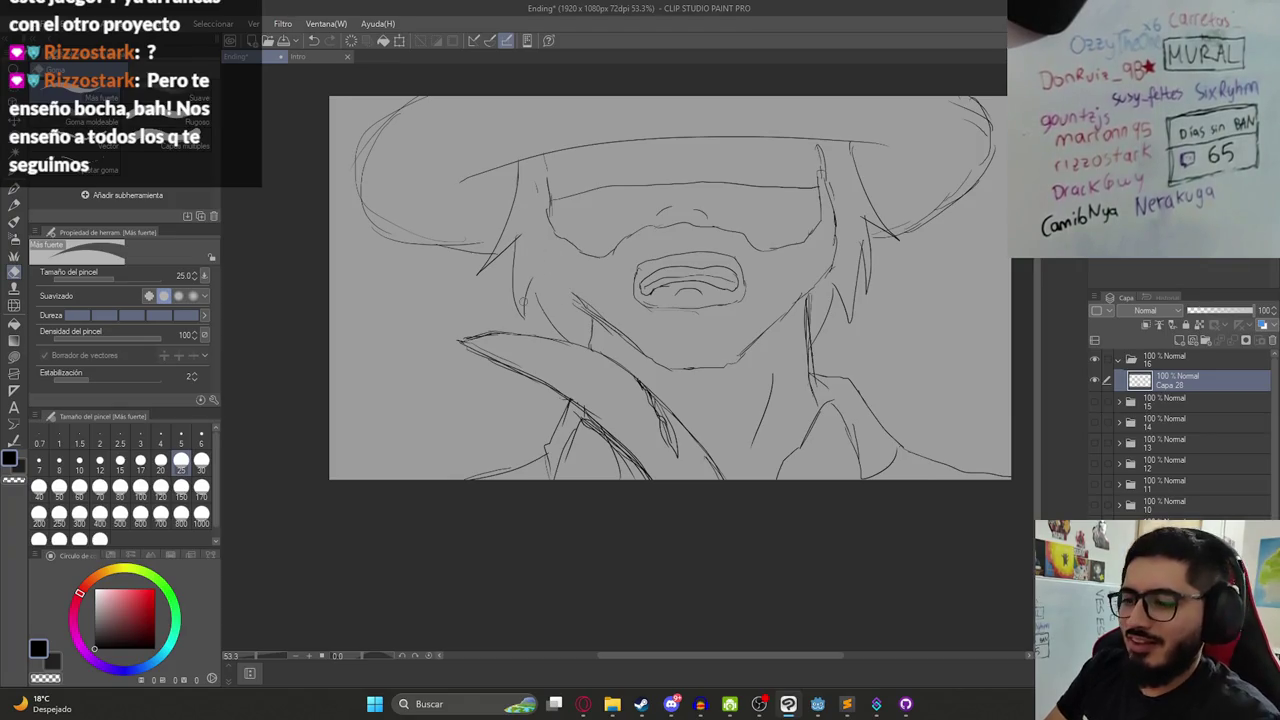
key("p")
mouse_move(540, 224)
left_mouse_down()
mouse_move(562, 286)
mouse_move(584, 305)
left_mouse_up()
key("e")
left_click_drag(823, 266, 812, 298)
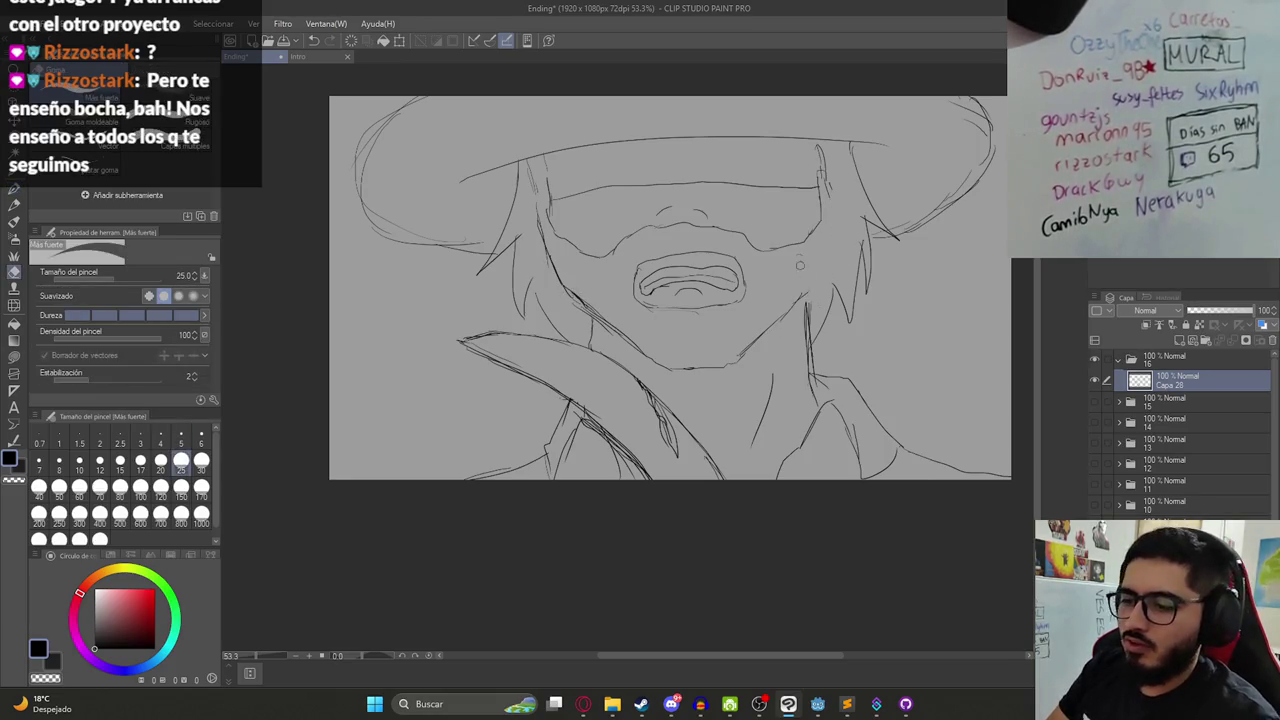
key("p")
mouse_move(826, 278)
left_mouse_down()
mouse_move(796, 306)
mouse_move(832, 238)
mouse_move(830, 128)
left_mouse_up()
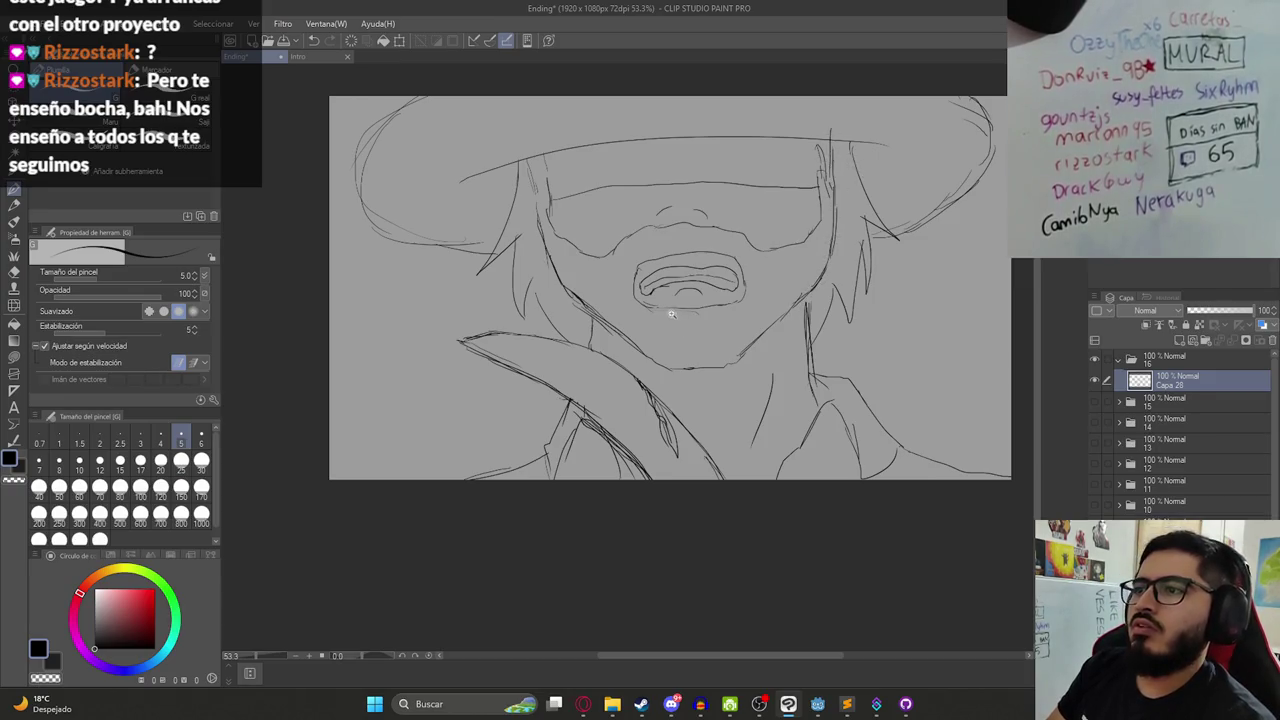
- Draw a short vertical line on the left and right sides of the goggles
left_click_drag(588, 205, 593, 250)
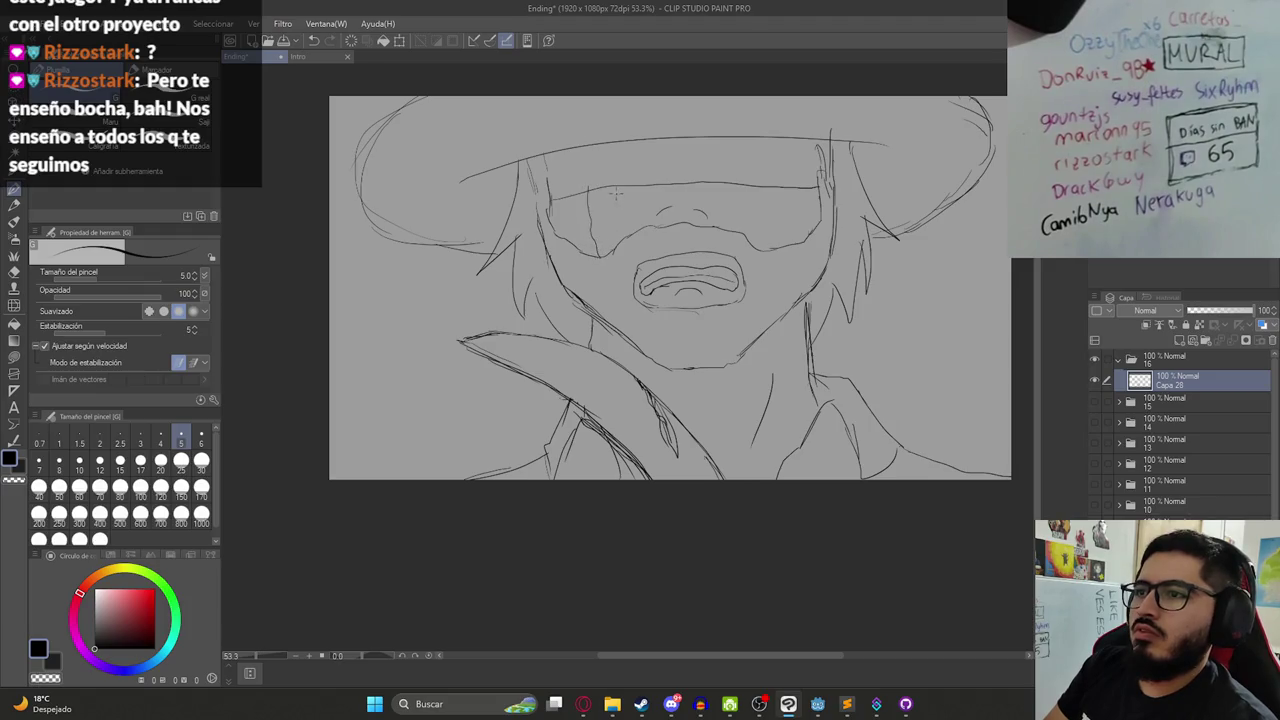
left_click_drag(752, 187, 755, 211)
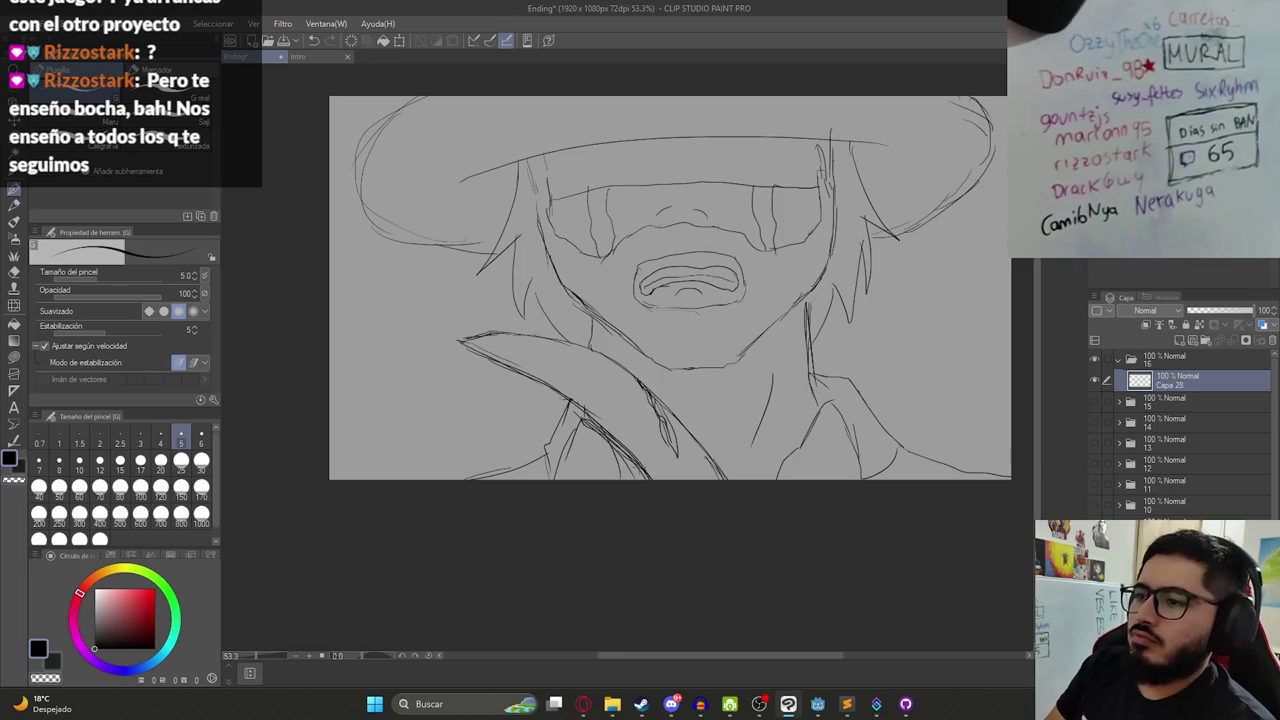
scroll(725, 398, "down", 2)
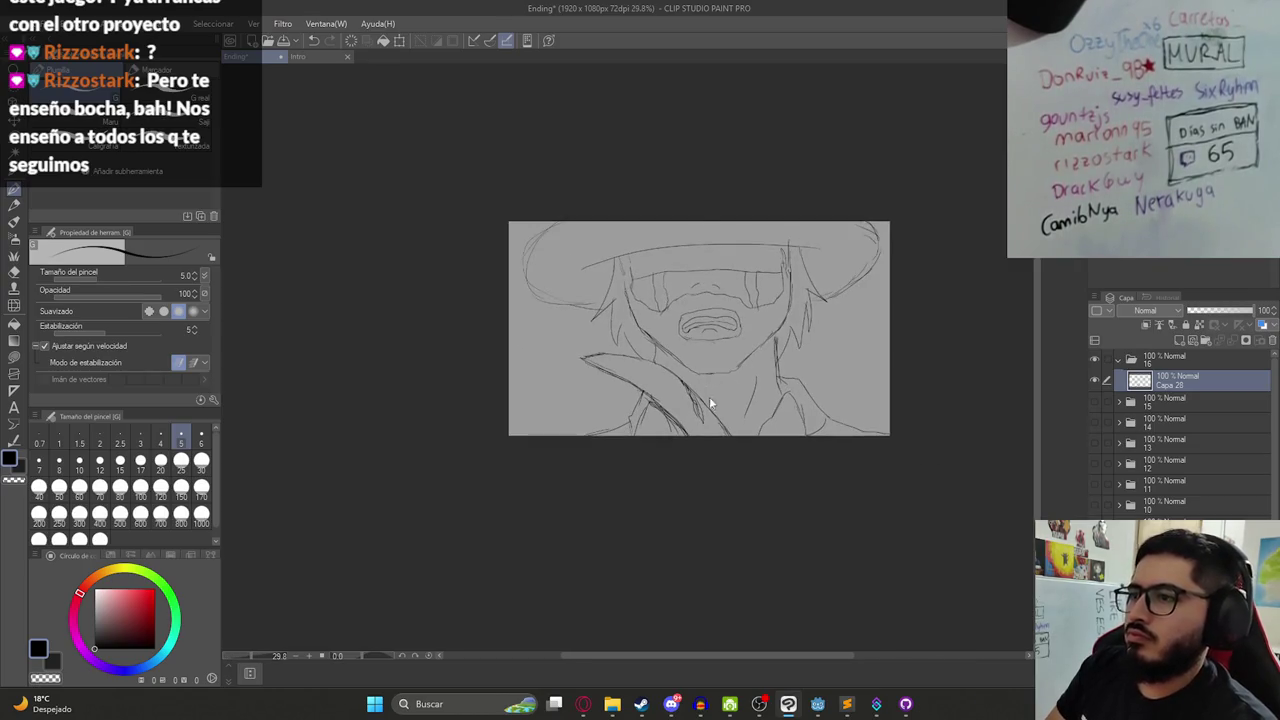
- Scale the sketch layer to 60% and move it higher on the canvas
key("ctrl+t")
left_click_drag(711, 399, 727, 325)
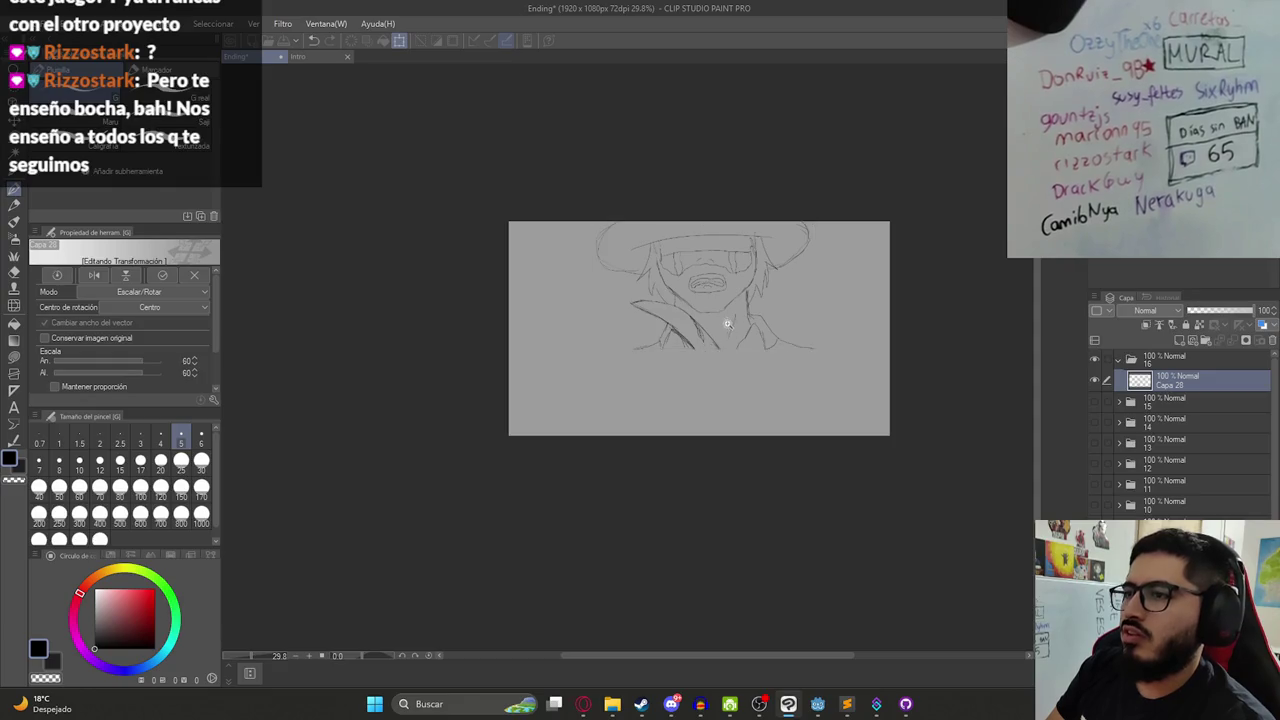
scroll(727, 325, "up", 2)
key("Return")
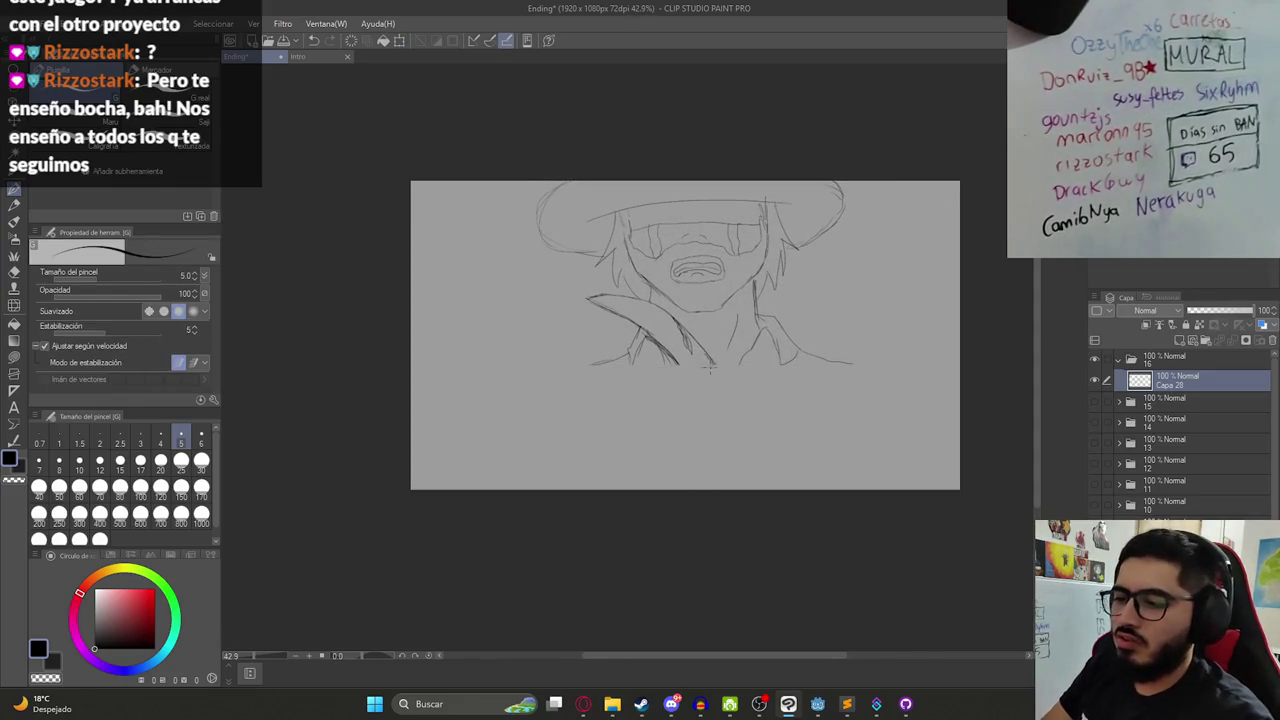
- Try diagonal strokes below the collar, undo them, and save the drawing
left_click_drag(708, 350, 750, 435)
key("ctrl+z")
left_click_drag(706, 346, 750, 418)
key("ctrl+z")
left_click_drag(708, 350, 752, 432)
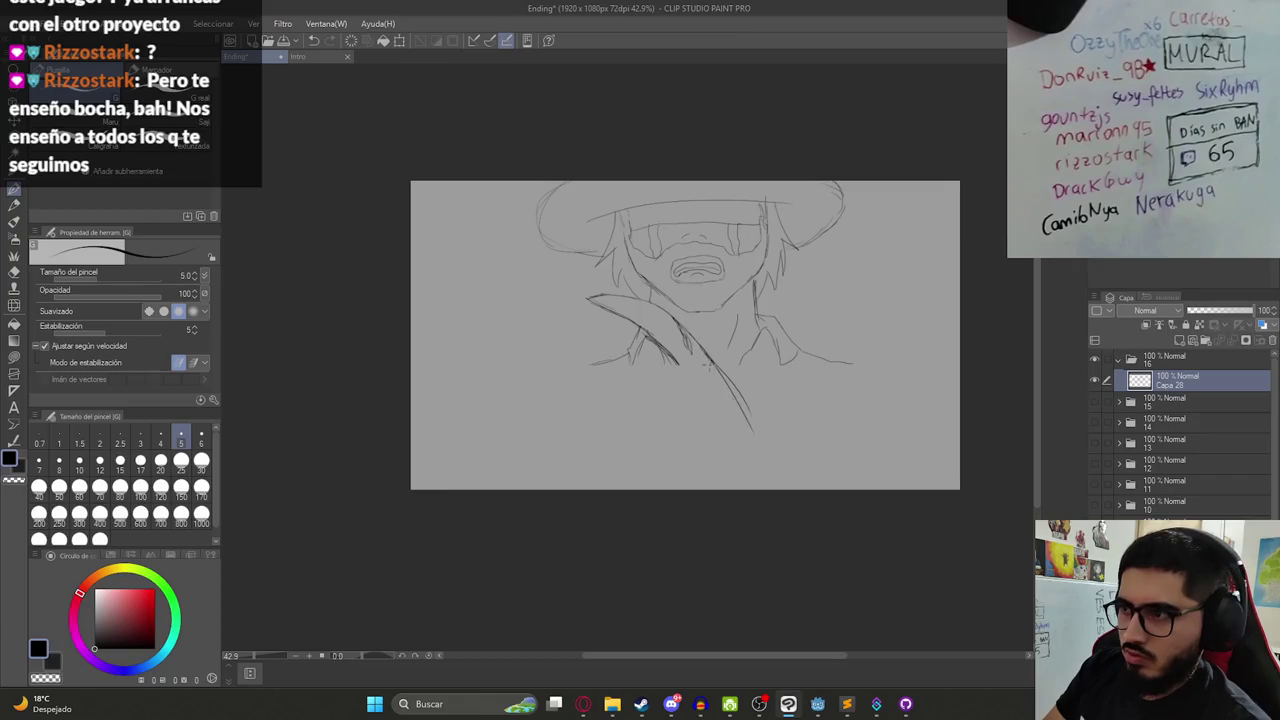
left_click_drag(680, 366, 743, 450)
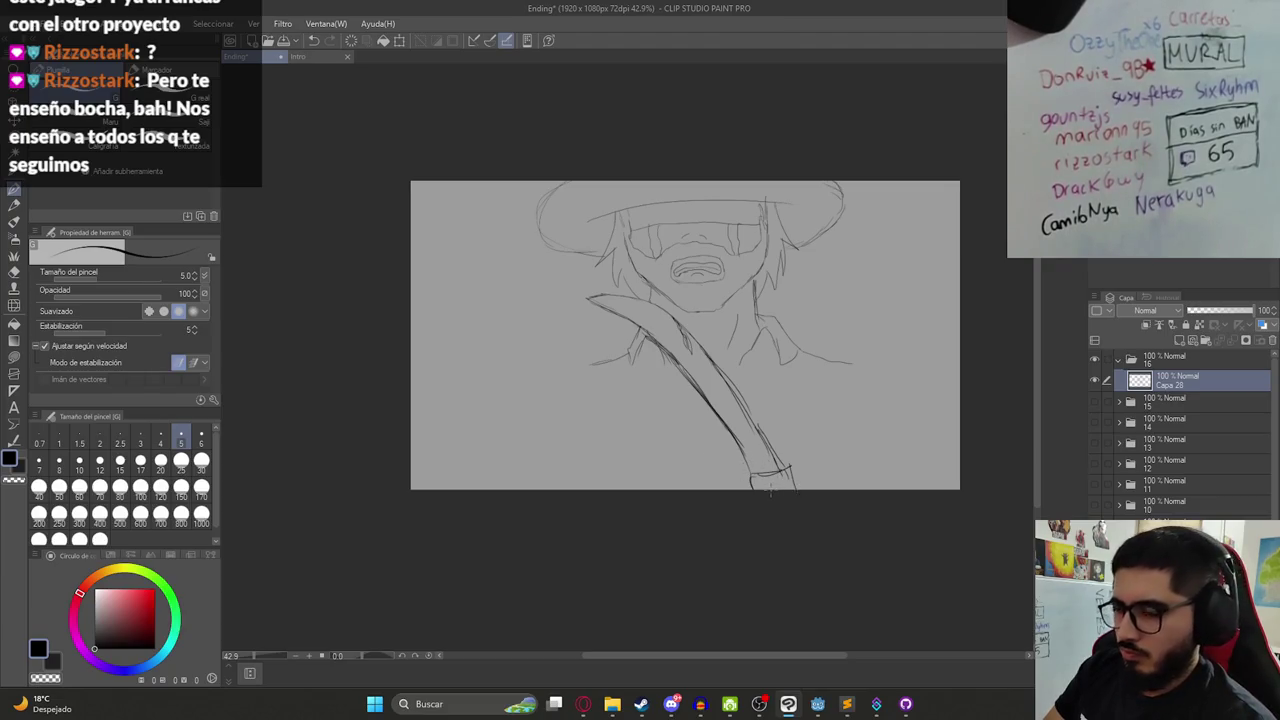
key("ctrl+z")
key("ctrl+z")
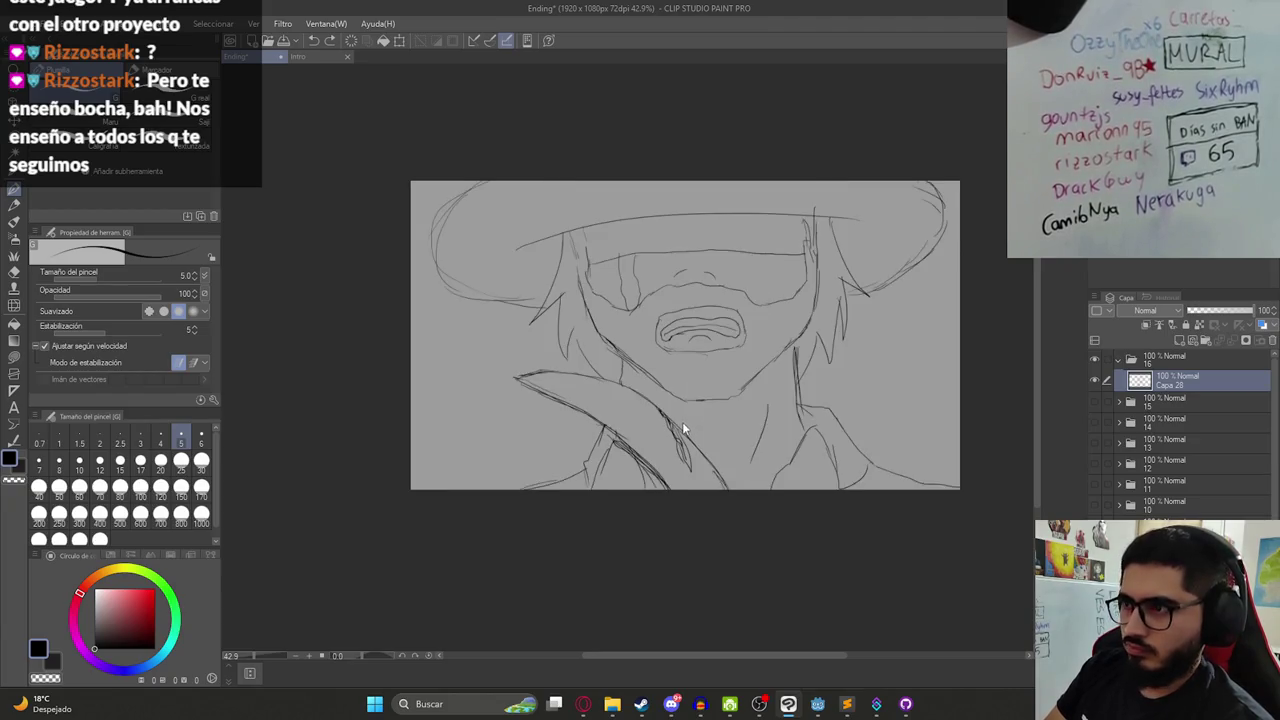
key("ctrl+z")
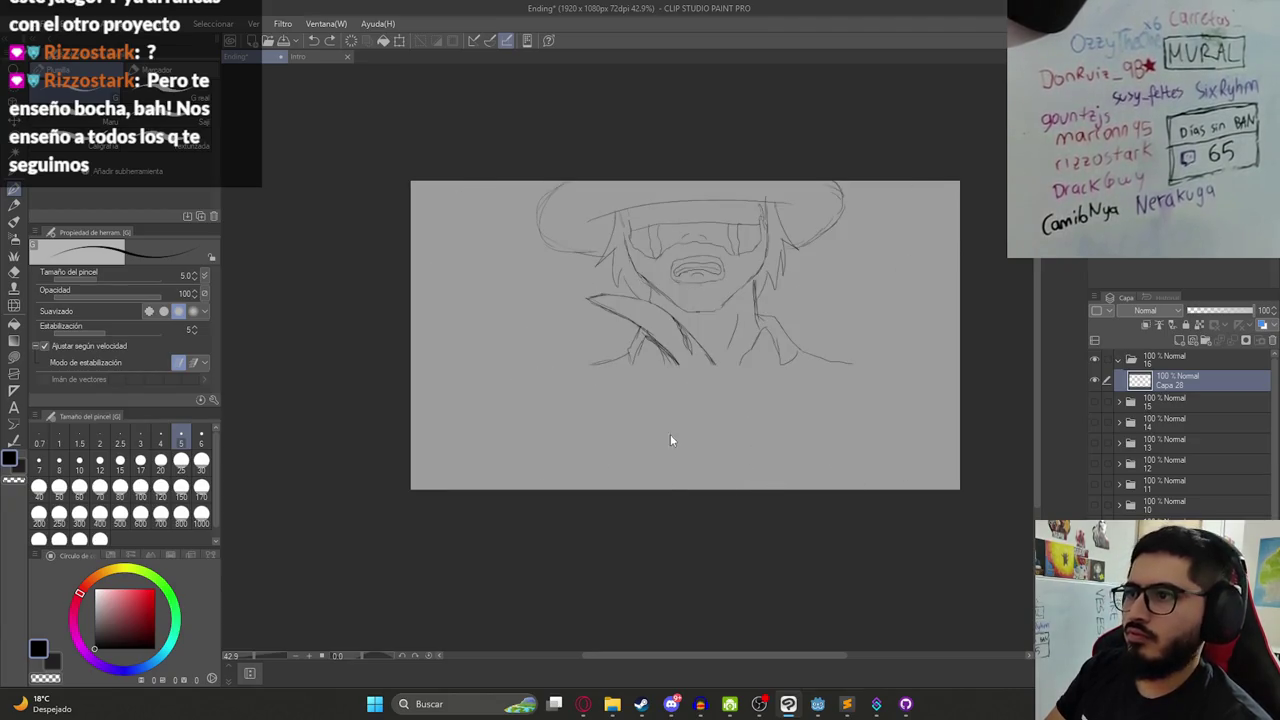
key("ctrl+s")
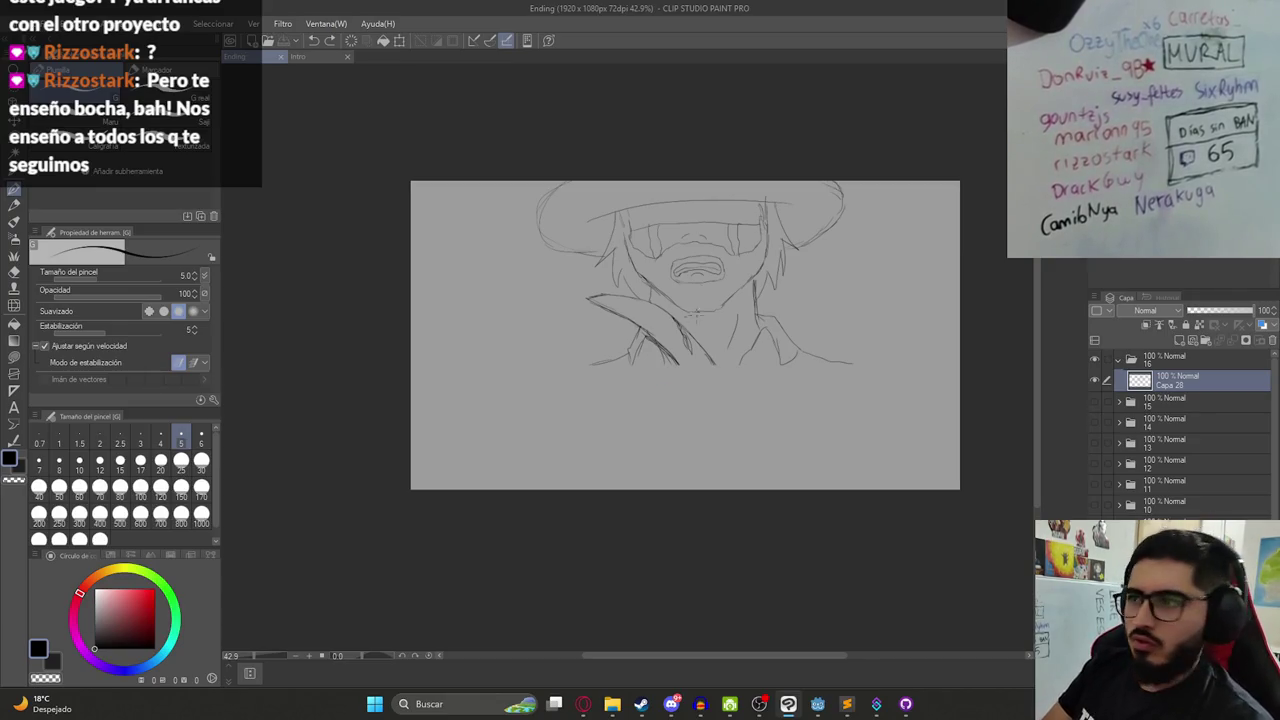
- Zoom in and erase the lower-left collar slash and leftover fragments
scroll(630, 420, "up", 2)
scroll(616, 392, "up", 1)
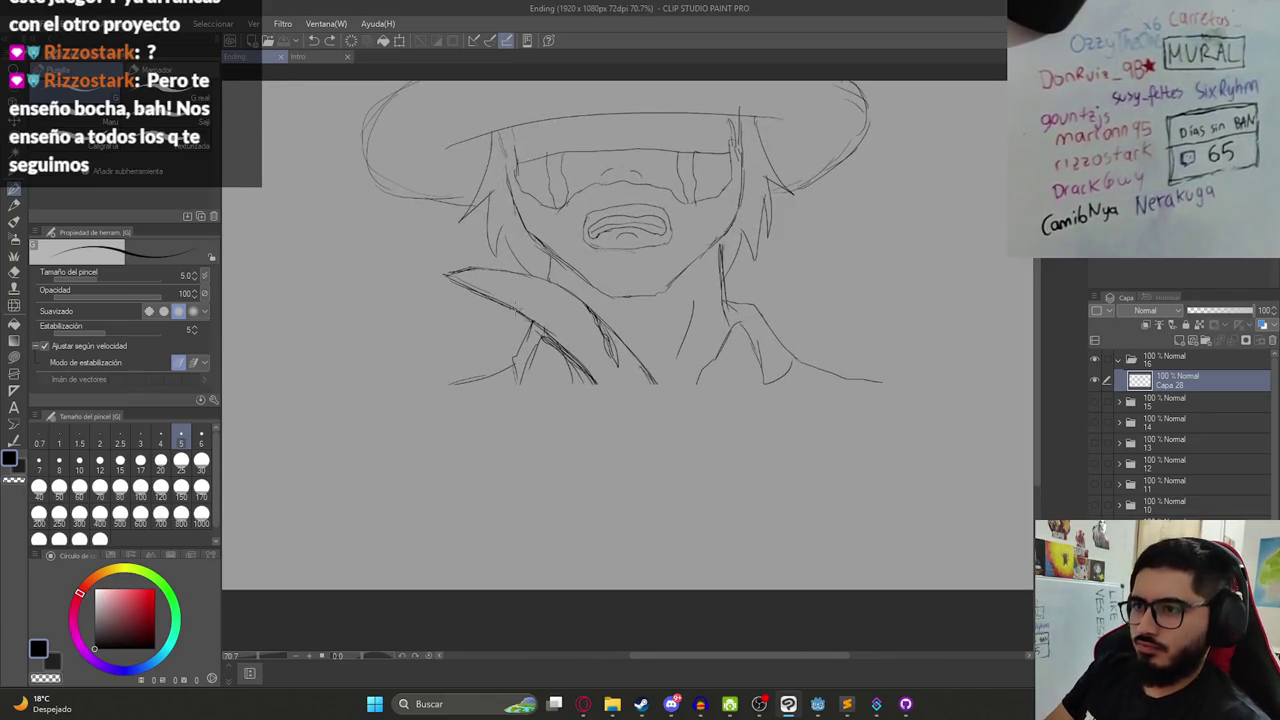
key("e")
left_click_drag(438, 270, 505, 308)
mouse_move(457, 270)
left_mouse_down()
mouse_move(501, 272)
mouse_move(520, 318)
mouse_move(532, 304)
left_mouse_up()
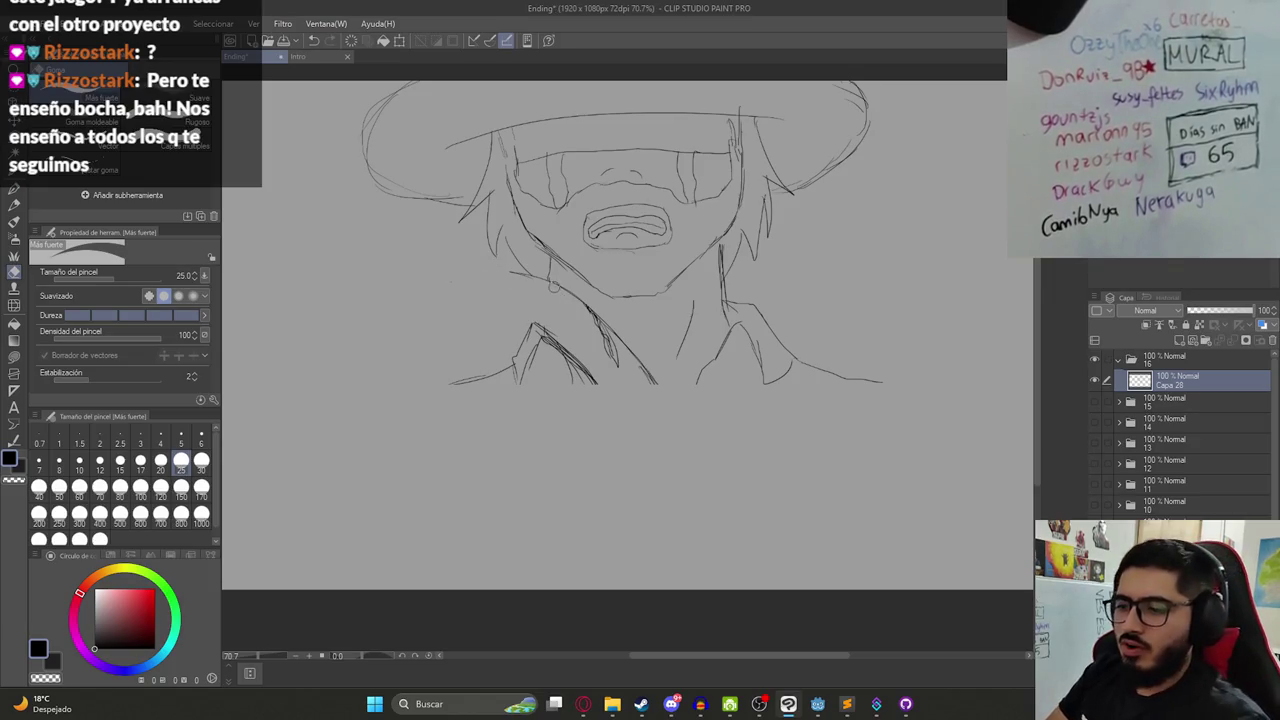
- Redraw the collar line below the slash and lengthen it downward
key("p")
left_click_drag(467, 275, 538, 280)
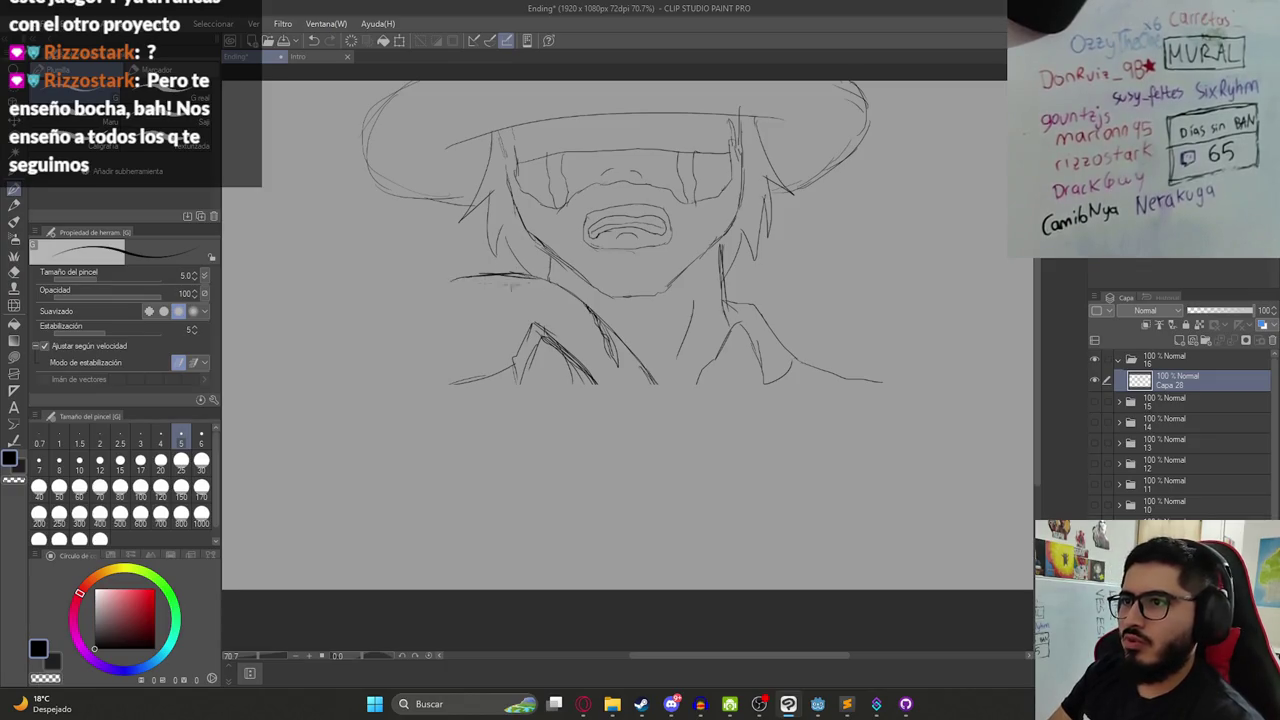
mouse_move(442, 284)
left_mouse_down()
mouse_move(505, 298)
mouse_move(520, 326)
left_mouse_up()
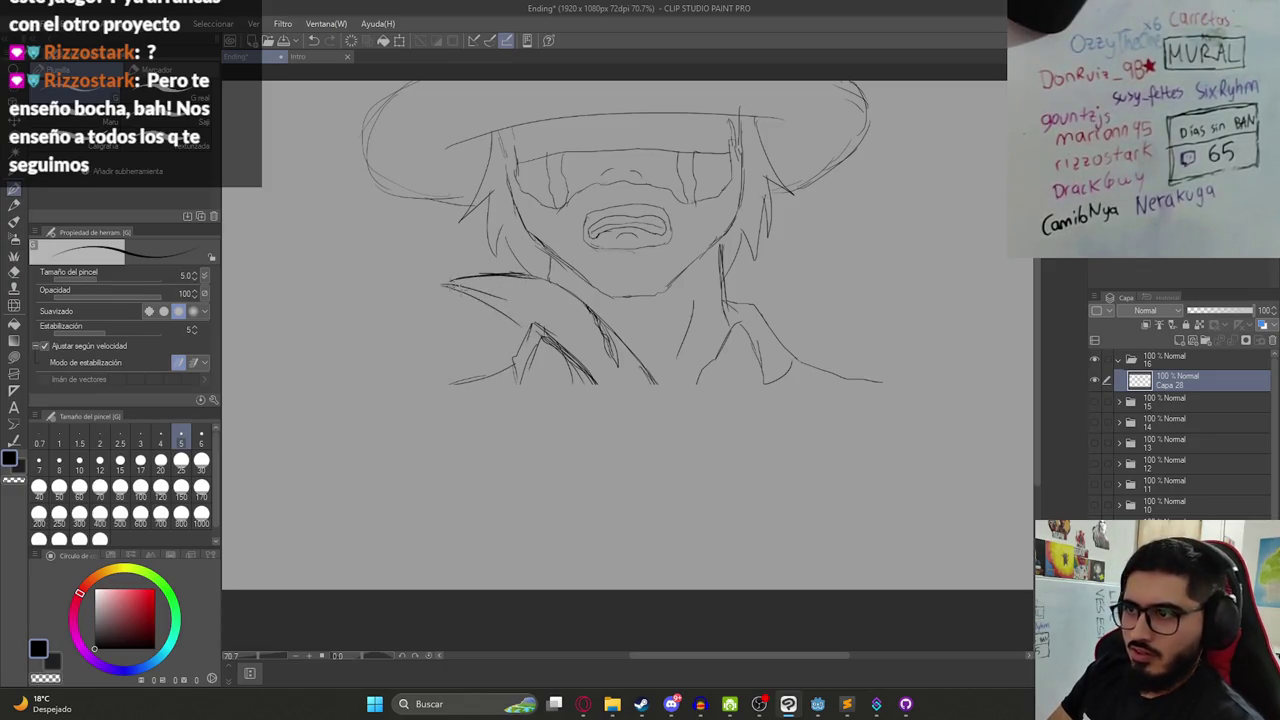
key("ctrl+z")
mouse_move(438, 280)
left_mouse_down()
mouse_move(545, 322)
mouse_move(544, 336)
left_mouse_up()
key("ctrl+z")
left_click_drag(484, 304, 598, 398)
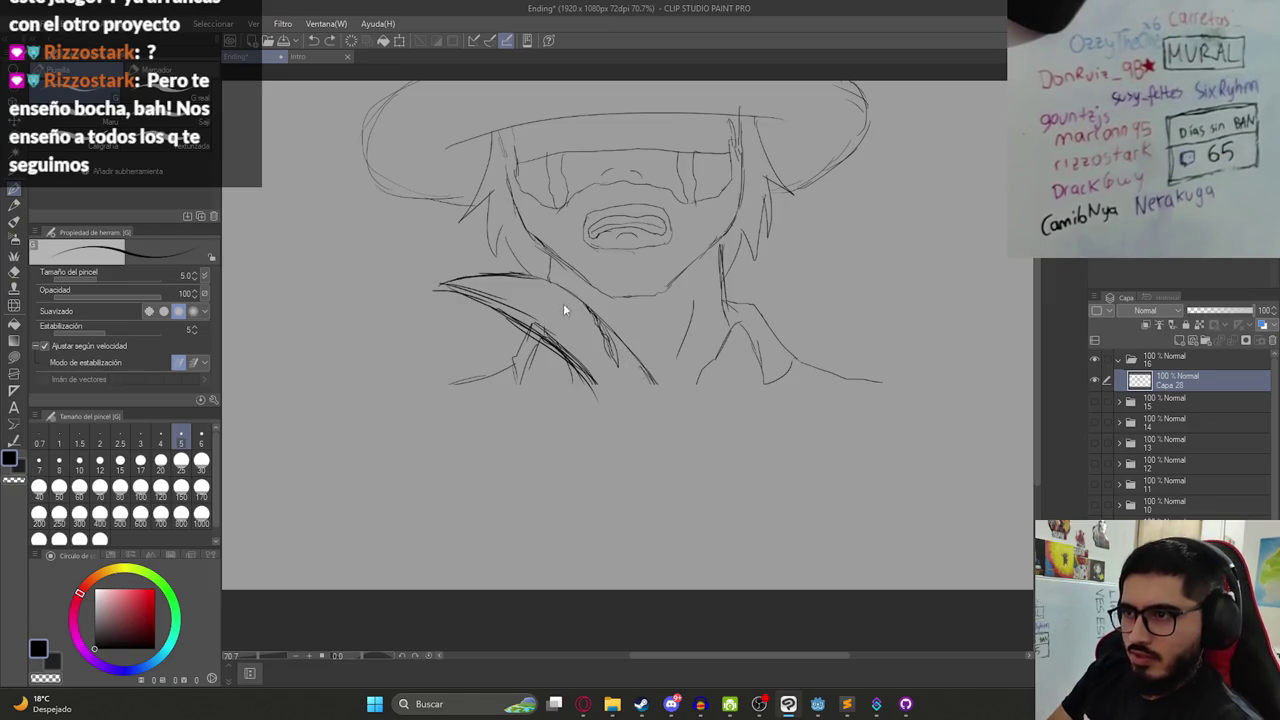
- Draw a long diagonal strap line from the collar down to the canvas bottom
left_click_drag(597, 313, 710, 504)
mouse_move(584, 374)
left_mouse_down()
mouse_move(654, 534)
mouse_move(642, 462)
left_mouse_up()
key("ctrl+z")
left_click_drag(612, 418, 676, 530)
left_click_drag(640, 464, 689, 566)
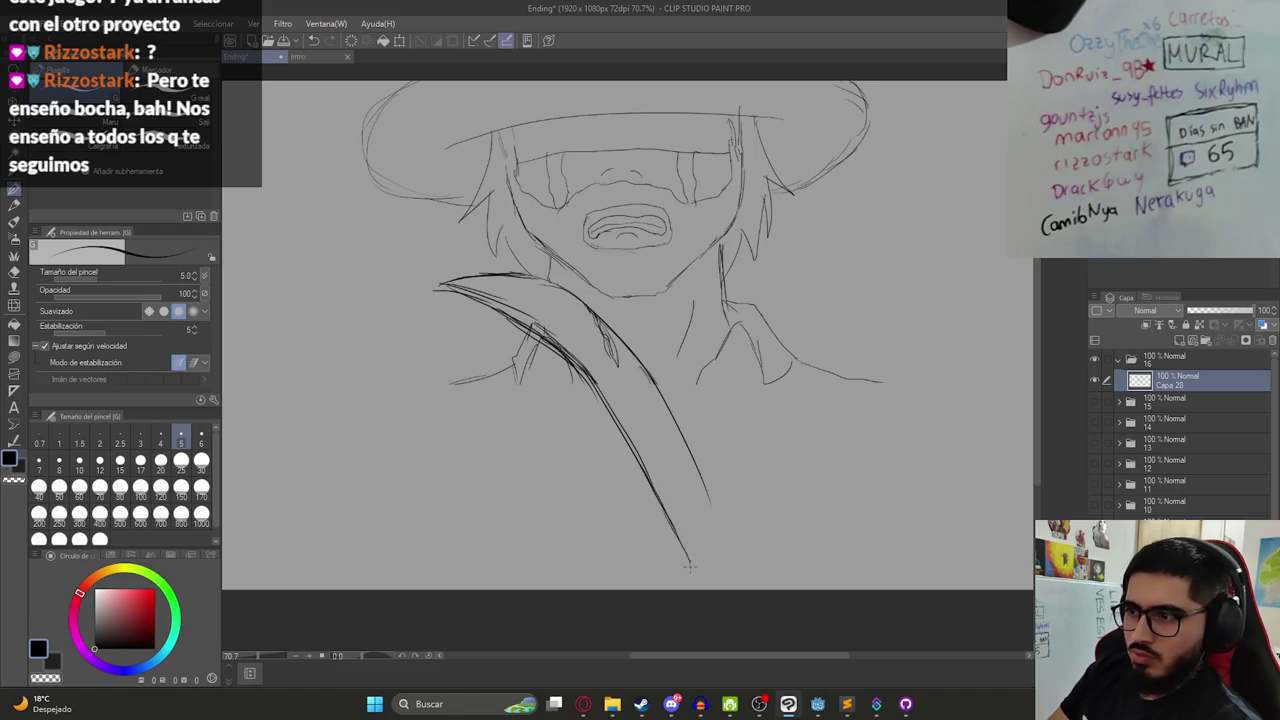
mouse_move(710, 488)
left_mouse_down()
mouse_move(744, 578)
mouse_move(696, 584)
mouse_move(748, 572)
left_mouse_up()
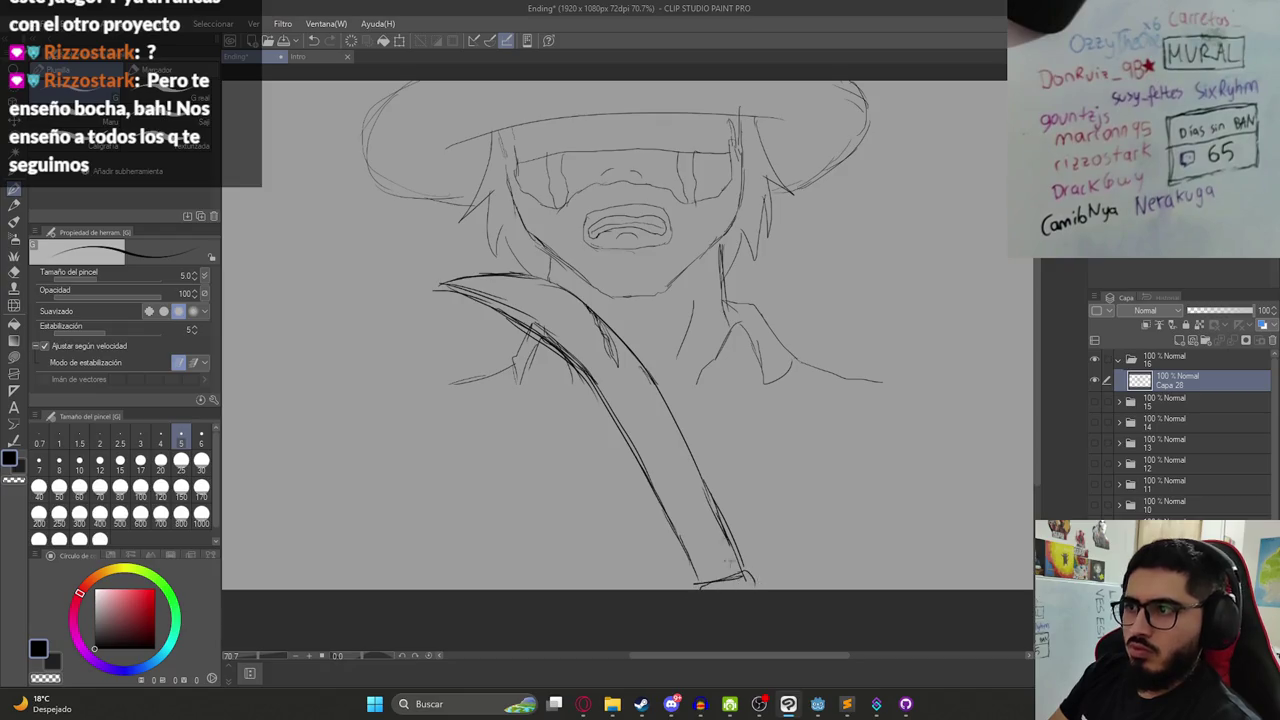
scroll(688, 482, "down", 1)
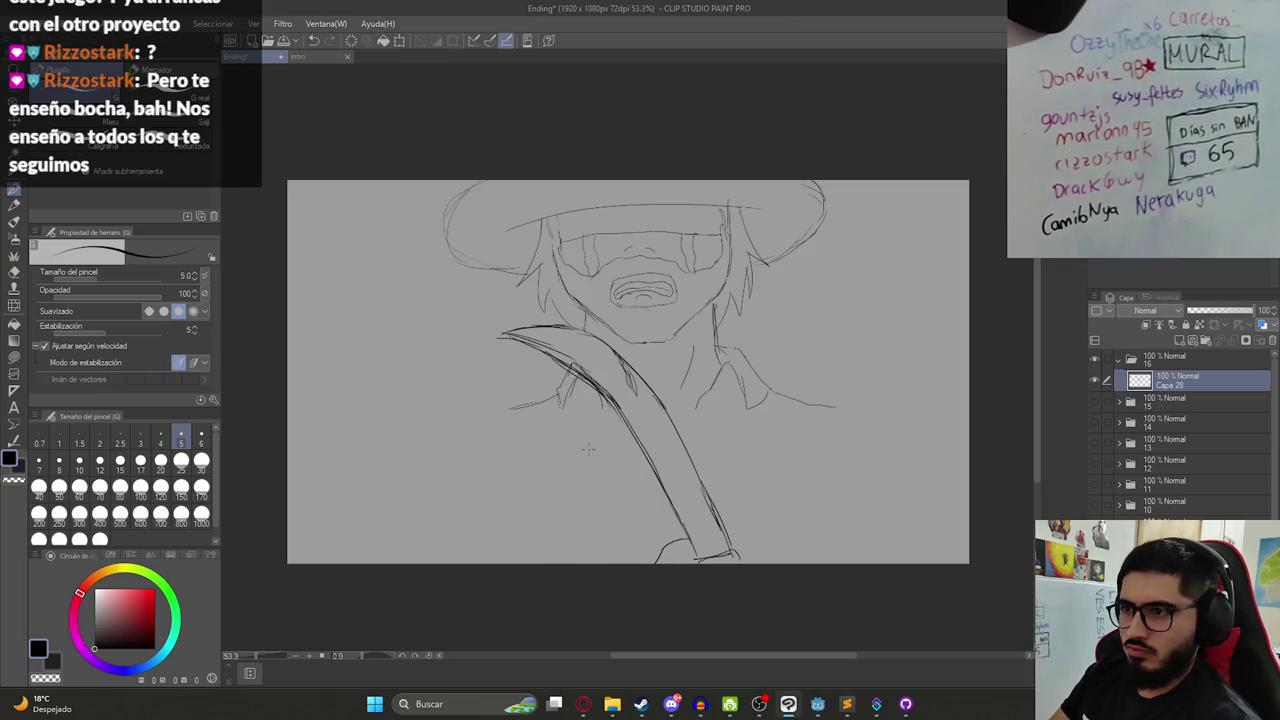
- Erase part of the diagonal strap line near the collar
key("e")
mouse_move(590, 376)
left_mouse_down()
mouse_move(655, 470)
mouse_move(580, 372)
mouse_move(565, 365)
mouse_move(570, 385)
mouse_move(500, 336)
mouse_move(554, 346)
left_mouse_up()
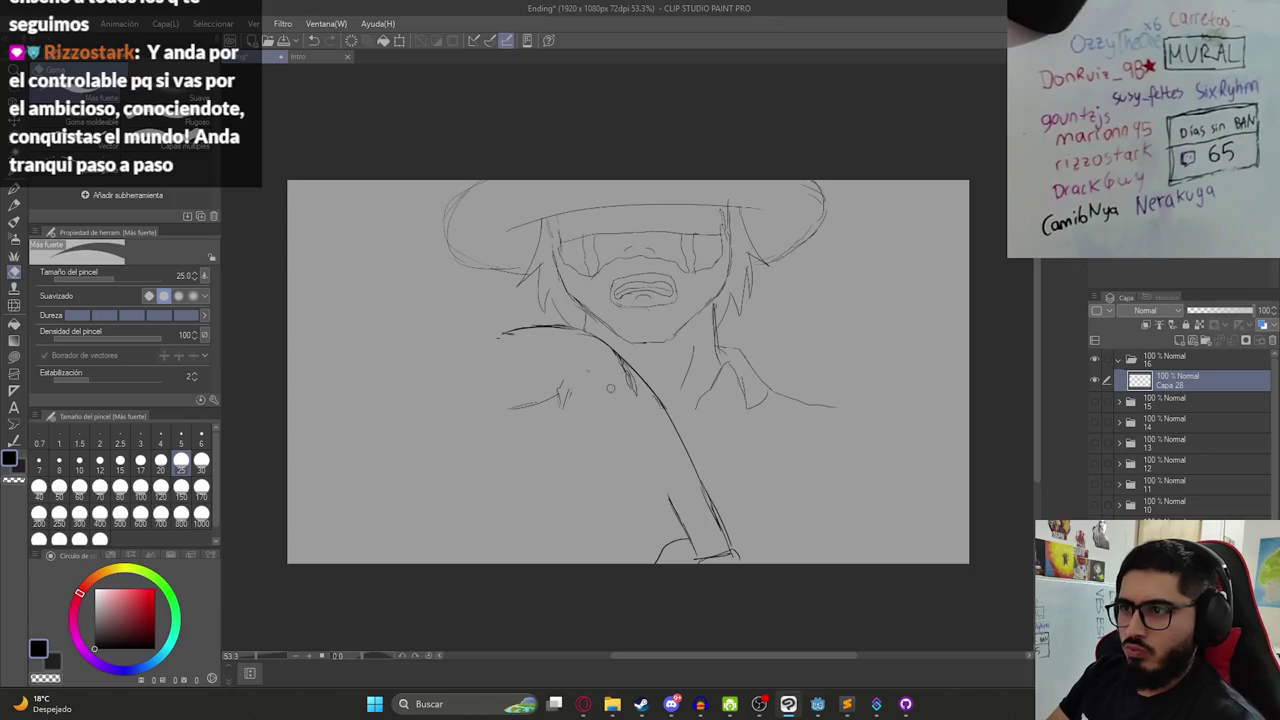
key("p")
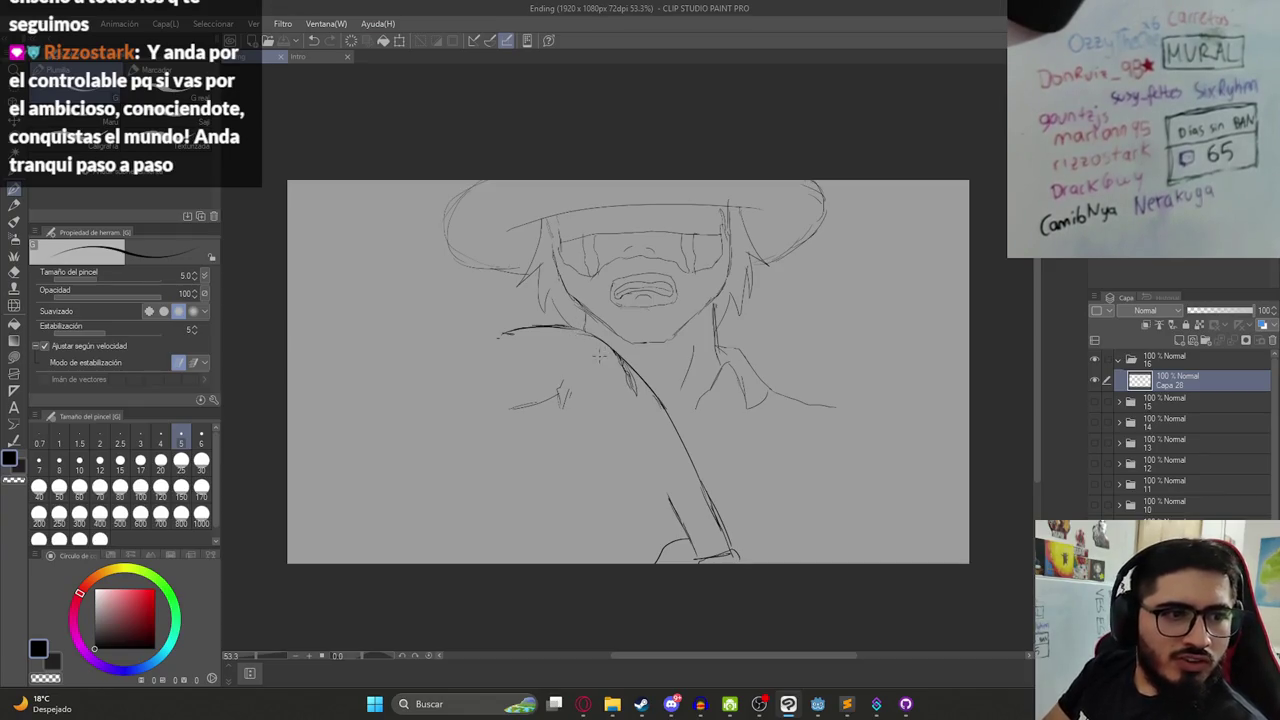
key("e")
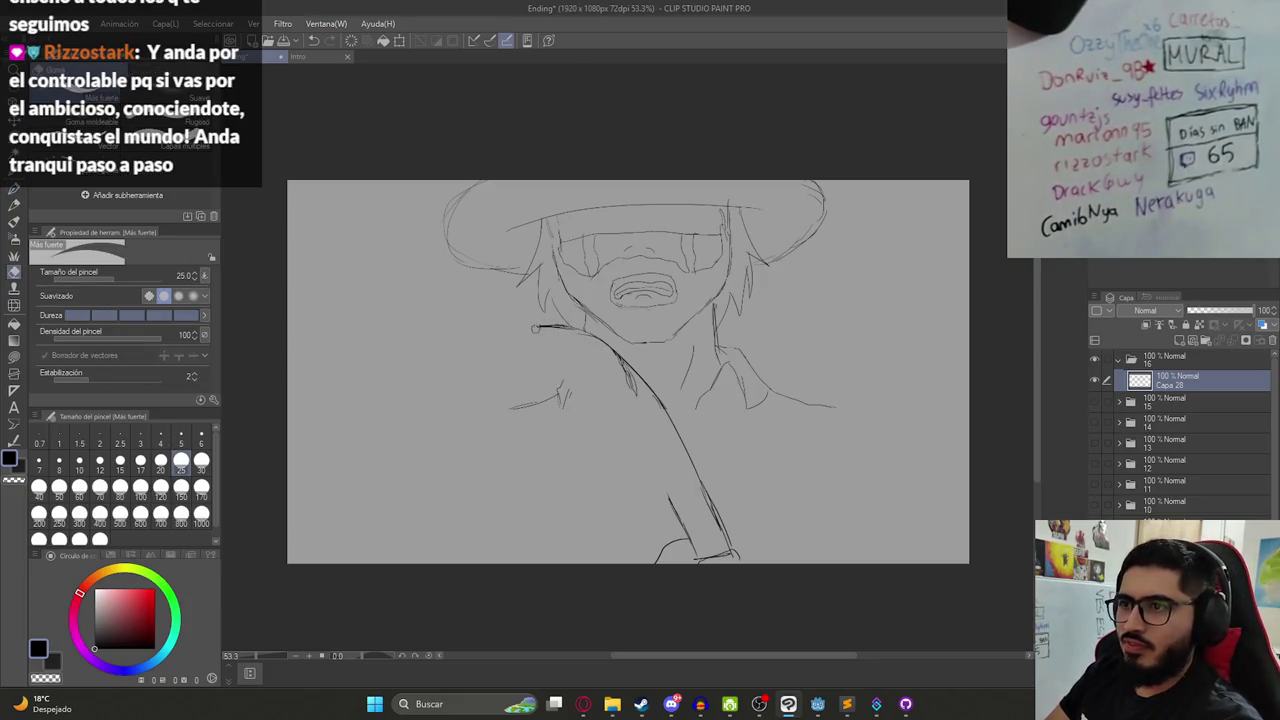
key("p")
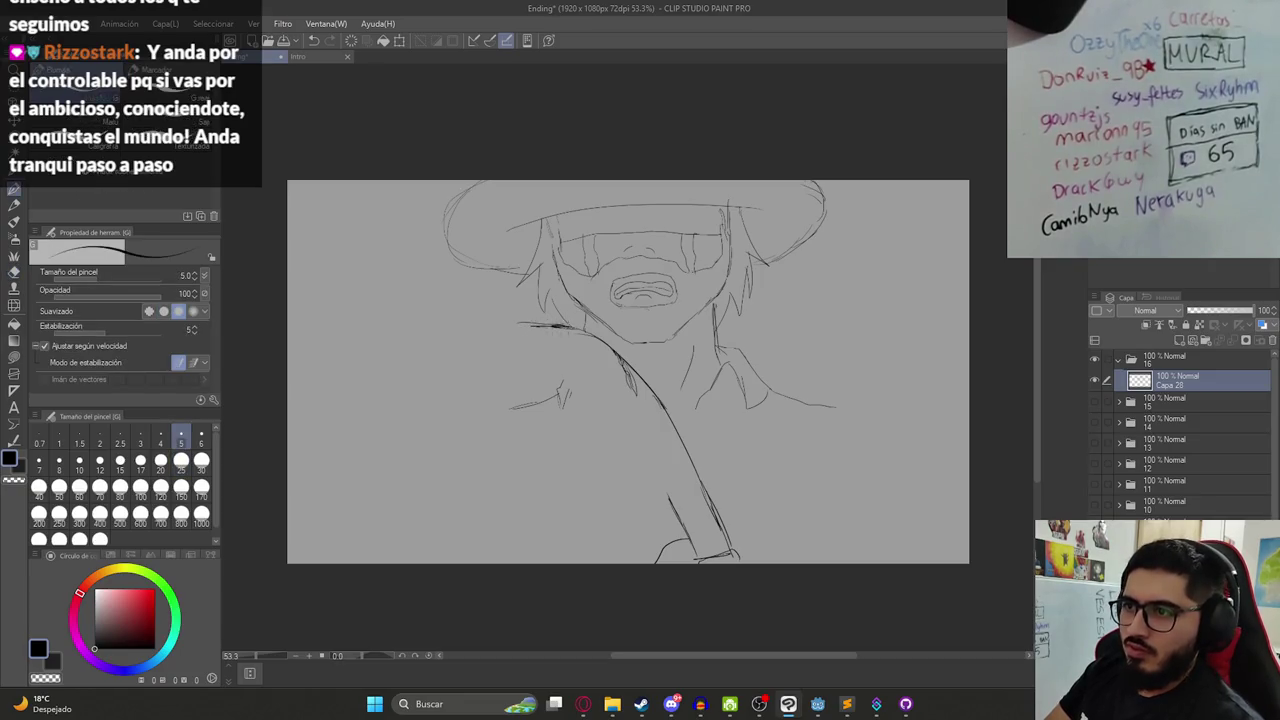
- Draw the strap's inner edge from the collar down to the lower segment
left_click_drag(514, 322, 628, 444)
left_click_drag(546, 352, 658, 486)
left_click_drag(580, 404, 672, 514)
key("ctrl+z")
left_click_drag(614, 438, 678, 524)
left_click_drag(596, 408, 676, 518)
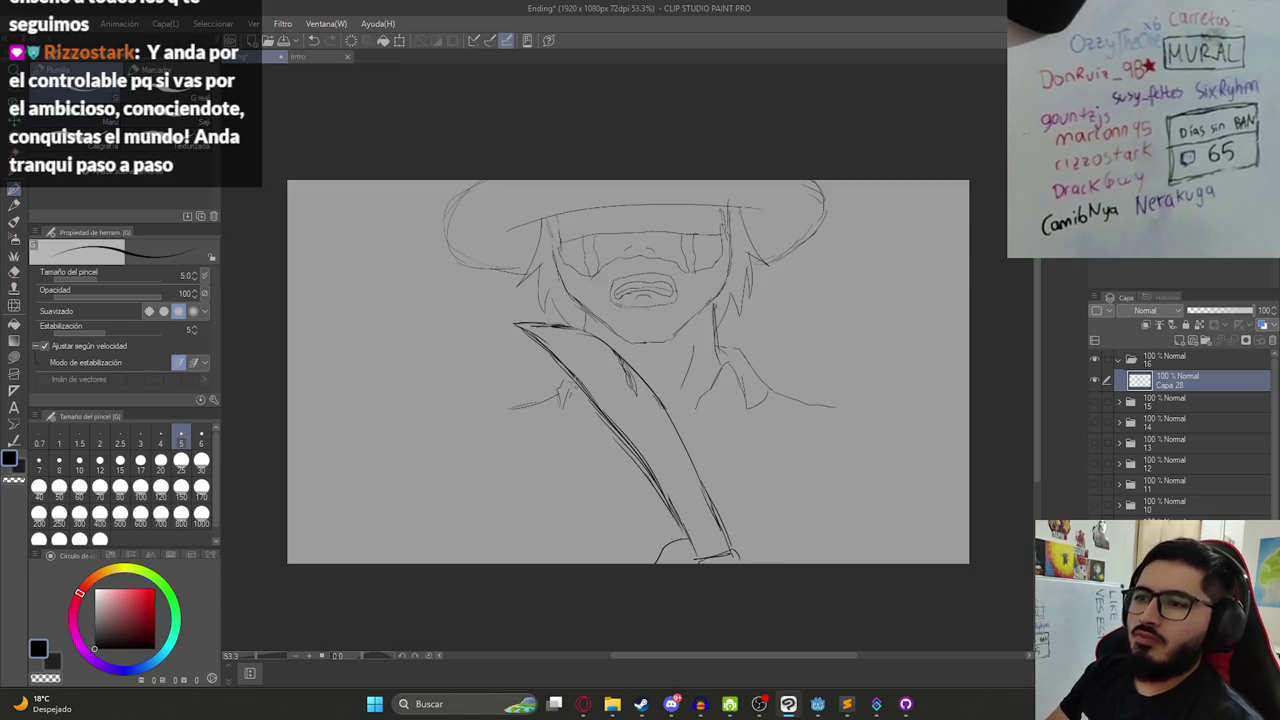
key("e")
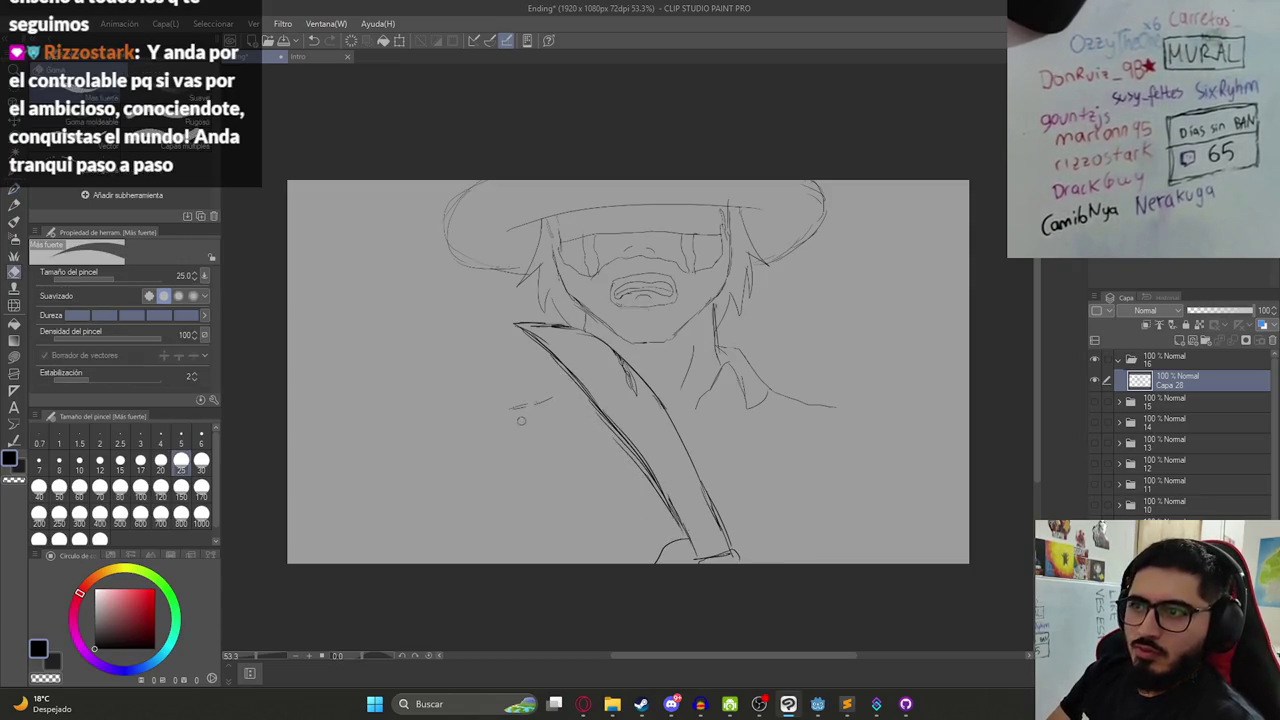
key("p")
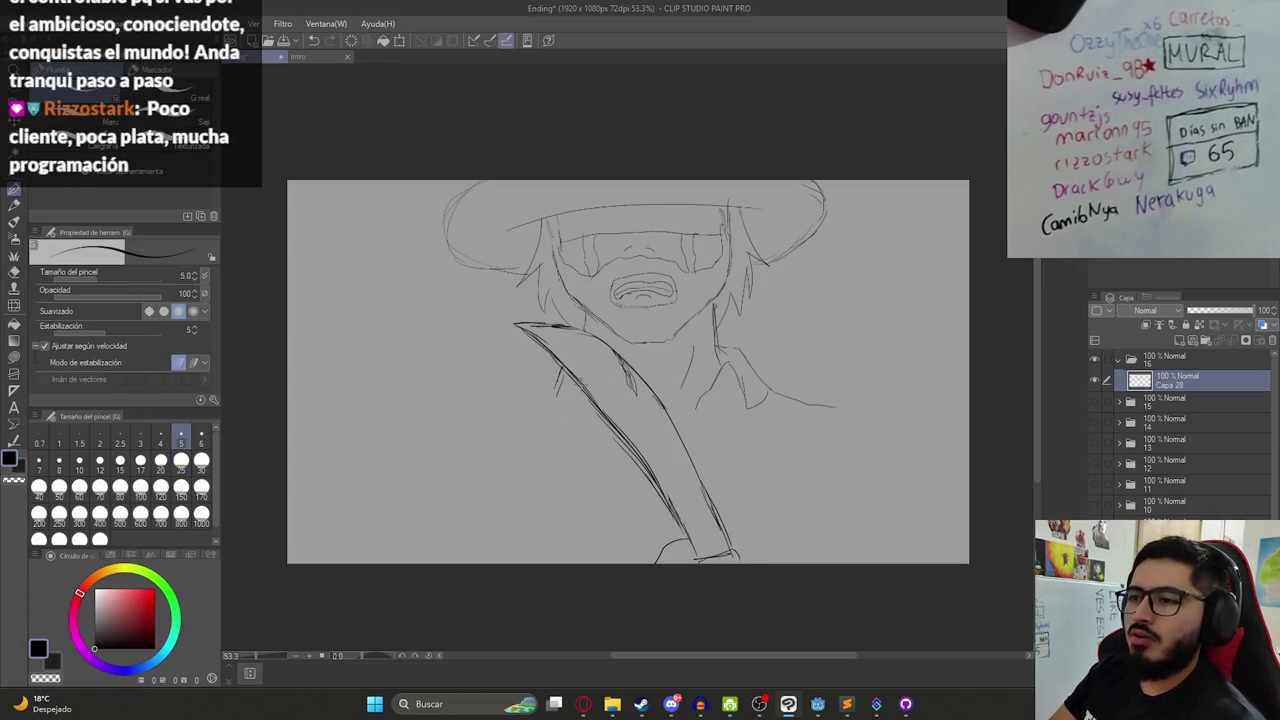
- Sketch the left shoulder, arm line and torso lines down to the canvas bottom
left_click_drag(562, 380, 550, 412)
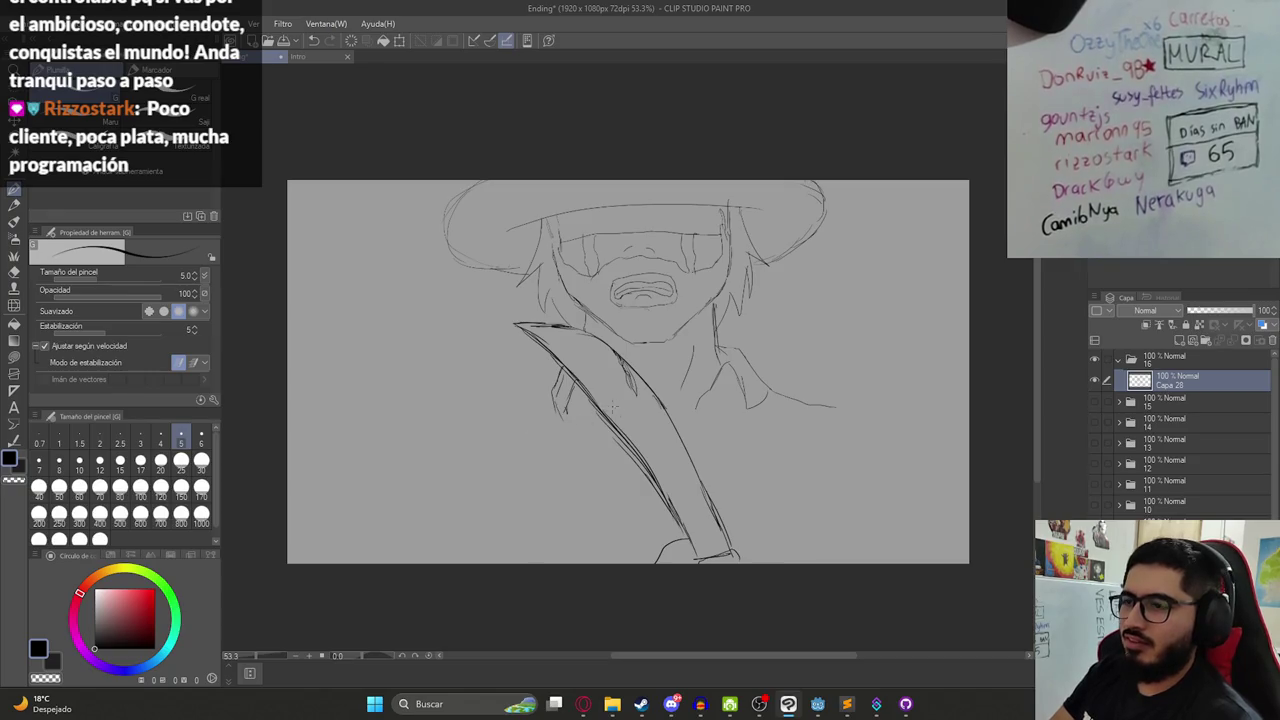
mouse_move(523, 413)
left_mouse_down()
mouse_move(428, 448)
mouse_move(418, 508)
left_mouse_up()
left_click_drag(420, 462, 404, 562)
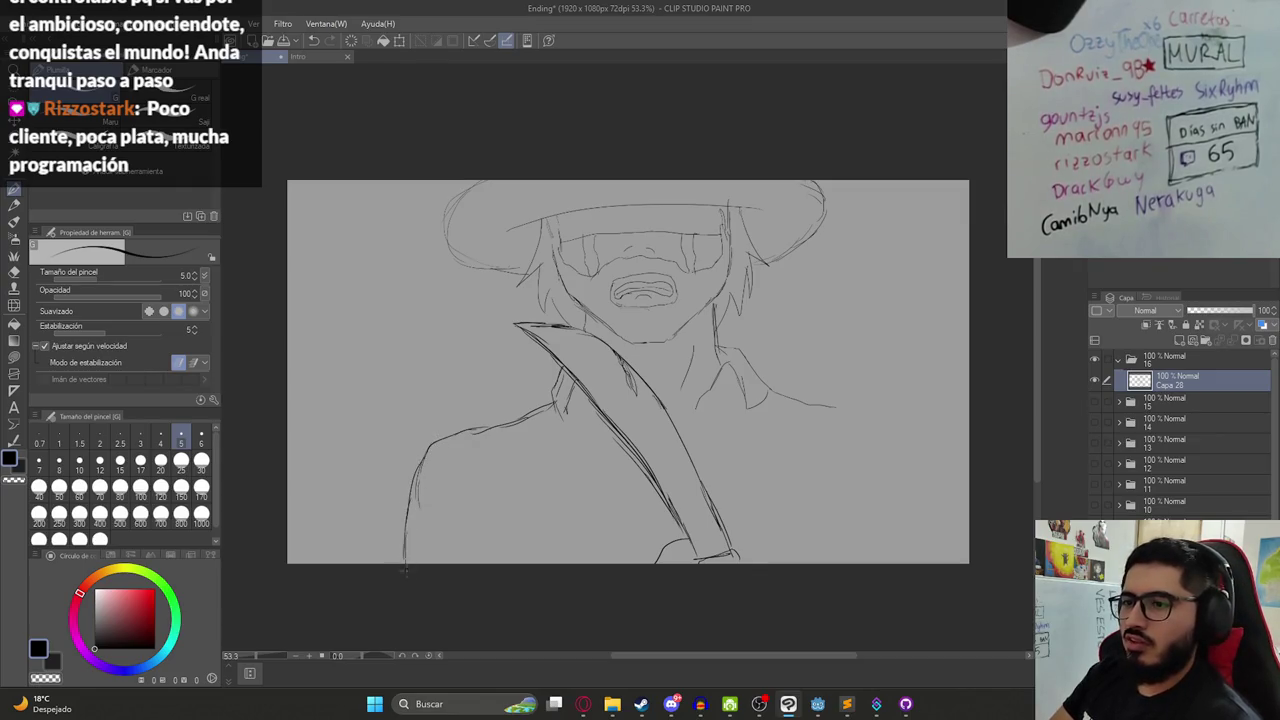
left_click_drag(527, 516, 537, 546)
left_click_drag(503, 437, 526, 510)
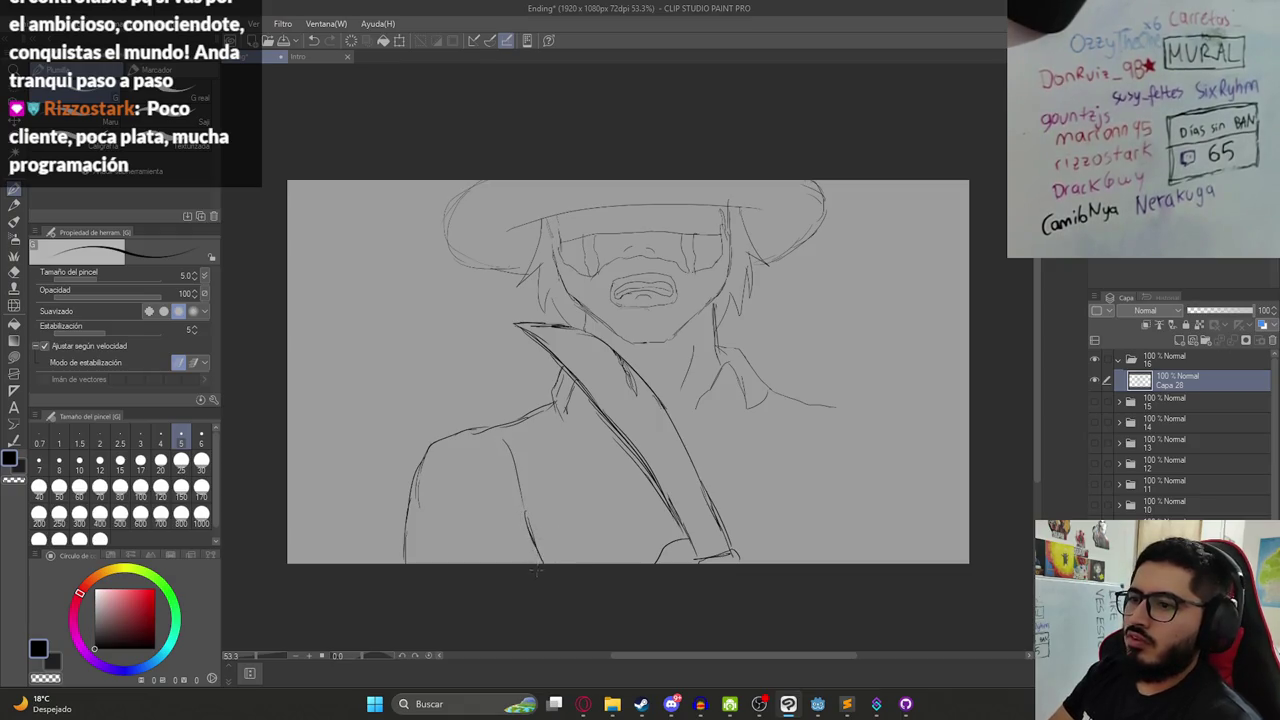
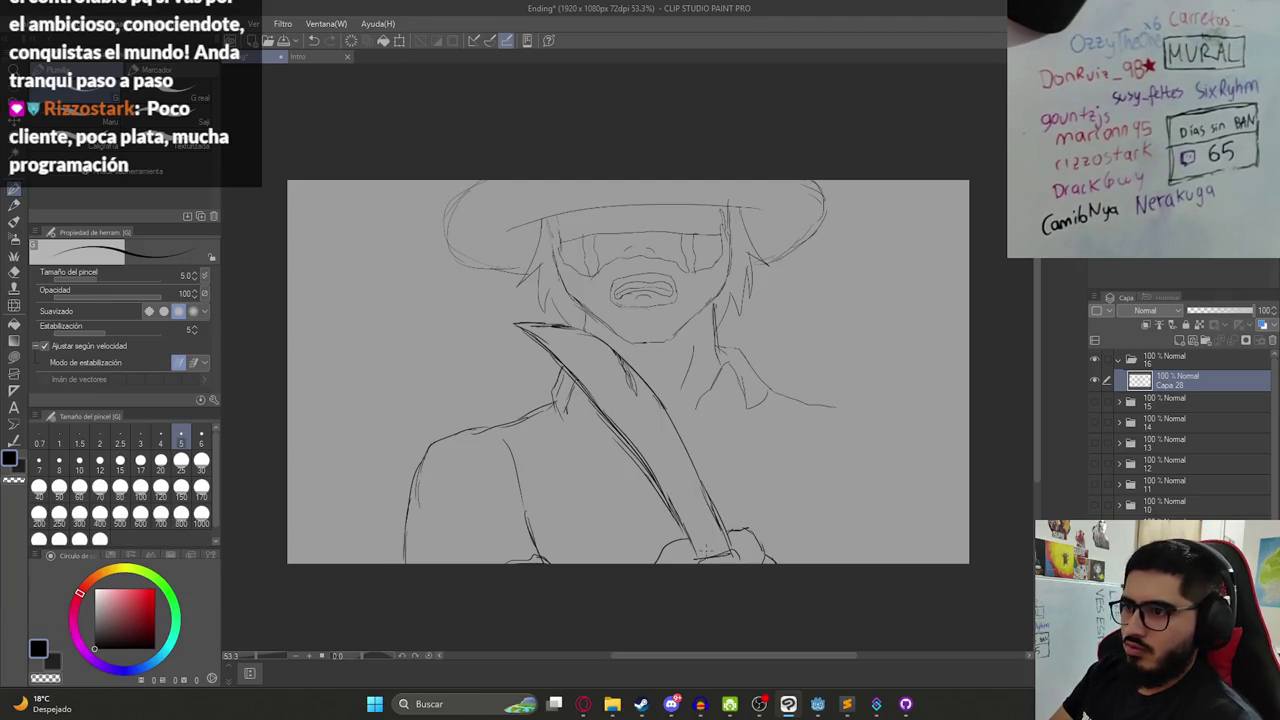
- Scale the character sketch layer down within the frame and commit
scroll(650, 462, "down", 2)
key("ctrl+t")
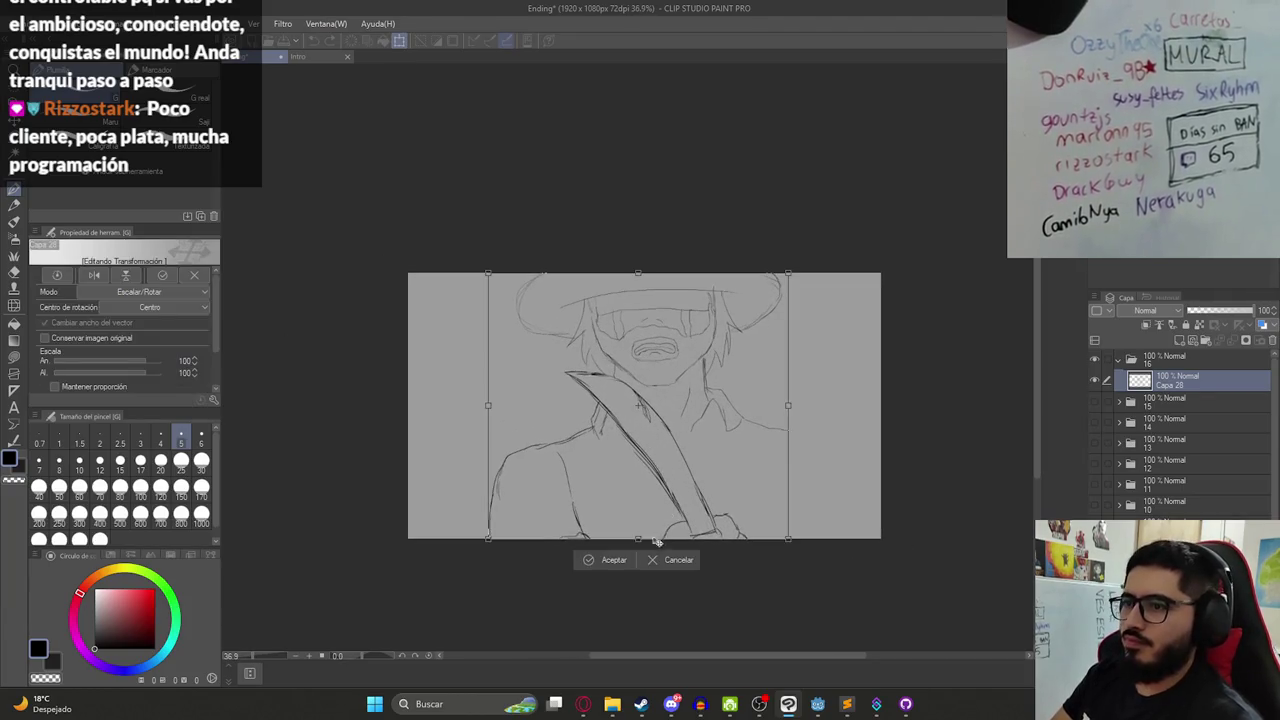
left_click_drag(642, 537, 637, 482)
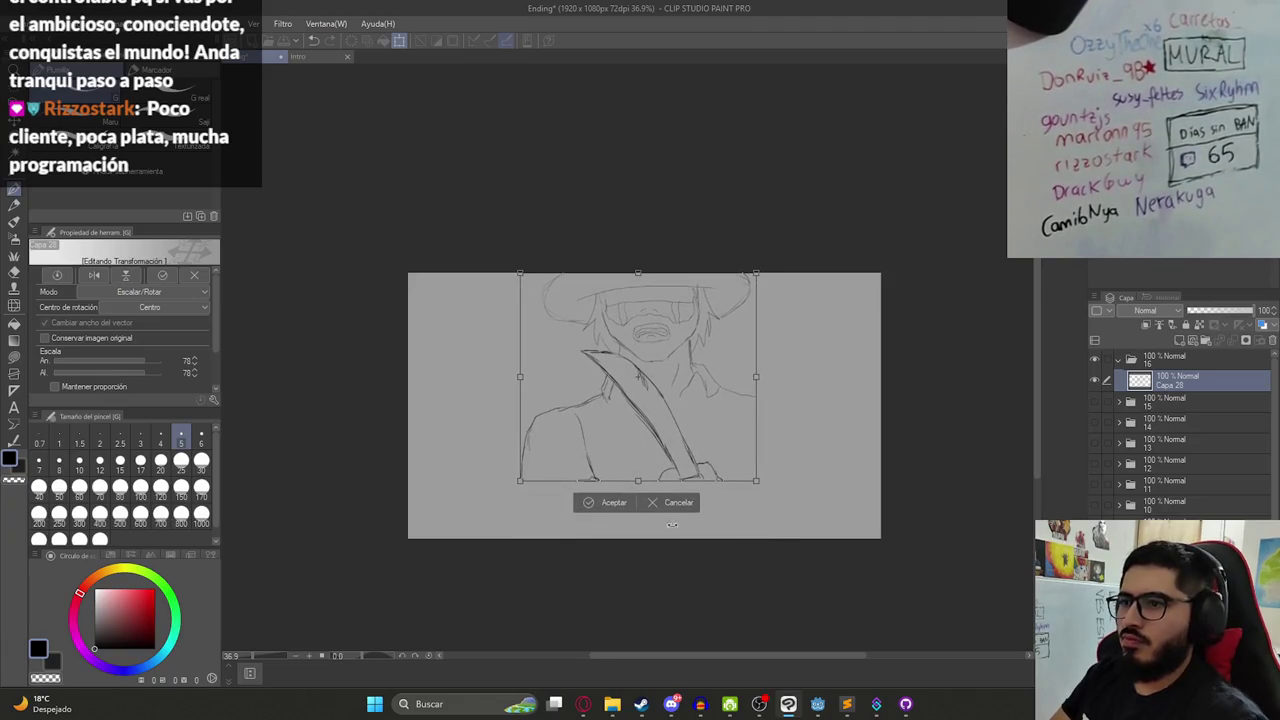
key("Return")
- Lasso the gripping hand and move it down and right to the blade's end
scroll(715, 494, "up", 2)
key("m")
mouse_move(670, 437)
left_mouse_down()
mouse_move(783, 486)
mouse_move(700, 435)
left_mouse_up()
key("ctrl+t")
mouse_move(724, 504)
left_mouse_down()
mouse_move(735, 528)
mouse_move(738, 510)
left_mouse_up()
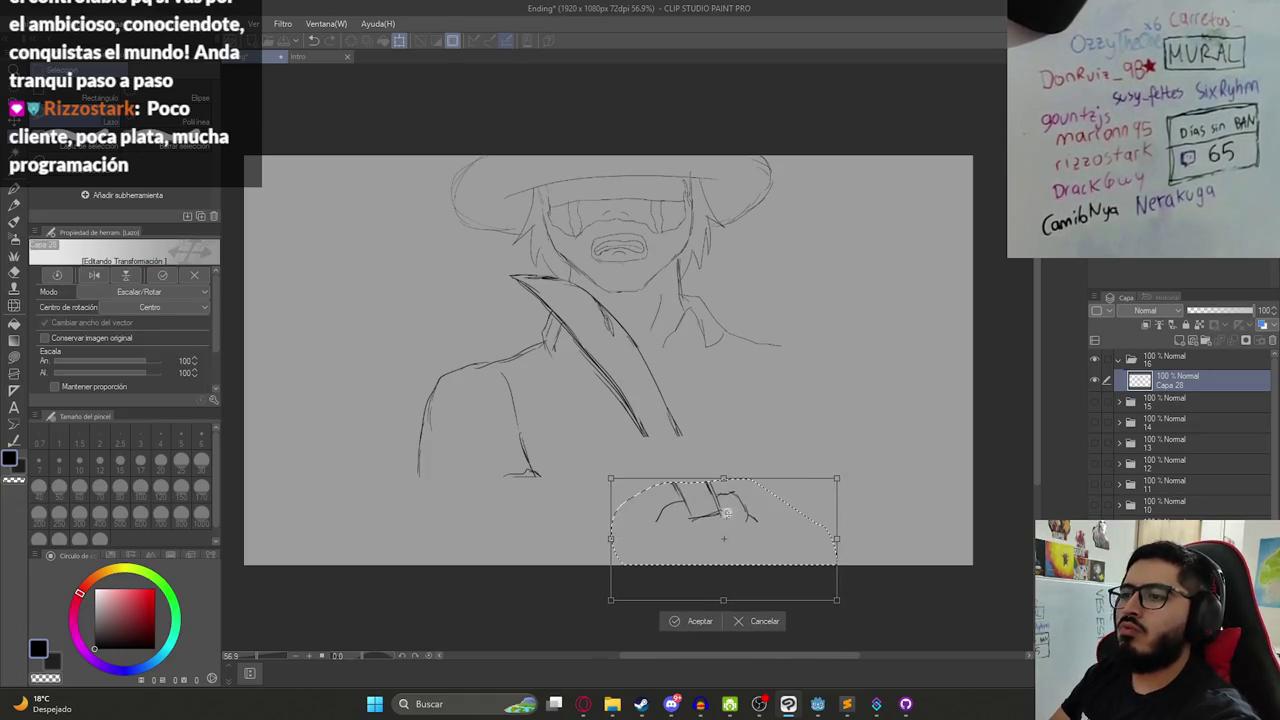
key("Return")
- Redraw the blade's right edge down to the hand and outline the gripping hand
key("p")
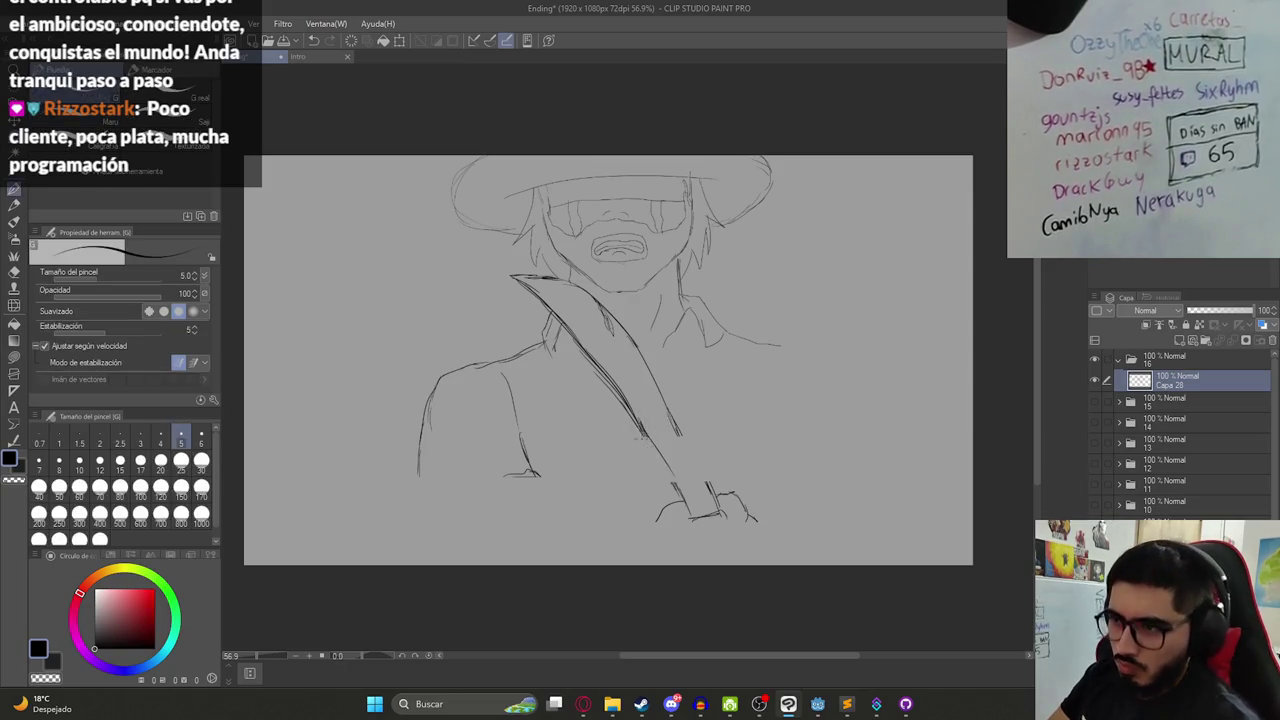
left_click_drag(645, 432, 684, 490)
left_click_drag(652, 382, 708, 492)
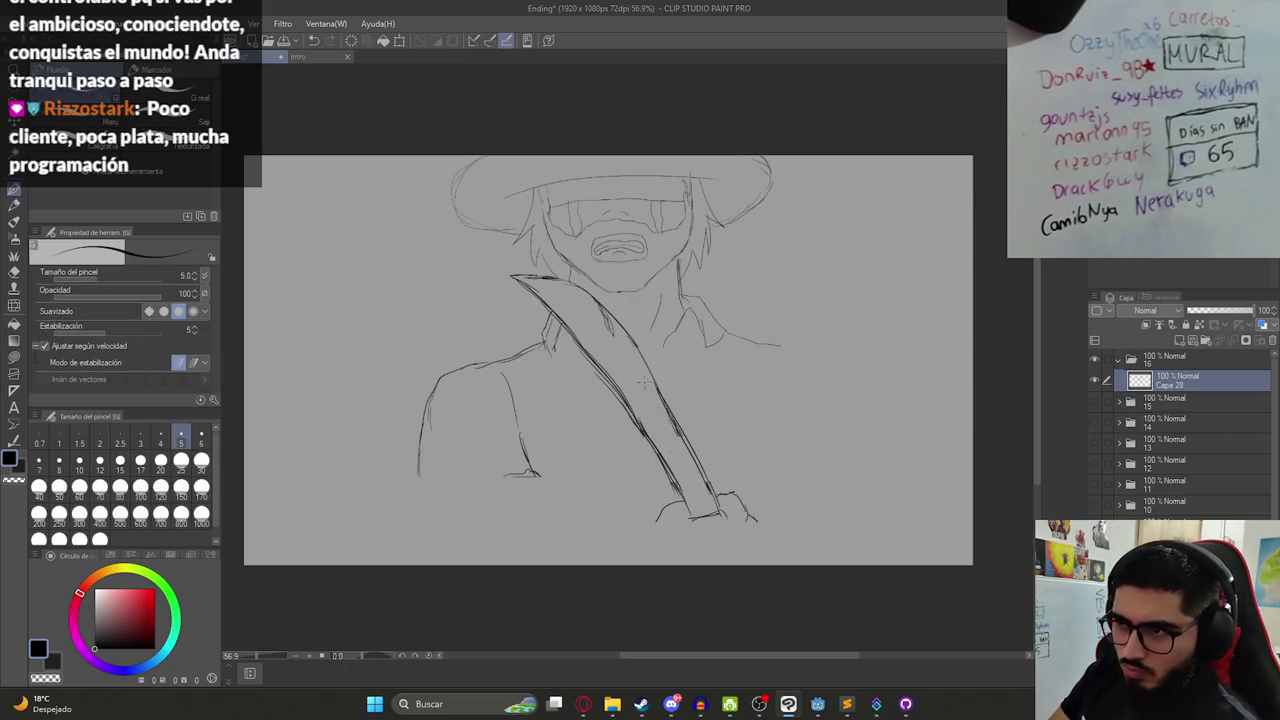
left_click_drag(564, 282, 660, 376)
left_click_drag(620, 328, 684, 458)
left_click_drag(638, 350, 700, 482)
left_click_drag(660, 384, 710, 490)
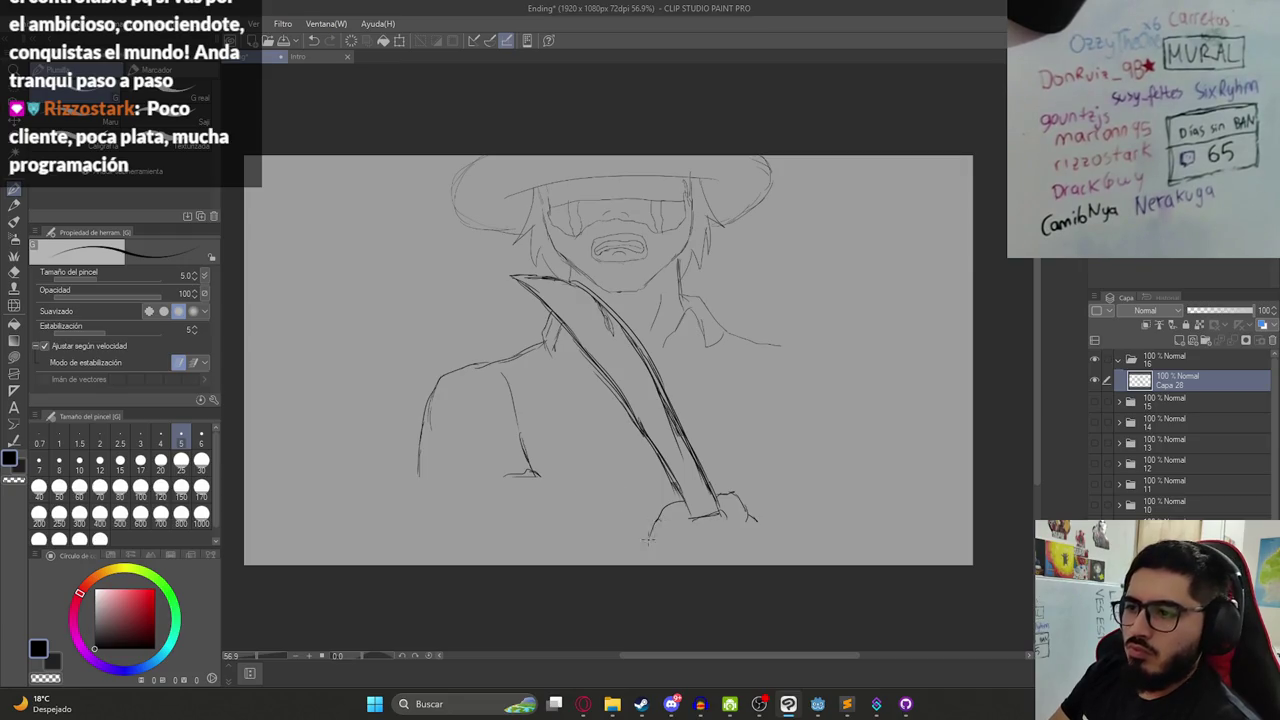
left_click_drag(758, 518, 767, 558)
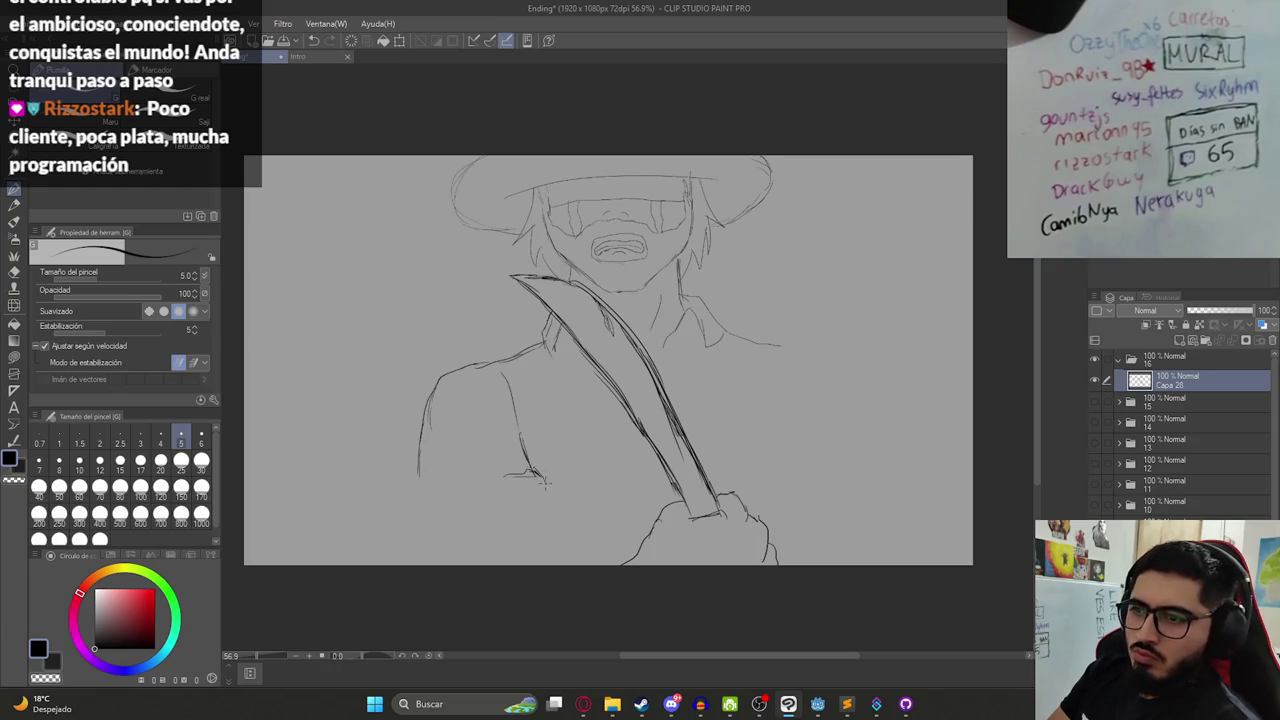
- Extend the left body line and add lines along the figure's lower left and bottom
key("e")
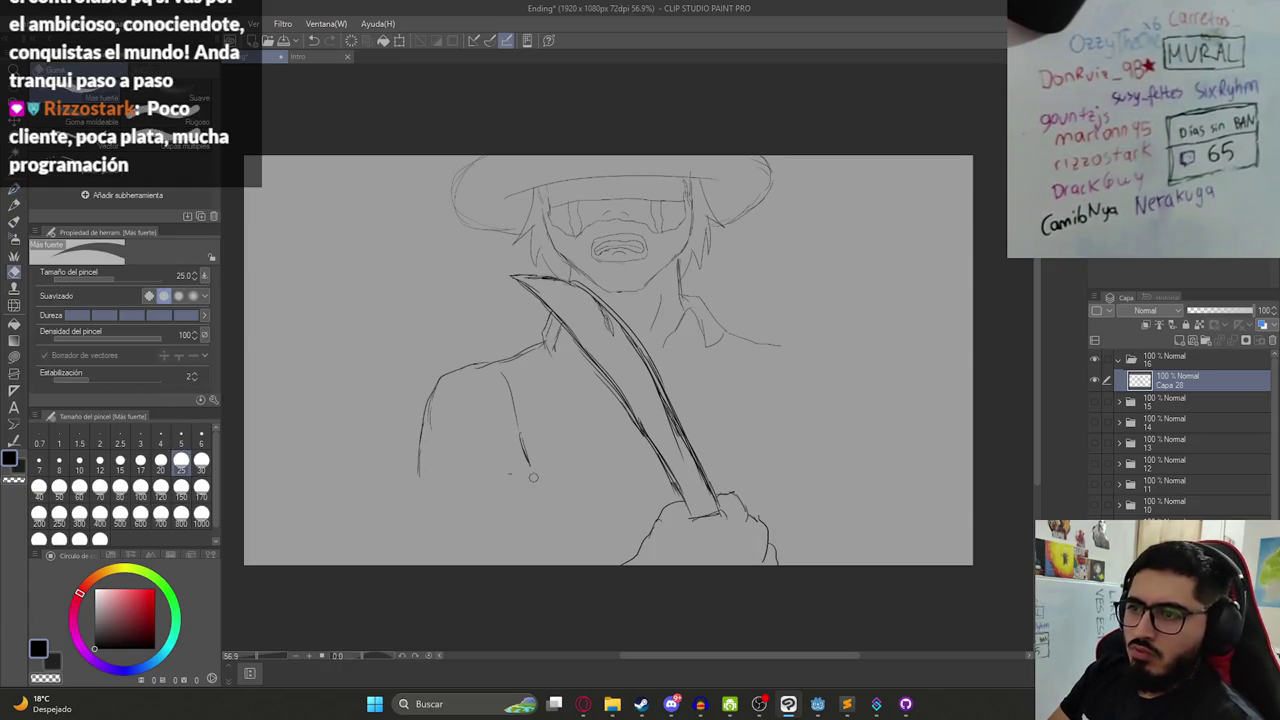
key("p")
mouse_move(419, 480)
left_mouse_down()
mouse_move(428, 508)
mouse_move(533, 507)
left_mouse_up()
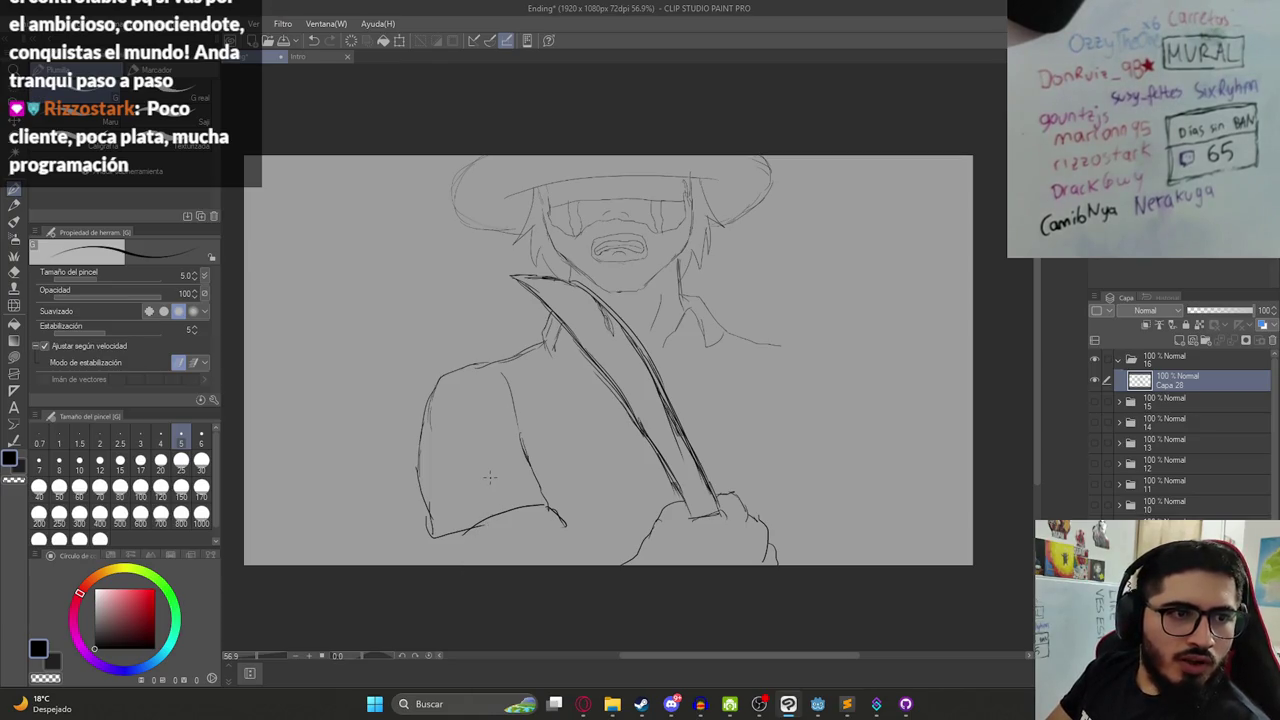
left_click_drag(431, 532, 441, 563)
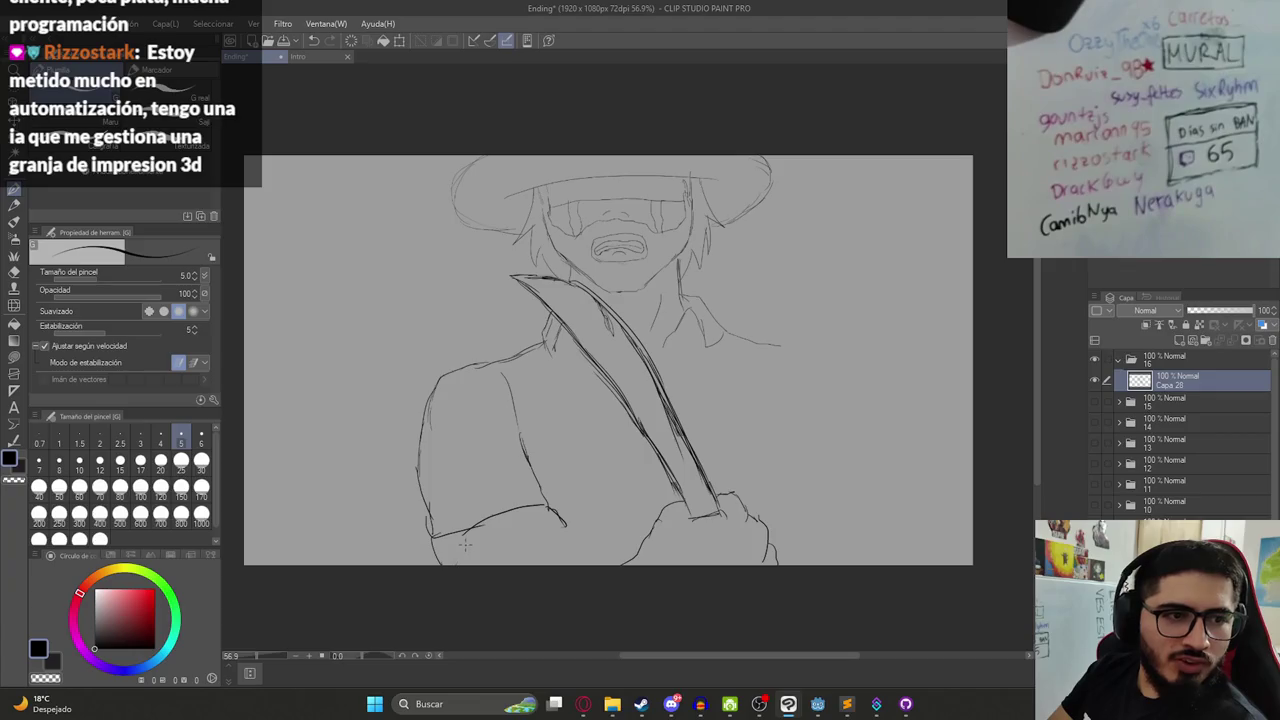
mouse_move(463, 563)
left_mouse_down()
mouse_move(574, 526)
mouse_move(545, 541)
mouse_move(566, 564)
left_mouse_up()
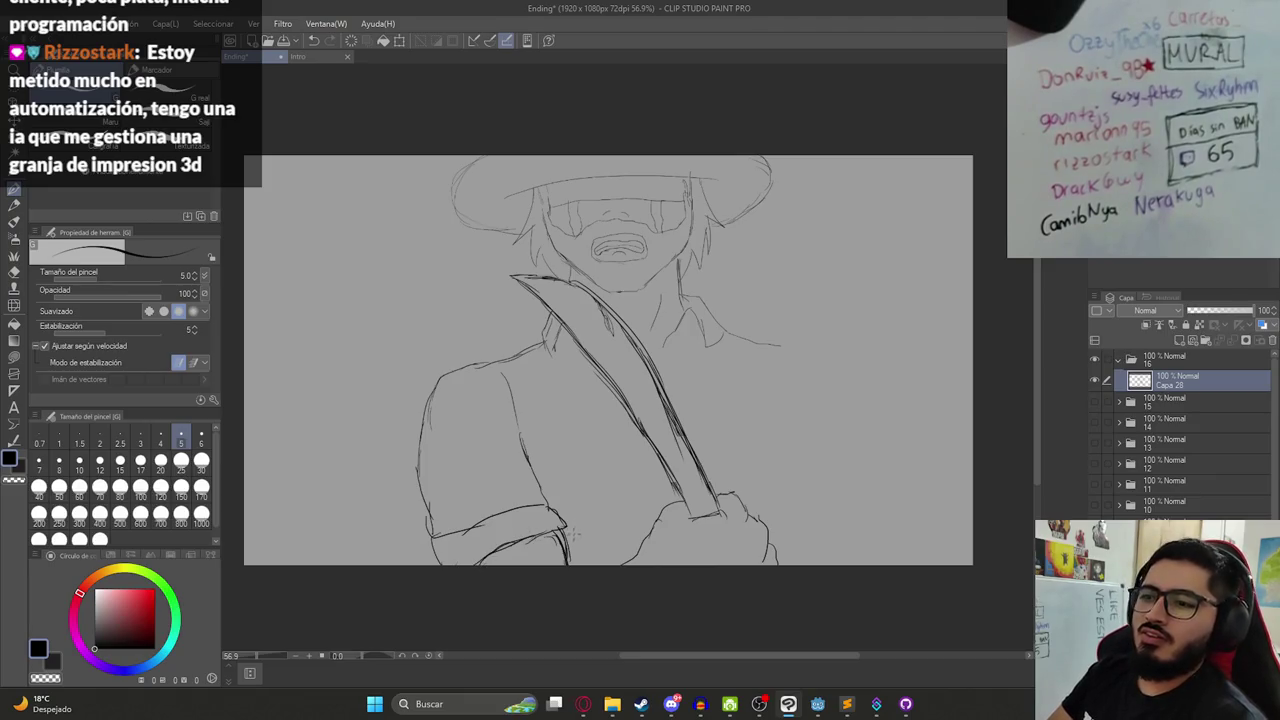
key("e")
mouse_move(564, 532)
left_mouse_down()
mouse_move(566, 564)
mouse_move(563, 528)
mouse_move(577, 552)
left_mouse_up()
key("p")
mouse_move(550, 509)
left_mouse_down()
mouse_move(570, 530)
mouse_move(548, 550)
left_mouse_up()
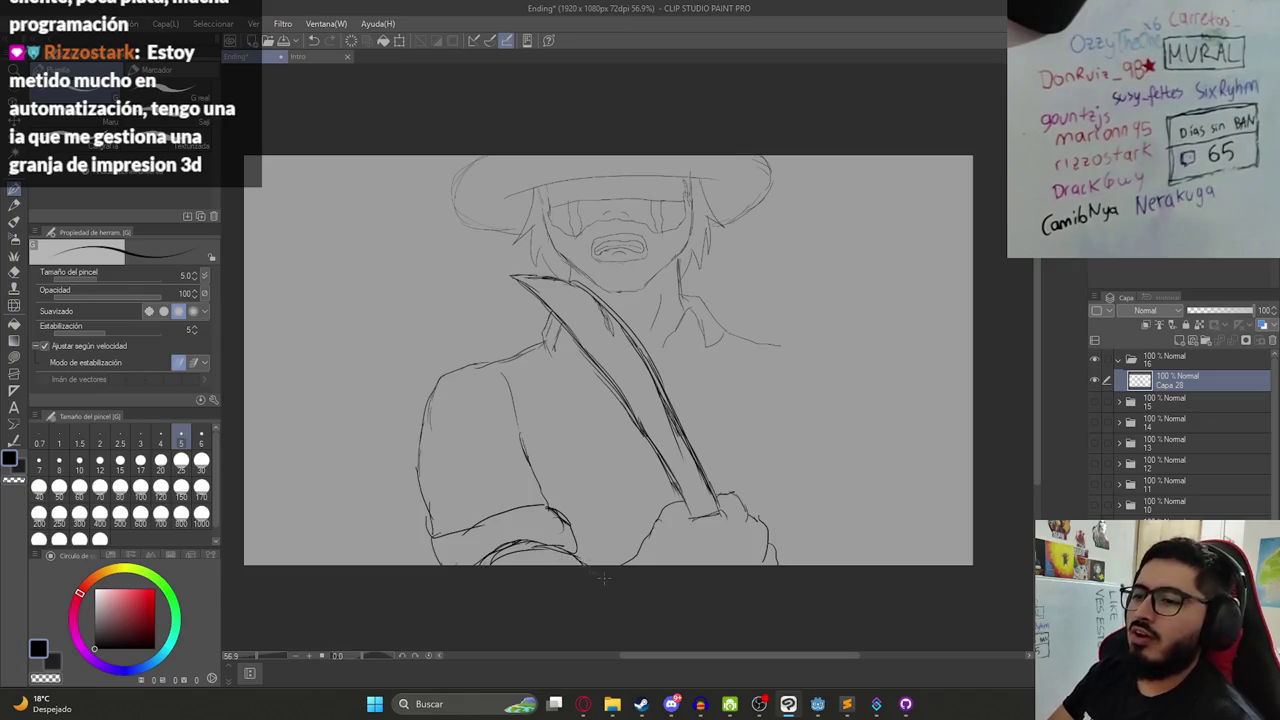
- Erase the old left shoulder and arm and redraw them as a smoother curve
key("e")
left_click_drag(466, 364, 498, 358)
left_click_drag(428, 384, 420, 460)
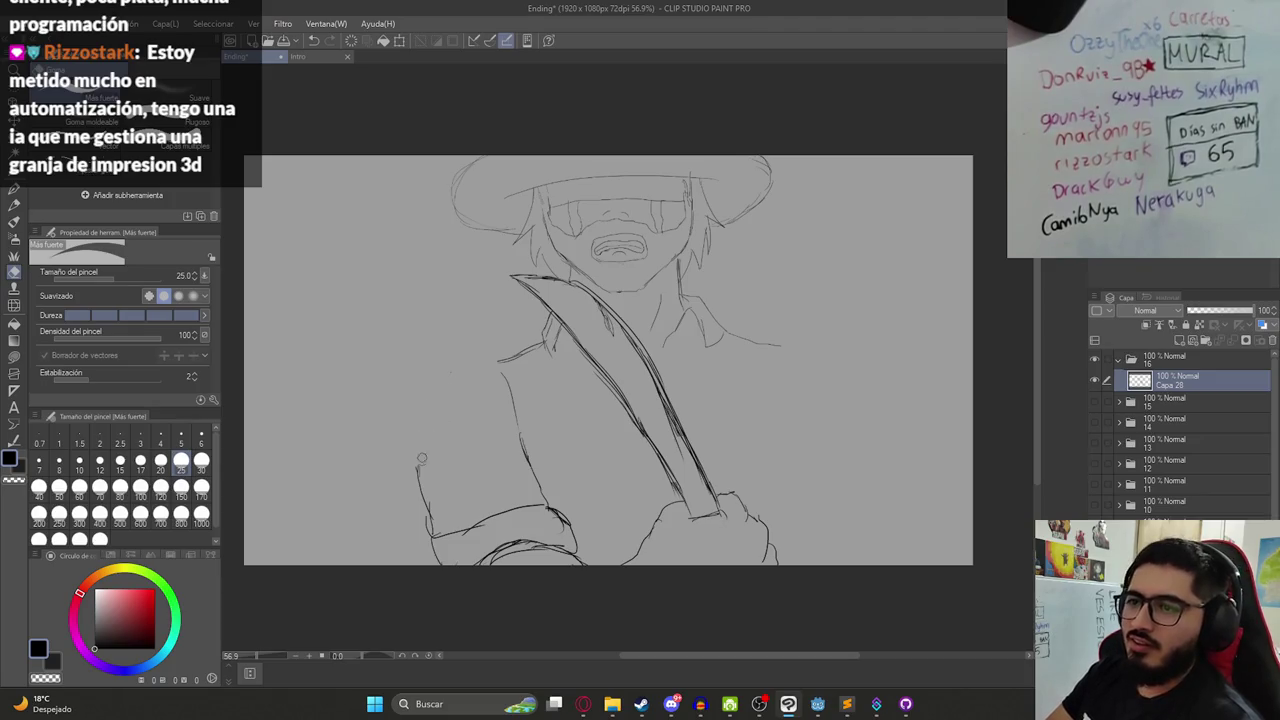
key("p")
mouse_move(522, 358)
left_mouse_down()
mouse_move(452, 391)
mouse_move(418, 463)
mouse_move(424, 485)
left_mouse_up()
mouse_move(476, 367)
left_mouse_down()
mouse_move(423, 420)
mouse_move(453, 381)
mouse_move(425, 447)
left_mouse_up()
key("ctrl+z")
key("ctrl+z")
key("ctrl+z")
left_click_drag(490, 366, 432, 434)
left_click_drag(458, 384, 416, 490)
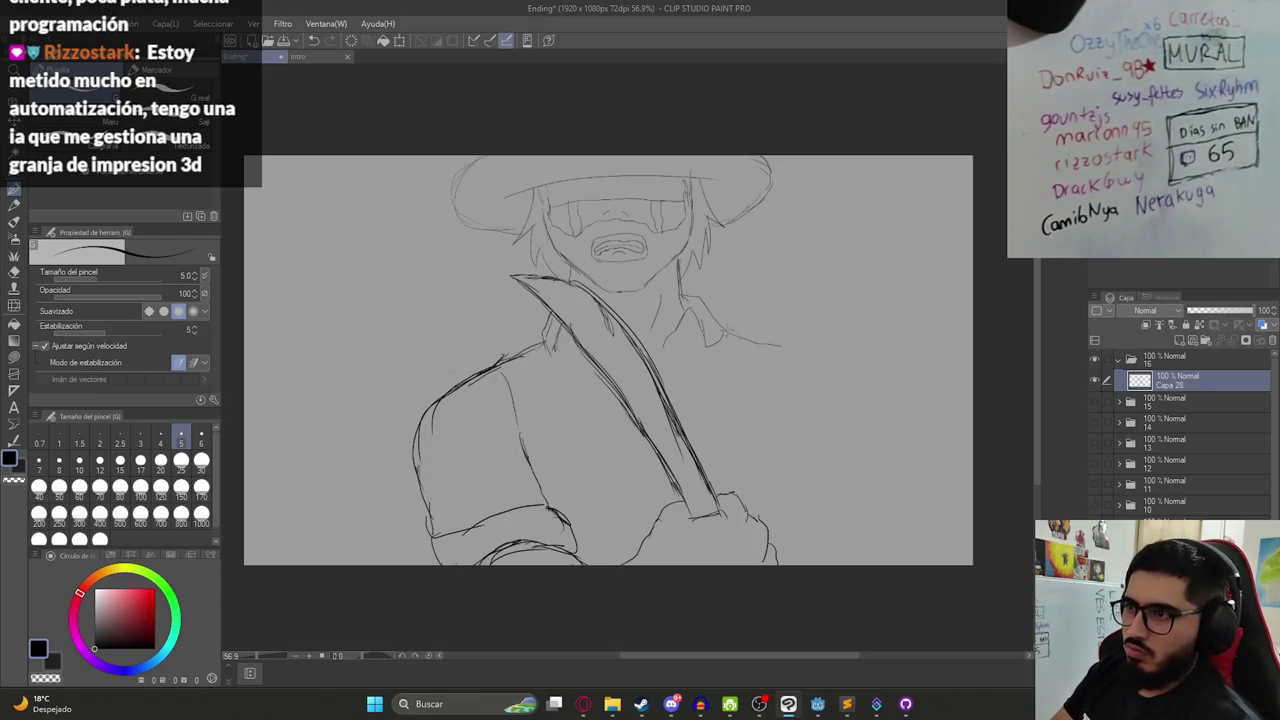
- Extend the right shoulder and draw lines down the right torso and arm
mouse_move(818, 376)
left_mouse_down()
mouse_move(838, 418)
mouse_move(800, 505)
left_mouse_up()
left_click_drag(786, 440, 812, 560)
left_click_drag(792, 482, 802, 565)
left_click_drag(850, 448, 879, 514)
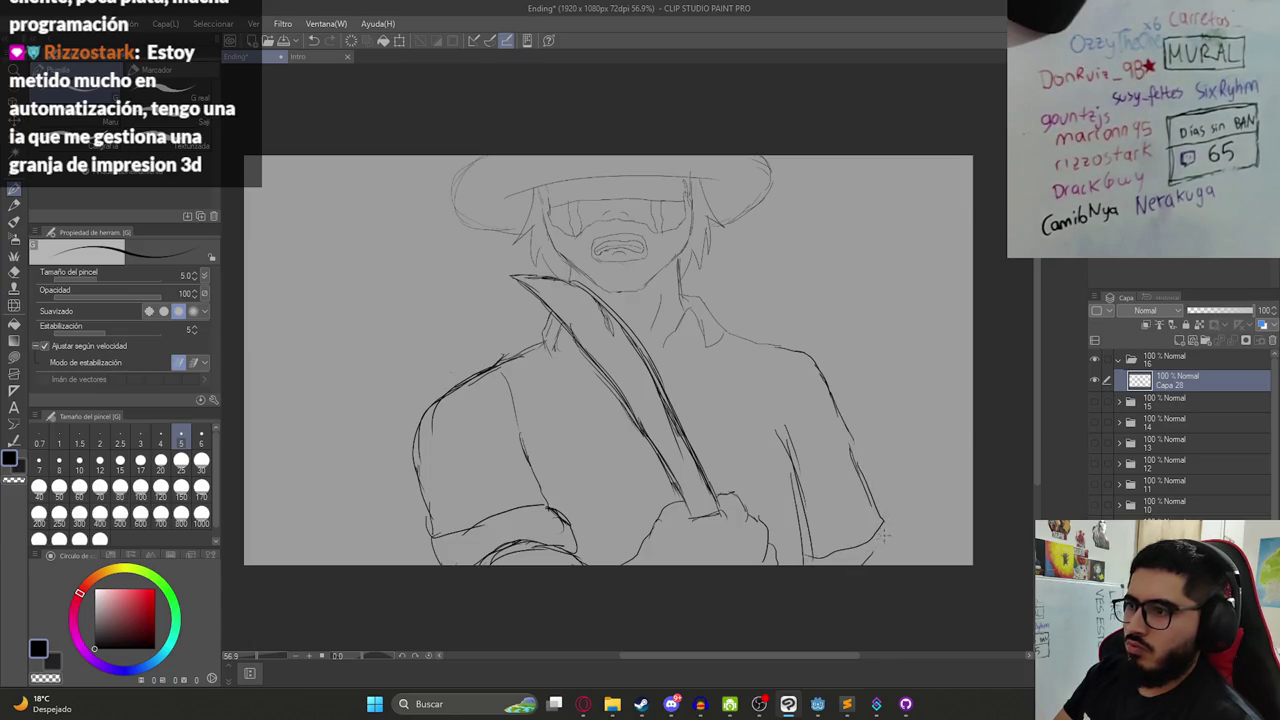
scroll(705, 473, "down", 3)
scroll(687, 466, "up", 2)
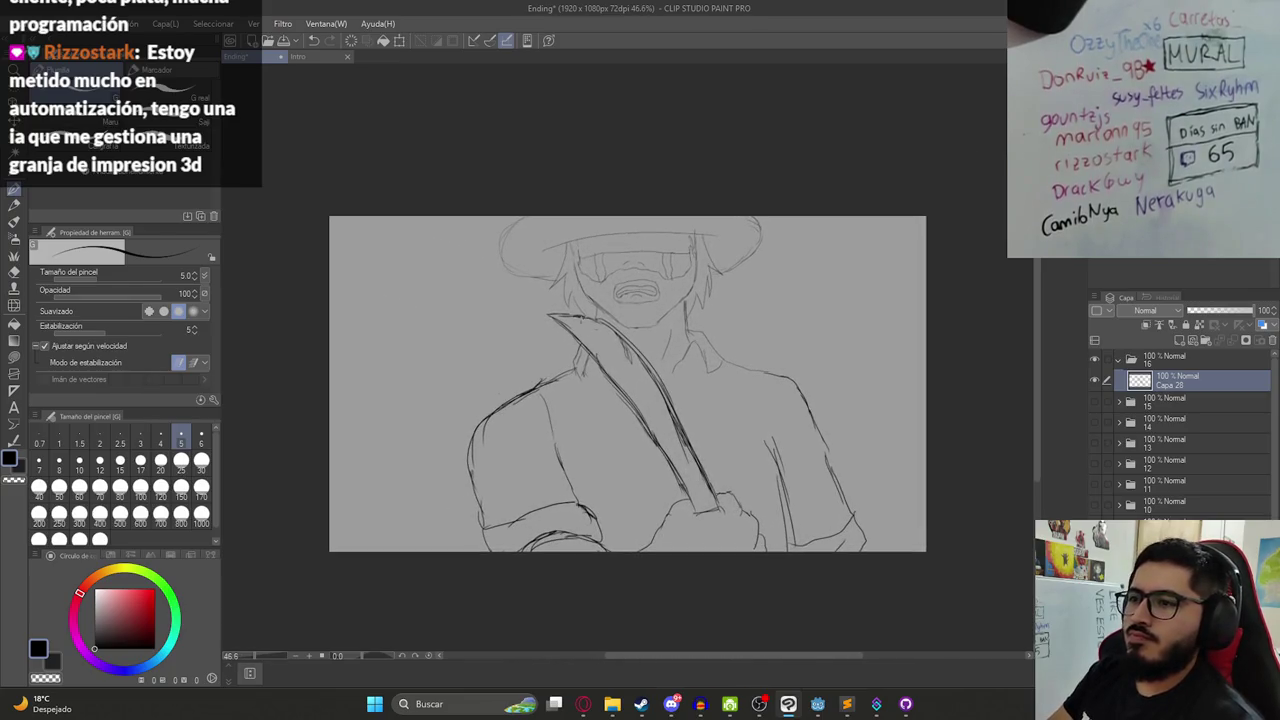
- Erase the blade's top tip and redraw it sweeping further left
key("e")
left_click_drag(563, 323, 573, 336)
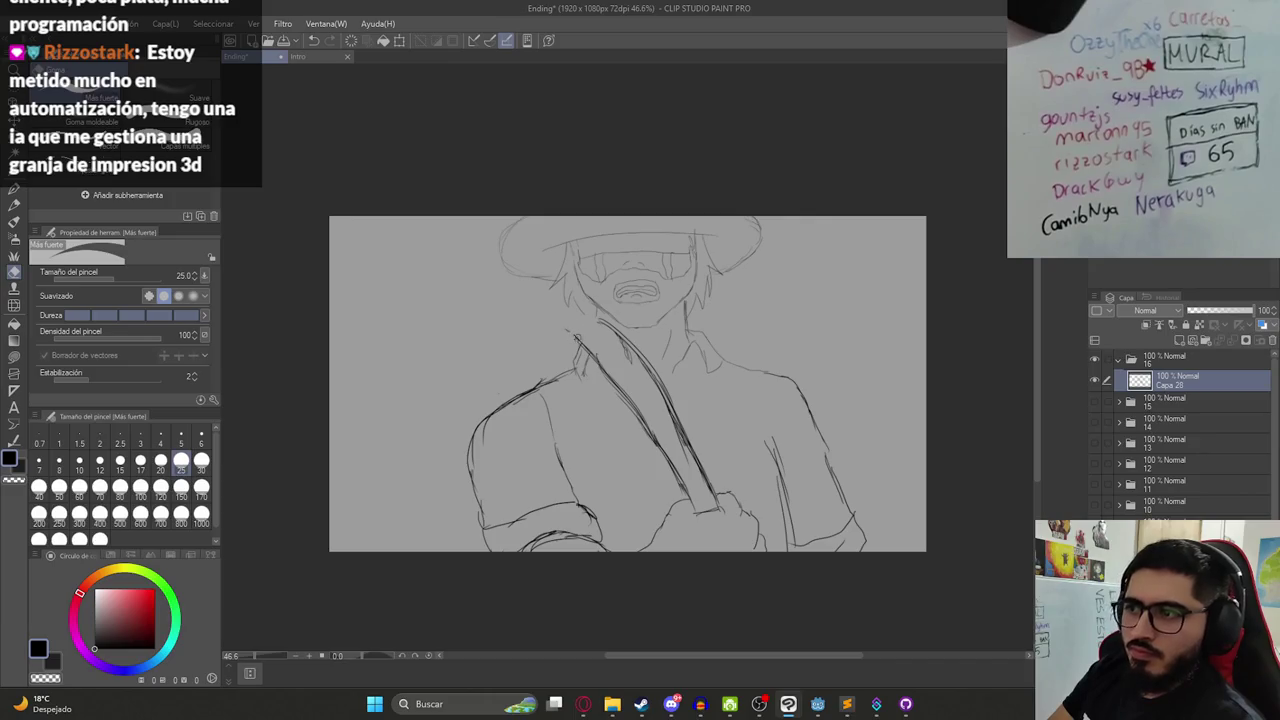
key("p")
mouse_move(535, 297)
left_mouse_down()
mouse_move(578, 302)
mouse_move(558, 320)
mouse_move(600, 357)
left_mouse_up()
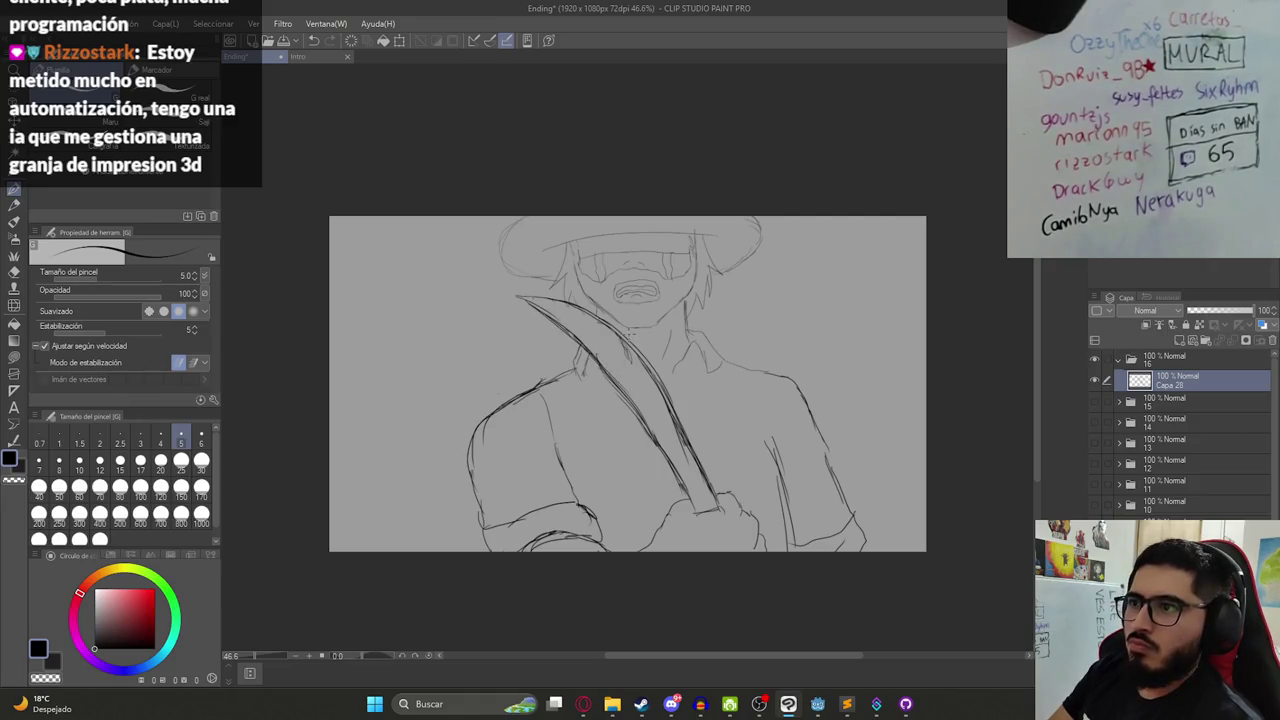
key("e")
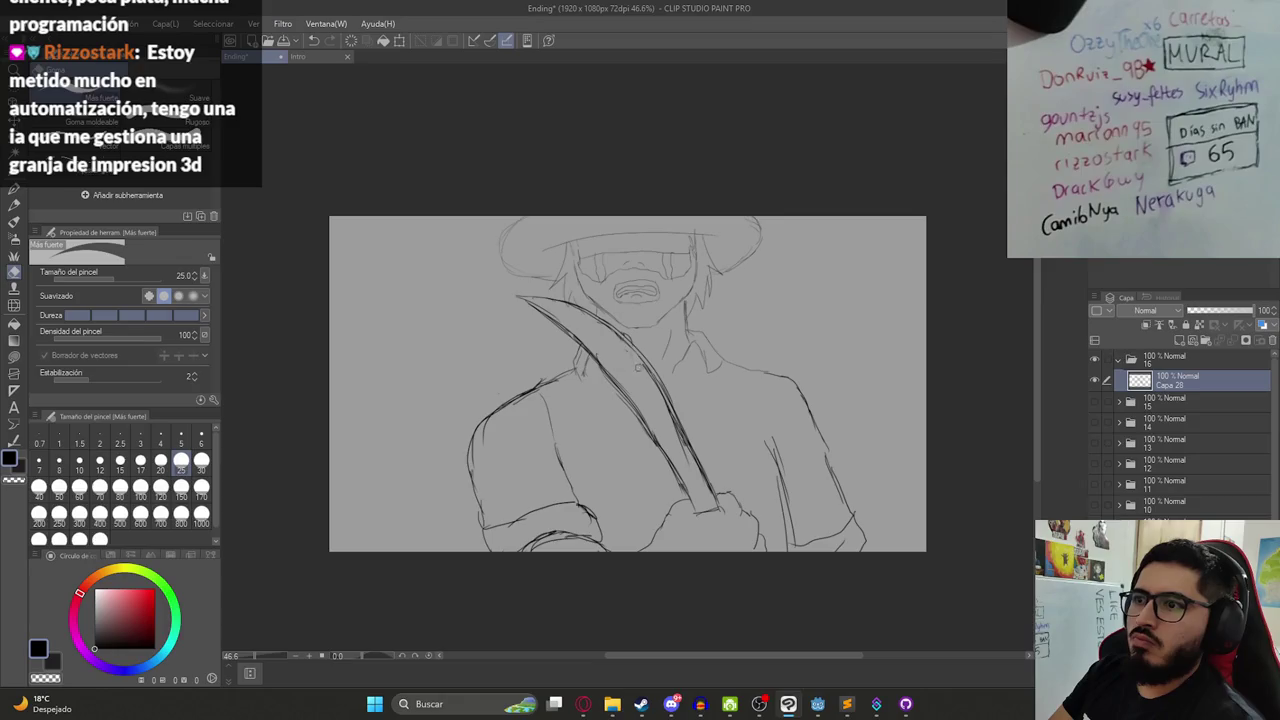
key("p")
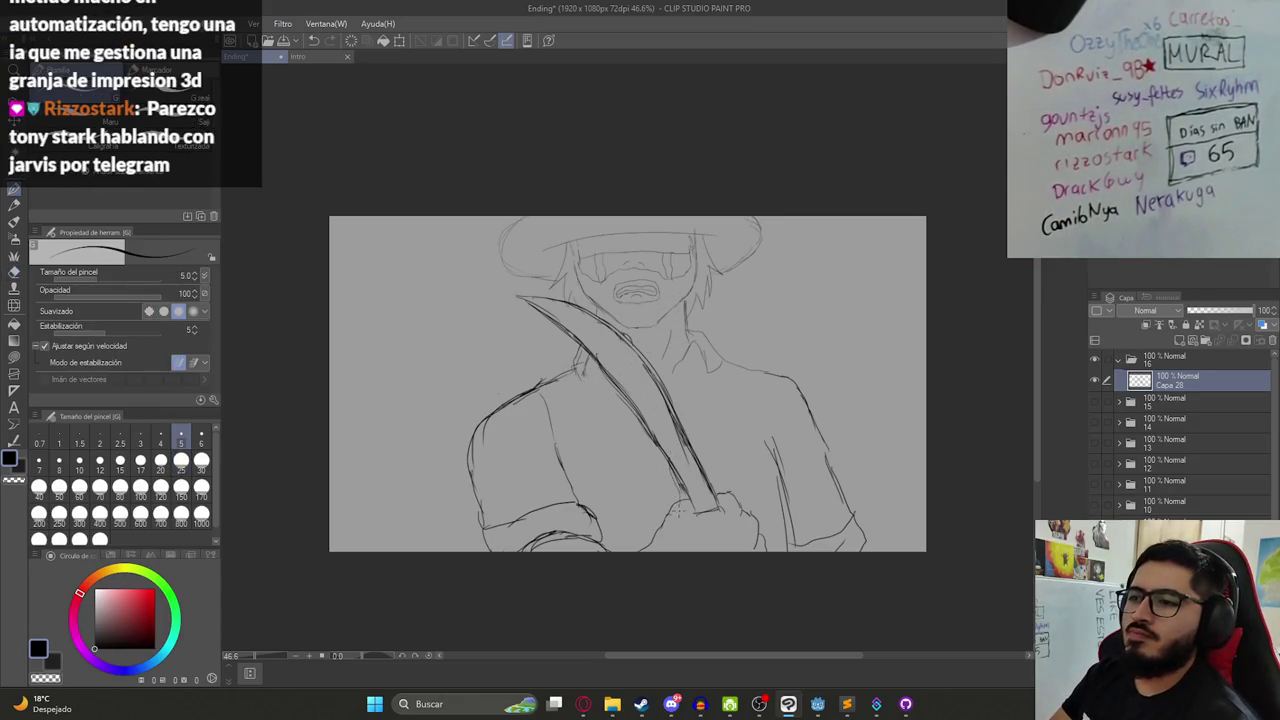
- Copy and paste the Capa 28 sketch layer to duplicate it
scroll(722, 354, "down", 2)
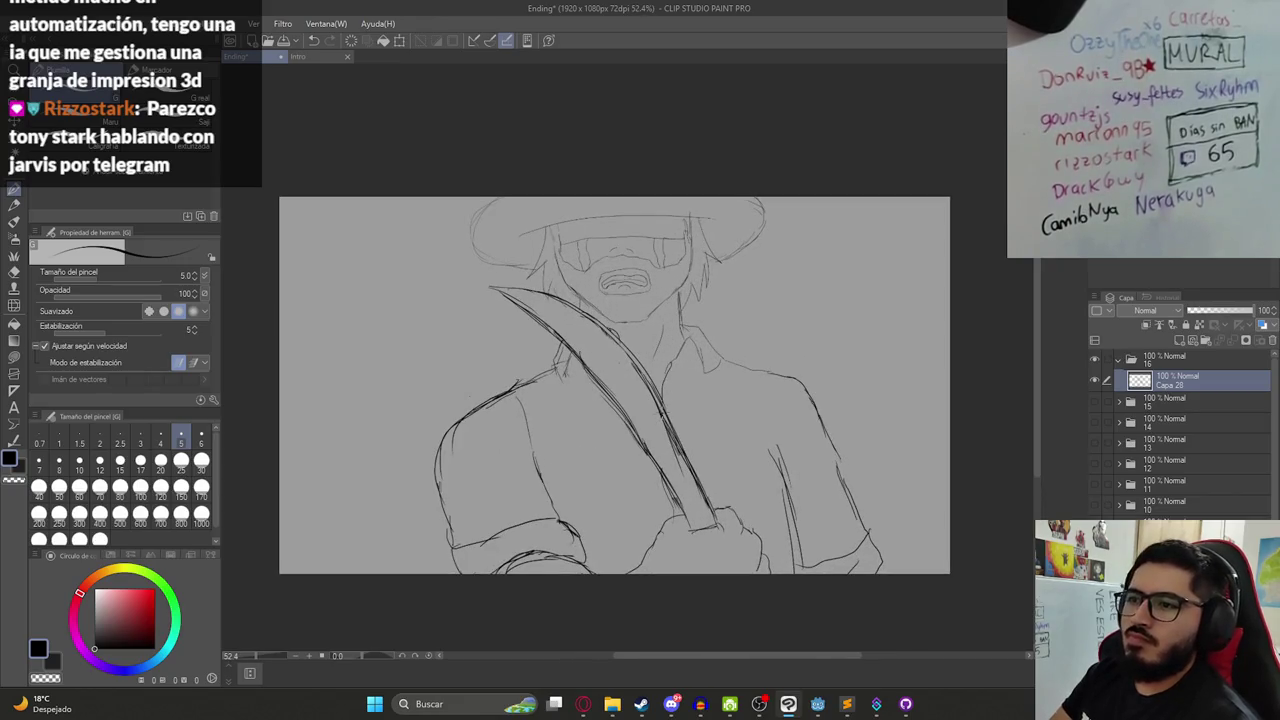
scroll(631, 295, "down", 1)
scroll(631, 295, "up", 2)
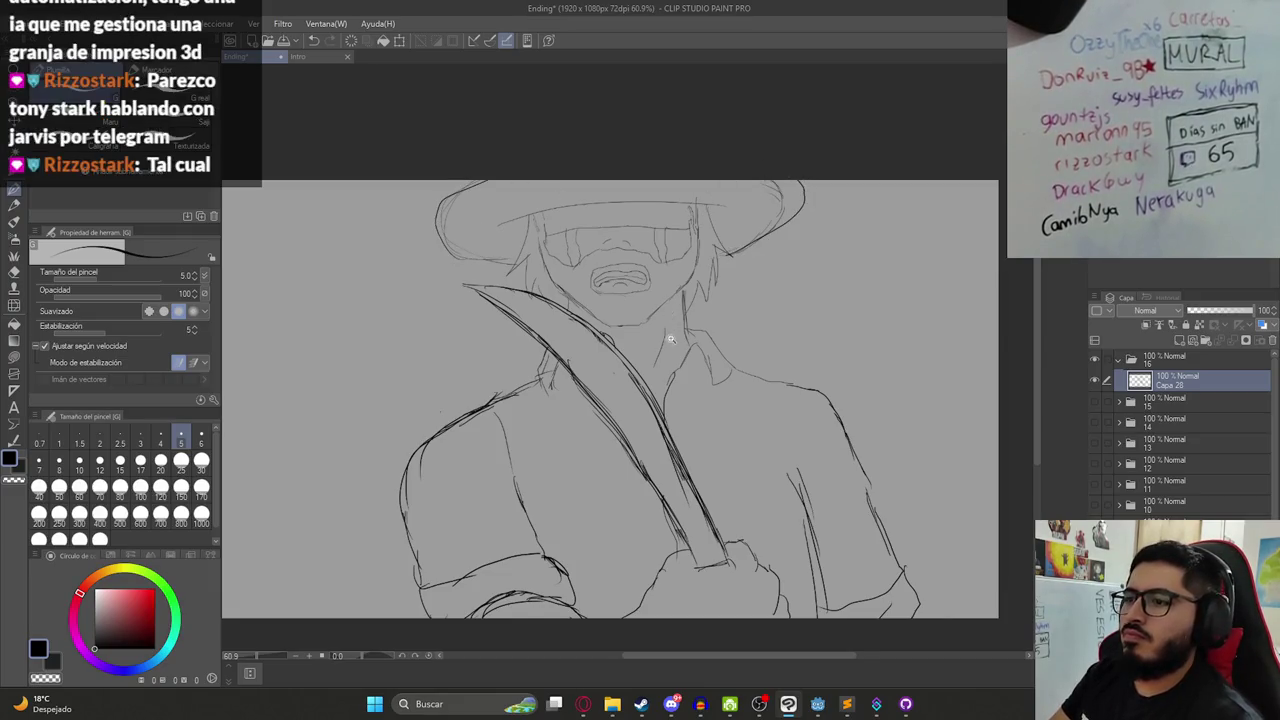
scroll(986, 319, "down", 3)
key("ctrl+c")
key("ctrl+v")
- Enlarge the duplicated sketch slightly to about 105%, apply it, and save Ending
key("ctrl+t")
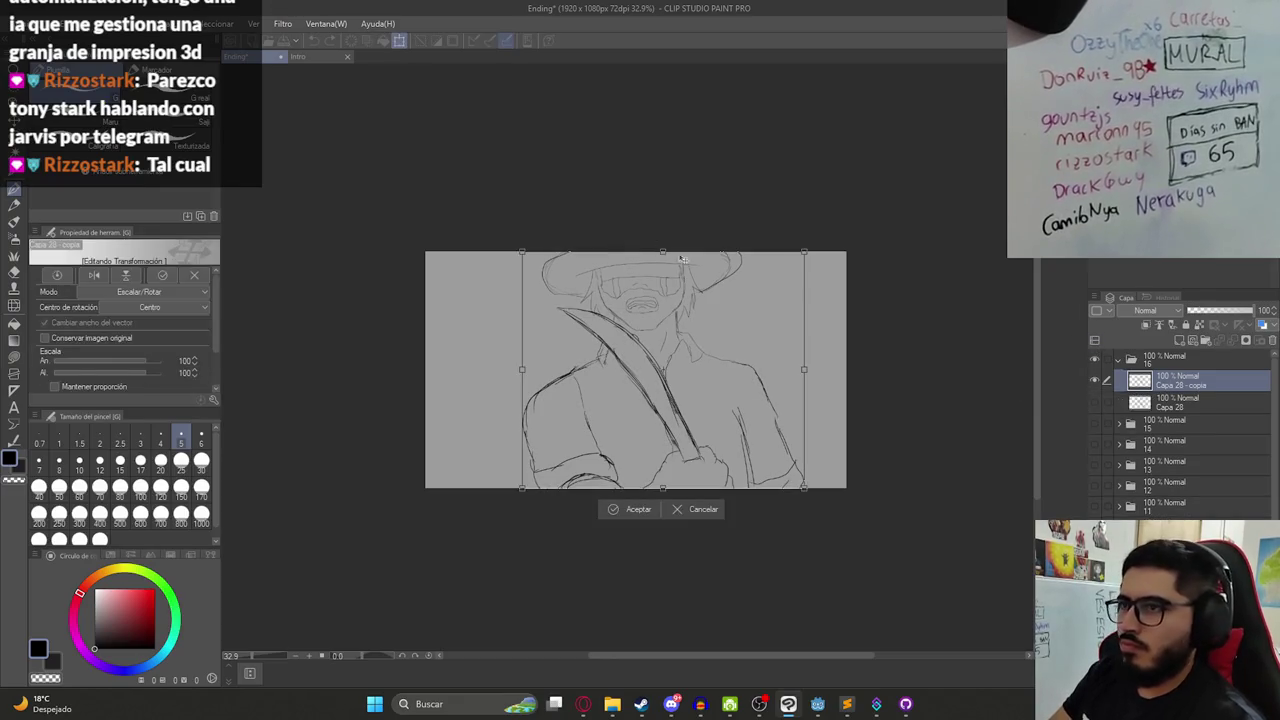
left_click_drag(663, 232, 685, 328)
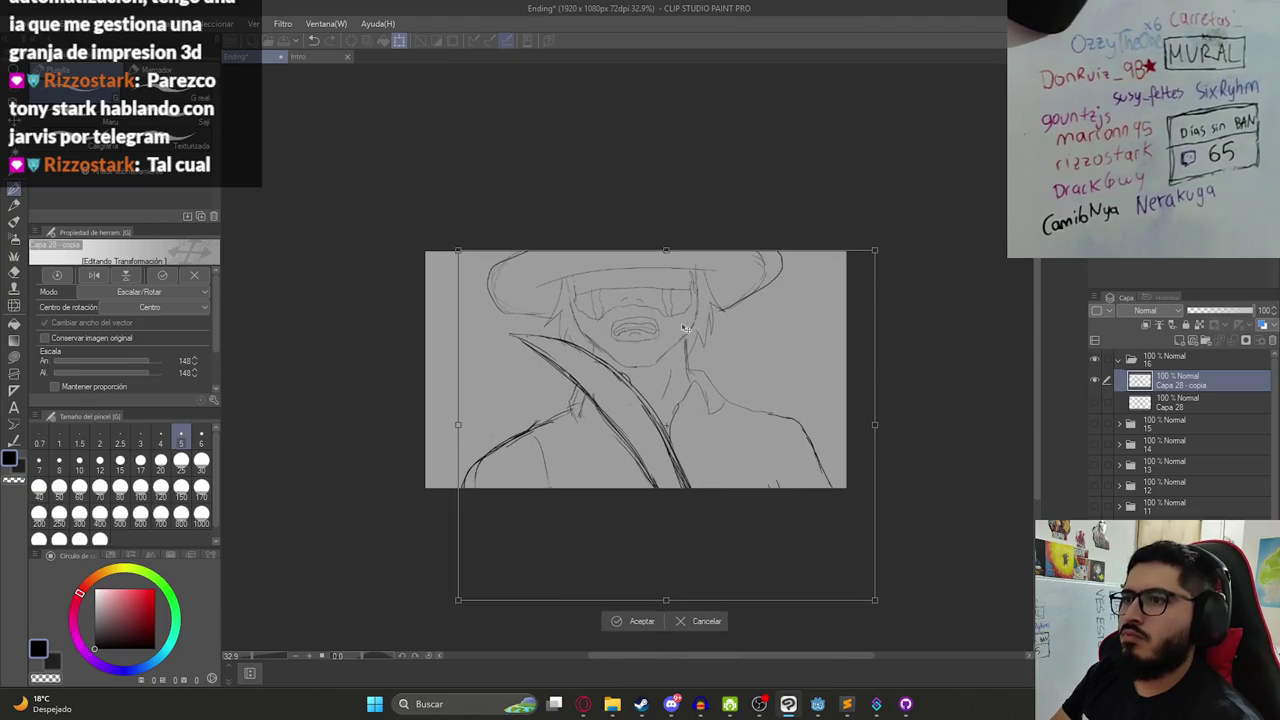
left_click_drag(685, 328, 655, 375)
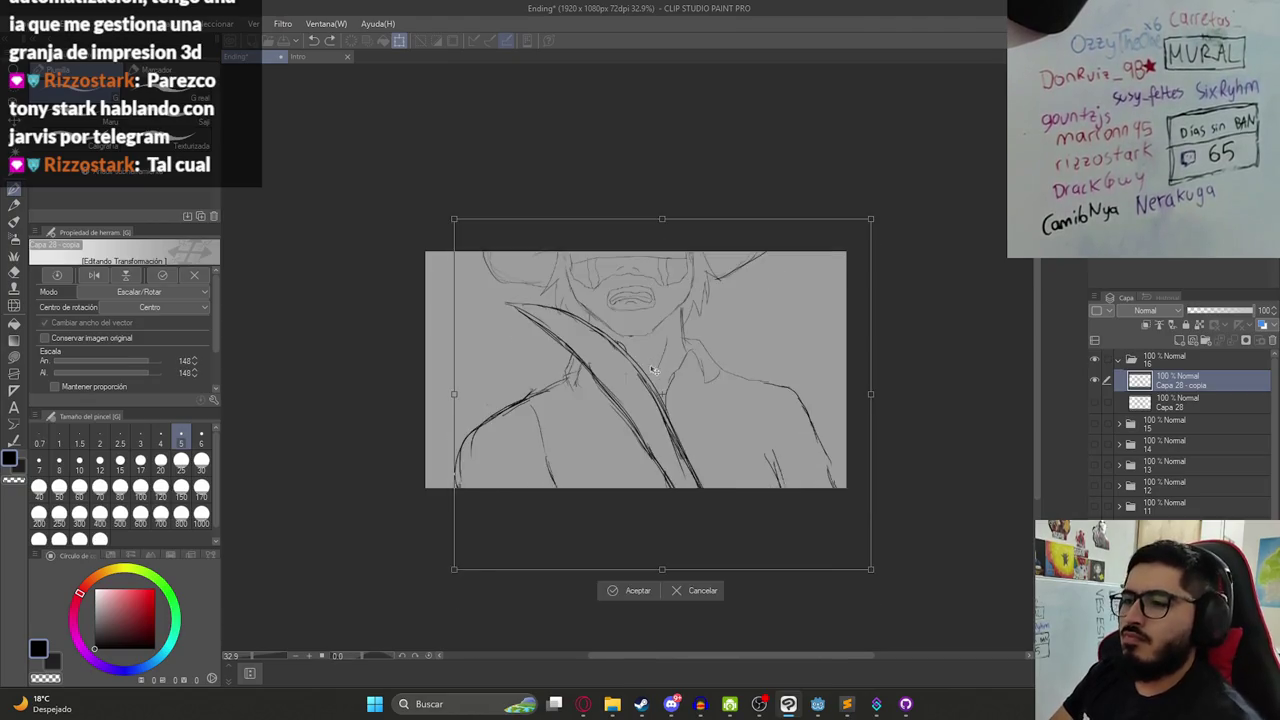
key("ctrl+z")
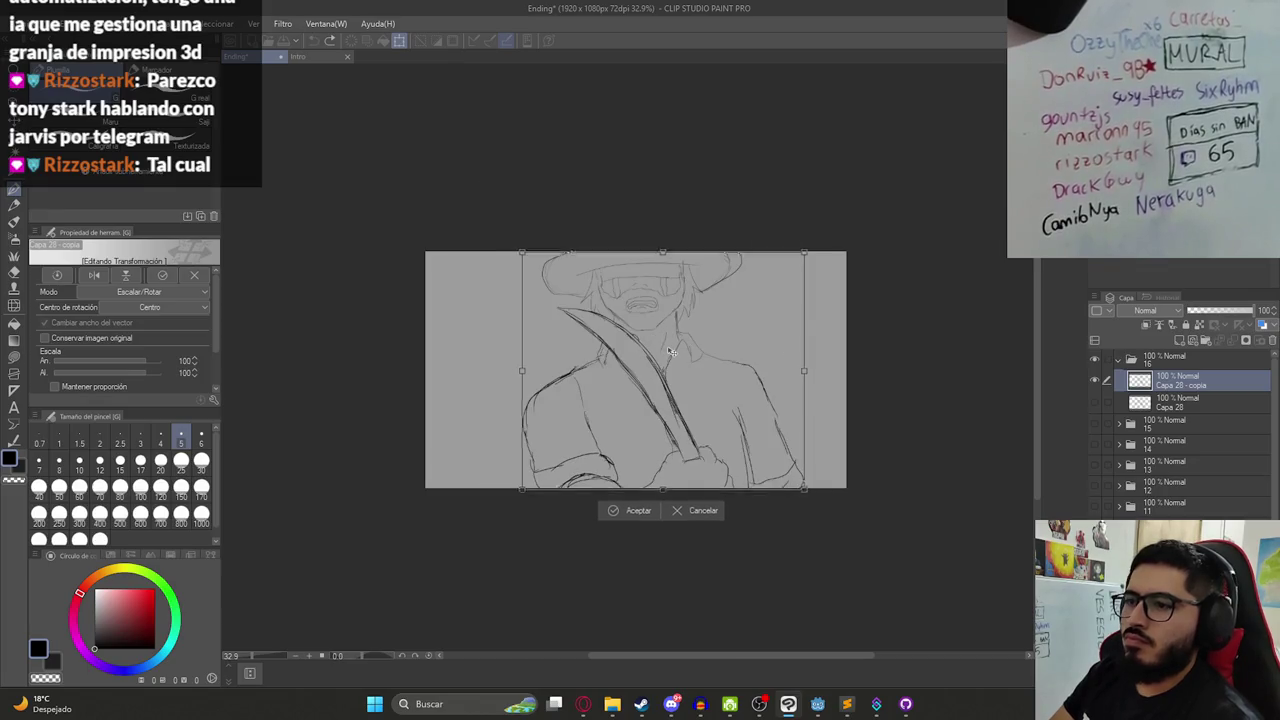
key("ctrl+z")
left_click_drag(672, 351, 655, 355)
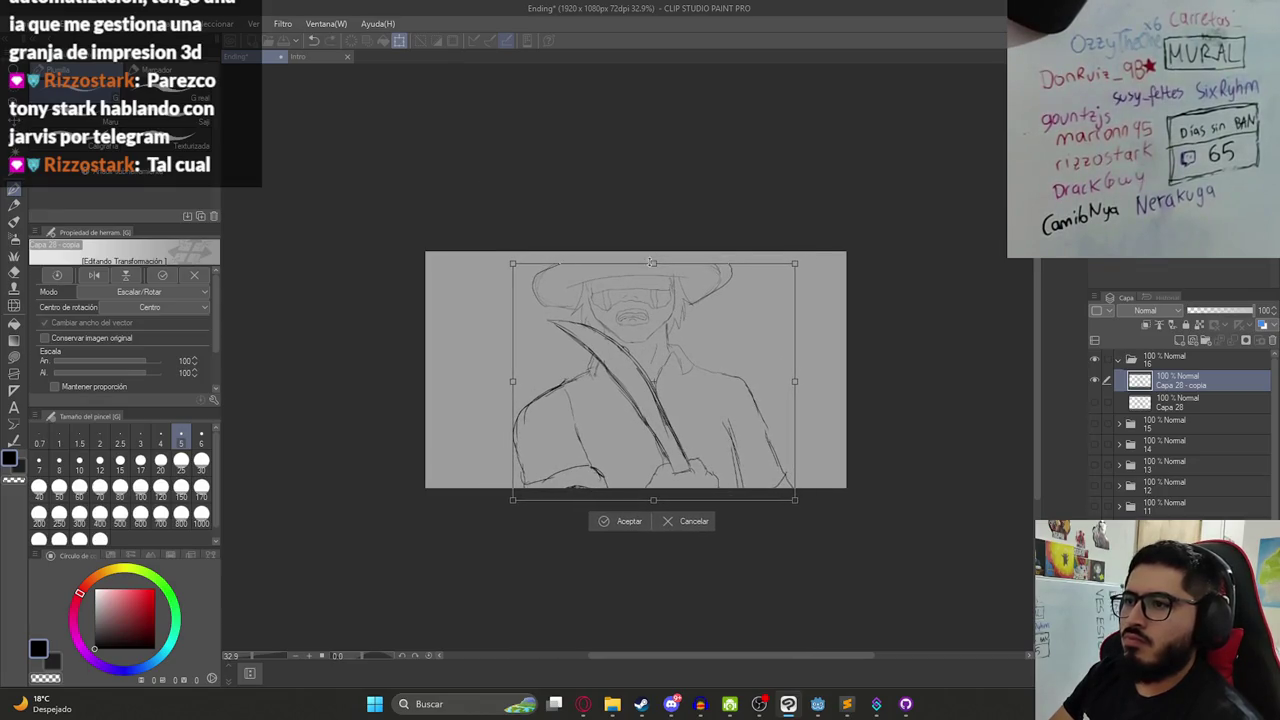
left_click_drag(652, 259, 651, 250)
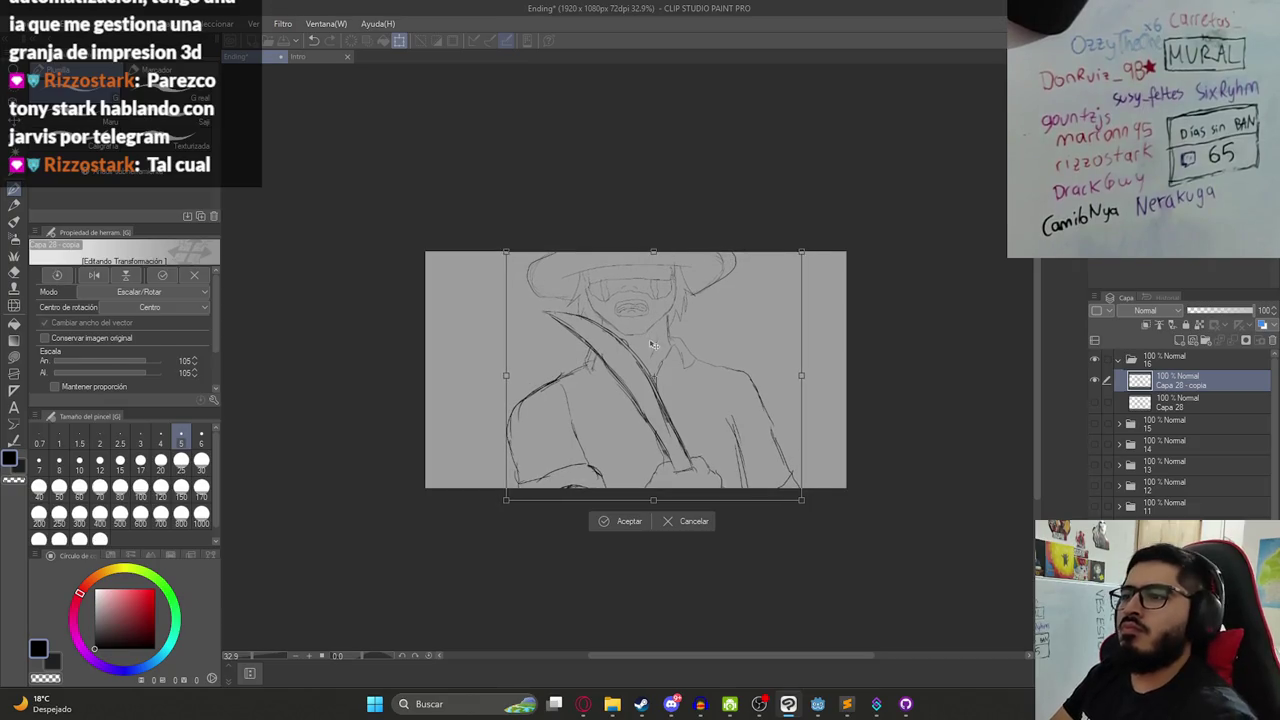
key("Return")
key("ctrl+s")
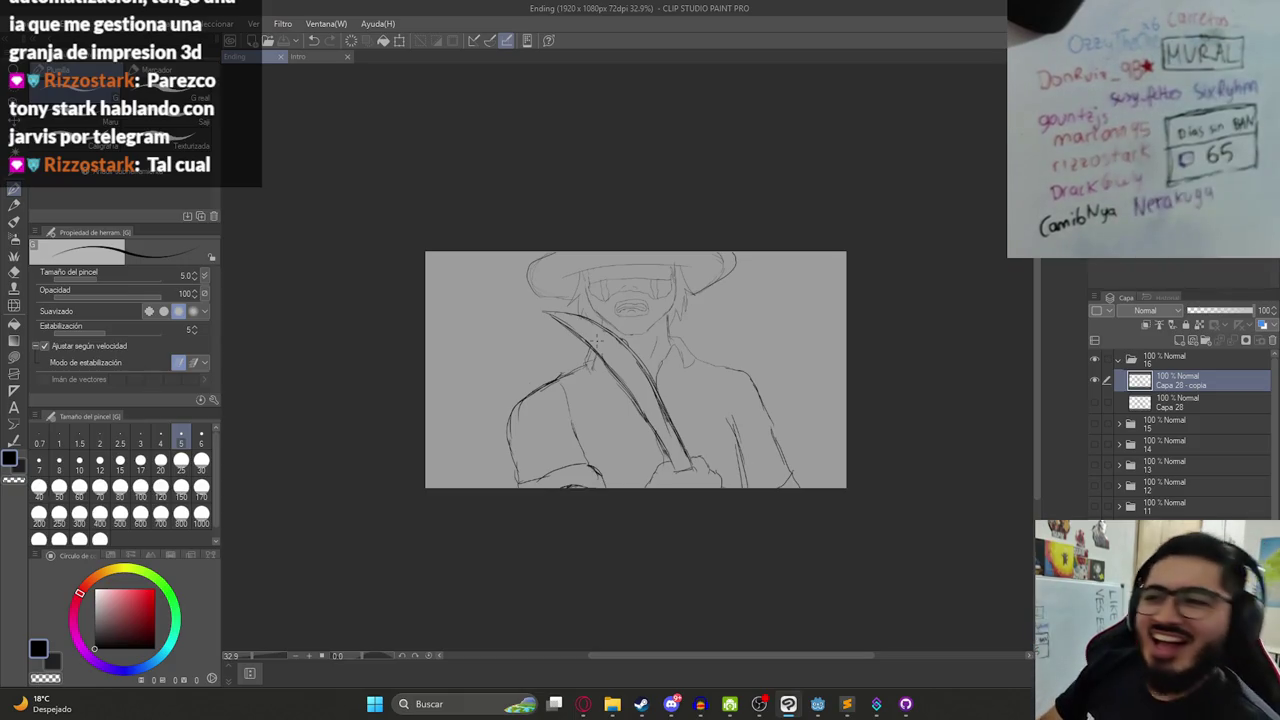
left_click_drag(704, 326, 688, 392)
- Erase stray bits along the blade and add a new line along its edge
key("ctrl+s")
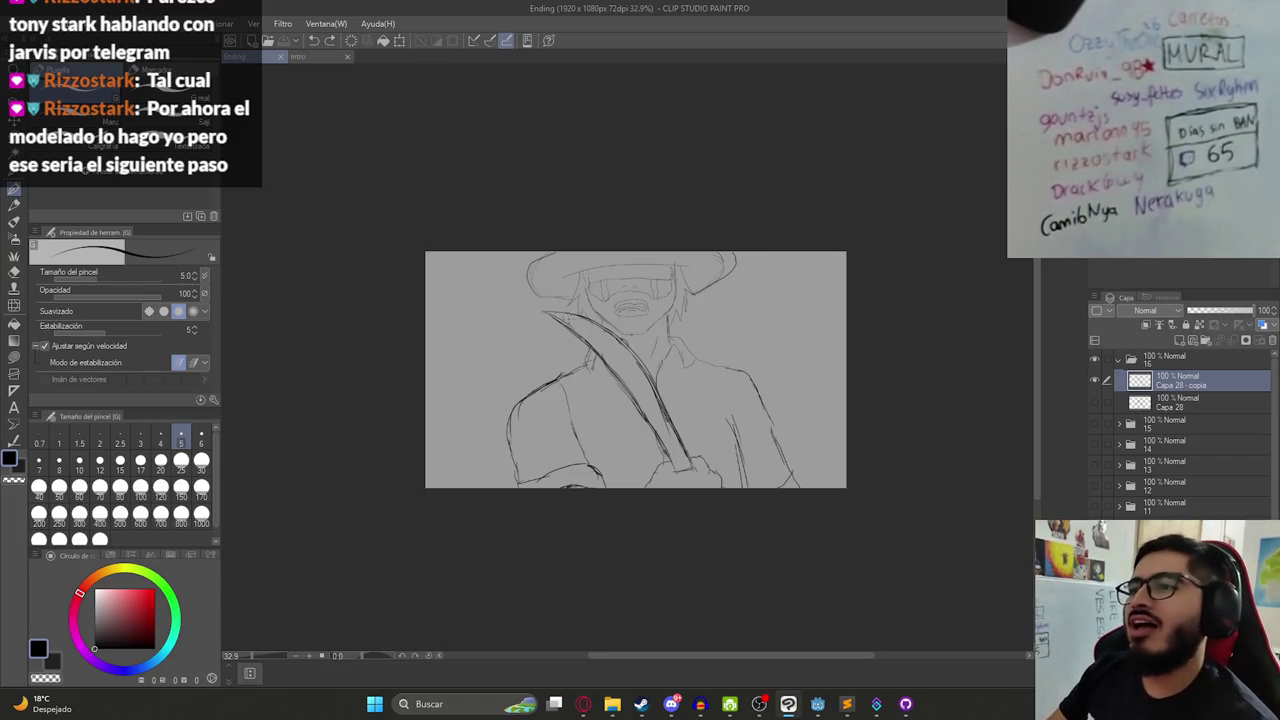
scroll(528, 312, "up", 7)
key("e")
left_click_drag(678, 368, 642, 353)
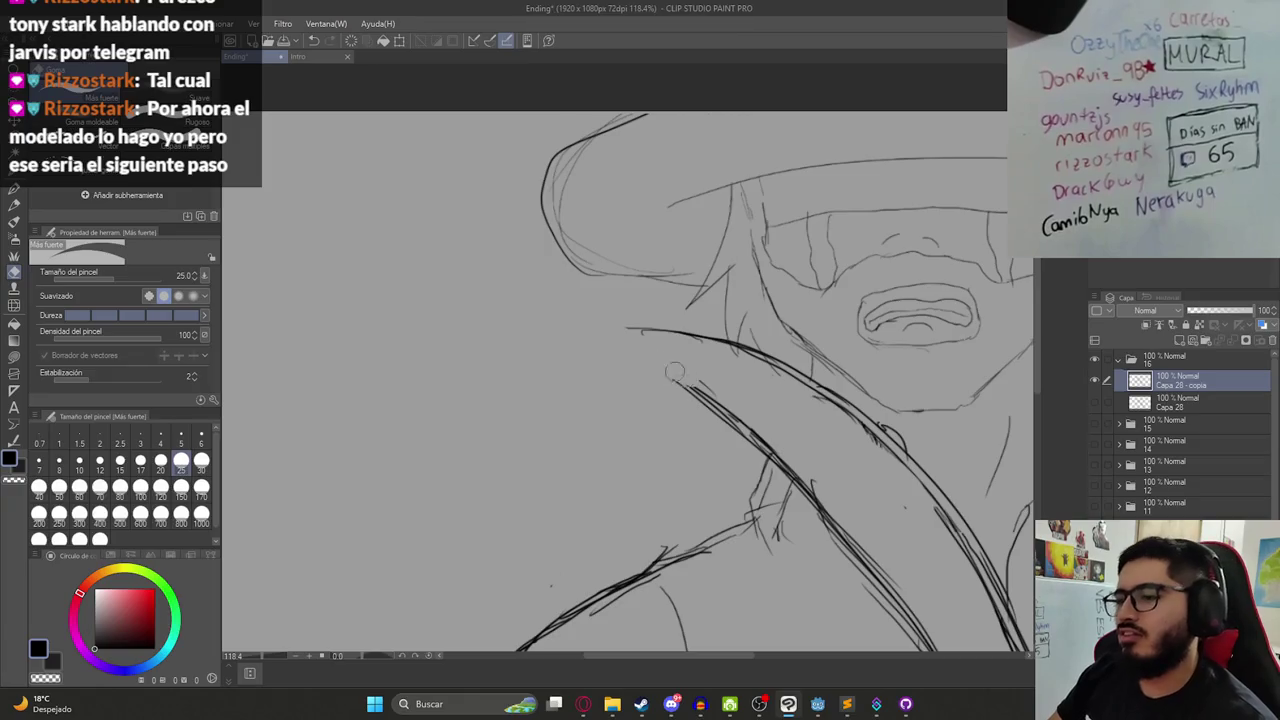
key("p")
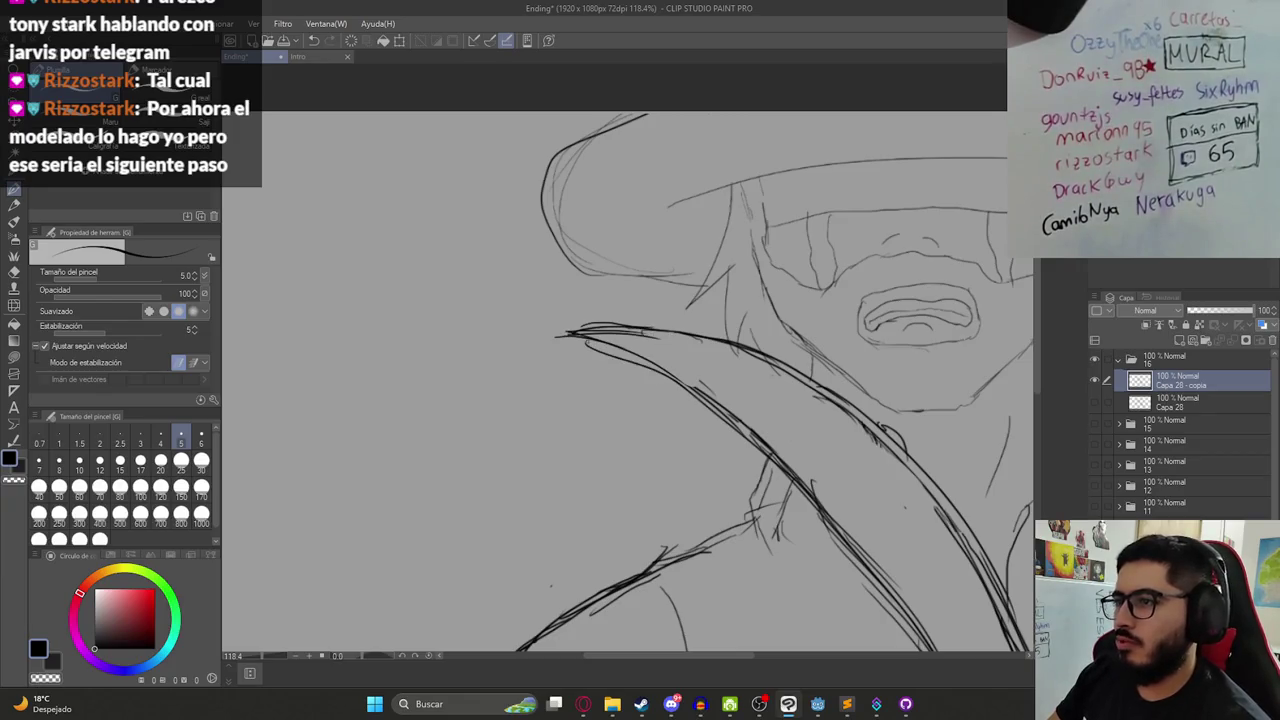
scroll(718, 418, "down", 4)
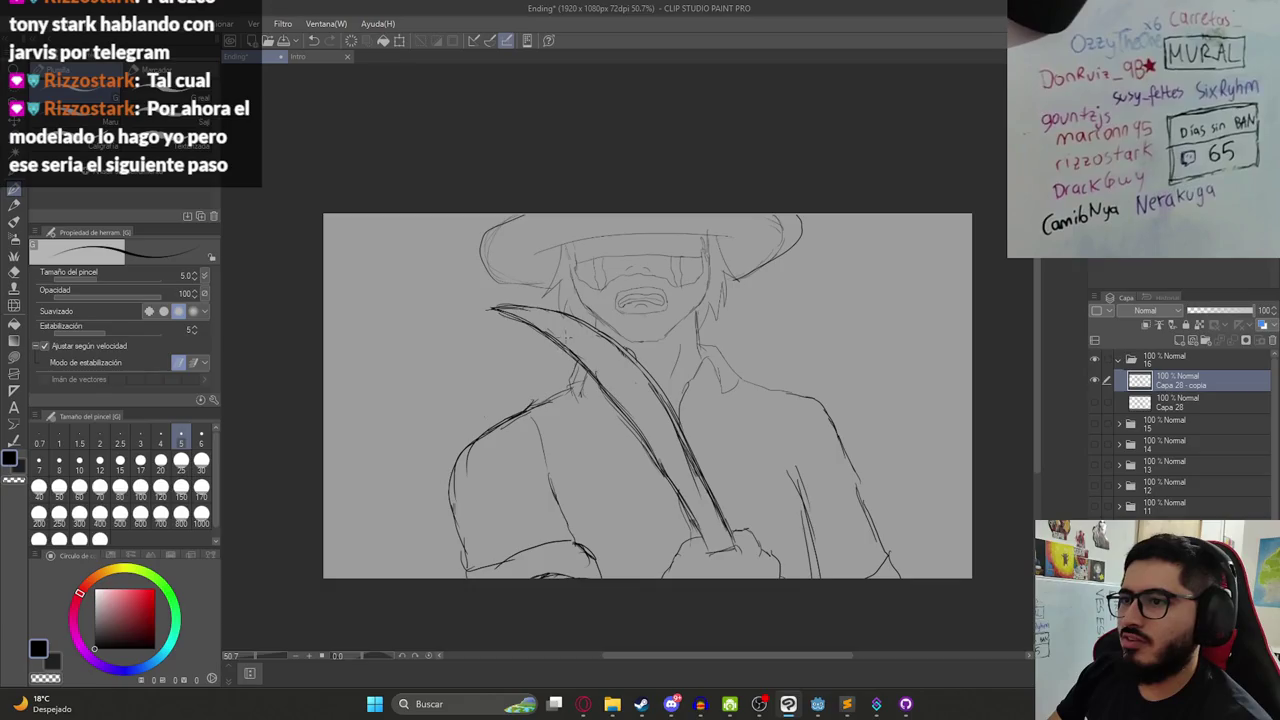
key("e")
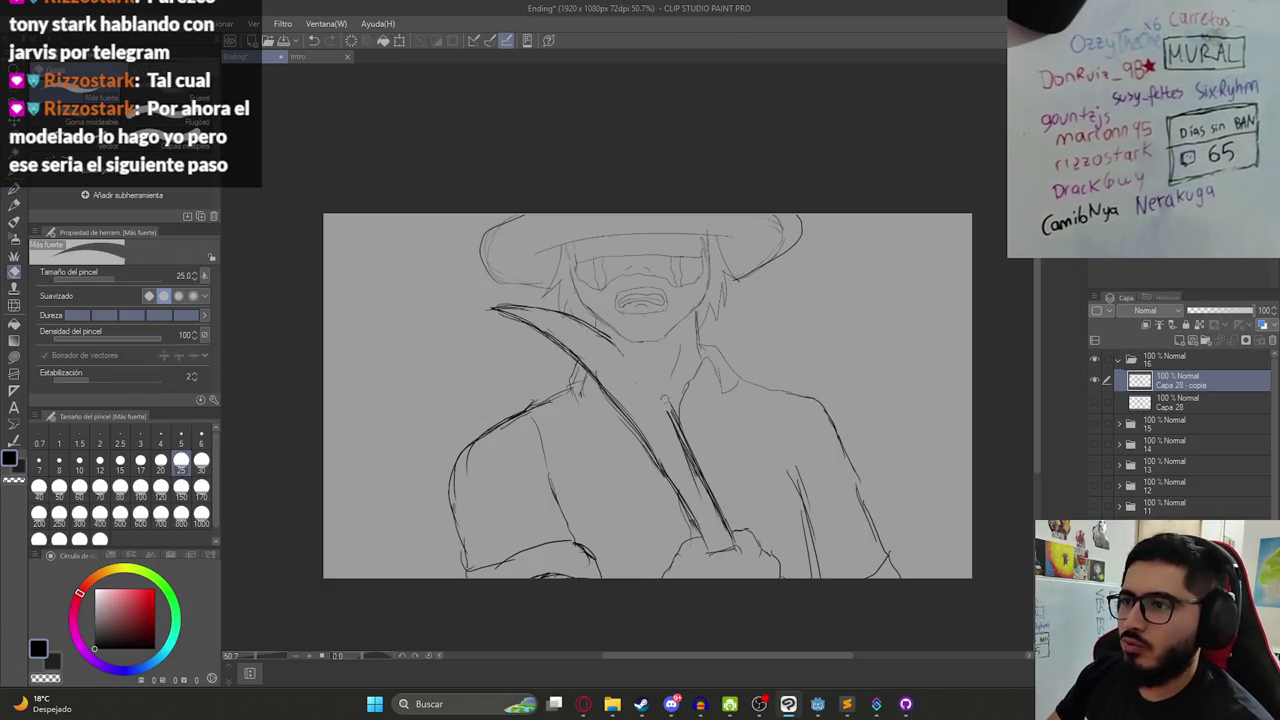
key("p")
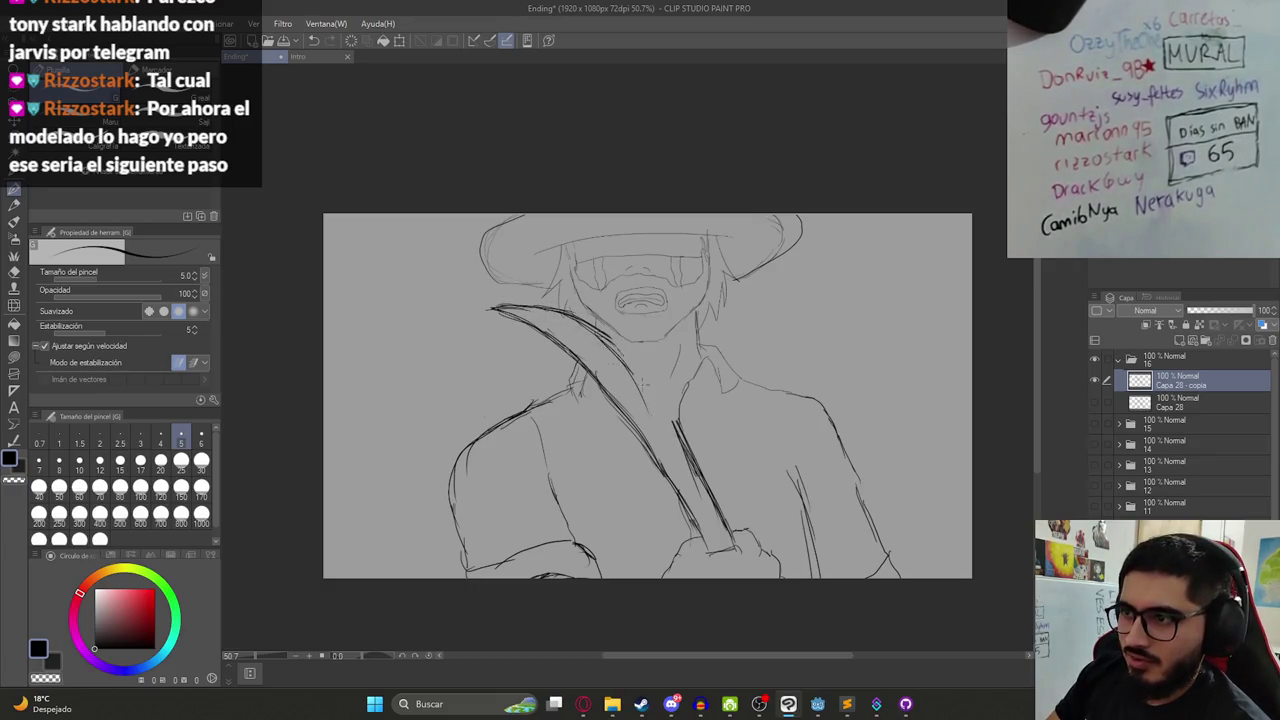
left_click_drag(600, 340, 668, 418)
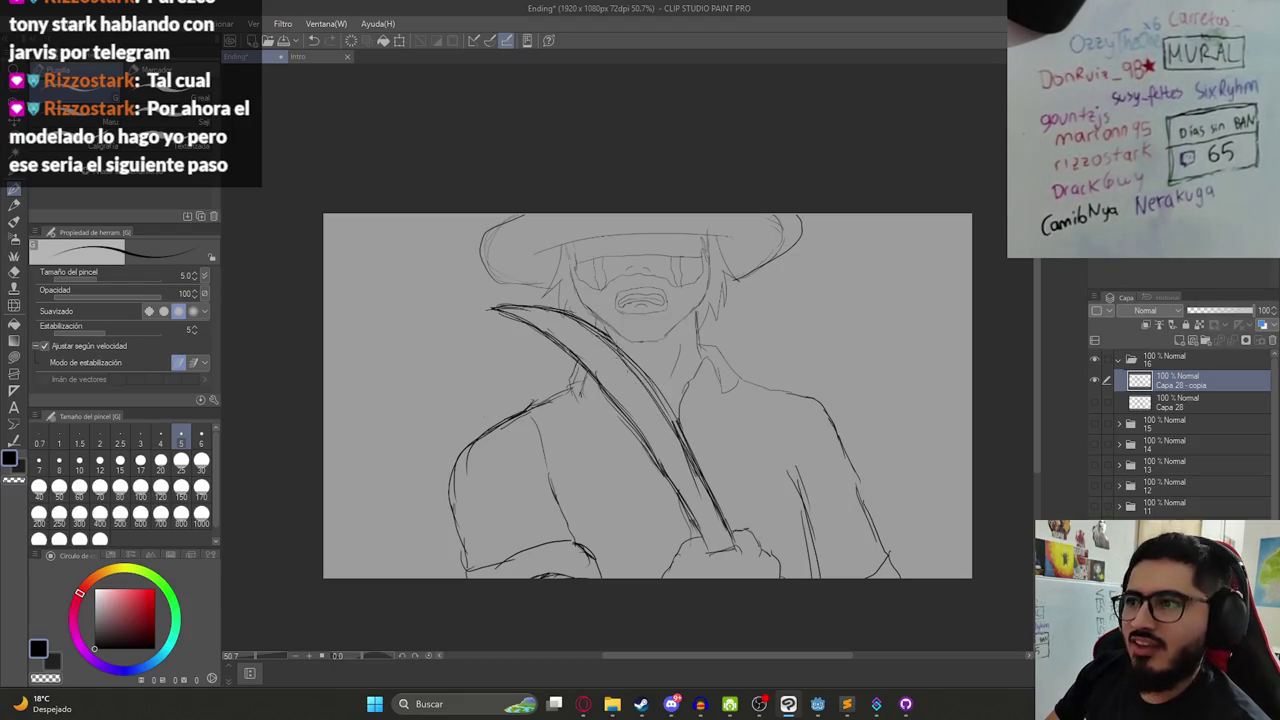
- Add a short stroke on the strap and erase part of the line near the hilt
scroll(647, 400, "down", 3)
scroll(634, 393, "up", 2)
key("ctrl+s")
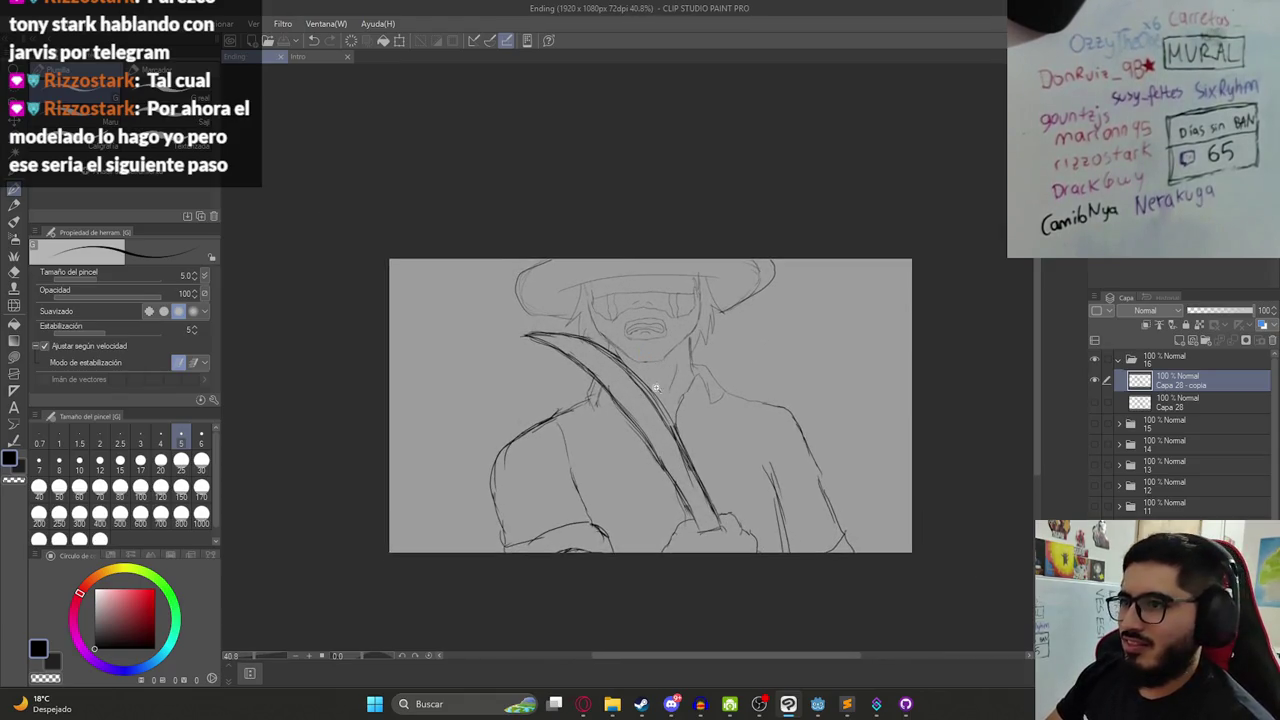
scroll(660, 391, "up", 5)
left_click_drag(598, 338, 582, 370)
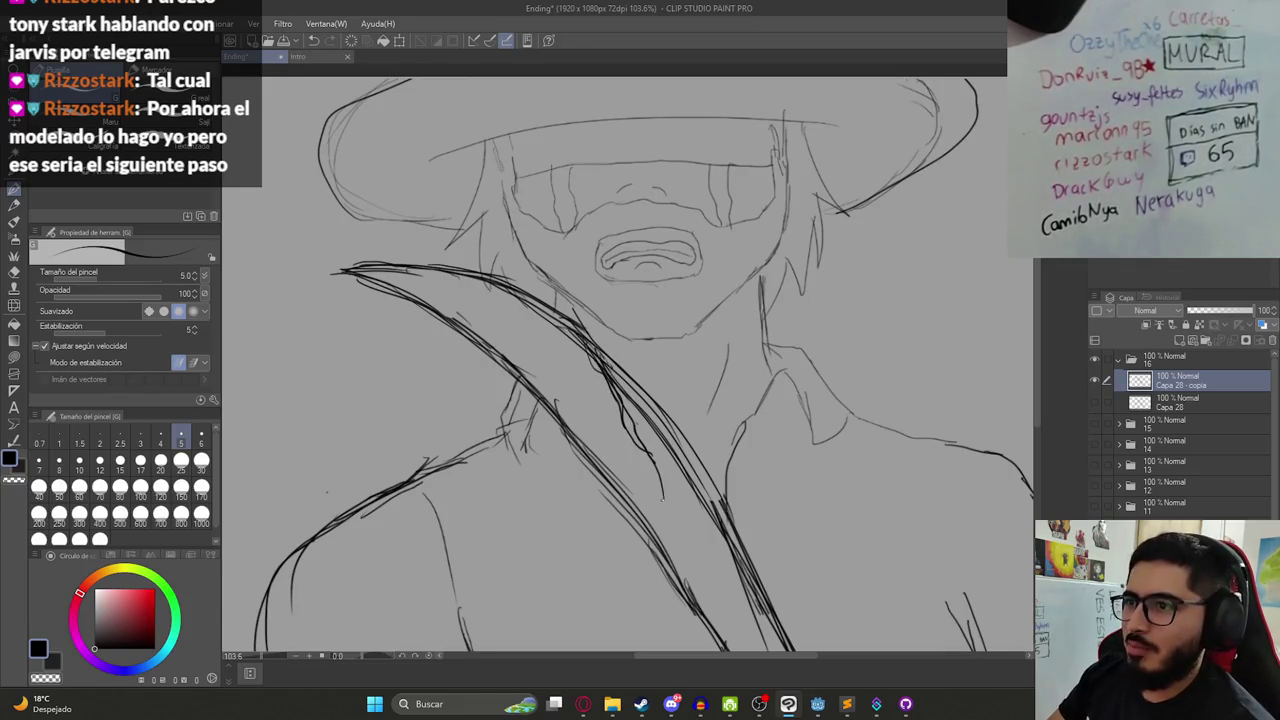
scroll(657, 385, "down", 5)
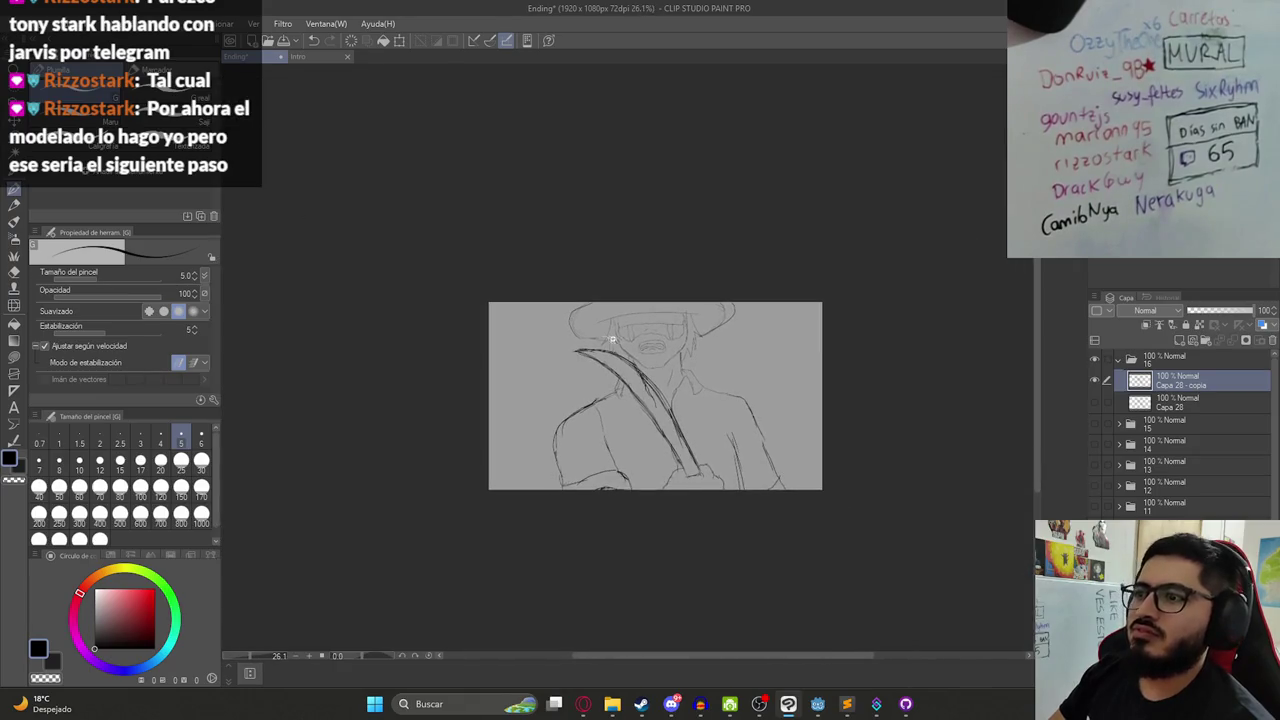
scroll(690, 405, "up", 1)
scroll(697, 412, "up", 2)
key("ctrl+s")
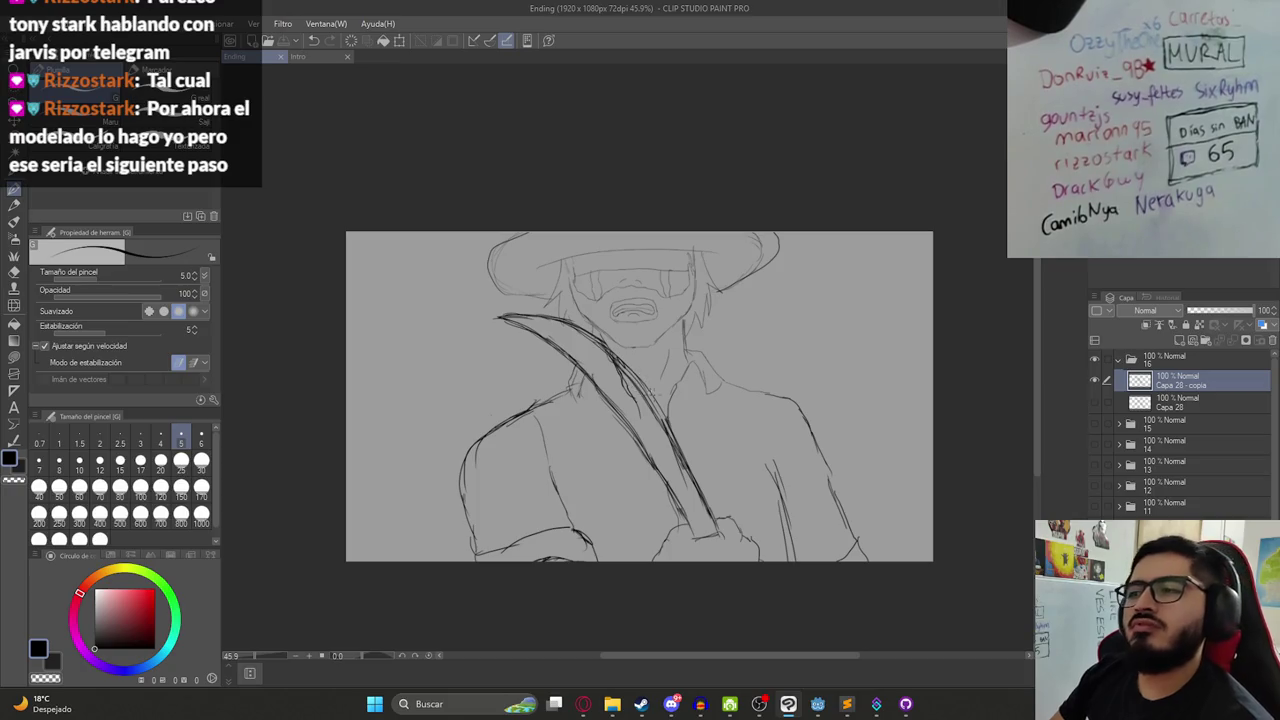
scroll(690, 532, "up", 3)
key("e")
left_click_drag(690, 532, 727, 511)
key("p")
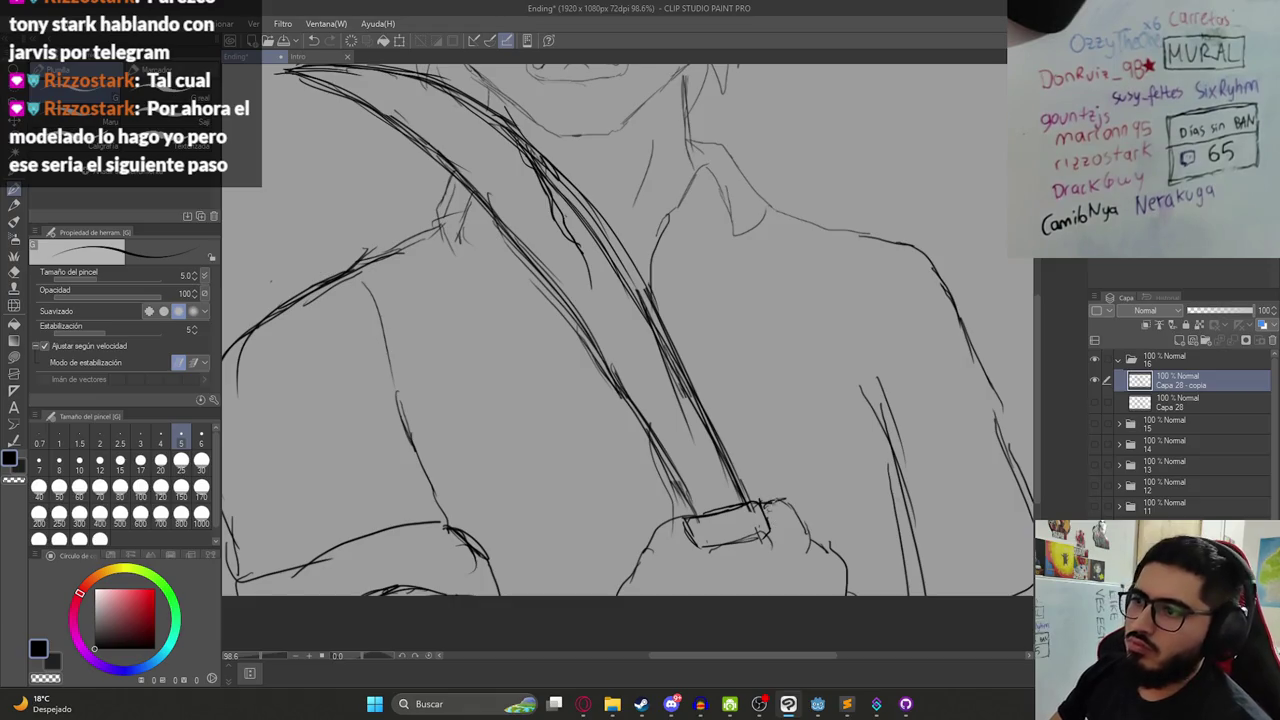
- Add a short stroke near the collar and save the Ending file
scroll(644, 530, "down", 2)
scroll(644, 530, "down", 2)
scroll(703, 537, "up", 2)
key("m")
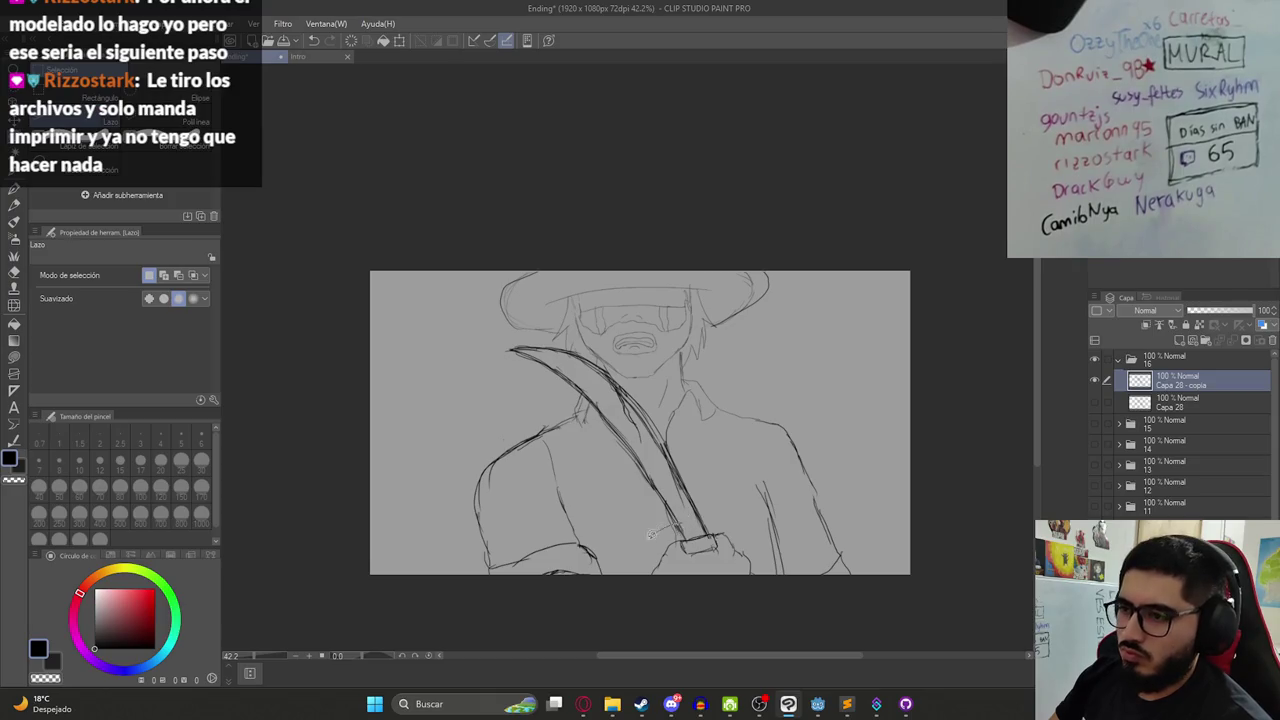
scroll(668, 437, "down", 4)
scroll(668, 437, "up", 3)
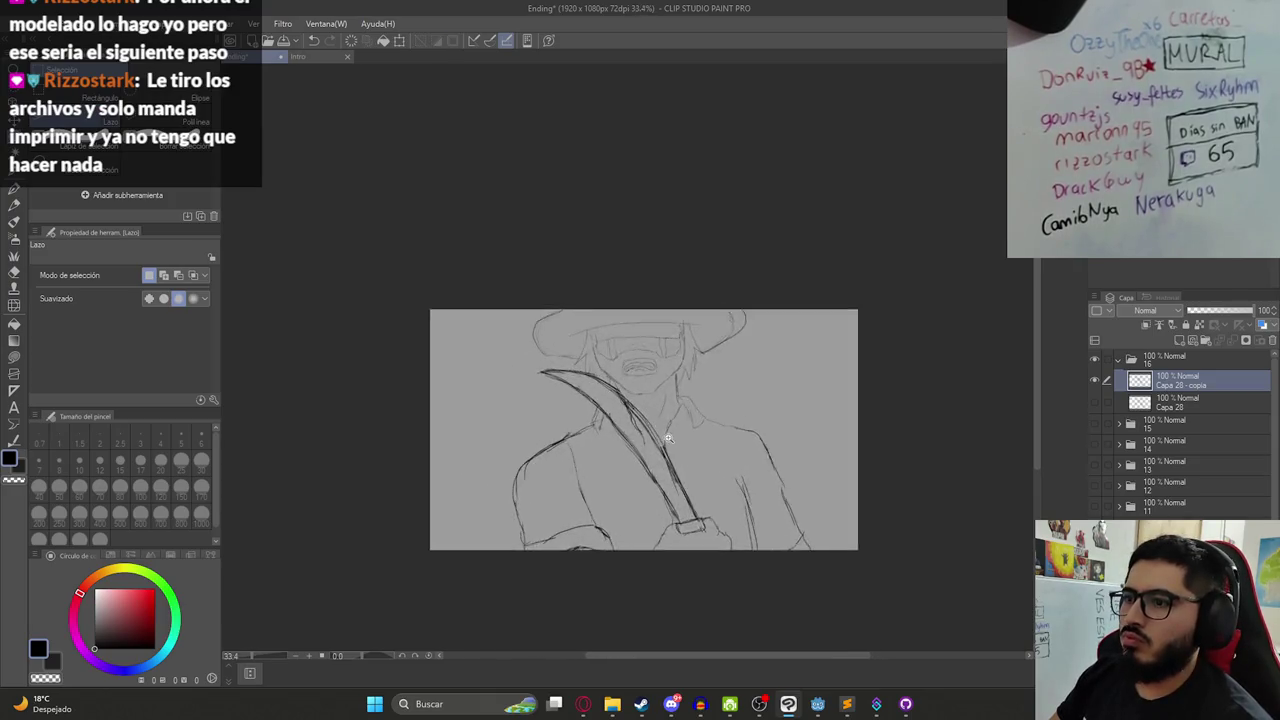
scroll(668, 437, "up", 2)
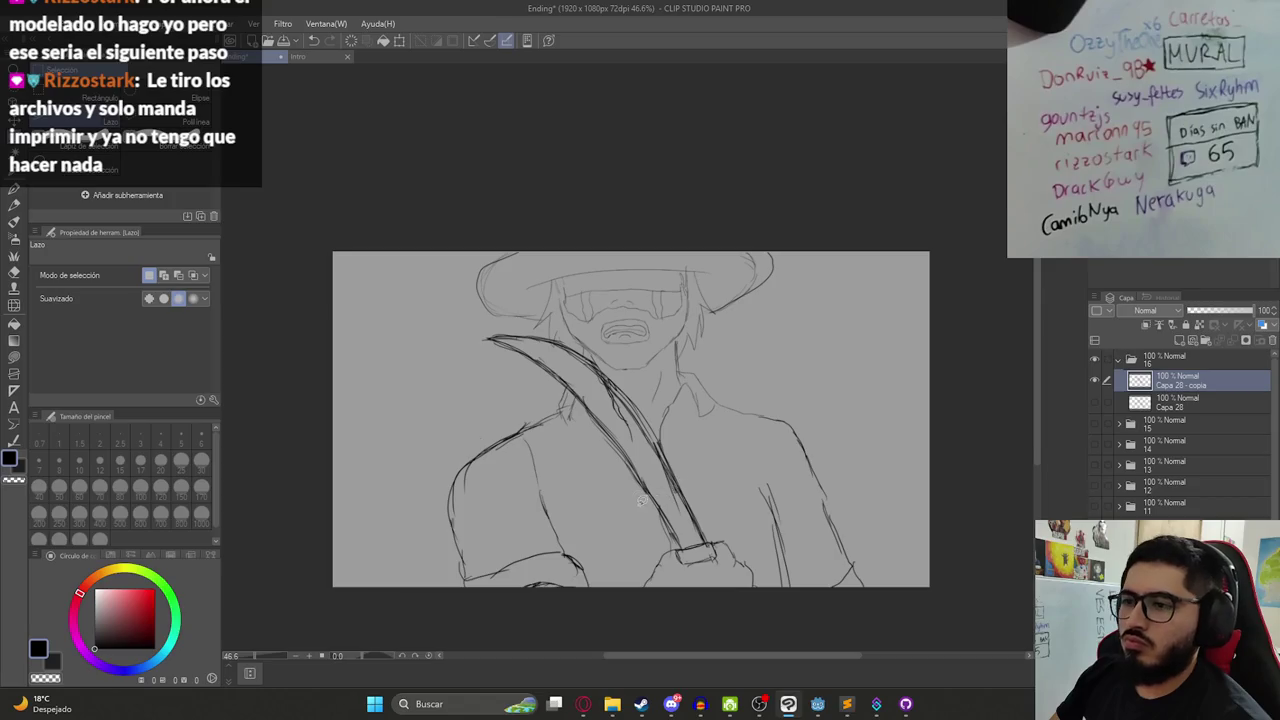
key("e")
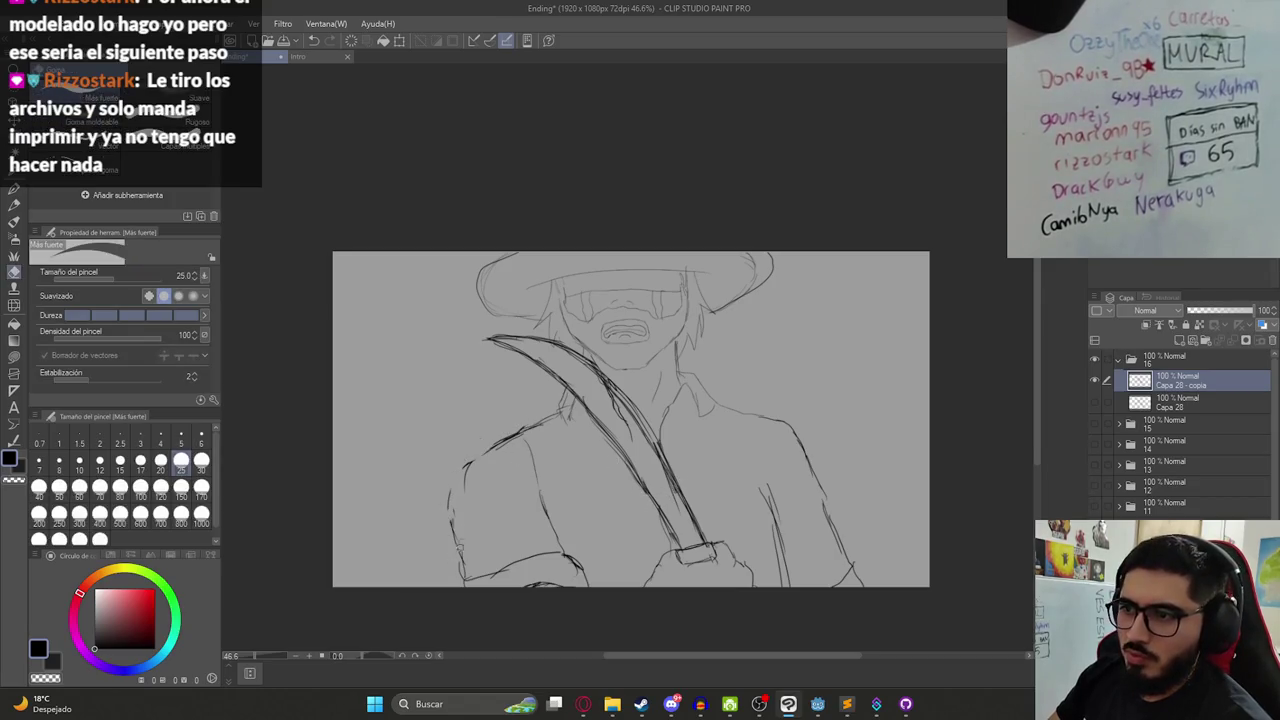
key("p")
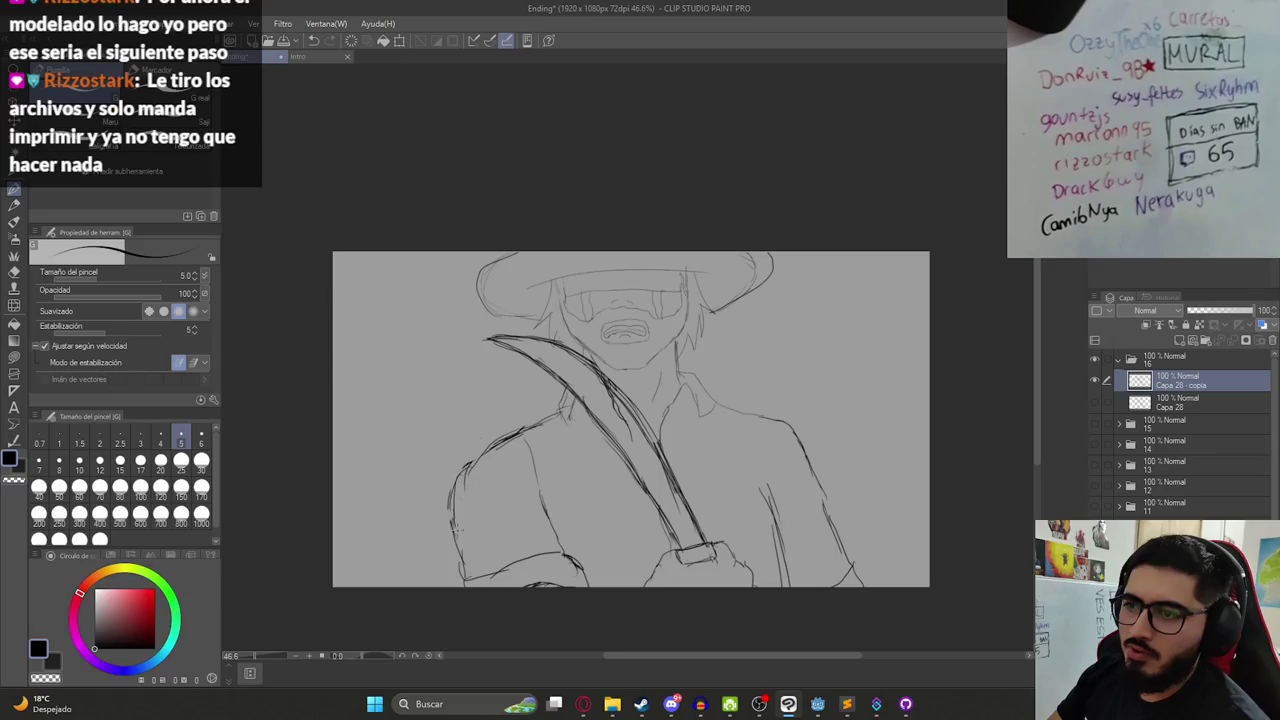
key("ctrl+s")
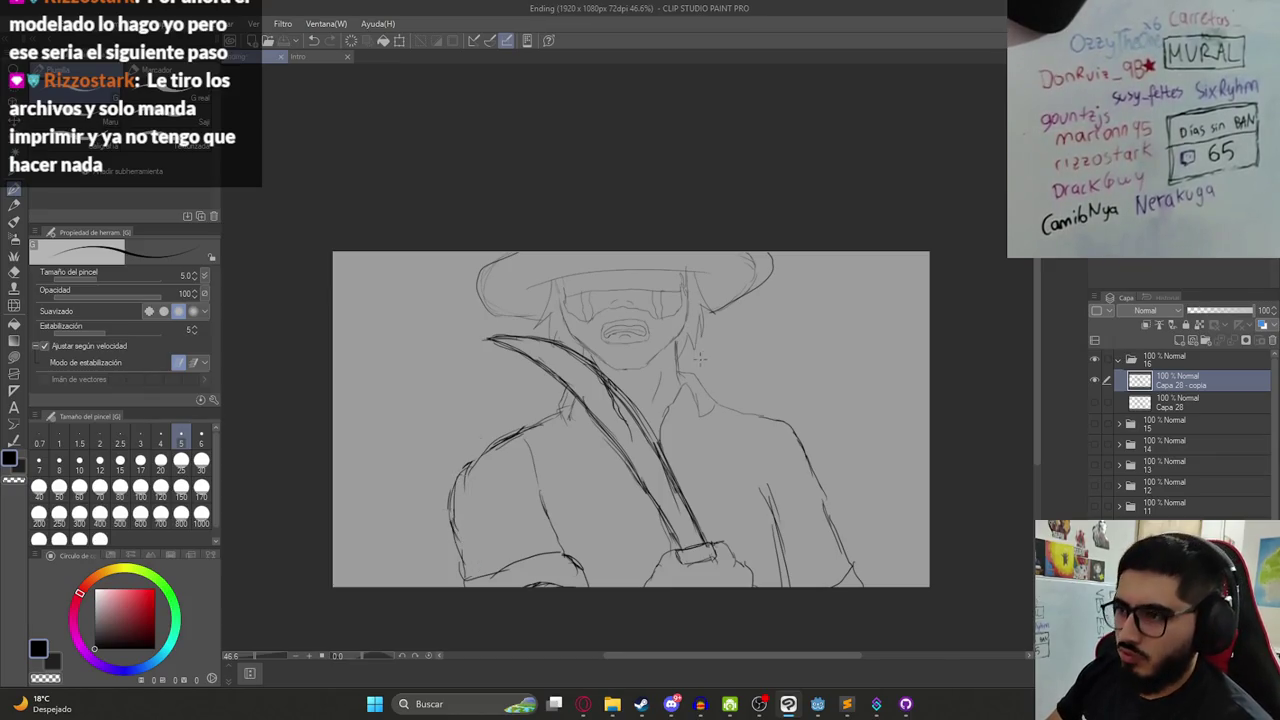
left_click_drag(672, 372, 676, 393)
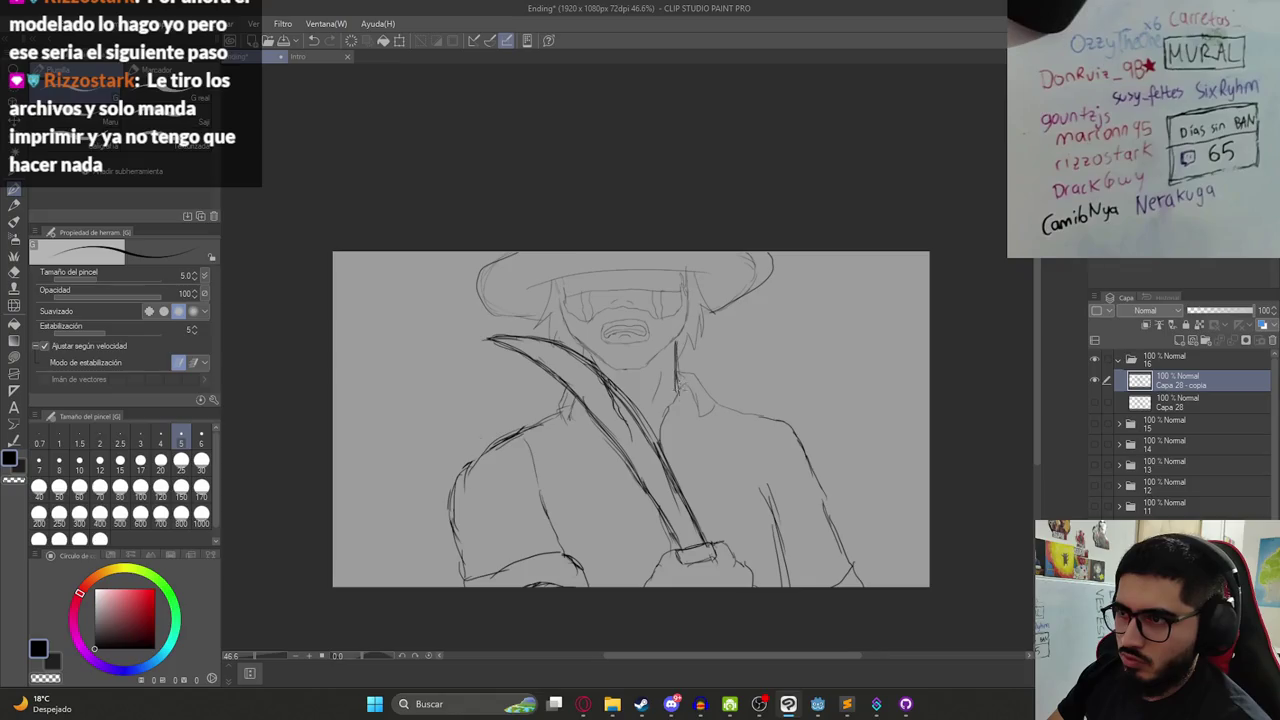
key("ctrl+s")
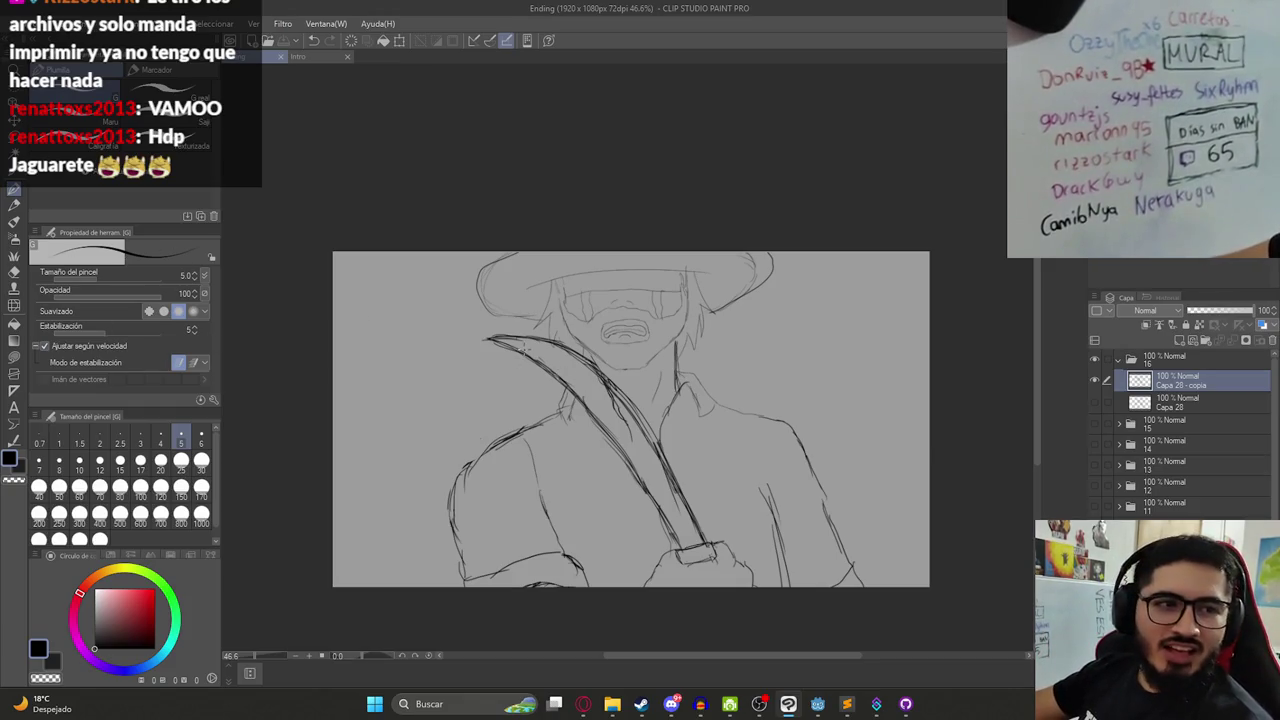
- Undo the last short stroke near the collar, save, and shift the view up slightly
key("ctrl+z")
key("ctrl+s")
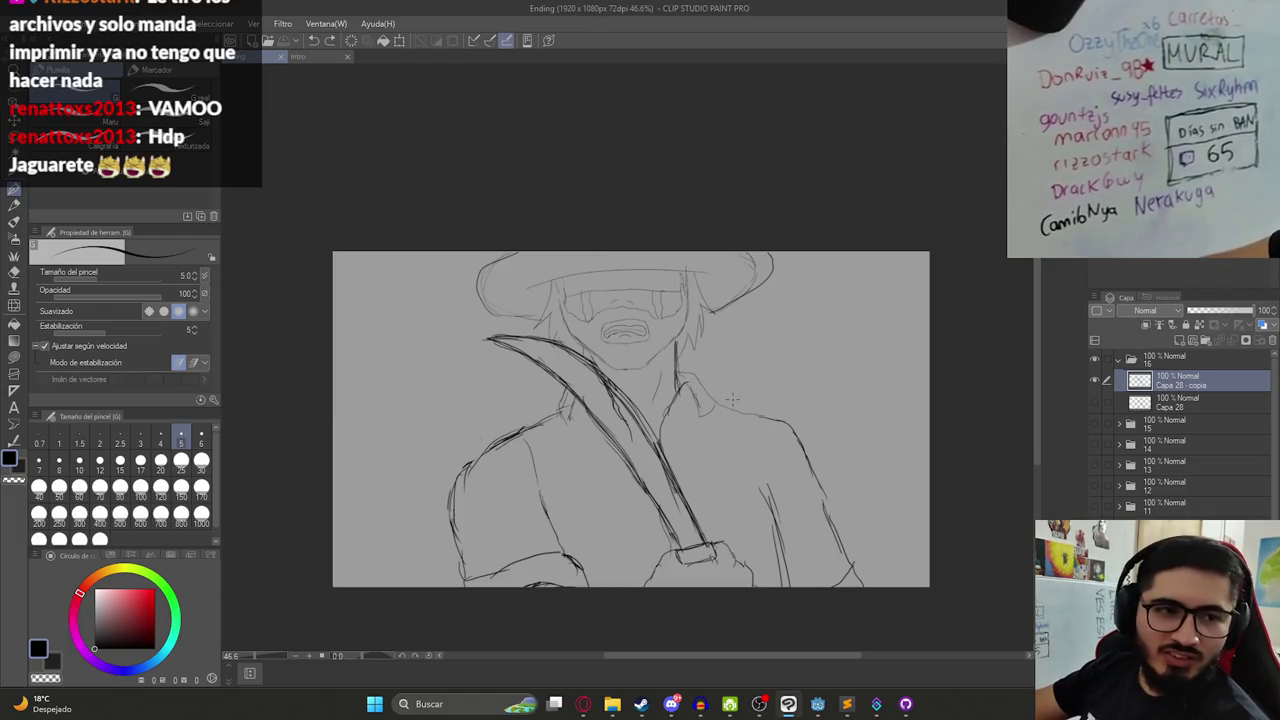
scroll(732, 400, "up", 1)
scroll(732, 400, "up", 1)
left_click_drag(704, 400, 682, 377)
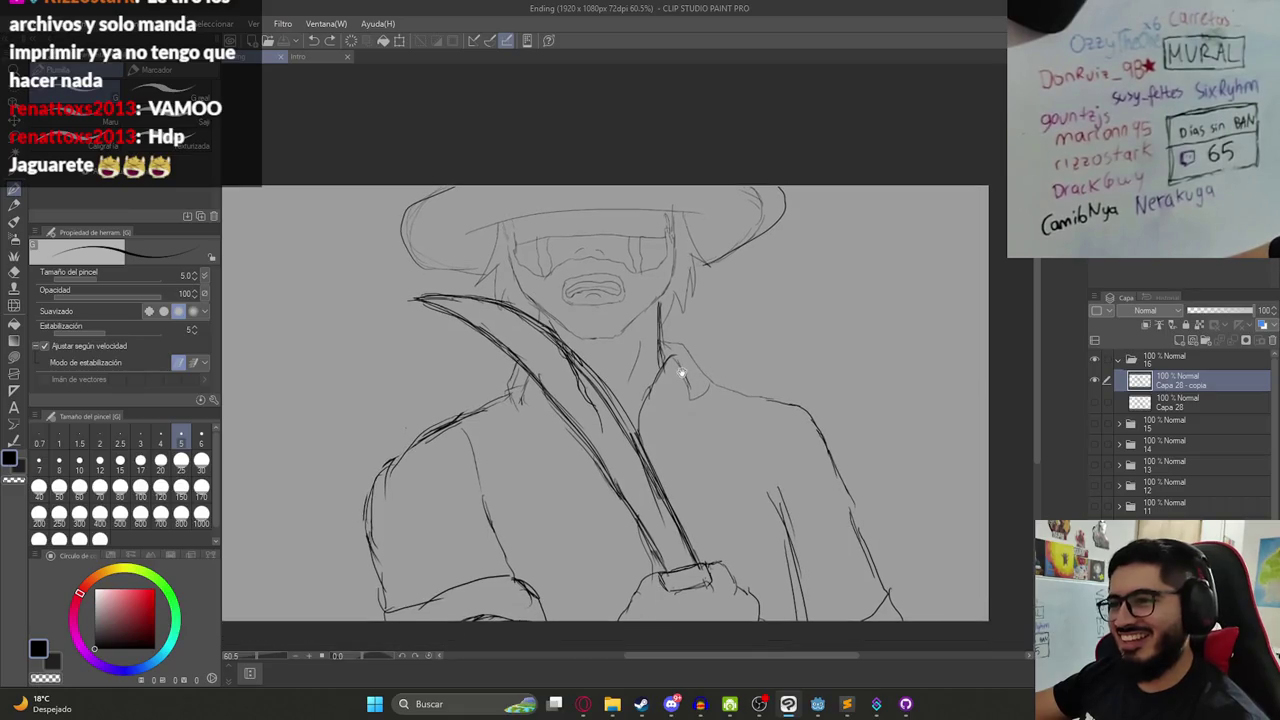
- Review the script and image search results in the browser, then return to Clip Studio
left_click(583, 704)
left_click(880, 14)
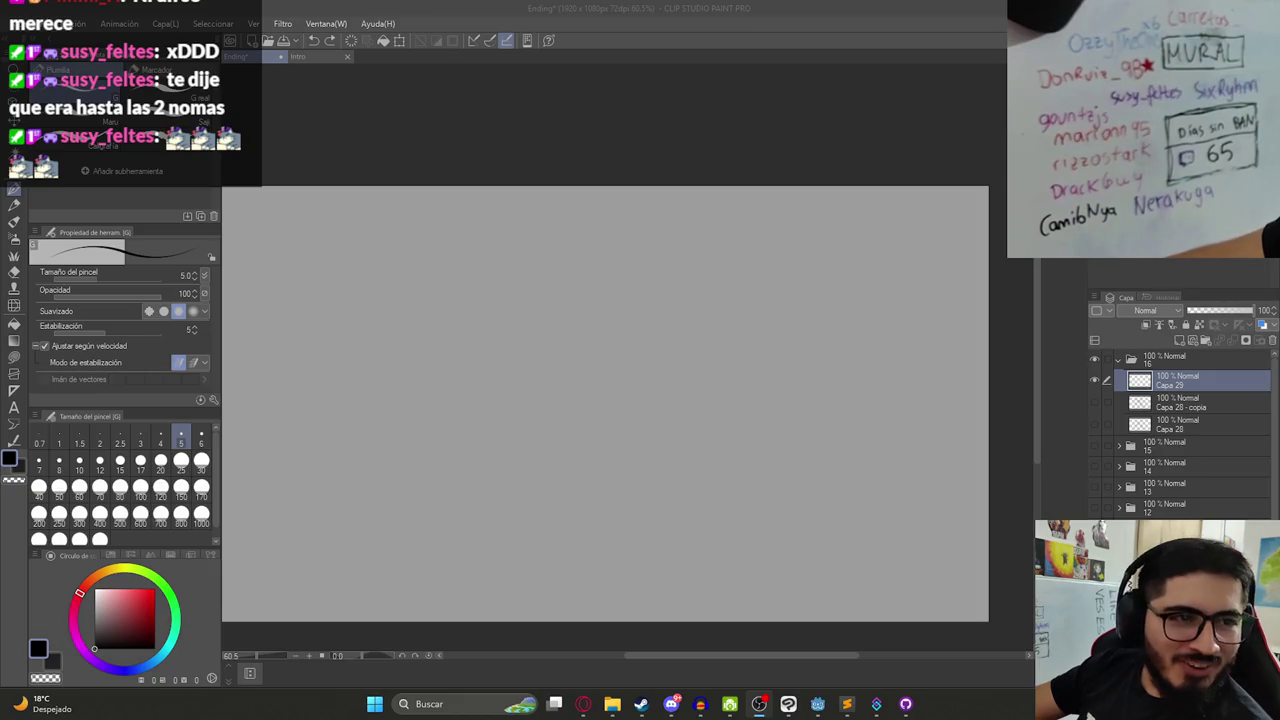
left_click(514, 266)
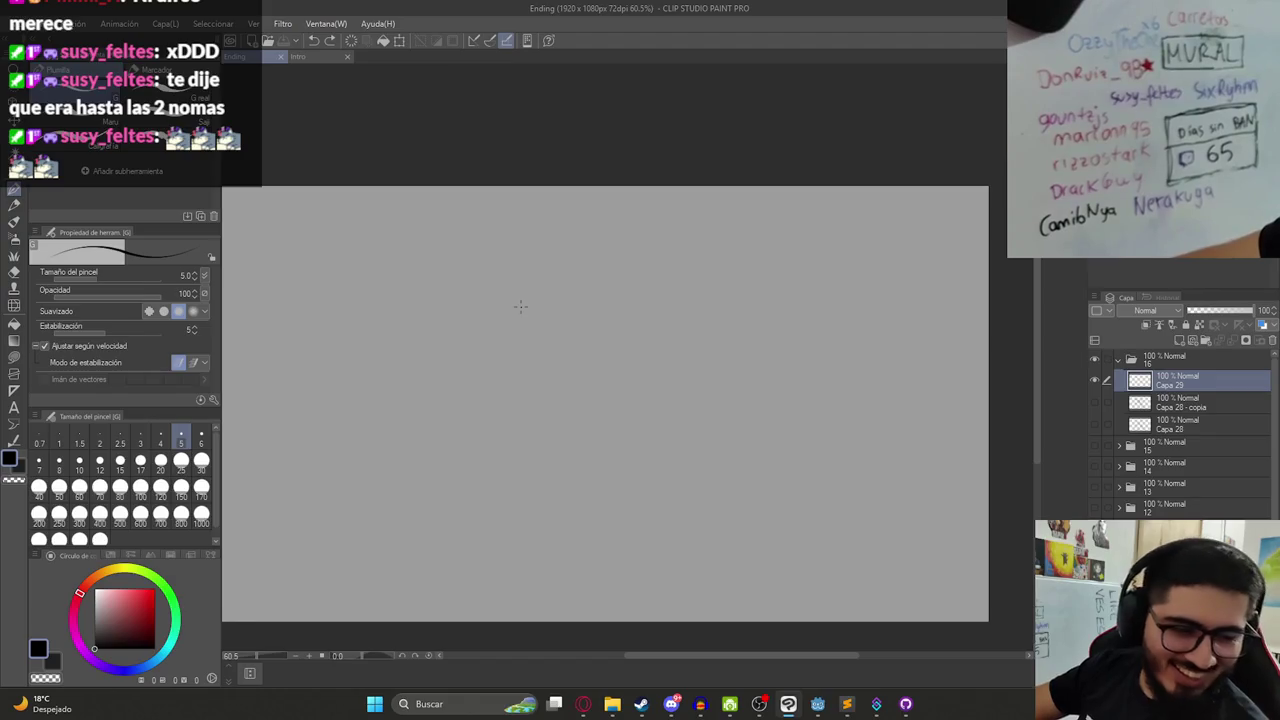
- Draw a trial hook stroke, then select all, delete and deselect to clear Capa 29
left_click_drag(522, 316, 600, 339)
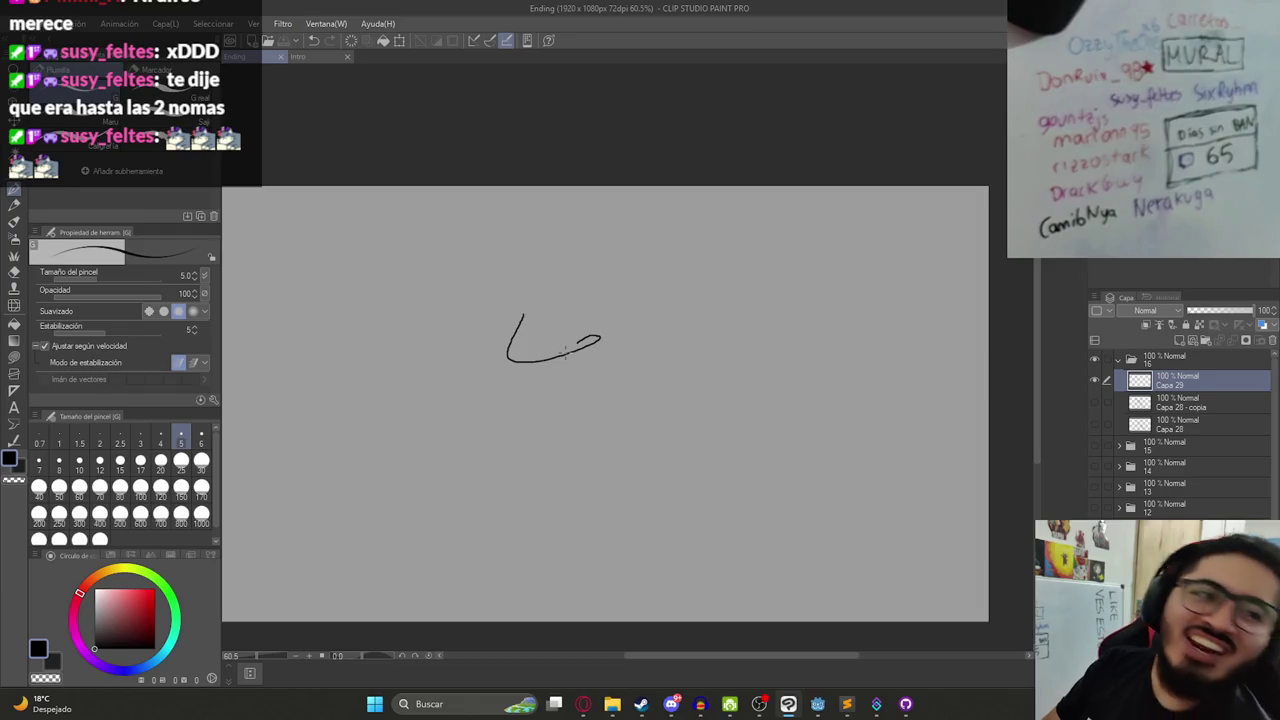
key("ctrl+a")
key("Delete")
key("ctrl+d")
left_click_drag(557, 337, 545, 385)
key("ctrl+z")
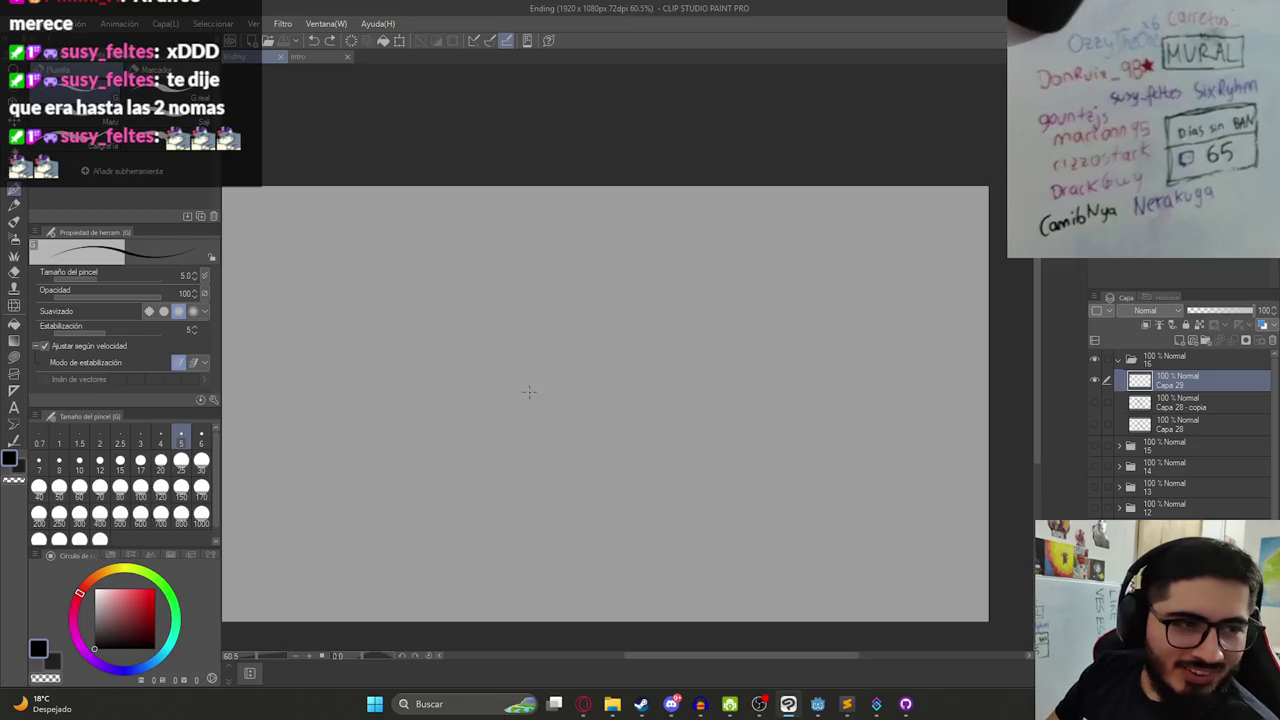
scroll(614, 391, "down", 1)
scroll(600, 384, "down", 1)
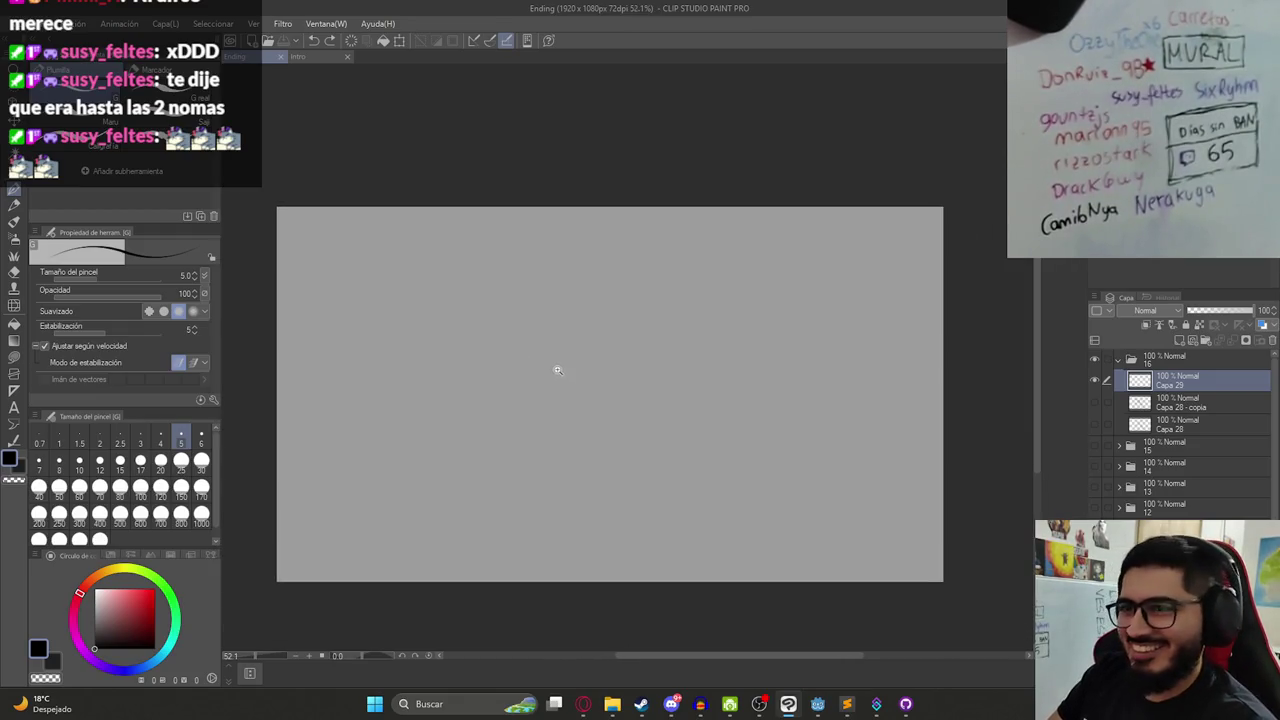
scroll(558, 370, "up", 1)
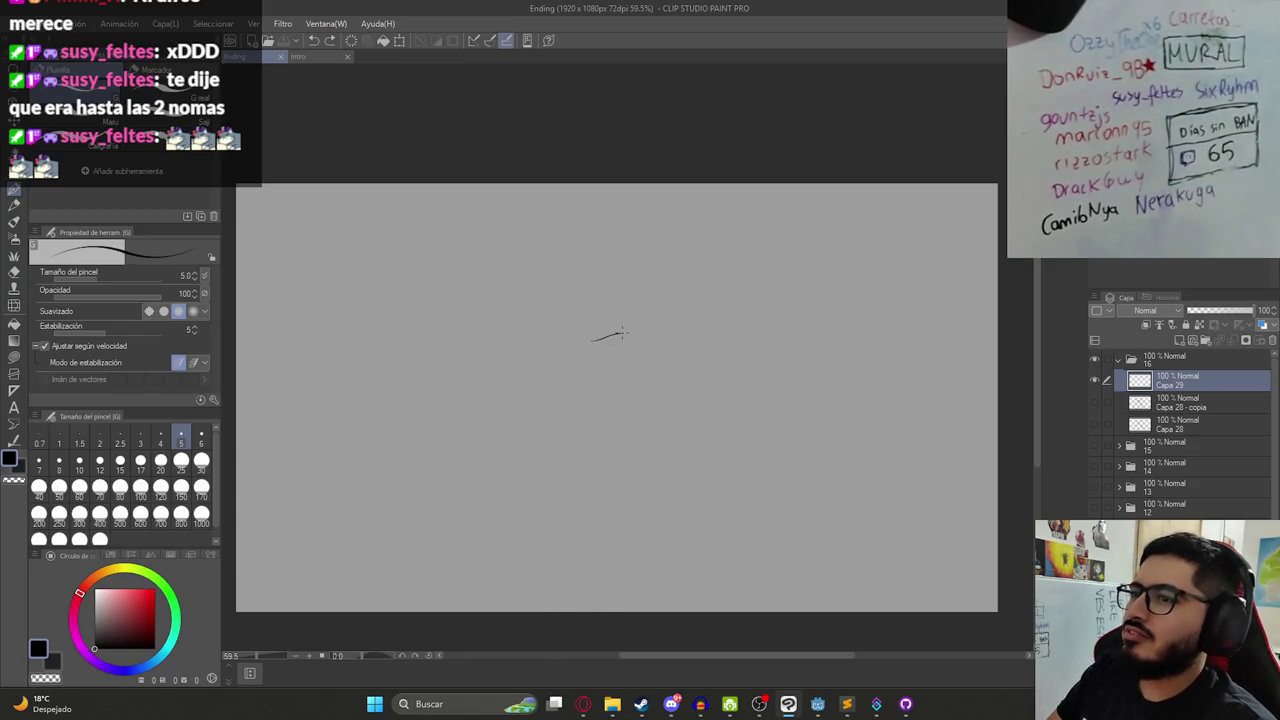
- Sketch the blade's sweeping curve down to the right, redrawing its inner and right edges
left_click_drag(678, 319, 686, 322)
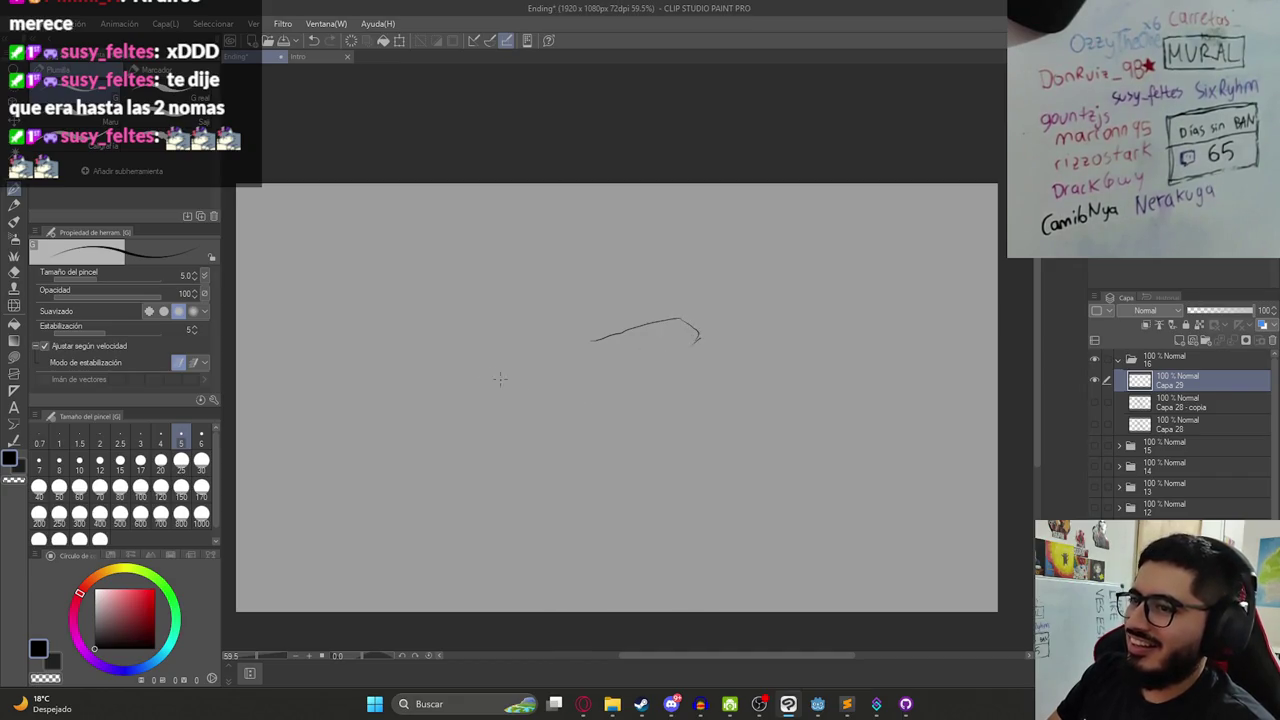
key("ctrl+z")
left_click_drag(474, 377, 636, 424)
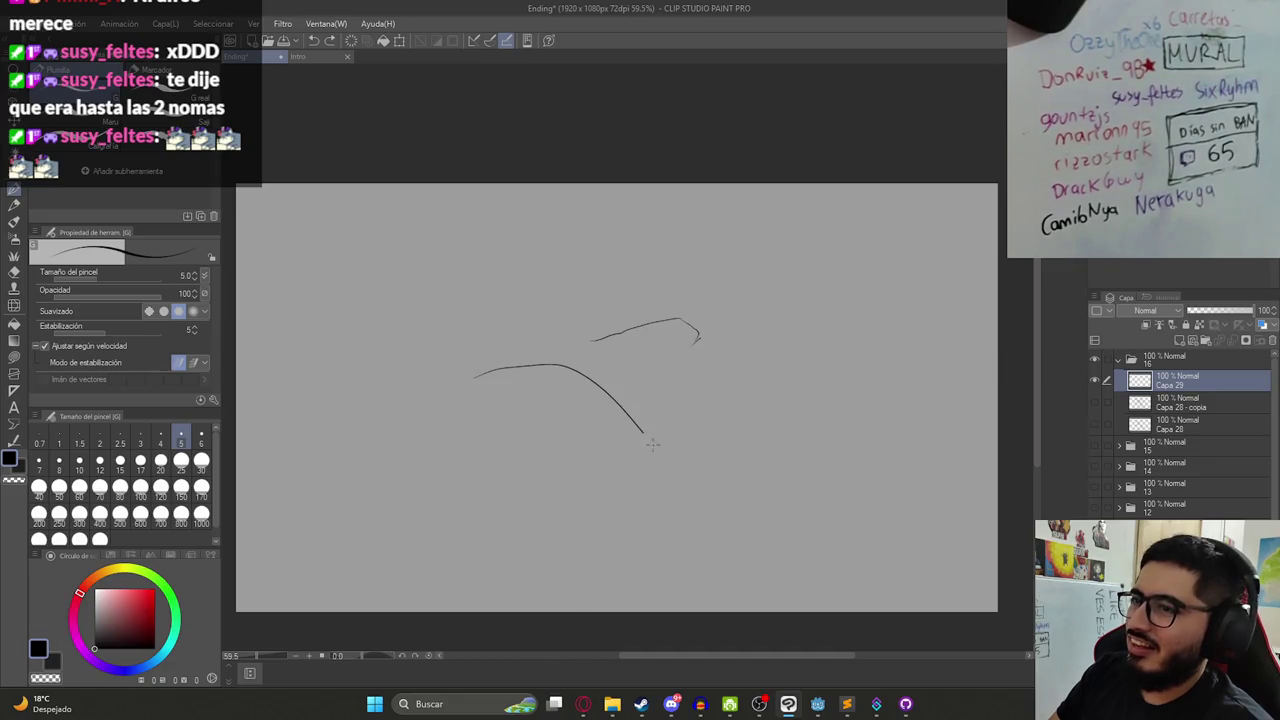
key("ctrl+z")
left_click_drag(443, 362, 694, 520)
key("ctrl+z")
left_click_drag(446, 365, 730, 530)
key("ctrl+z")
left_click_drag(446, 366, 650, 490)
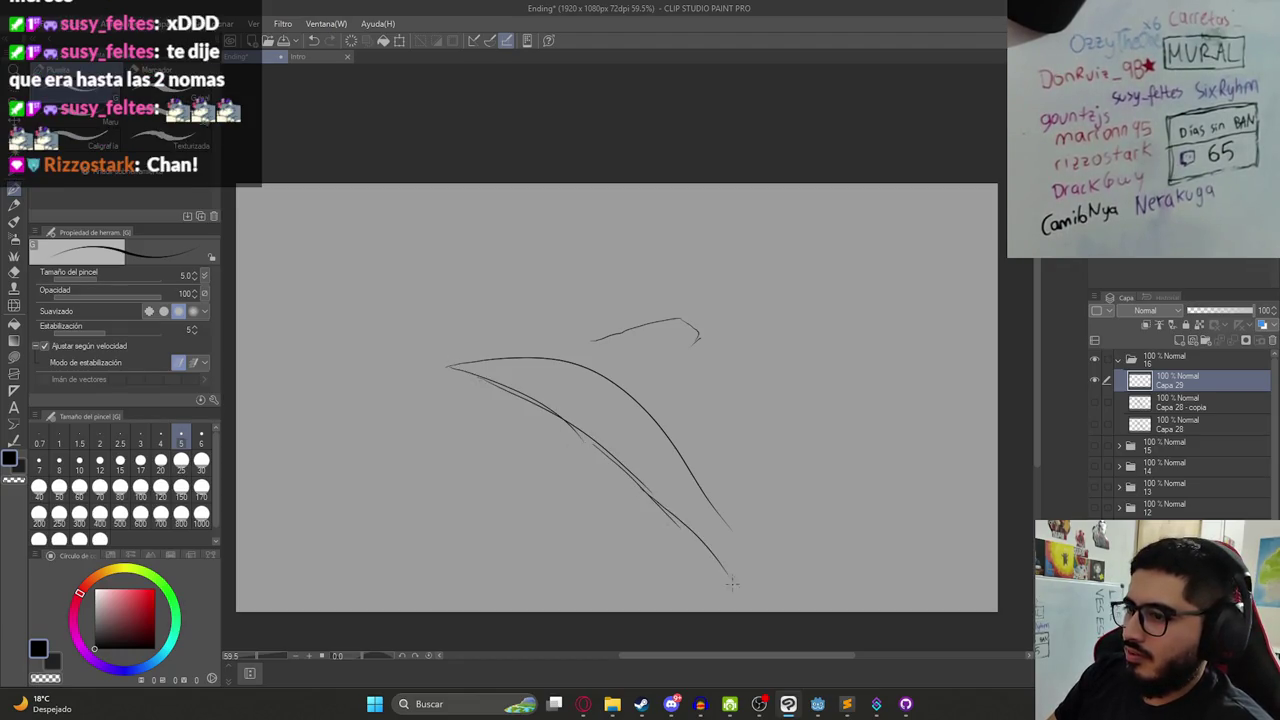
left_click_drag(698, 555, 745, 607)
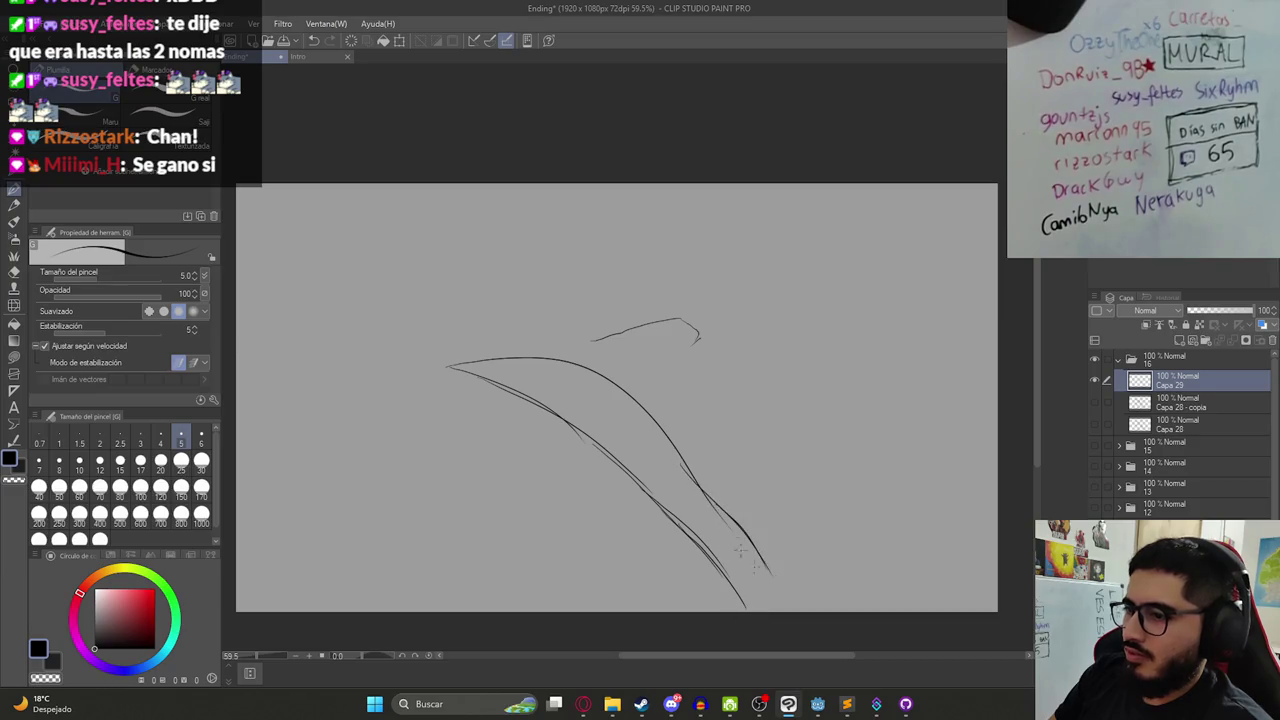
key("ctrl+z")
key("ctrl+z")
left_click_drag(688, 460, 765, 582)
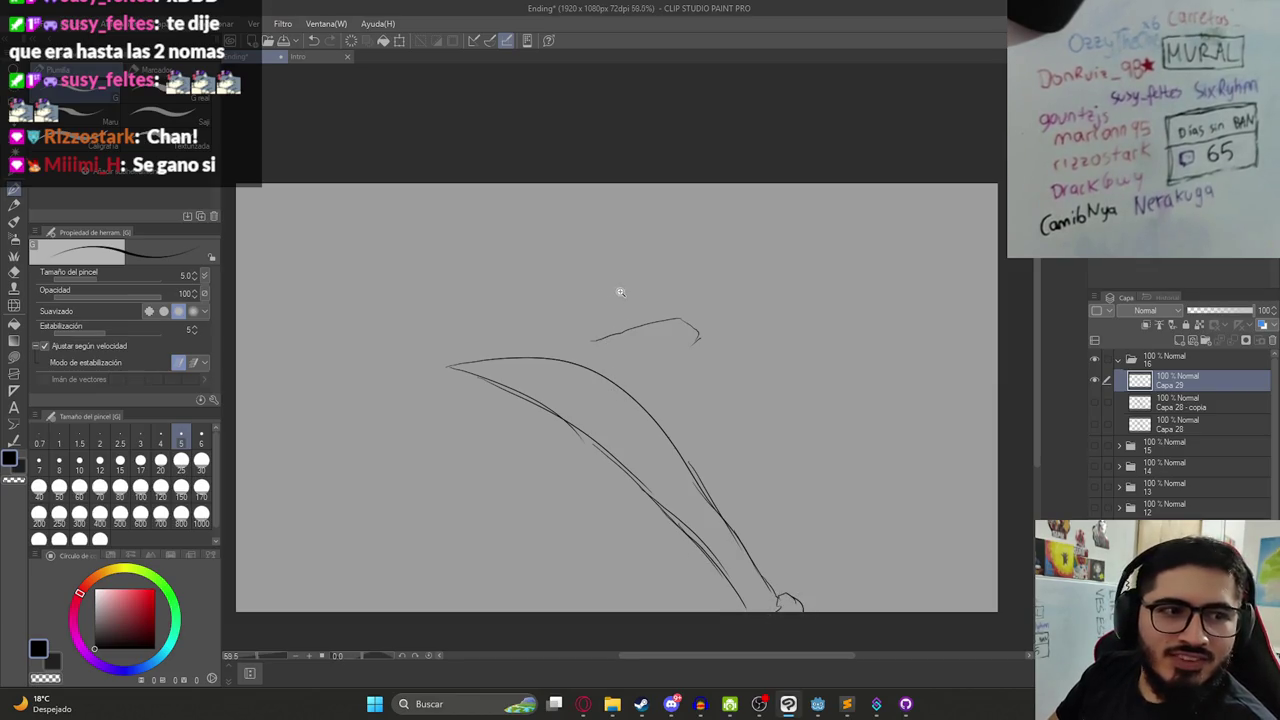
- Add strokes for the hat brim, the hat's tip and a small goggle mark
scroll(620, 292, "up", 4)
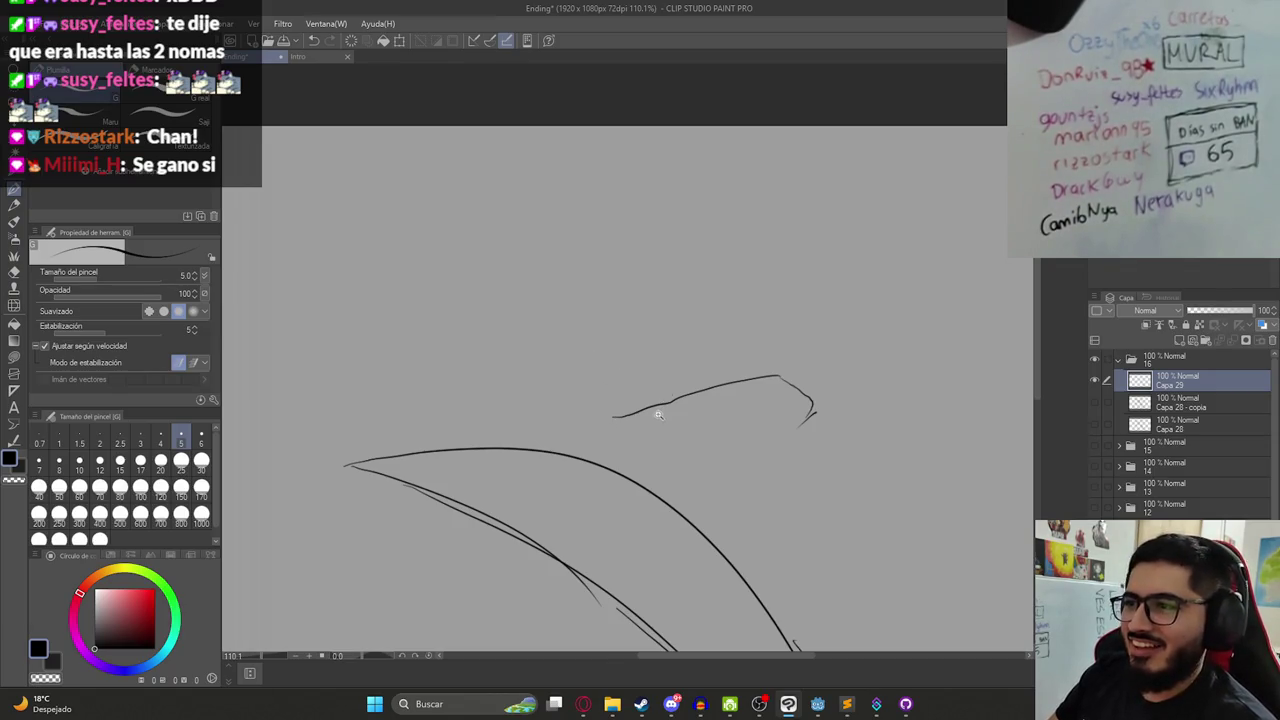
scroll(659, 413, "down", 2)
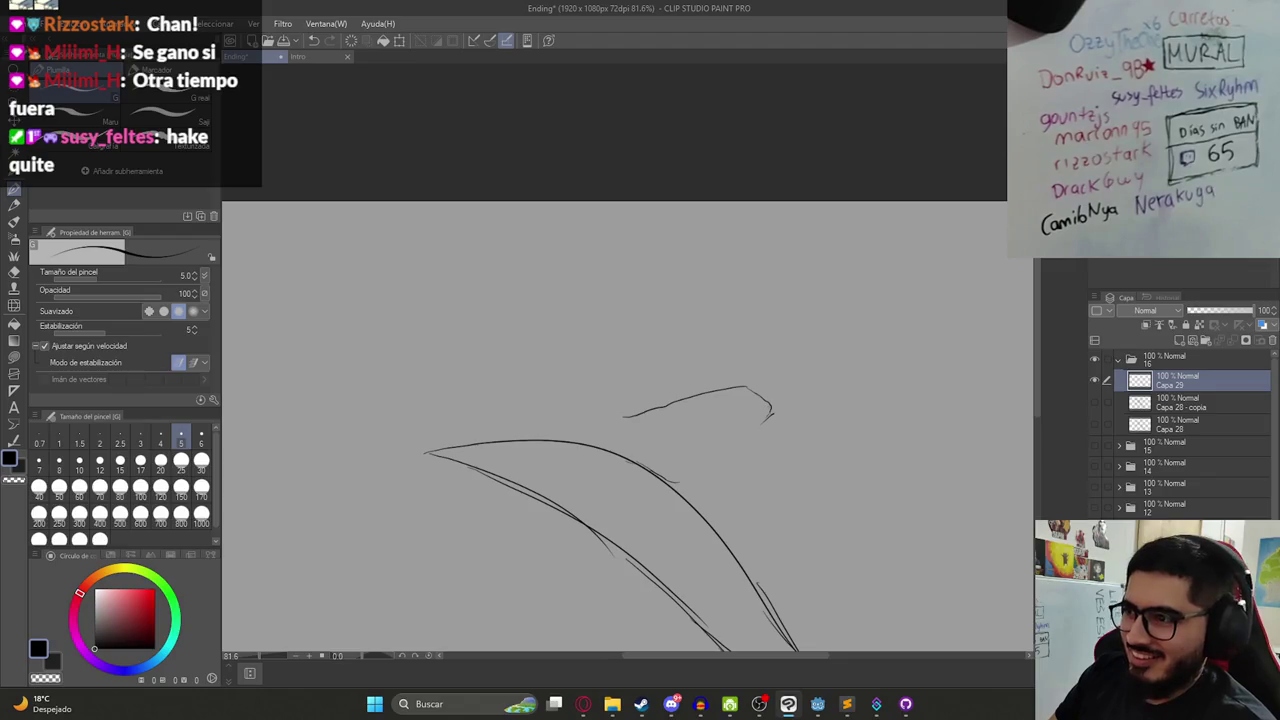
mouse_move(626, 423)
left_mouse_down()
mouse_move(748, 434)
mouse_move(742, 460)
left_mouse_up()
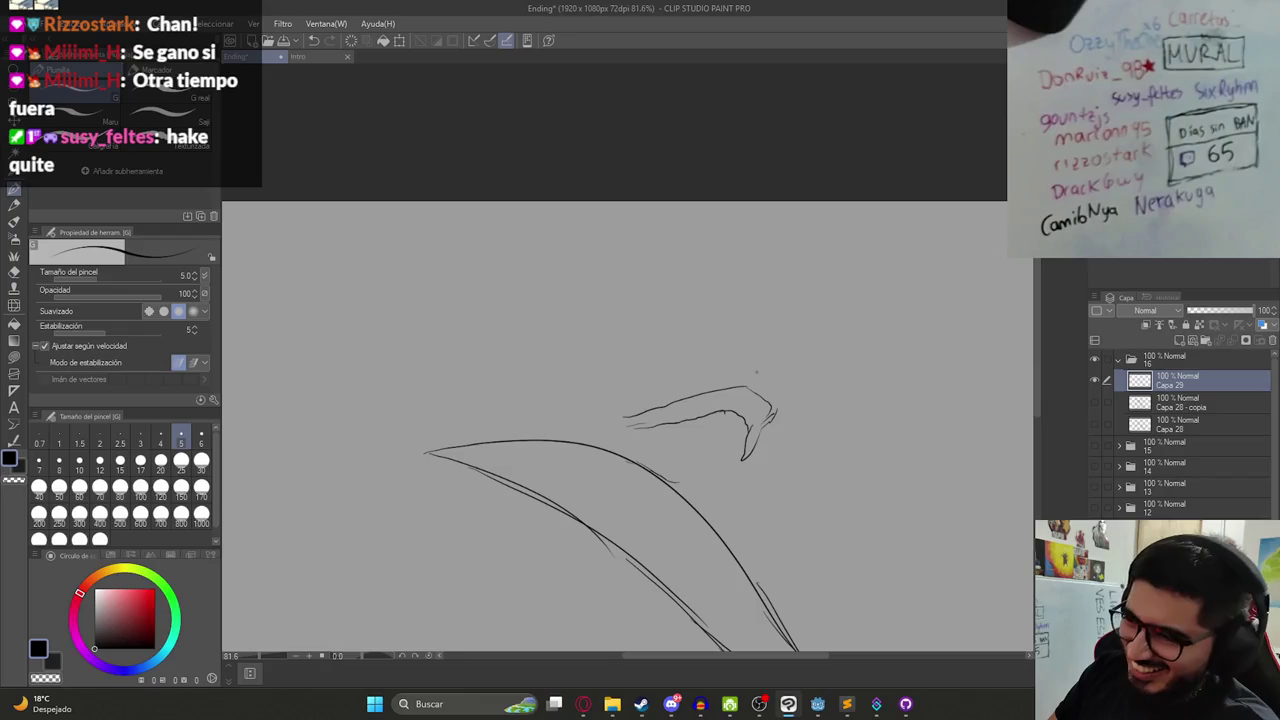
scroll(752, 370, "up", 1)
scroll(762, 376, "up", 1)
mouse_move(759, 380)
left_mouse_down()
mouse_move(779, 392)
mouse_move(766, 381)
left_mouse_up()
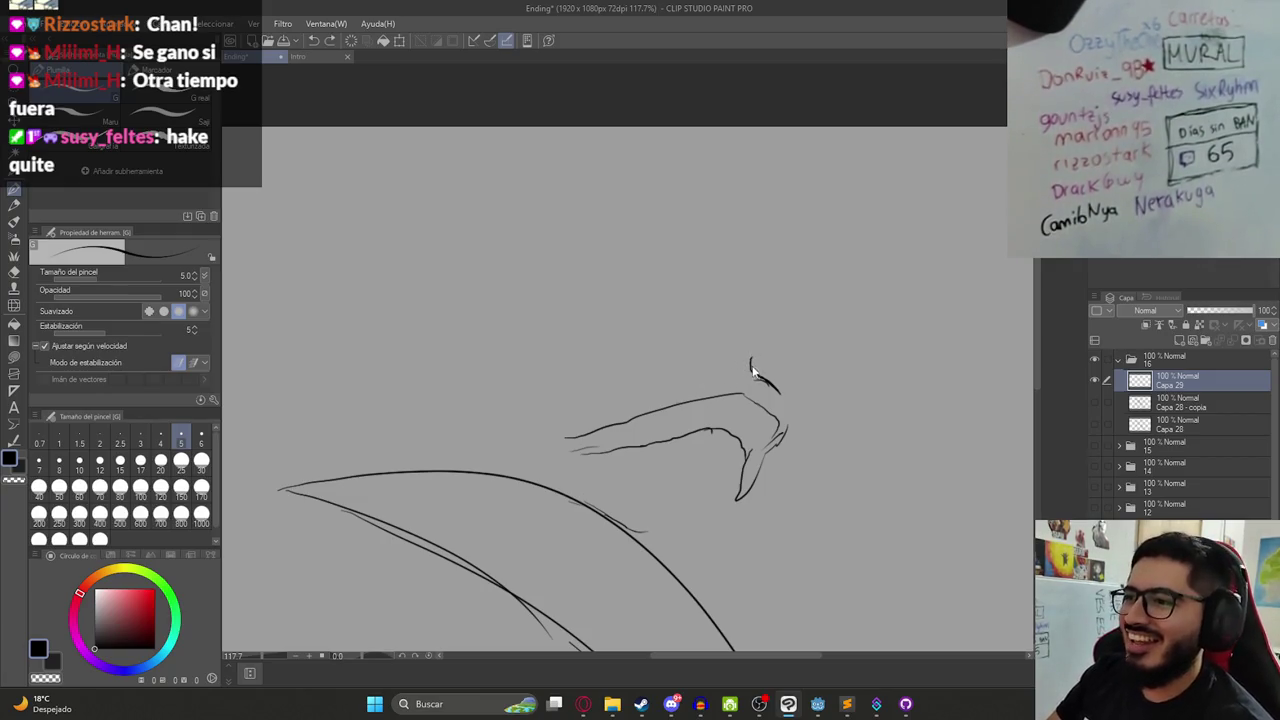
scroll(750, 377, "up", 1)
left_click_drag(765, 383, 793, 405)
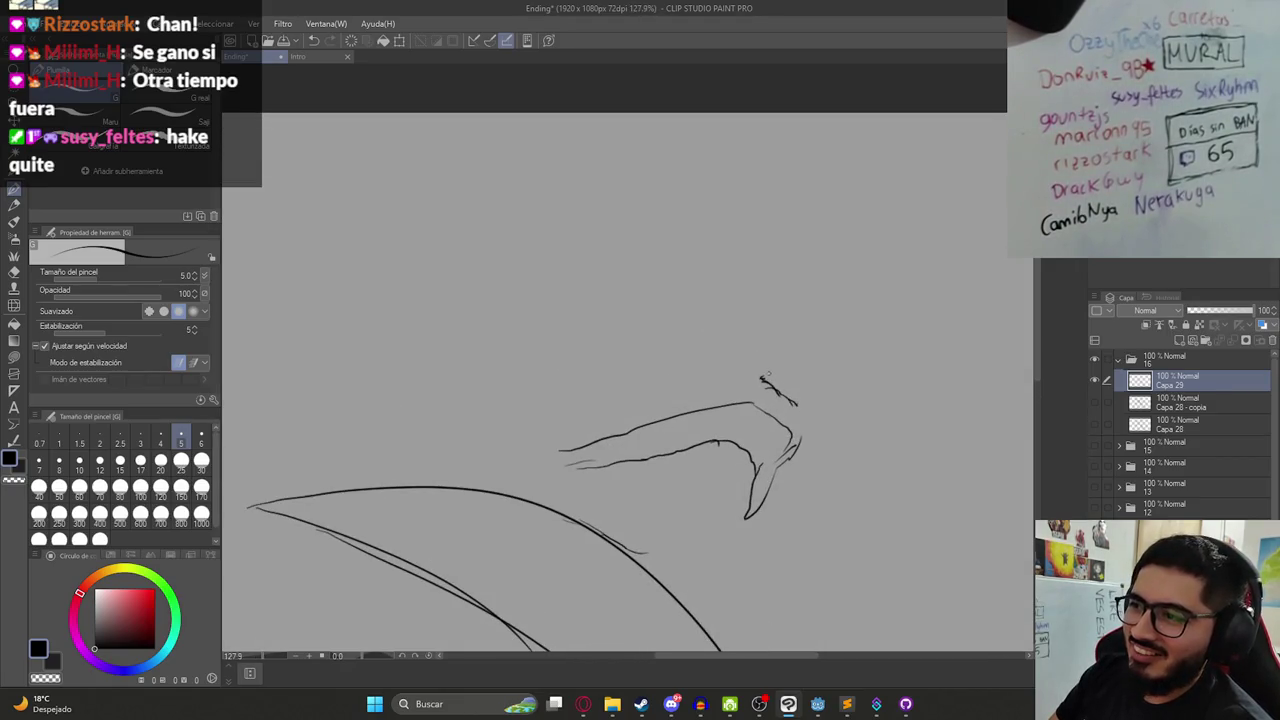
scroll(796, 412, "down", 5)
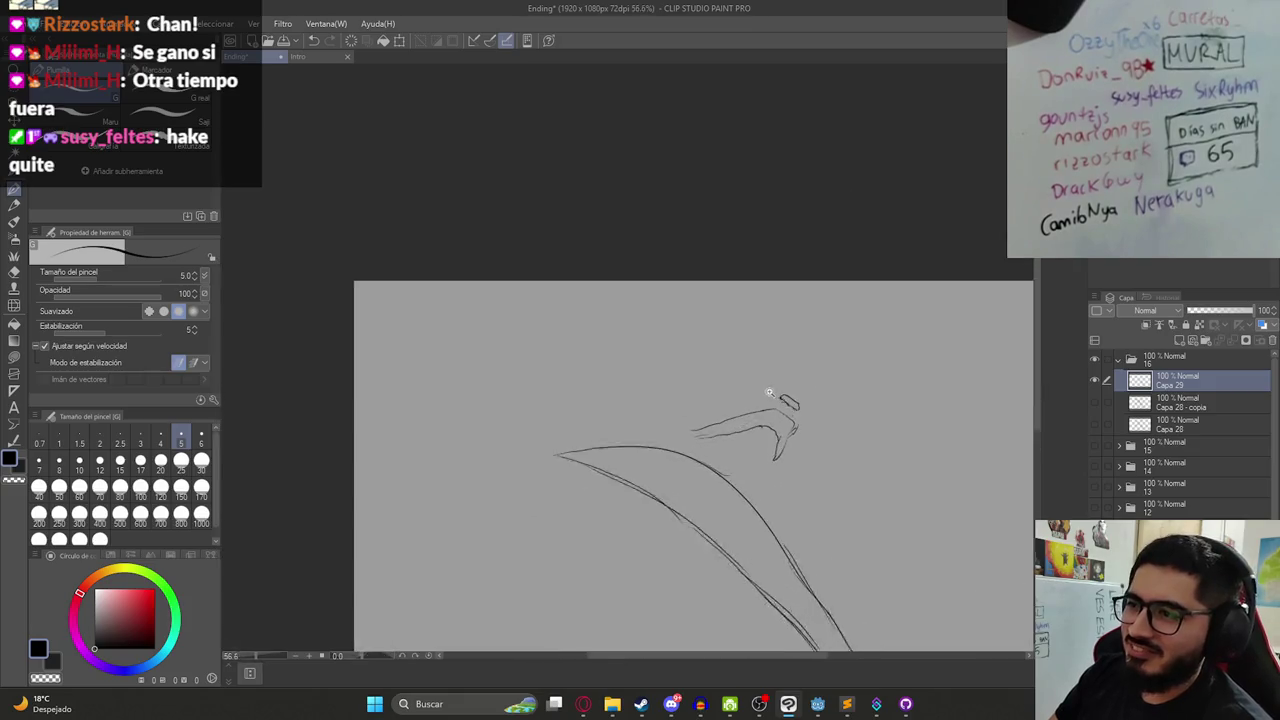
scroll(740, 428, "up", 2)
scroll(713, 449, "down", 2)
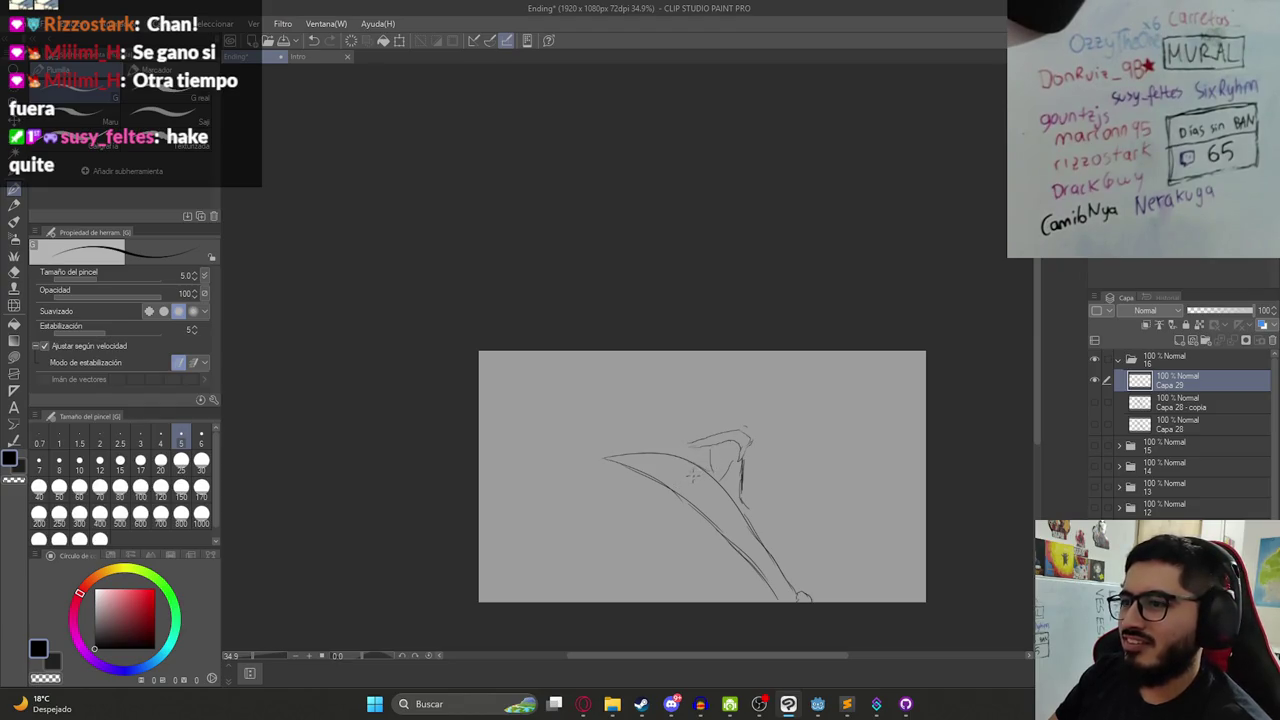
scroll(694, 479, "up", 2)
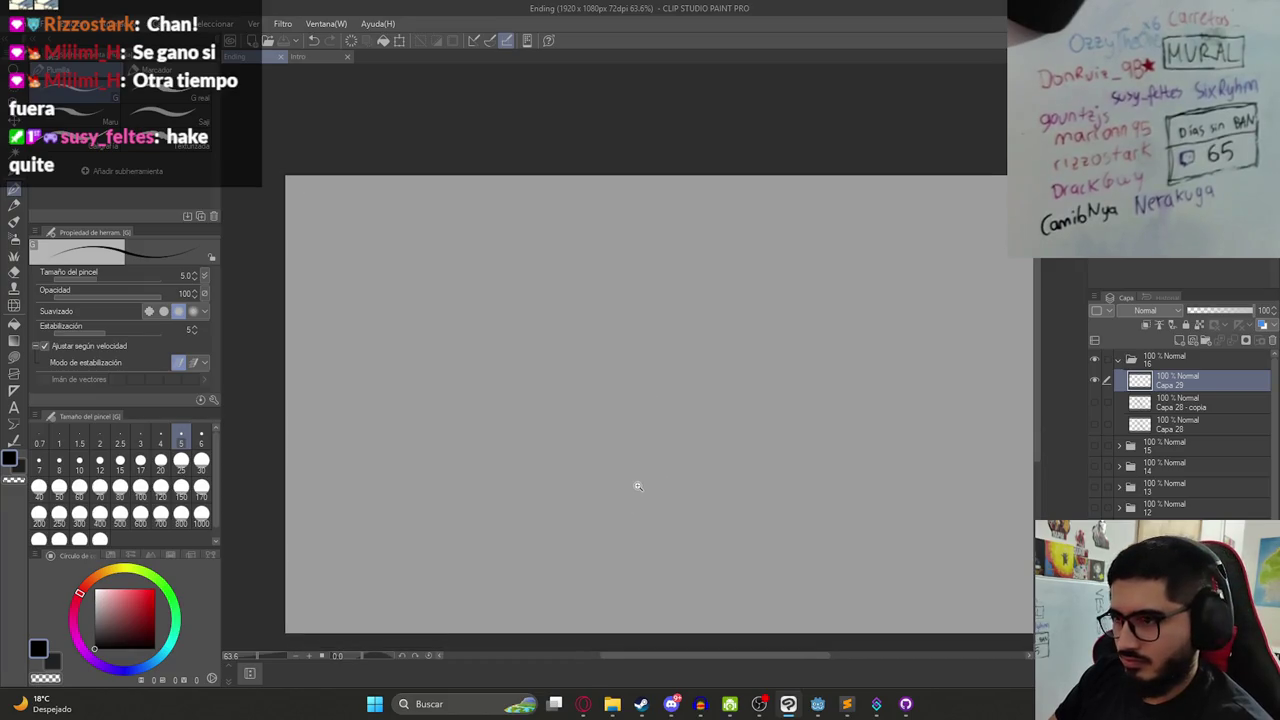
scroll(638, 486, "down", 1)
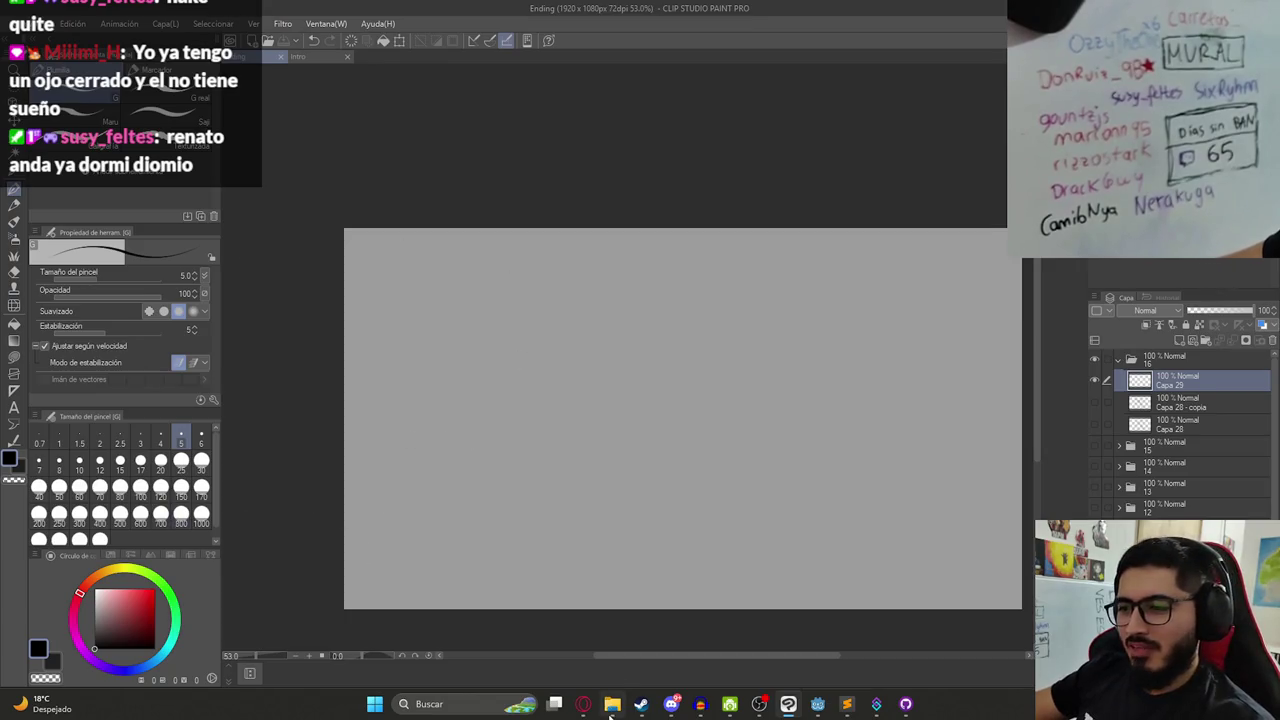
- Switch to the browser, then open and minimize Discord to return to the Resident Evil trailer comments
left_click(583, 704)
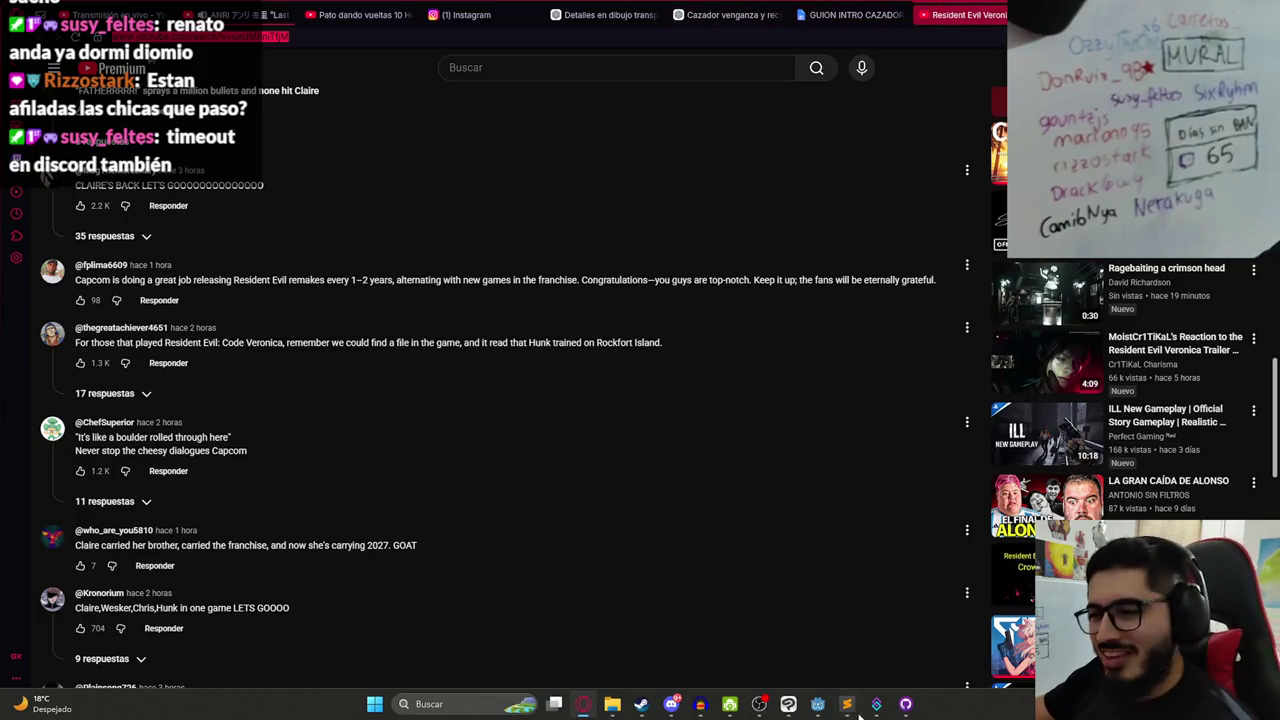
left_click(674, 706)
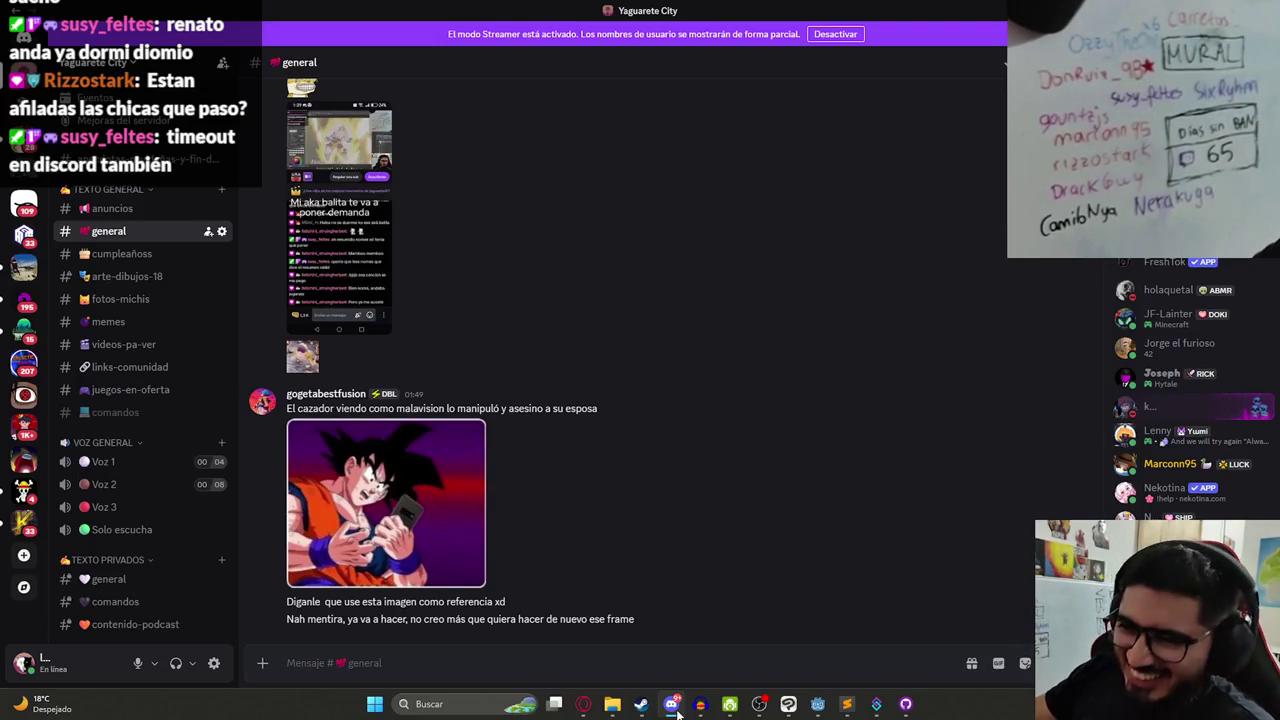
left_click(674, 706)
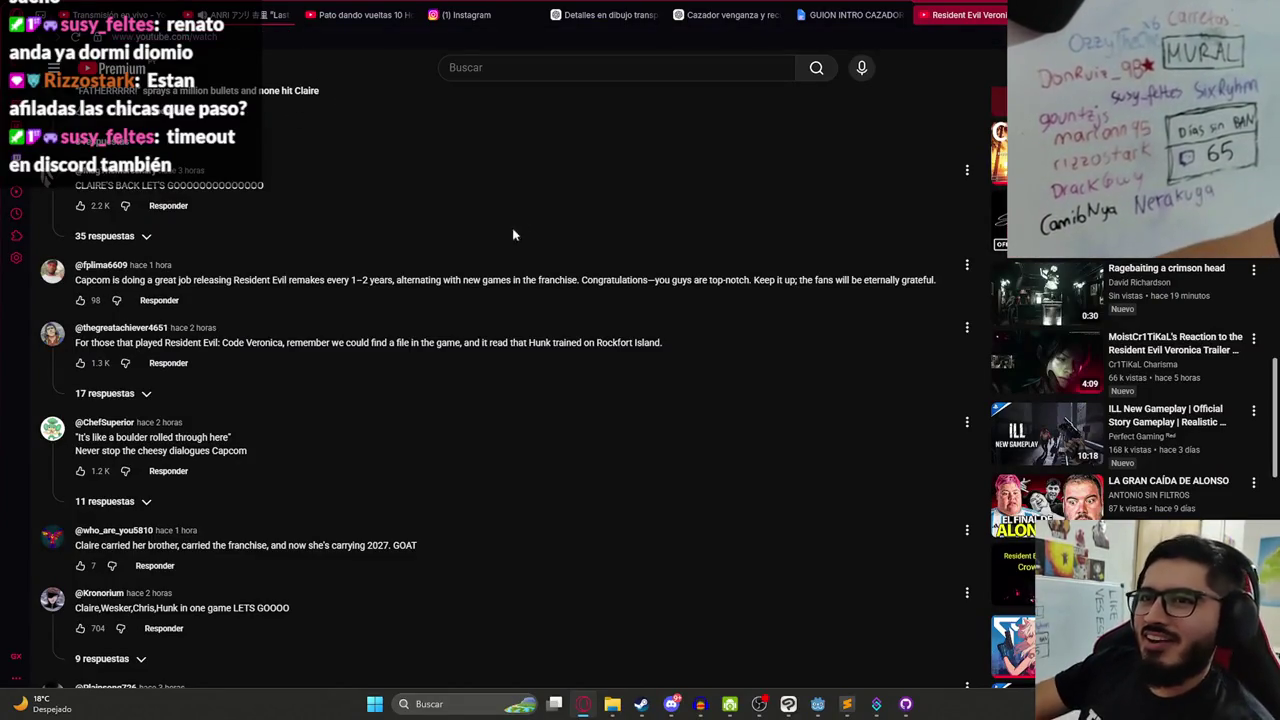
- Search Google for 'sepuku' and show the image results
scroll(560, 120, "up", 3)
left_click(543, 71)
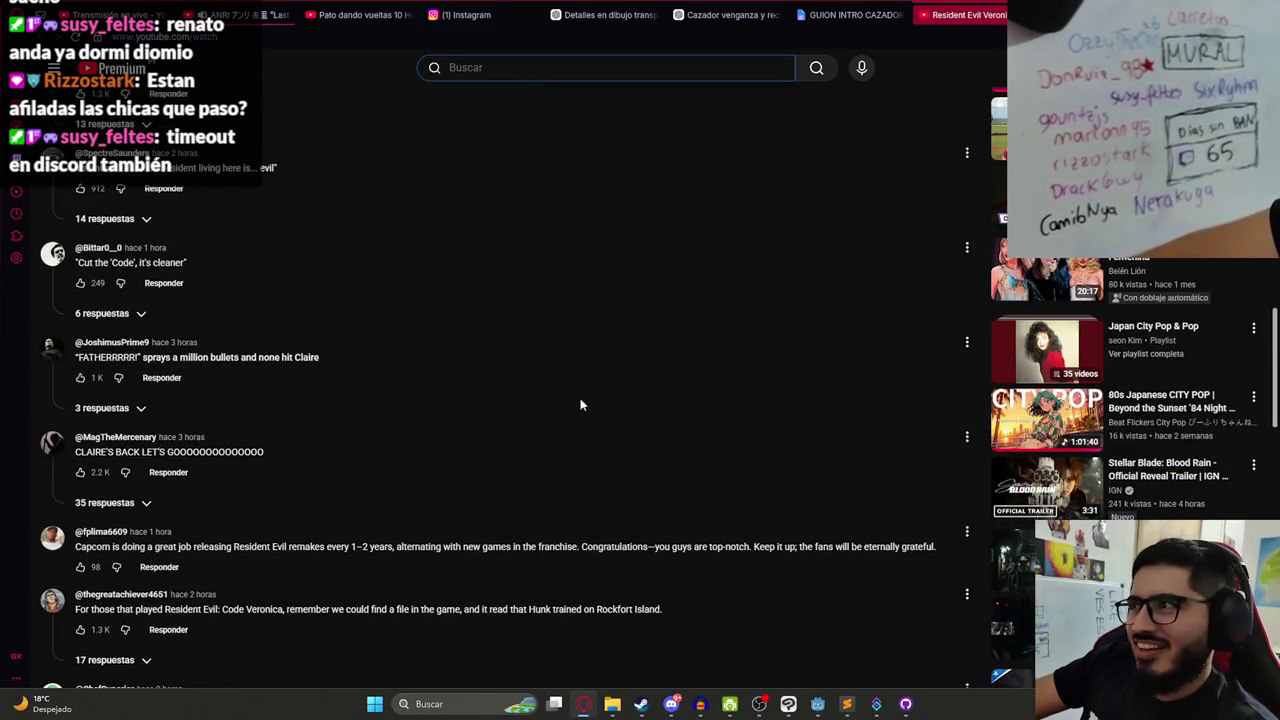
scroll(580, 403, "up", 5)
scroll(589, 411, "up", 5)
scroll(589, 411, "up", 2)
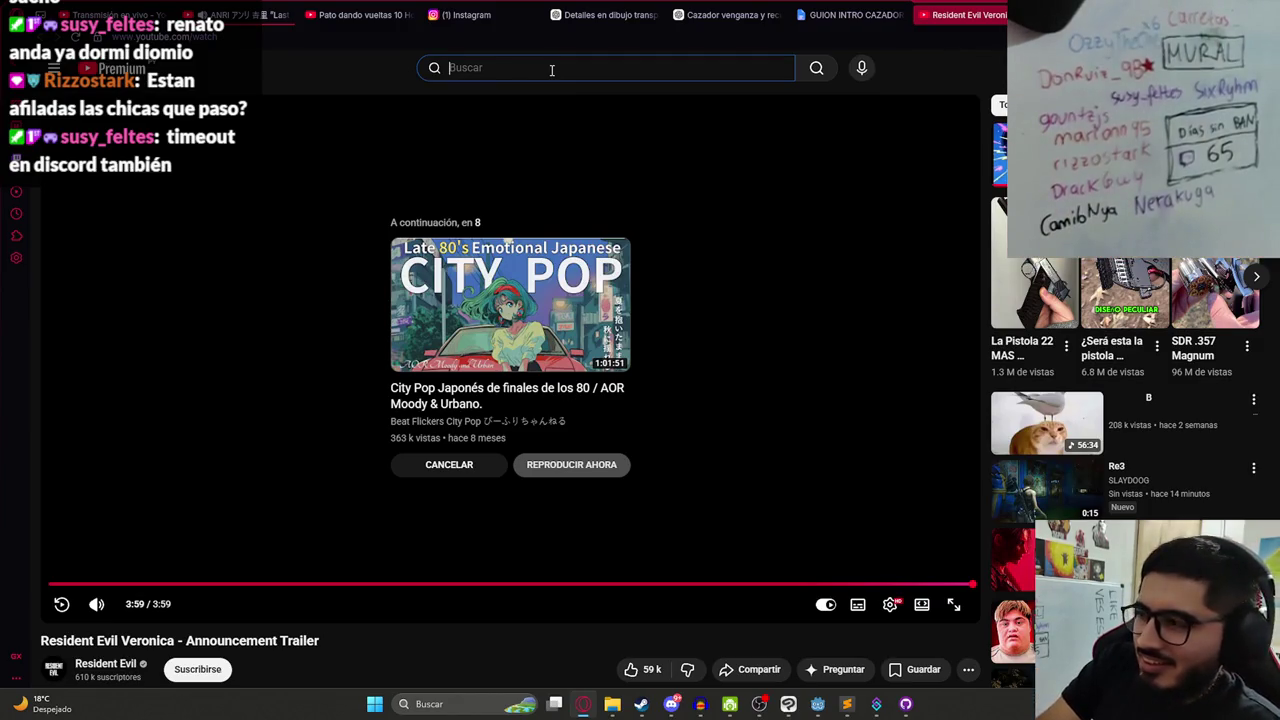
left_click(858, 41)
type("sepuku")
key("Return")
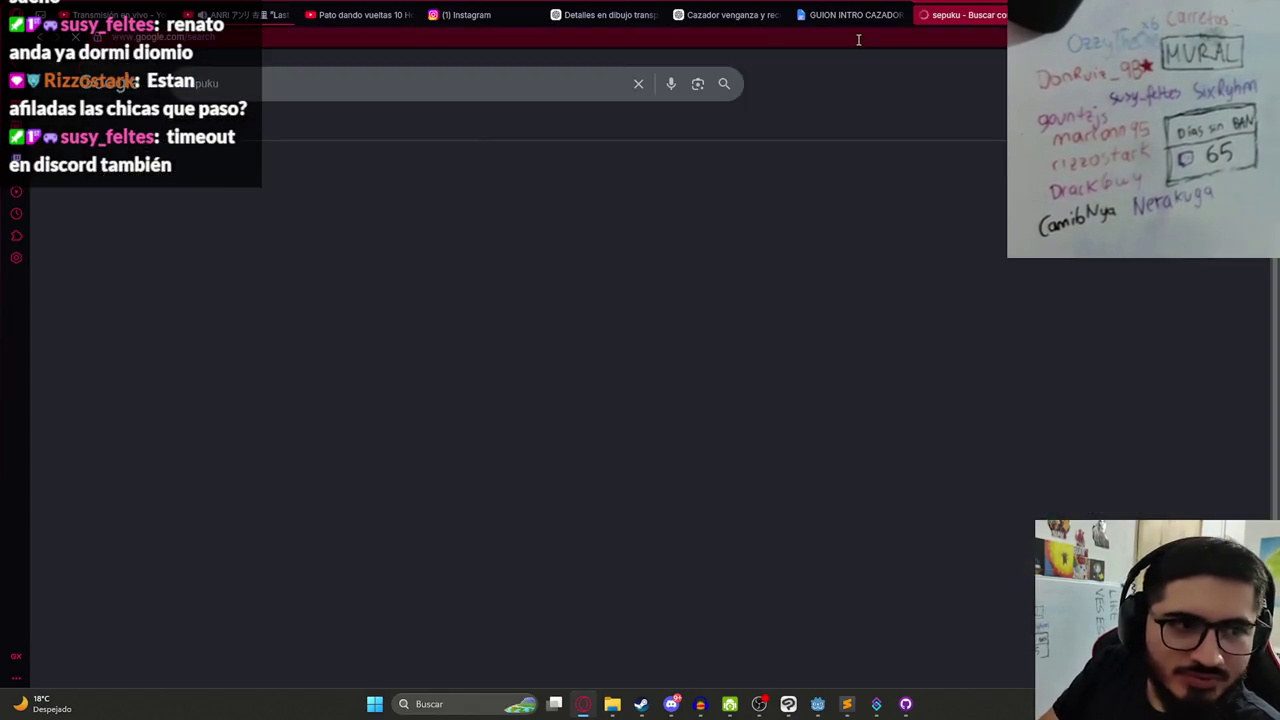
left_click(263, 124)
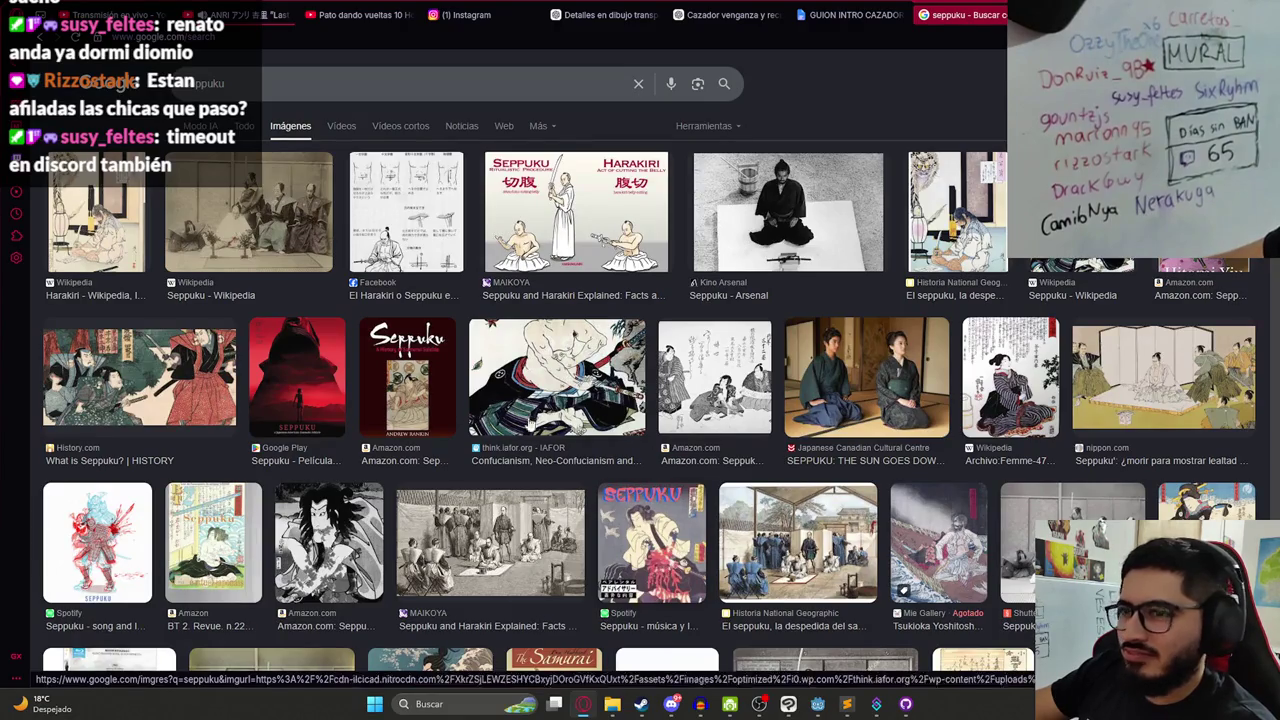
- Preview the Amazon book, Harakiri woodblock and Pejac seppuku images as pose reference
left_click(343, 545)
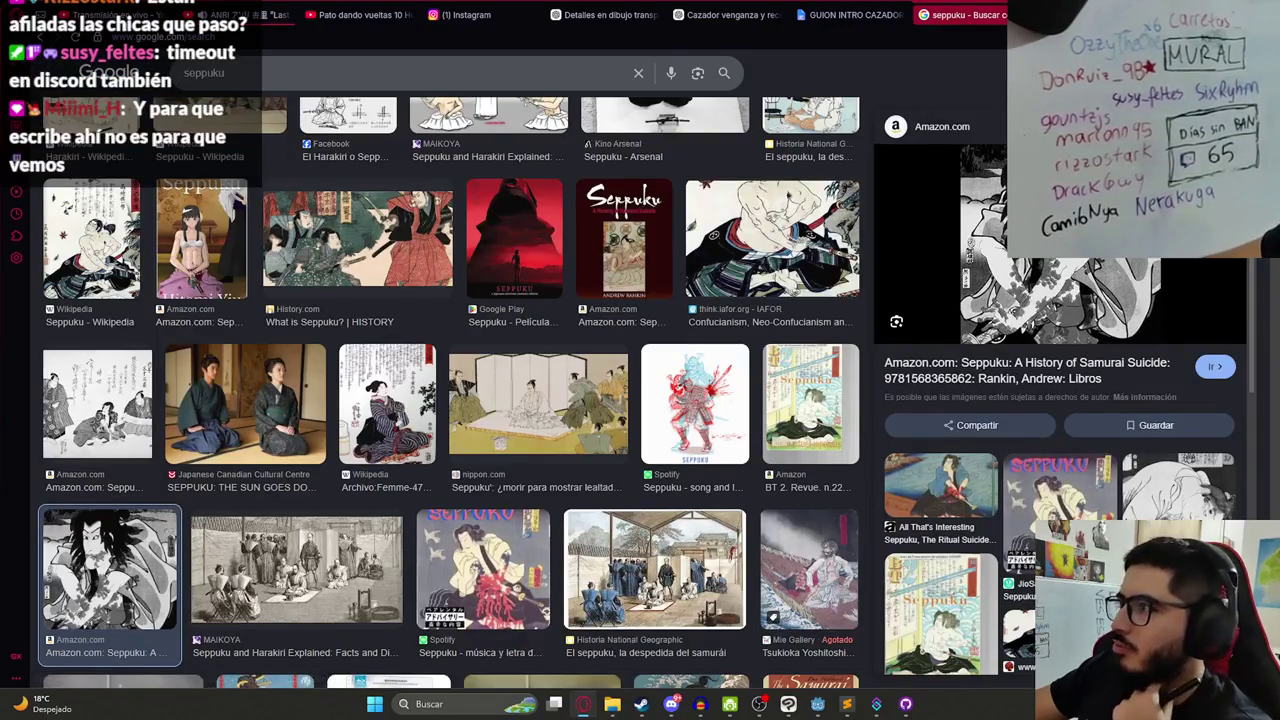
key("Escape")
scroll(262, 366, "up", 3)
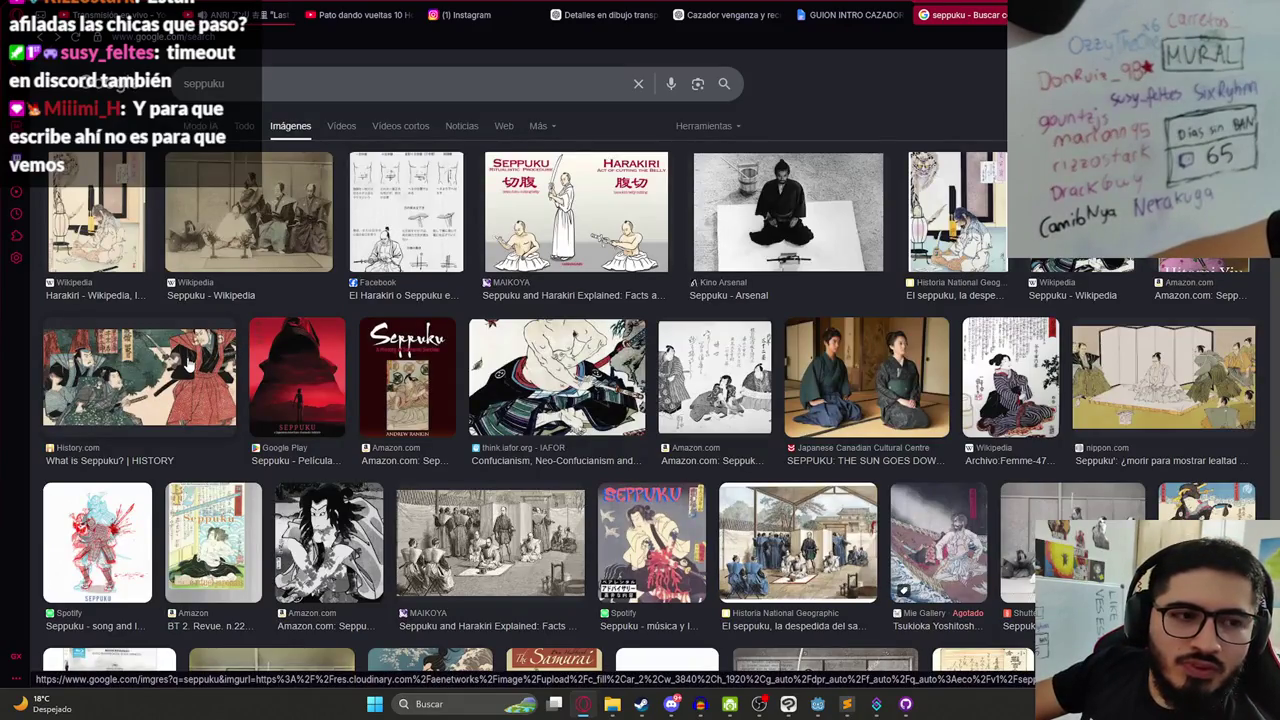
left_click(125, 252)
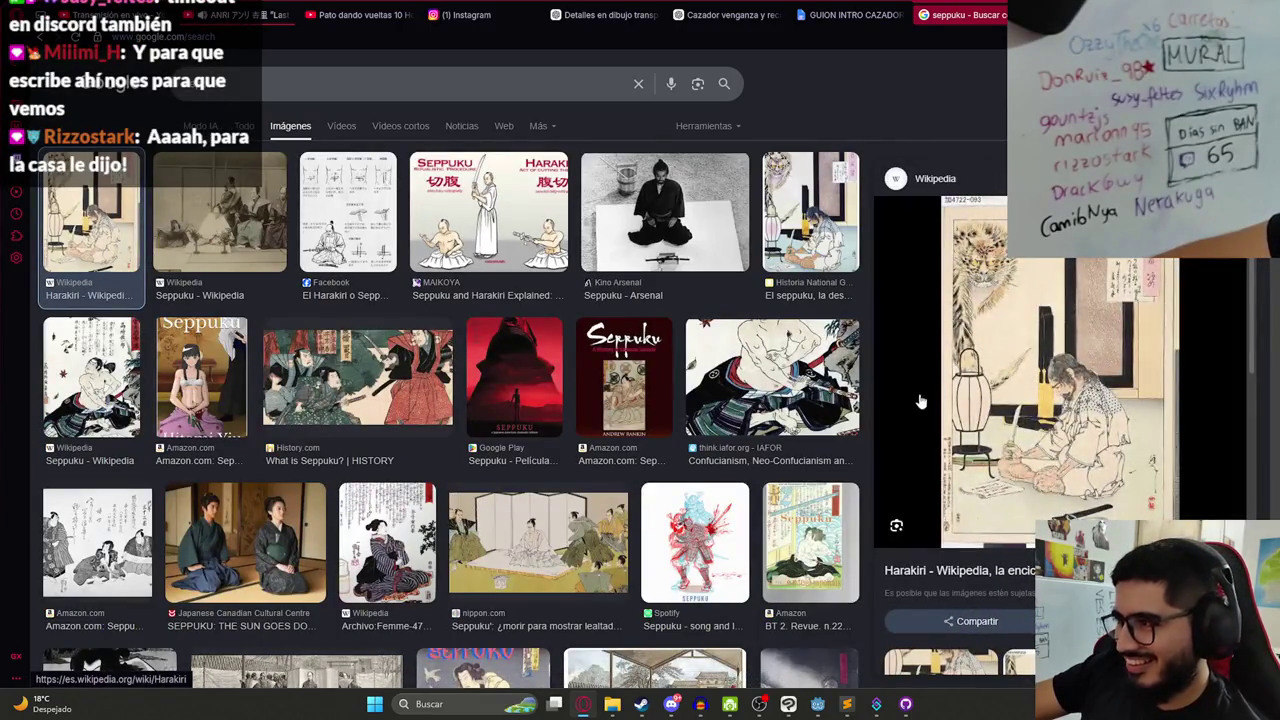
key("Escape")
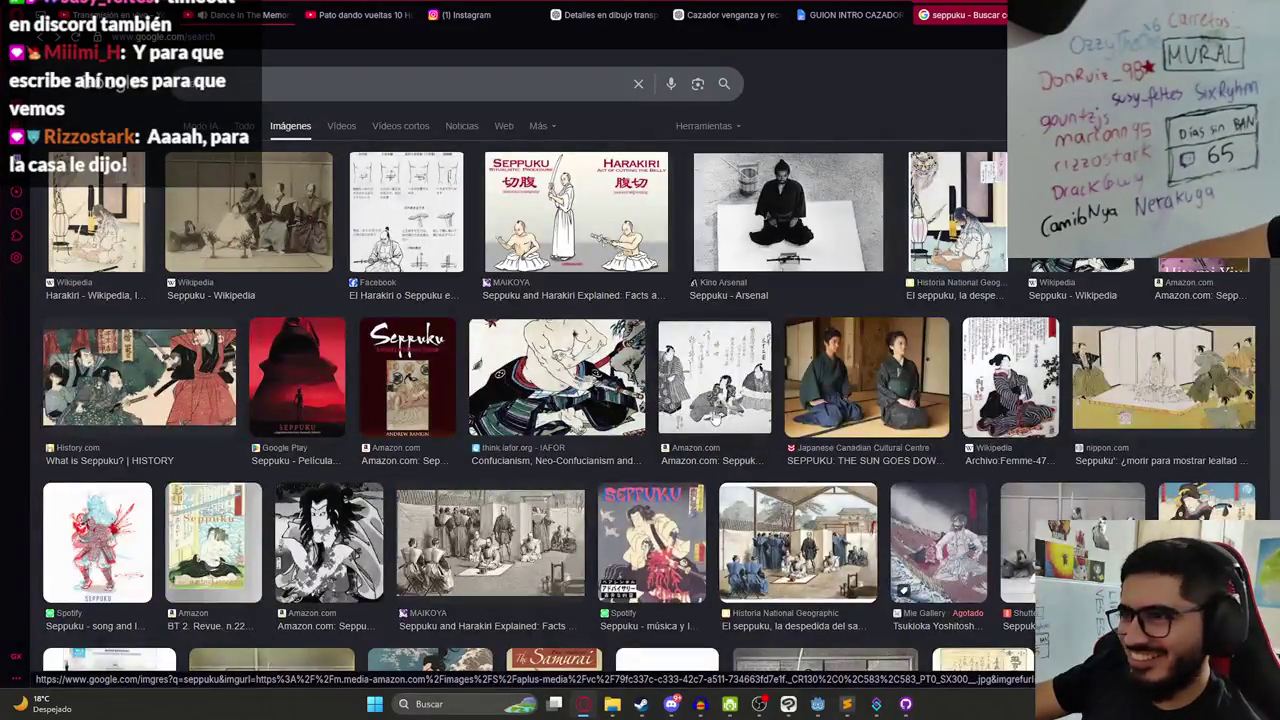
scroll(740, 432, "down", 2)
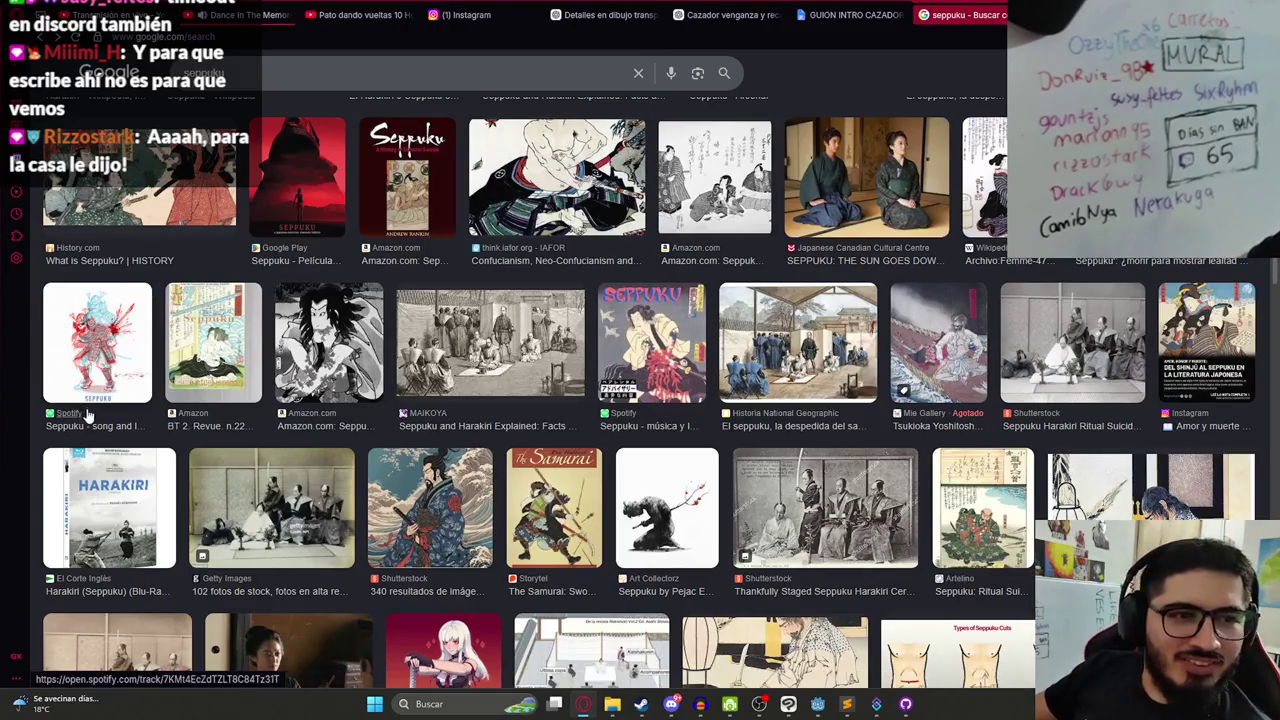
scroll(553, 413, "down", 1)
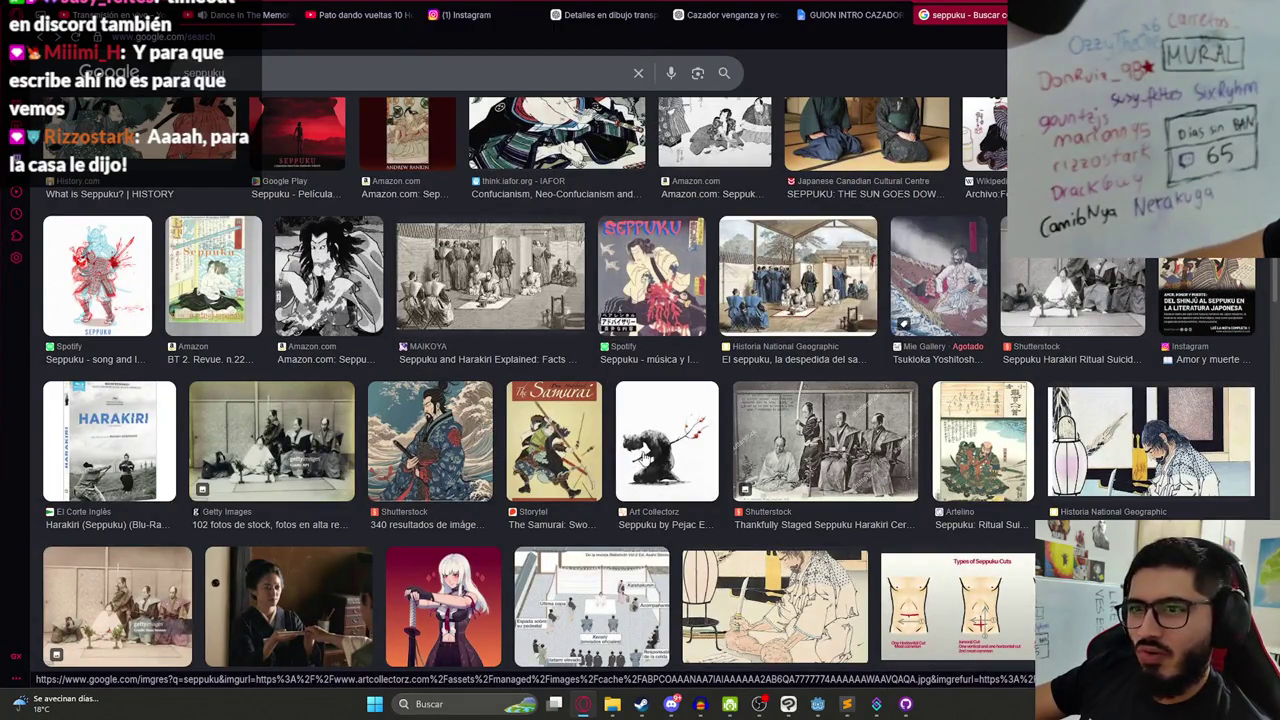
scroll(660, 455, "down", 2)
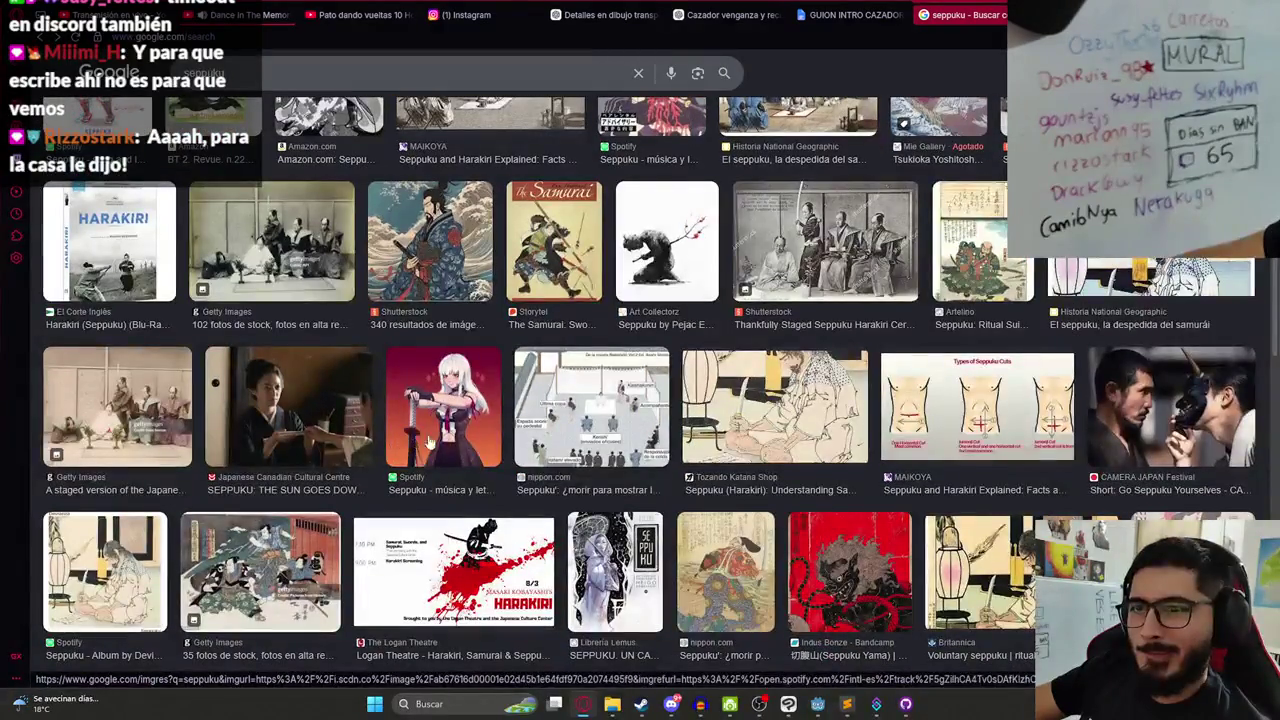
scroll(549, 404, "up", 2)
left_click(653, 366)
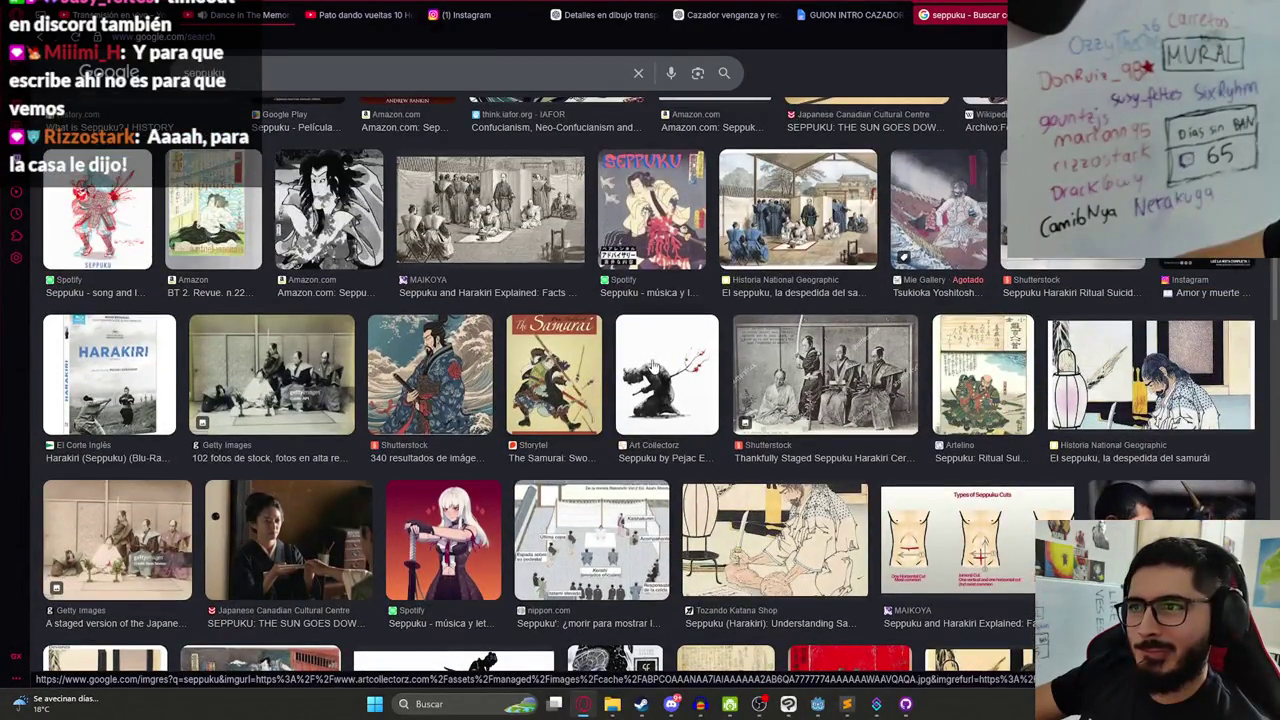
scroll(1060, 400, "down", 1)
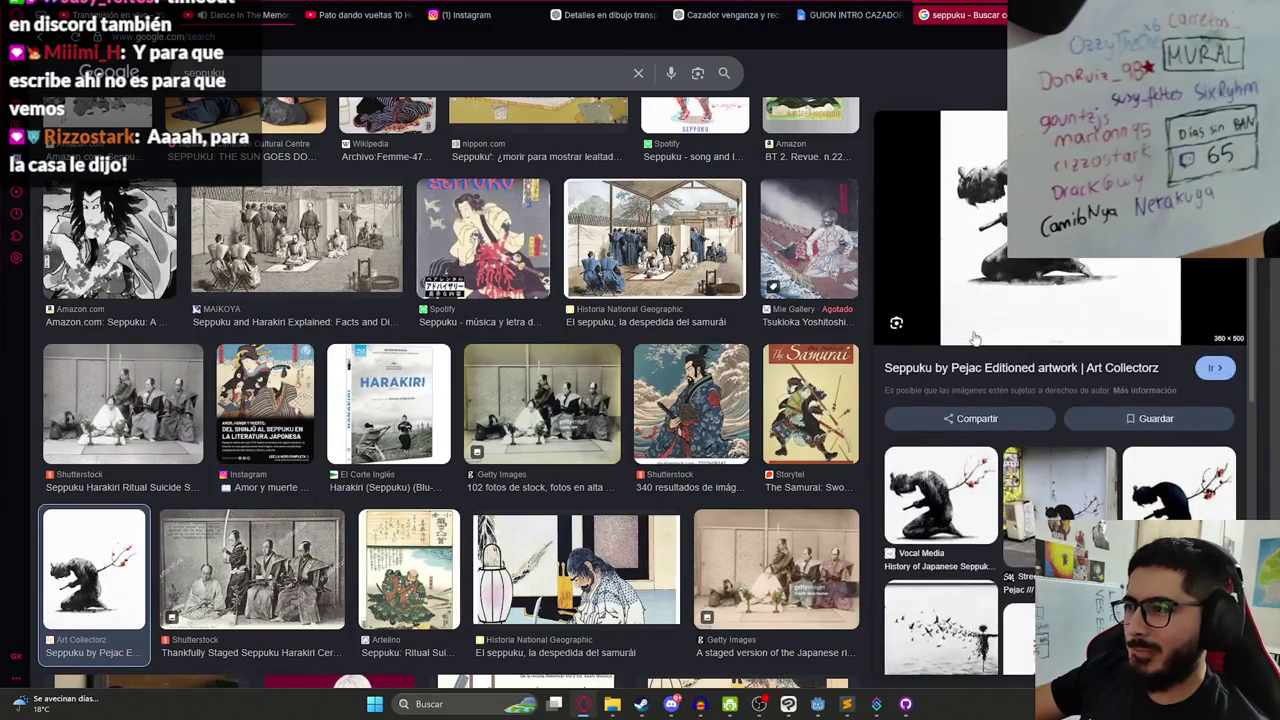
key("Escape")
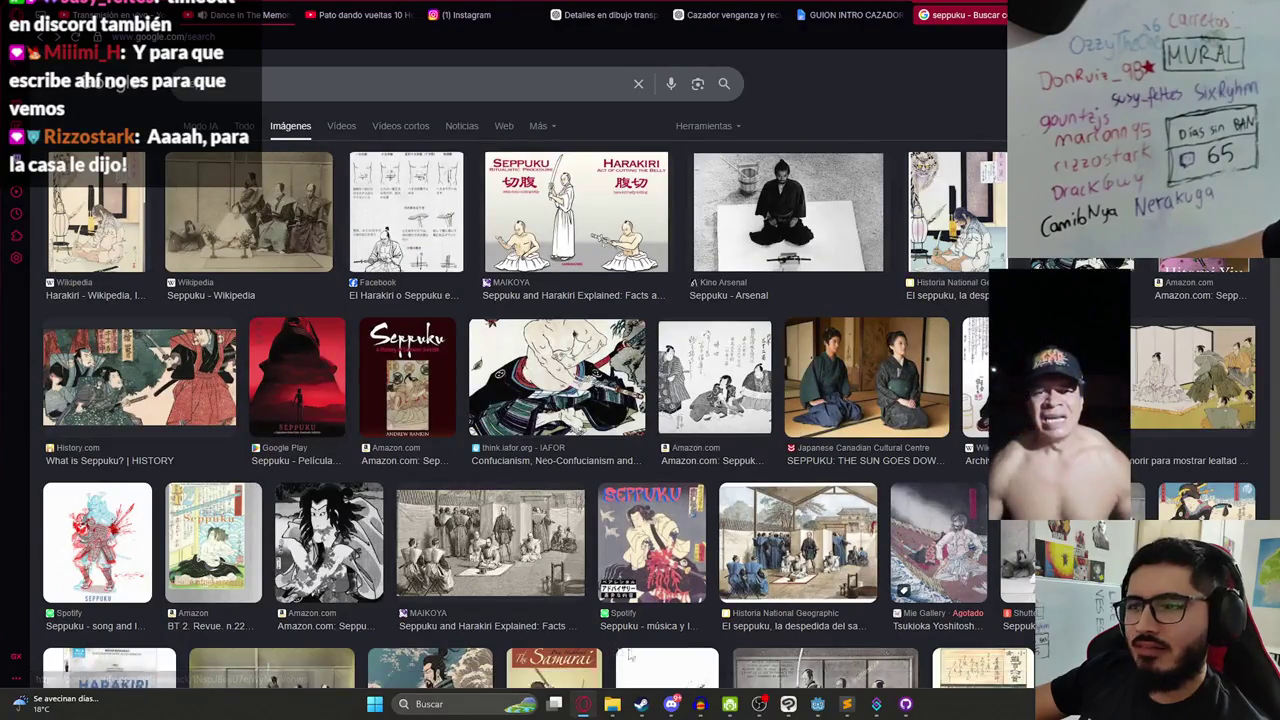
- Back in Clip Studio Paint, test a few pencil strokes near the head, undoing each
left_click(788, 704)
left_click_drag(583, 423, 670, 399)
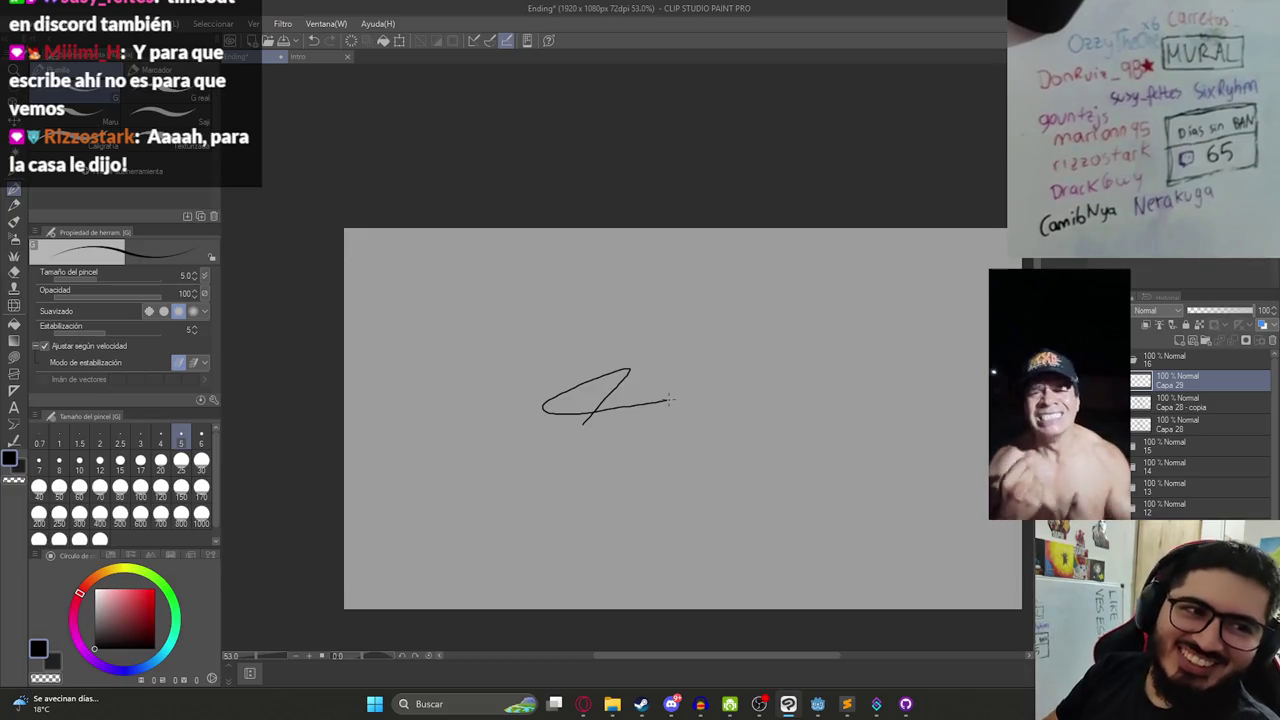
key("ctrl+z")
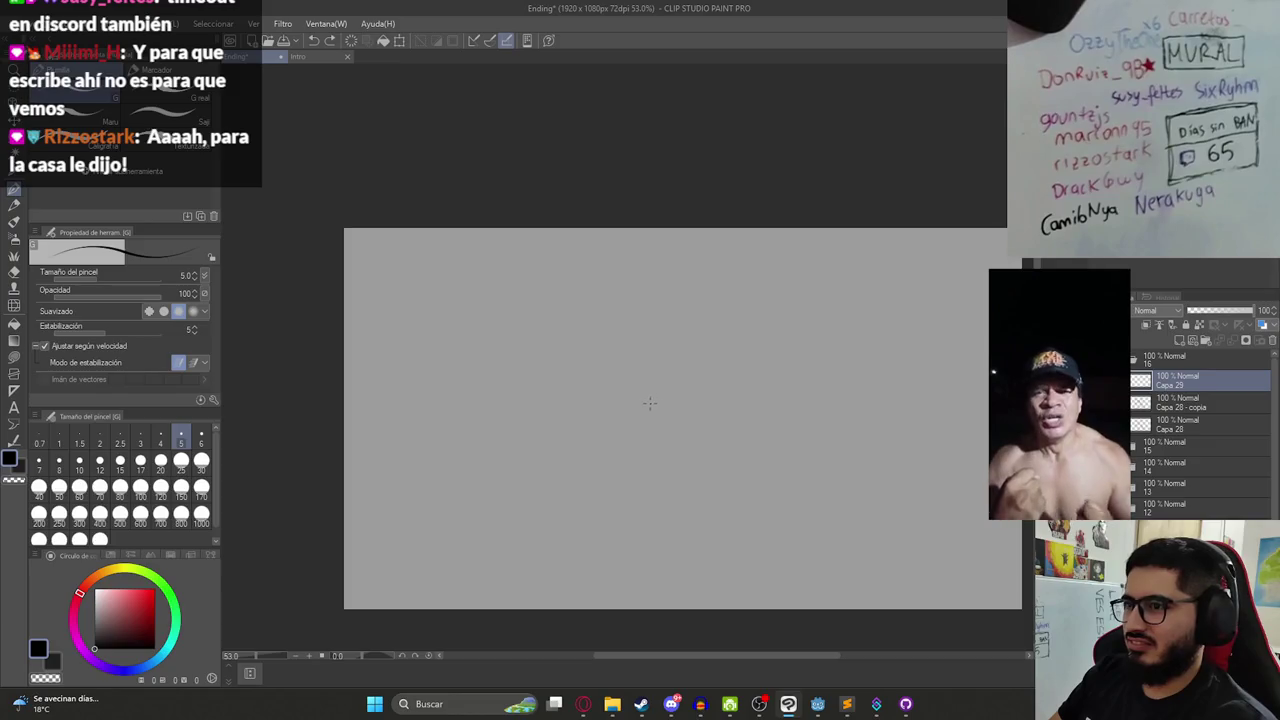
mouse_move(668, 352)
left_mouse_down()
mouse_move(682, 376)
mouse_move(614, 371)
left_mouse_up()
key("ctrl+z")
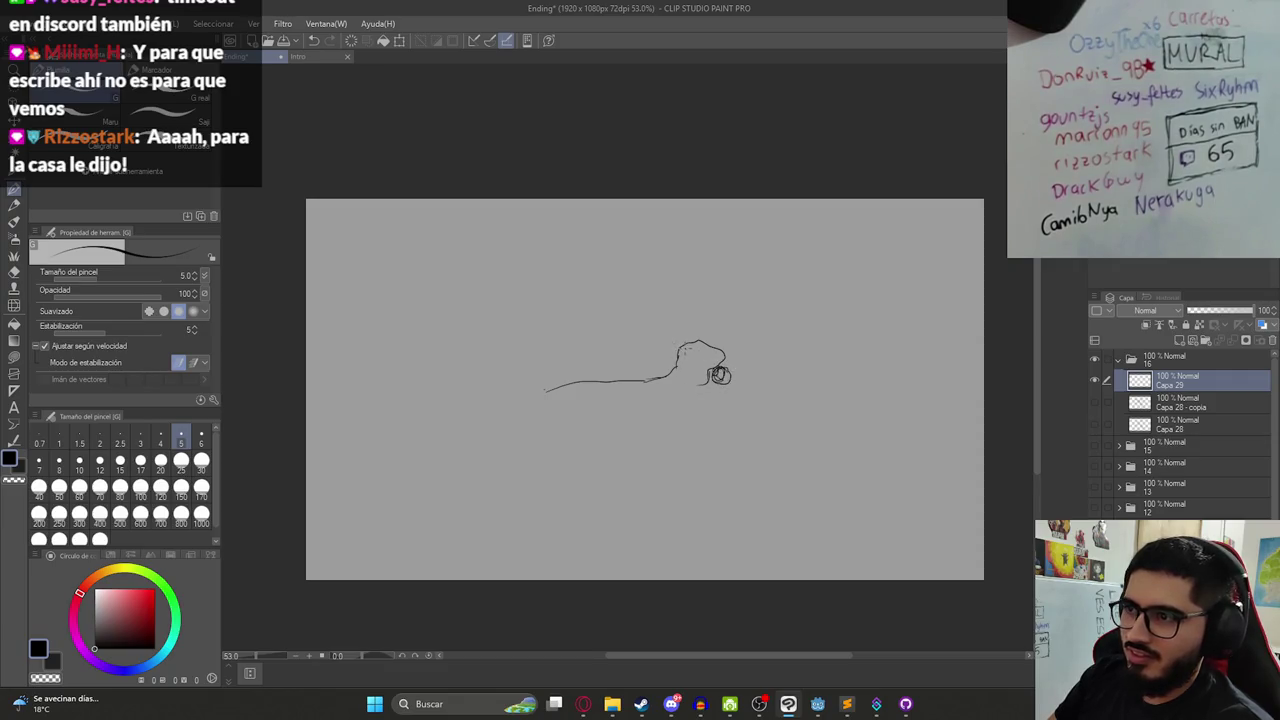
mouse_move(688, 344)
left_mouse_down()
mouse_move(548, 312)
mouse_move(586, 309)
mouse_move(494, 302)
left_mouse_up()
key("ctrl+z")
key("ctrl+z")
key("ctrl+z")
- Draw the blade arc sweeping left from the head and lasso-select it
mouse_move(684, 346)
left_mouse_down()
mouse_move(643, 316)
mouse_move(494, 318)
mouse_move(625, 332)
left_mouse_up()
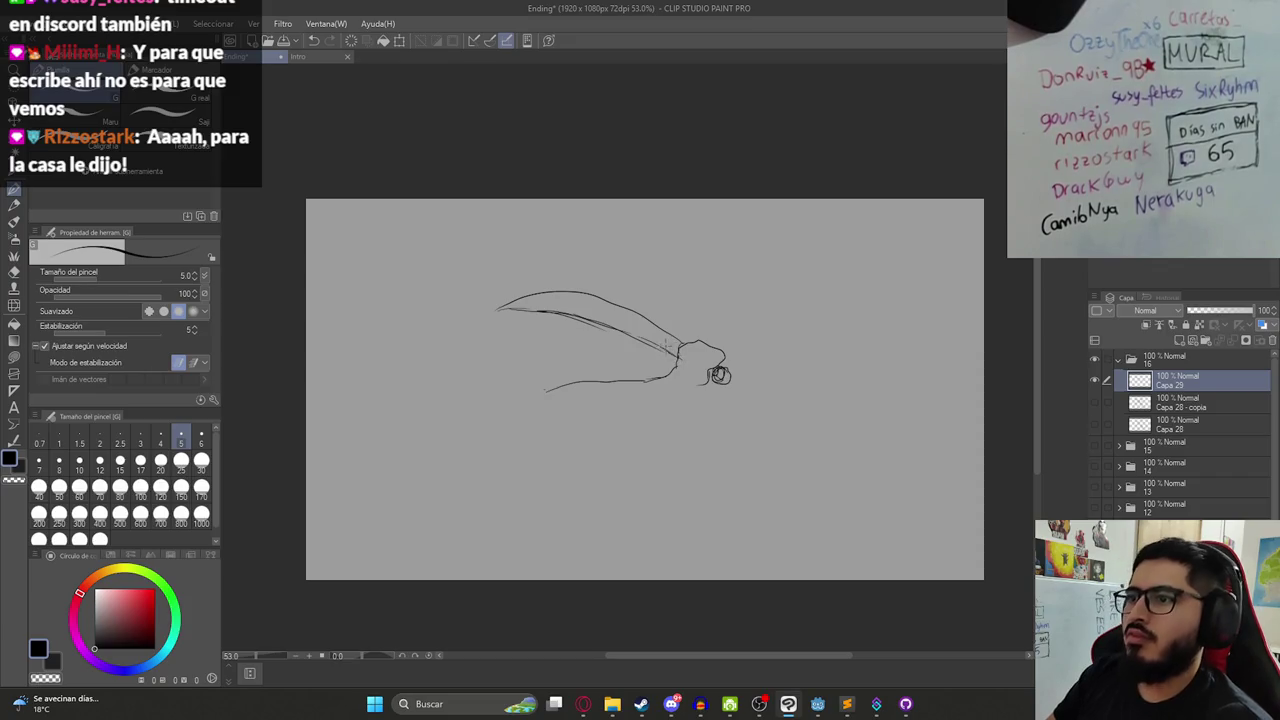
key("m")
mouse_move(679, 345)
left_mouse_down()
mouse_move(470, 222)
mouse_move(690, 330)
left_mouse_up()
- Commit the blade transform and extend the lower line down-left toward the hand
key("ctrl+t")
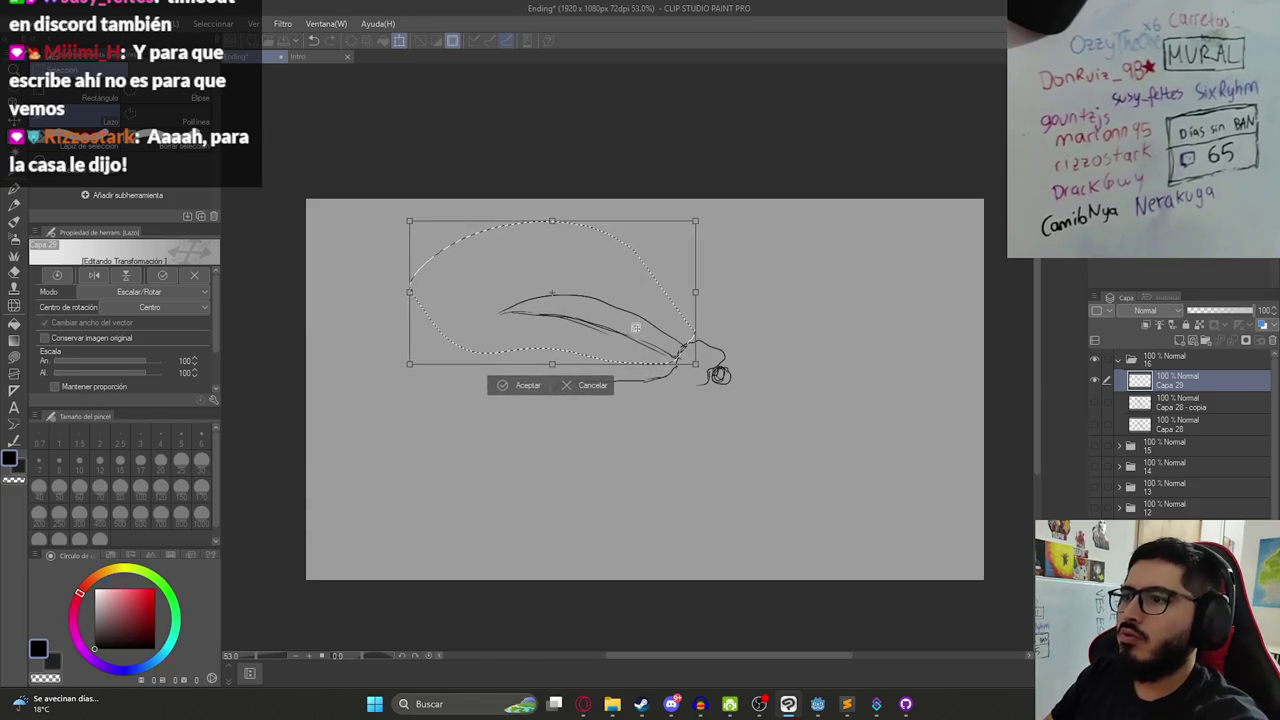
key("Return")
key("ctrl+d")
key("p")
left_click_drag(546, 389, 519, 418)
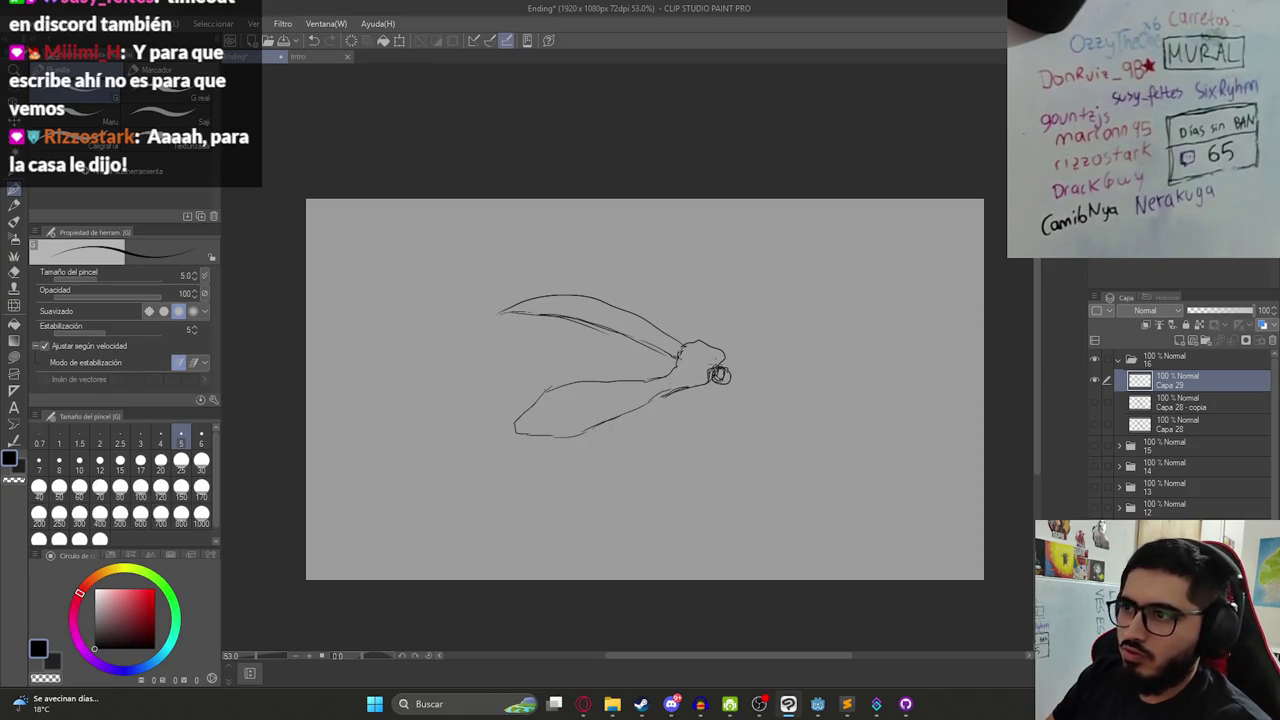
left_click_drag(586, 356, 579, 389)
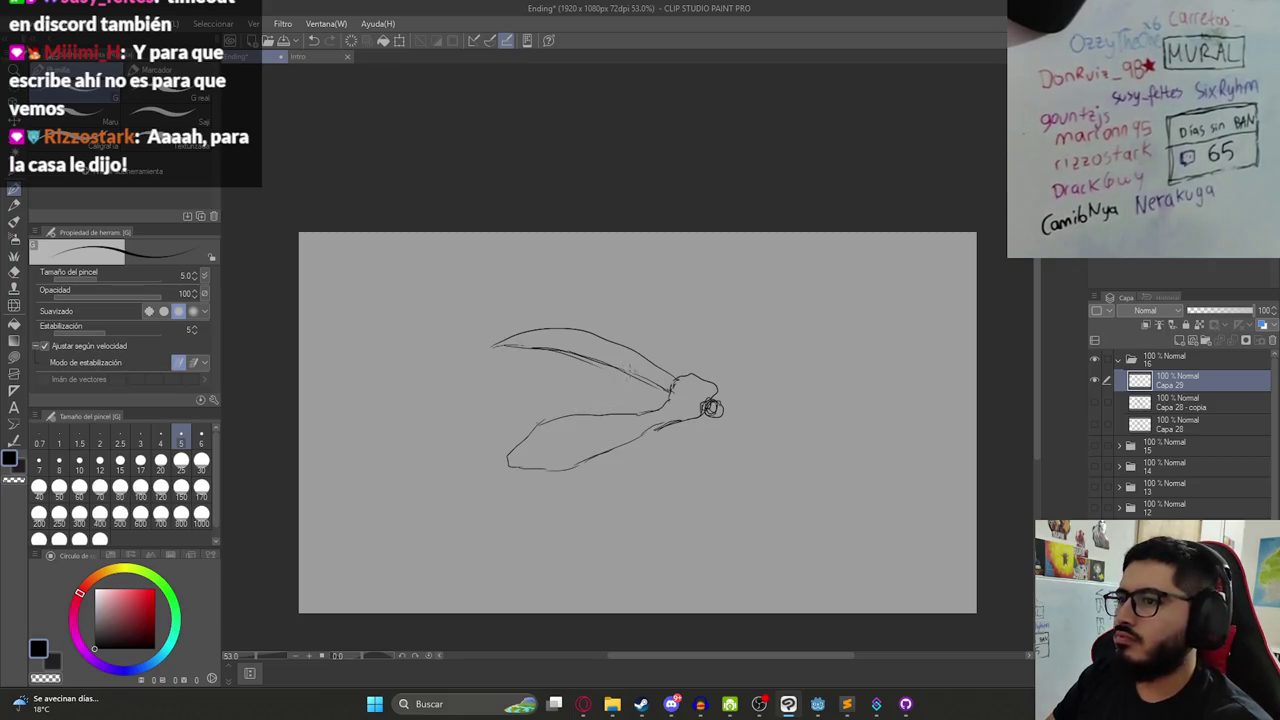
- Lasso the lower sketched shape and rotate it to lie flatter beneath the blade
key("m")
left_click_drag(670, 390, 470, 402)
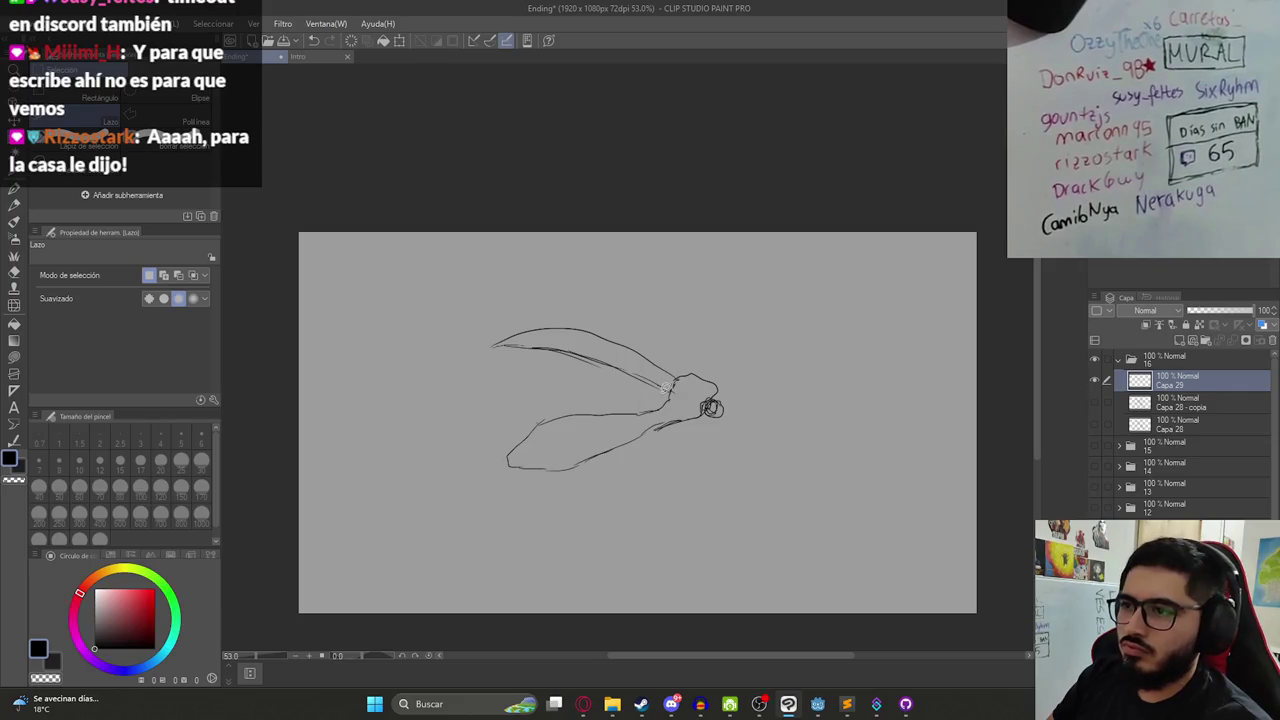
key("ctrl+t")
left_click_drag(690, 470, 644, 402)
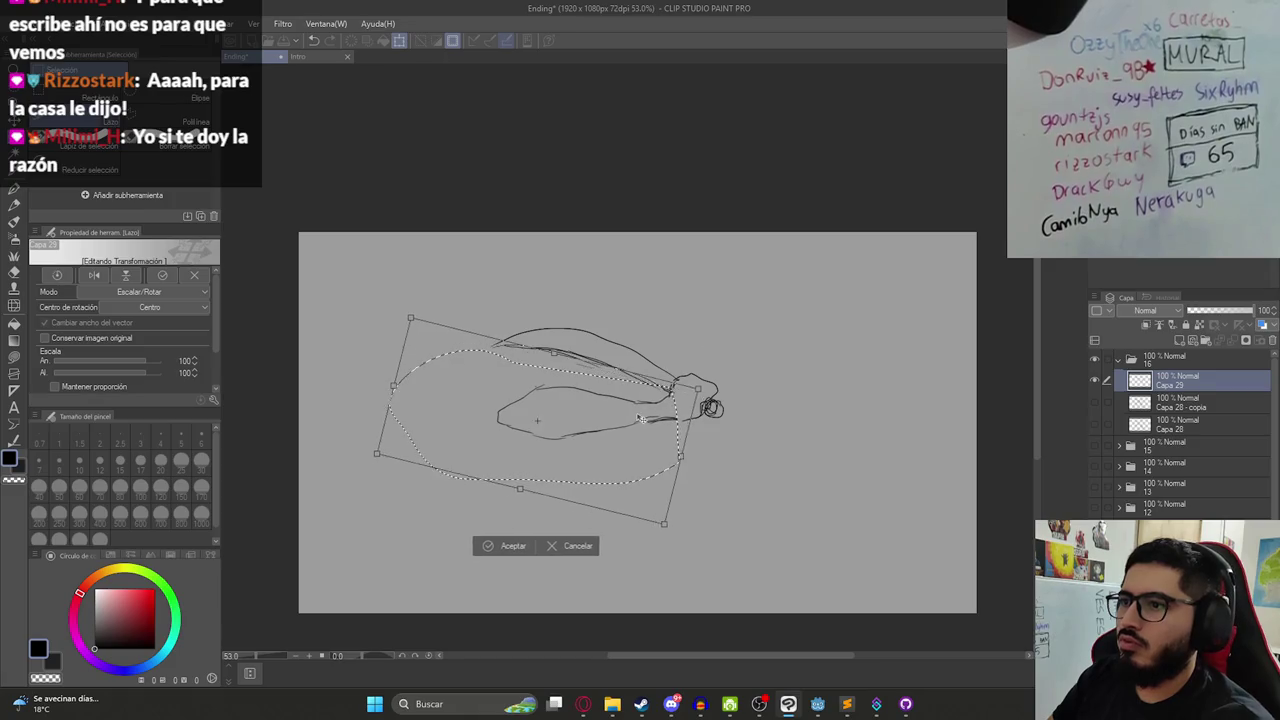
key("Return")
key("ctrl+d")
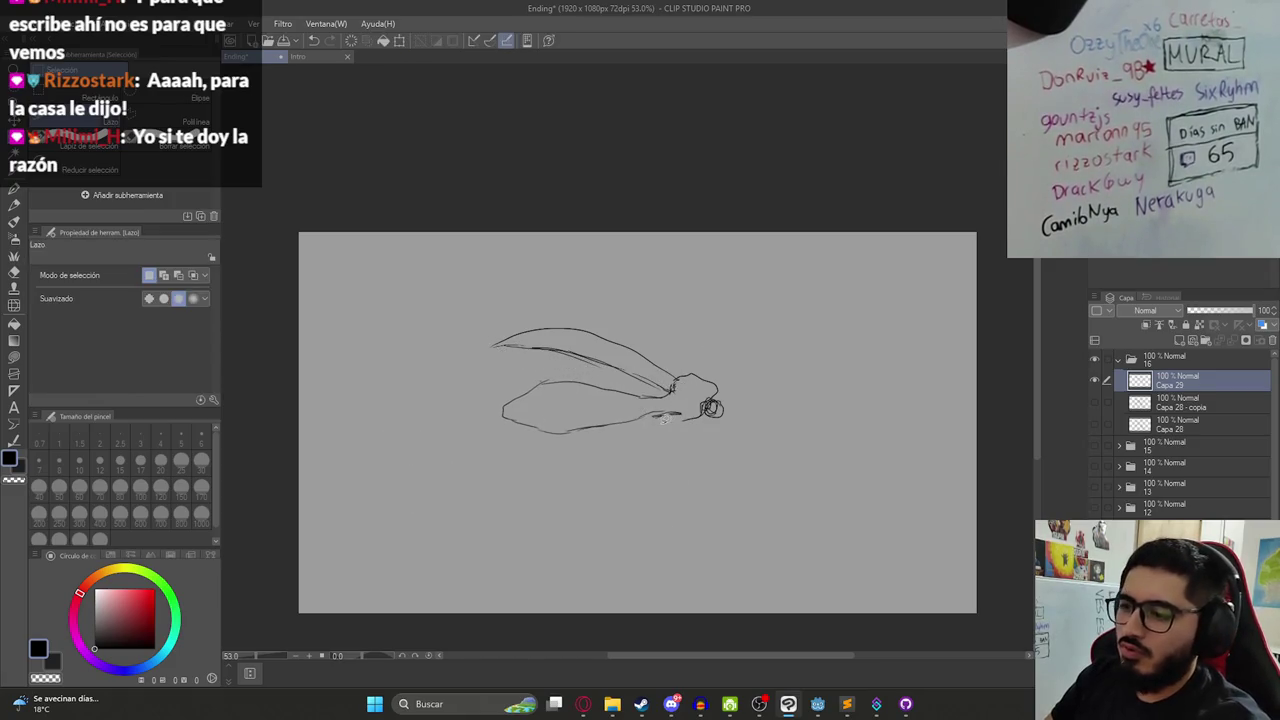
- Erase stray lines and save the animation file
key("e")
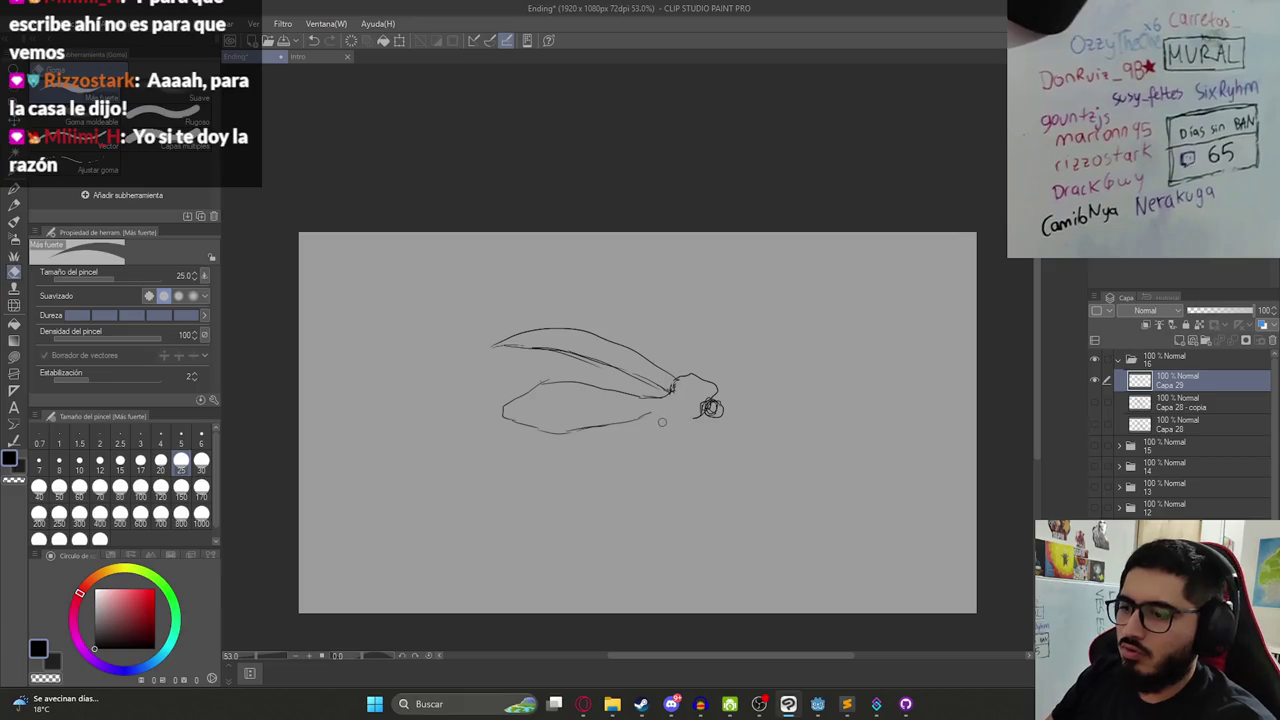
key("p")
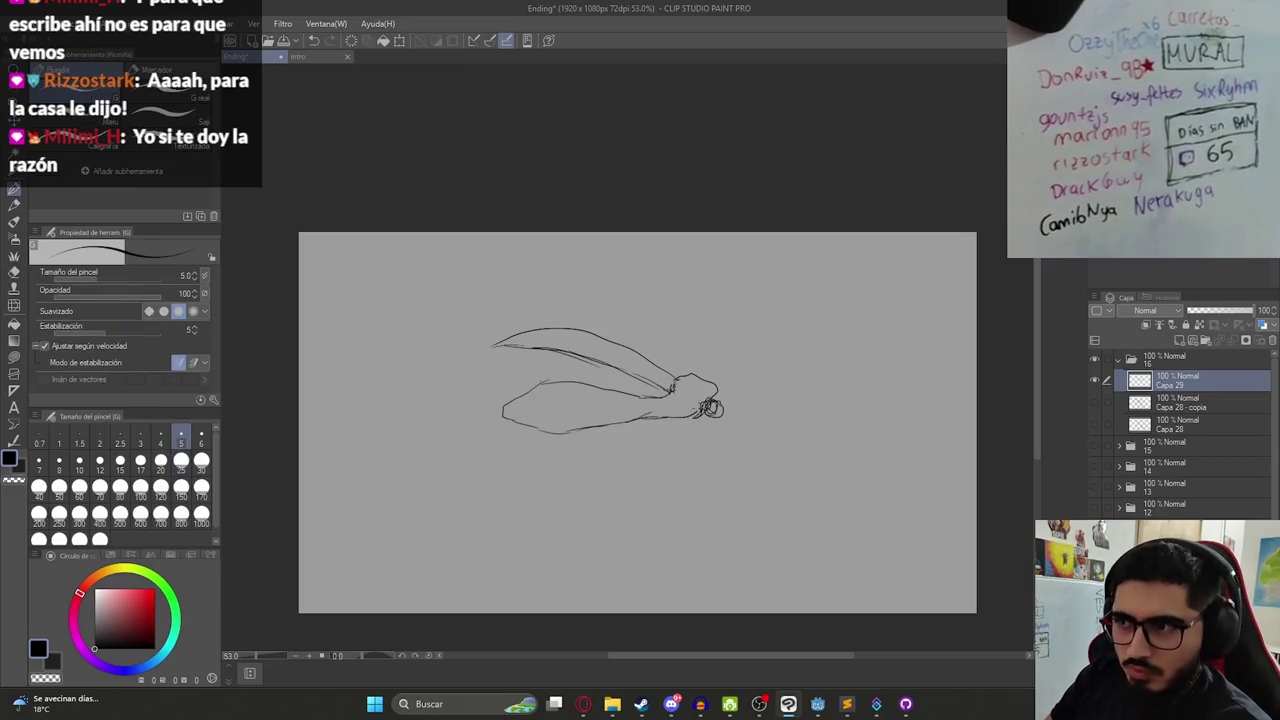
key("ctrl+s")
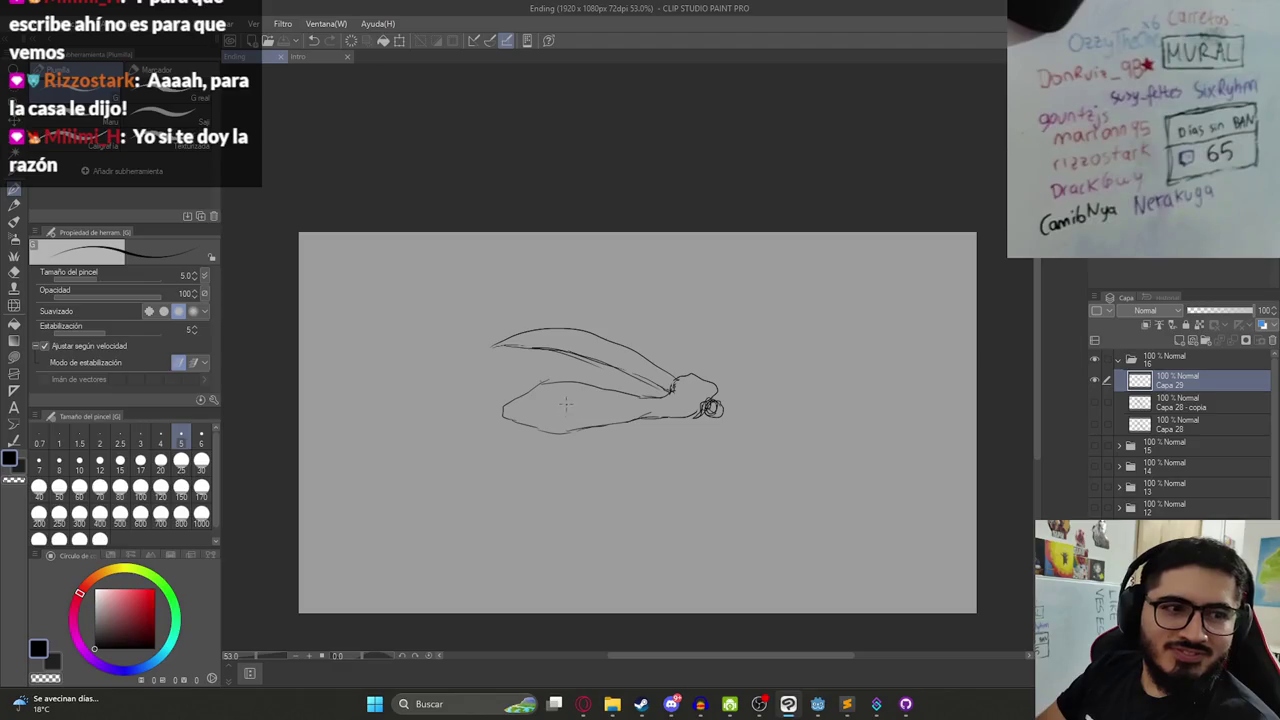
- Add fold strokes along the upper-left edge of the cloak
scroll(629, 432, "up", 3)
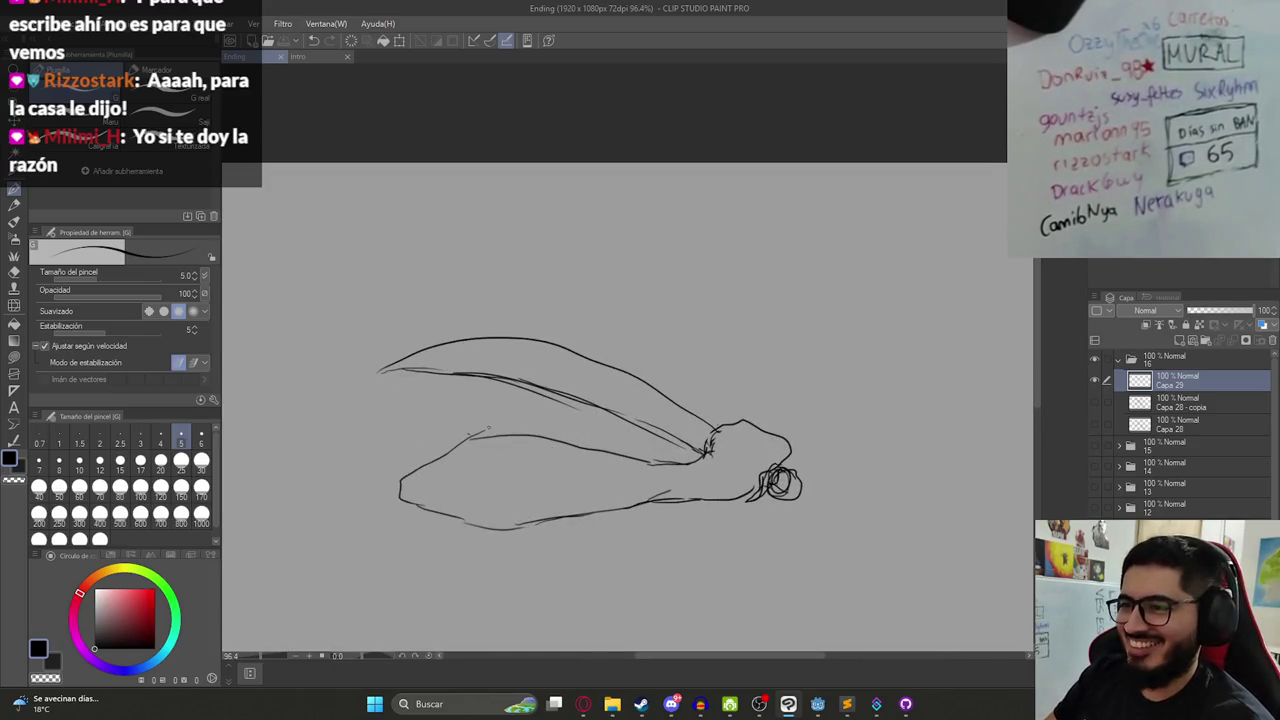
mouse_move(404, 480)
left_mouse_down()
mouse_move(440, 438)
mouse_move(526, 422)
left_mouse_up()
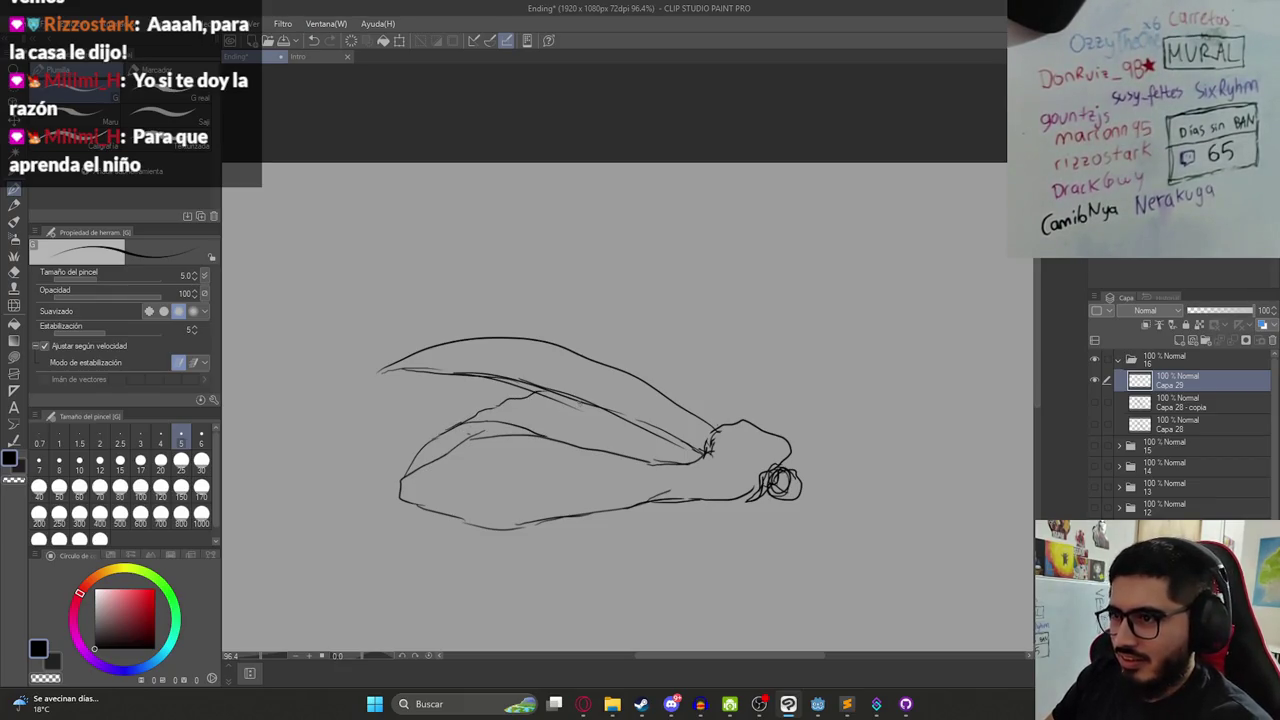
left_click_drag(592, 402, 549, 399)
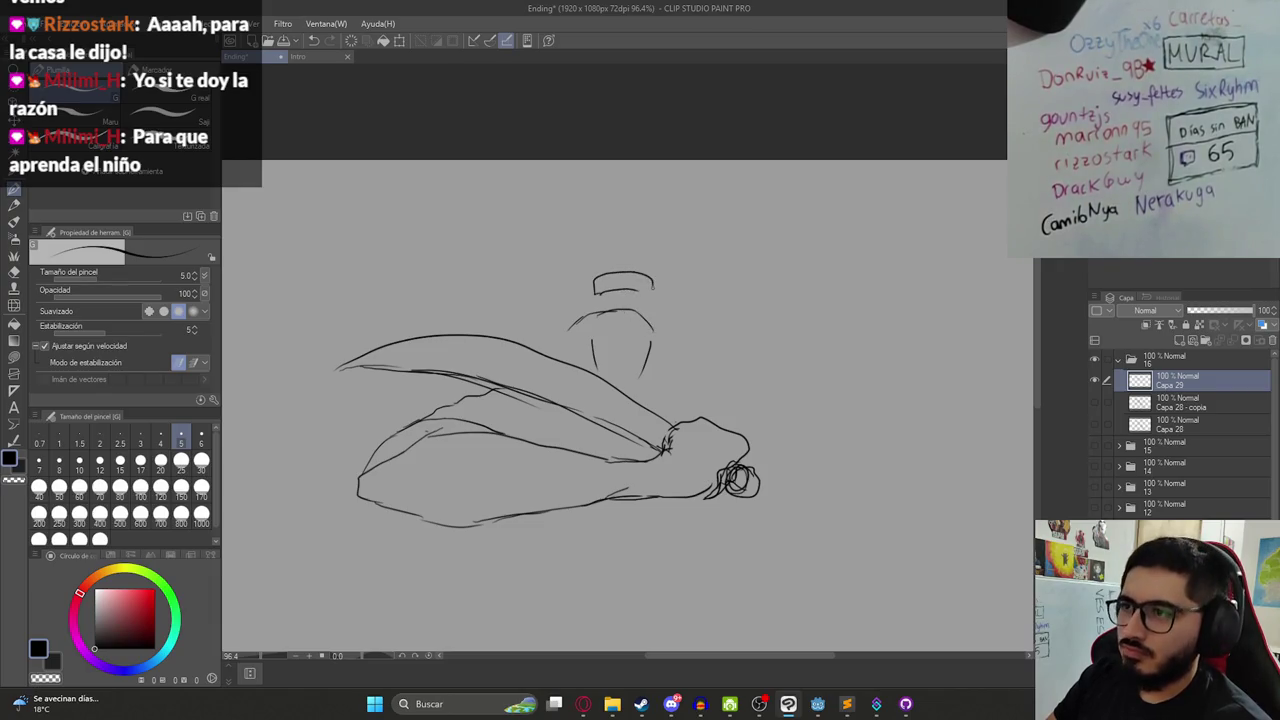
- Draw the goggle band lines on the head, erase its top arc, and add marks beside it
scroll(606, 286, "up", 3)
left_click_drag(594, 292, 678, 286)
mouse_move(596, 291)
left_mouse_down()
mouse_move(664, 288)
mouse_move(630, 306)
mouse_move(680, 345)
mouse_move(650, 347)
mouse_move(684, 360)
left_mouse_up()
scroll(655, 320, "down", 4)
key("e")
key("p")
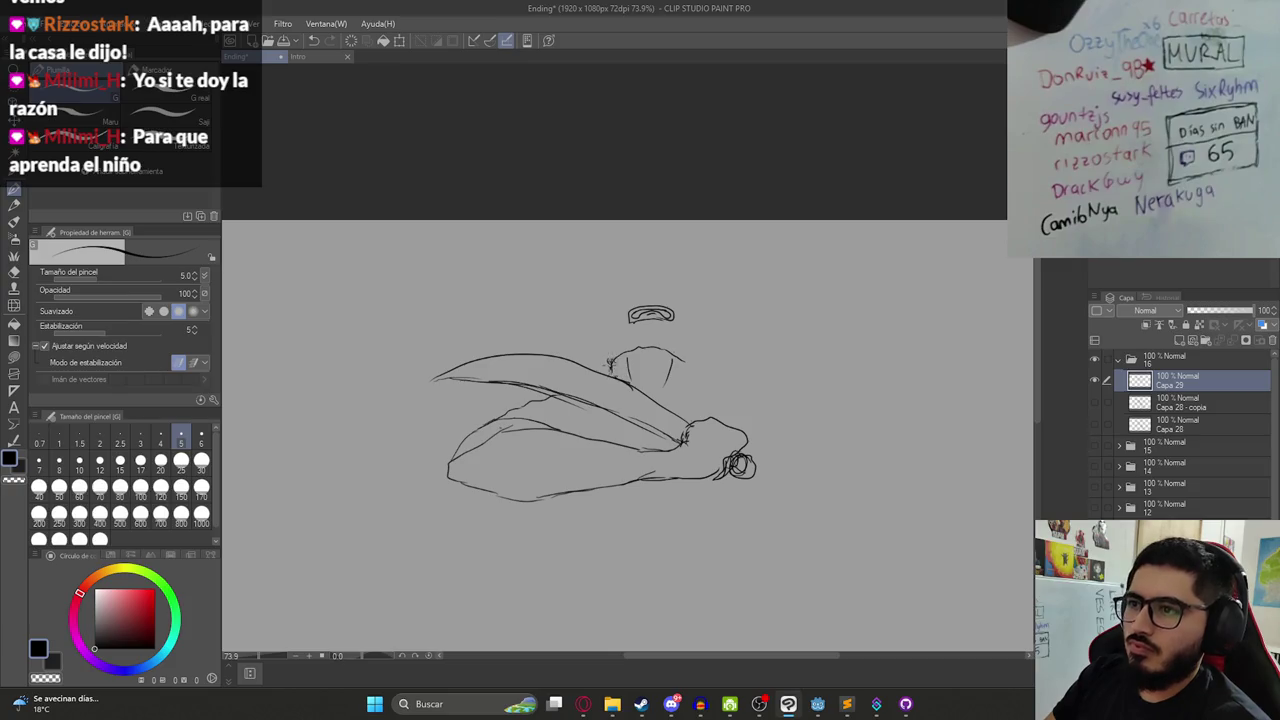
mouse_move(606, 350)
left_mouse_down()
mouse_move(594, 318)
mouse_move(616, 333)
left_mouse_up()
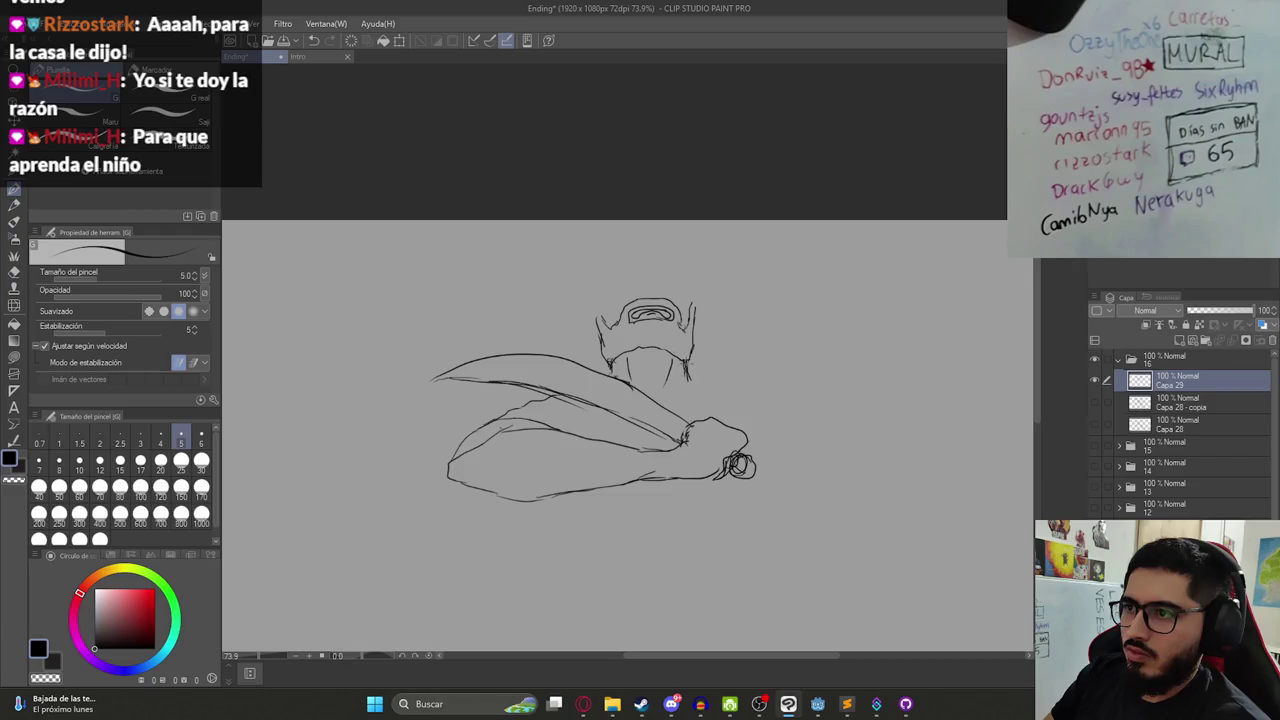
key("ctrl+z")
left_click_drag(698, 386, 708, 368)
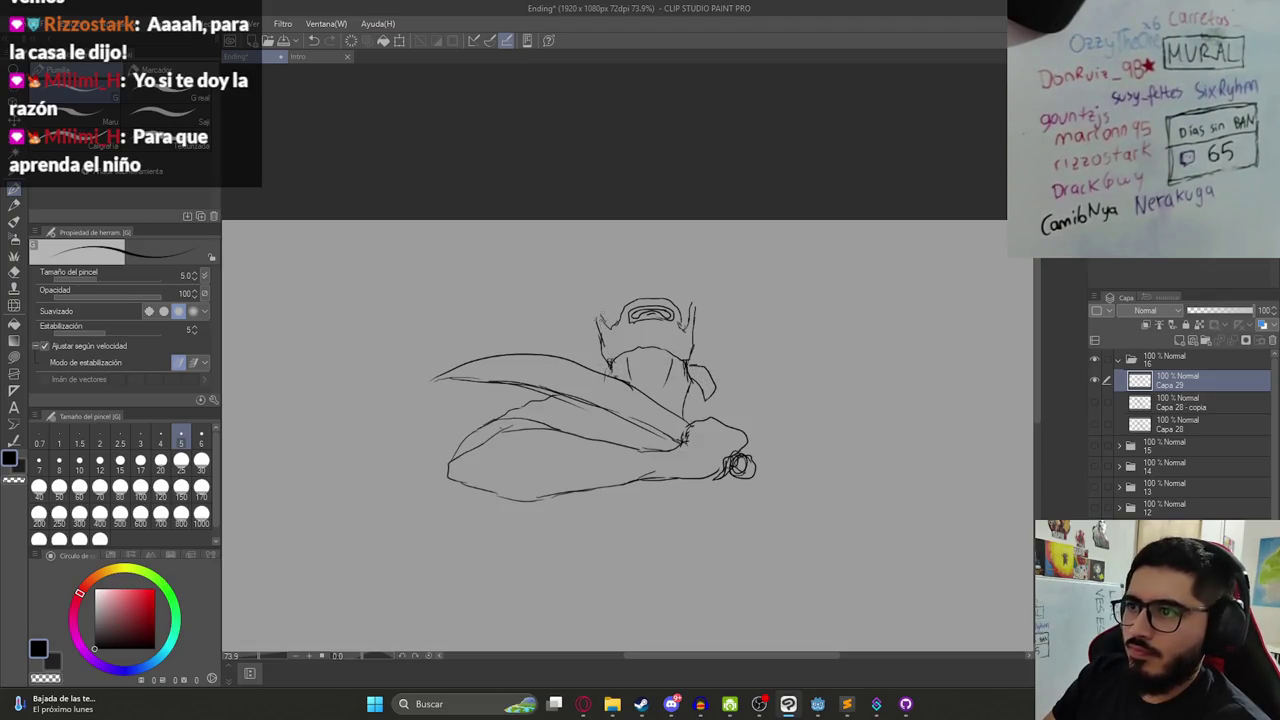
- Redraw the top-of-head outline and a shorter right shoulder line, then save
left_click_drag(594, 306, 712, 297)
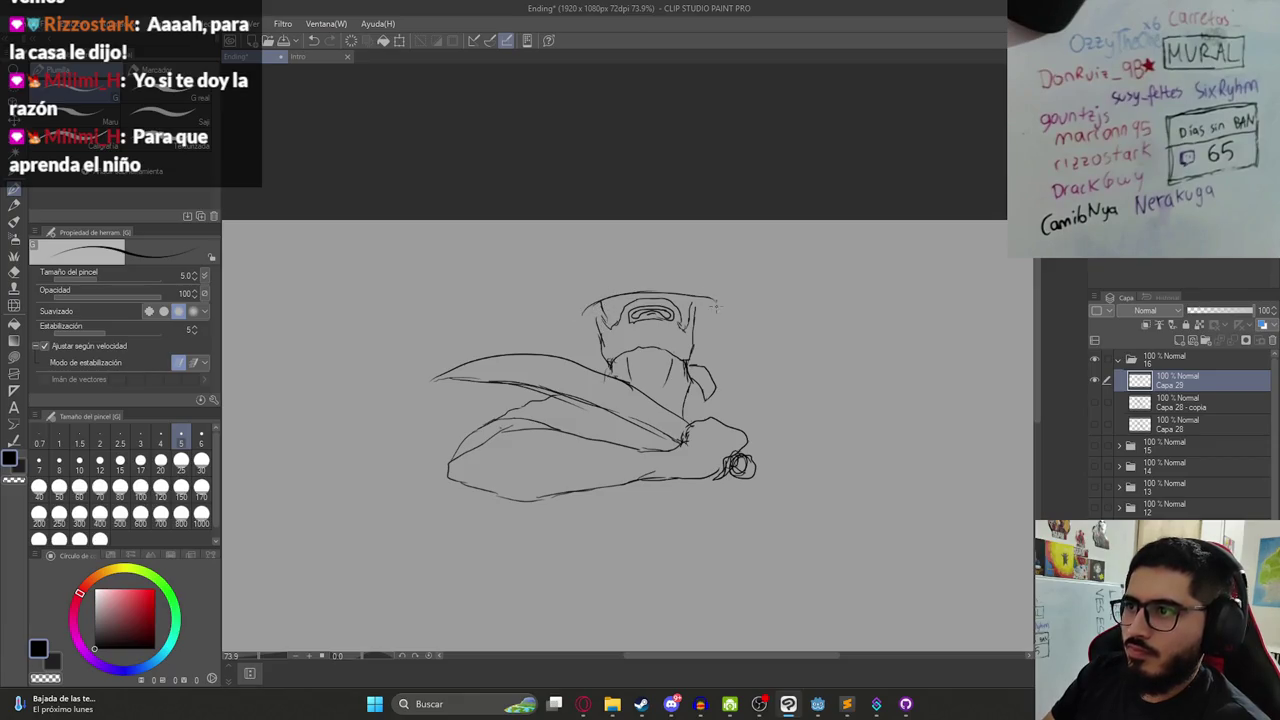
key("ctrl+z")
key("ctrl+z")
key("ctrl+z")
mouse_move(594, 300)
left_mouse_down()
mouse_move(676, 290)
mouse_move(710, 303)
left_mouse_up()
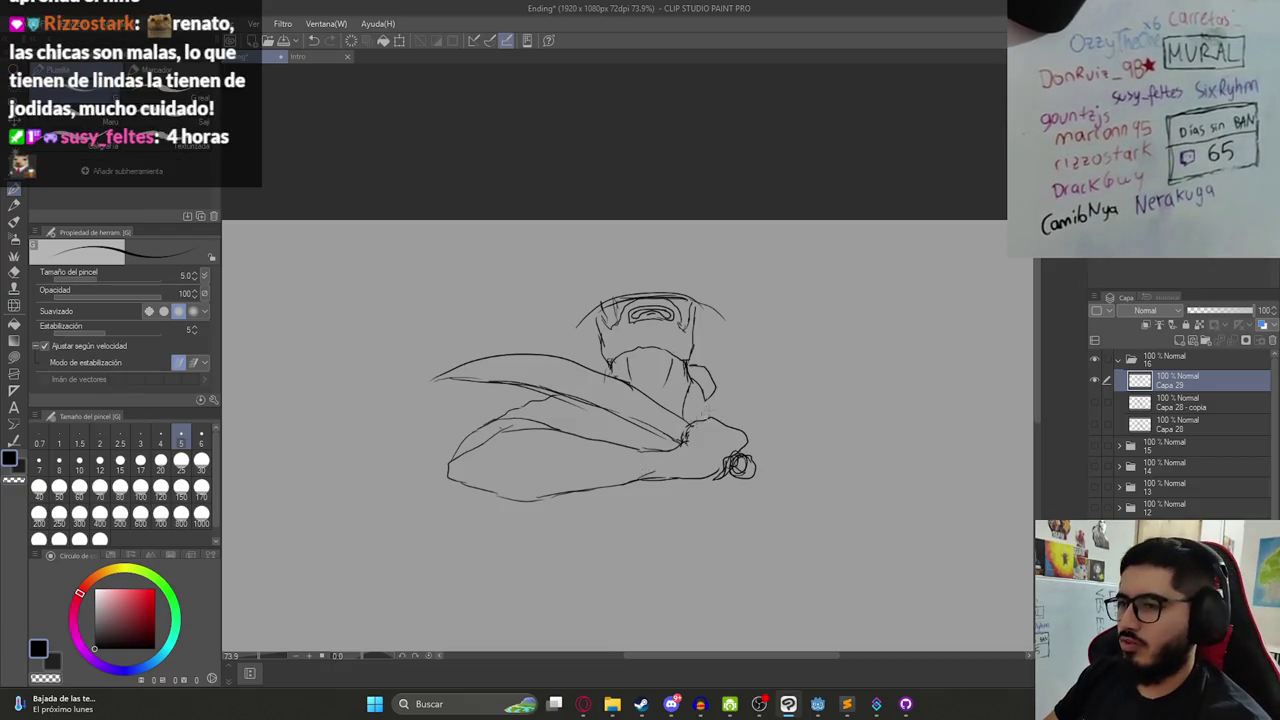
left_click_drag(708, 410, 652, 363)
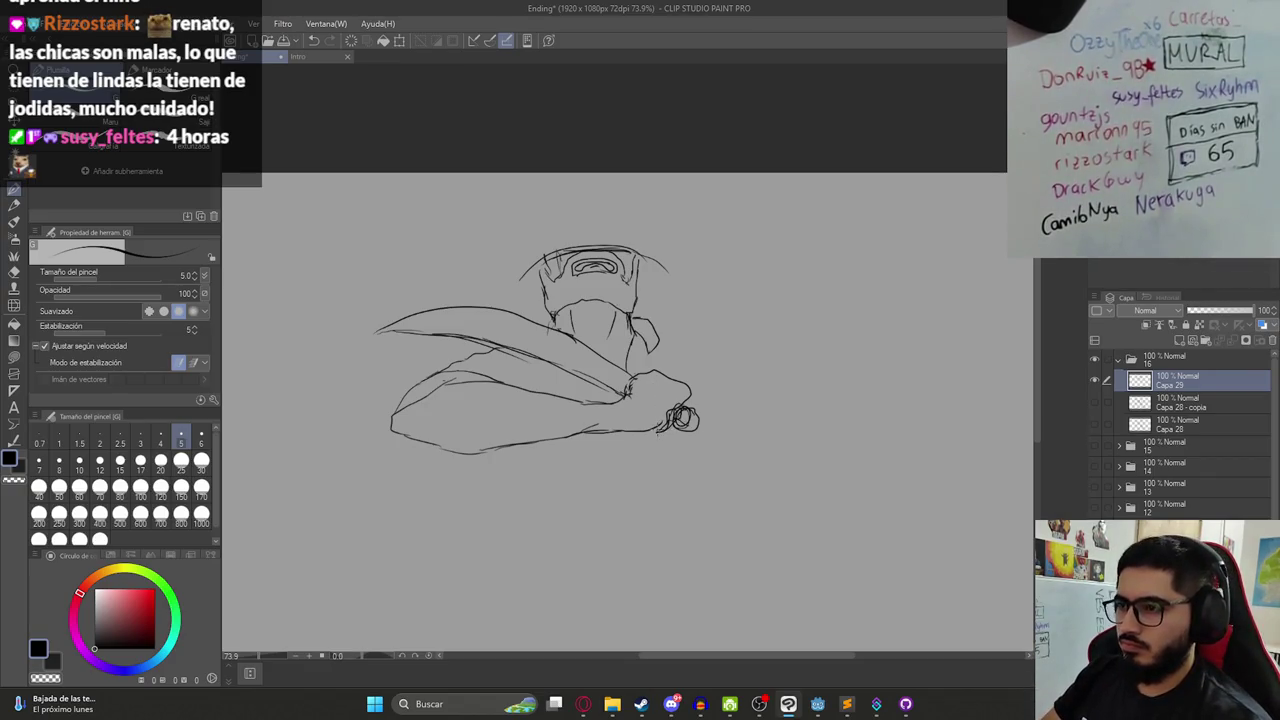
left_click_drag(660, 344, 752, 357)
key("ctrl+z")
mouse_move(660, 345)
left_mouse_down()
mouse_move(708, 352)
mouse_move(754, 398)
left_mouse_up()
scroll(750, 402, "down", 2)
key("ctrl+s")
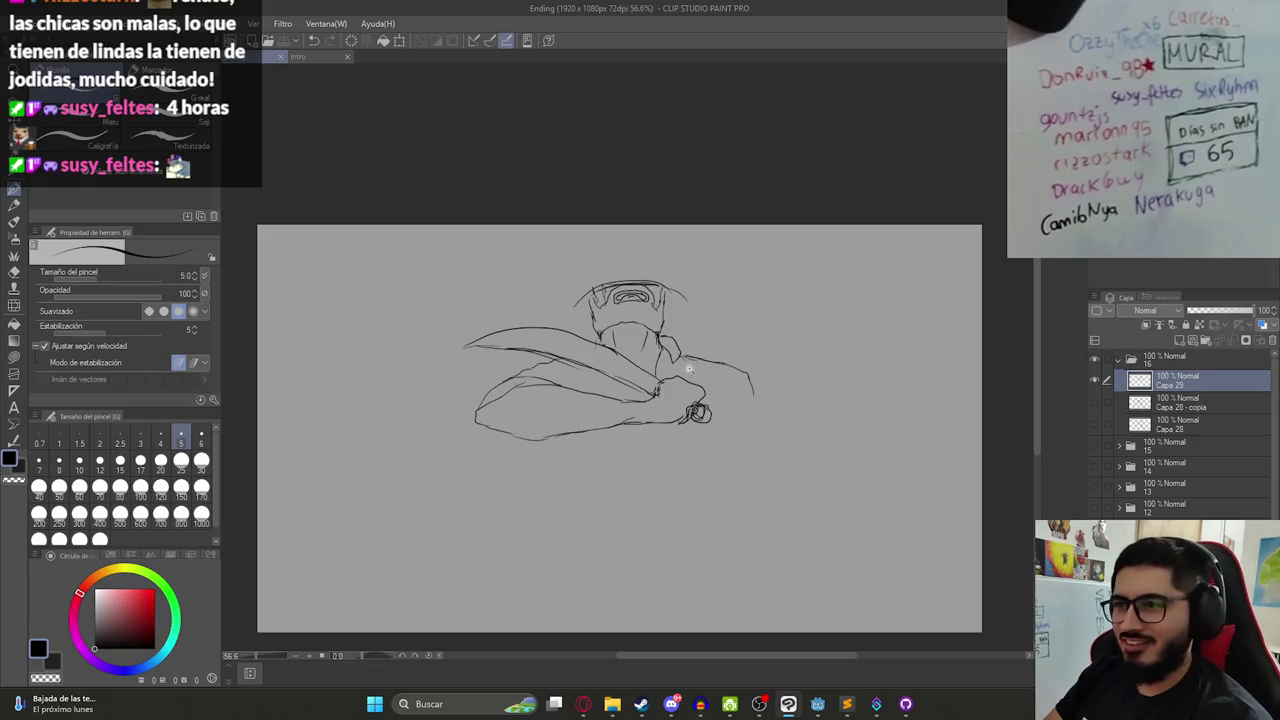
- Extend the right-hand line downward, then enlarge the whole sketch to about 173%
scroll(690, 370, "up", 5)
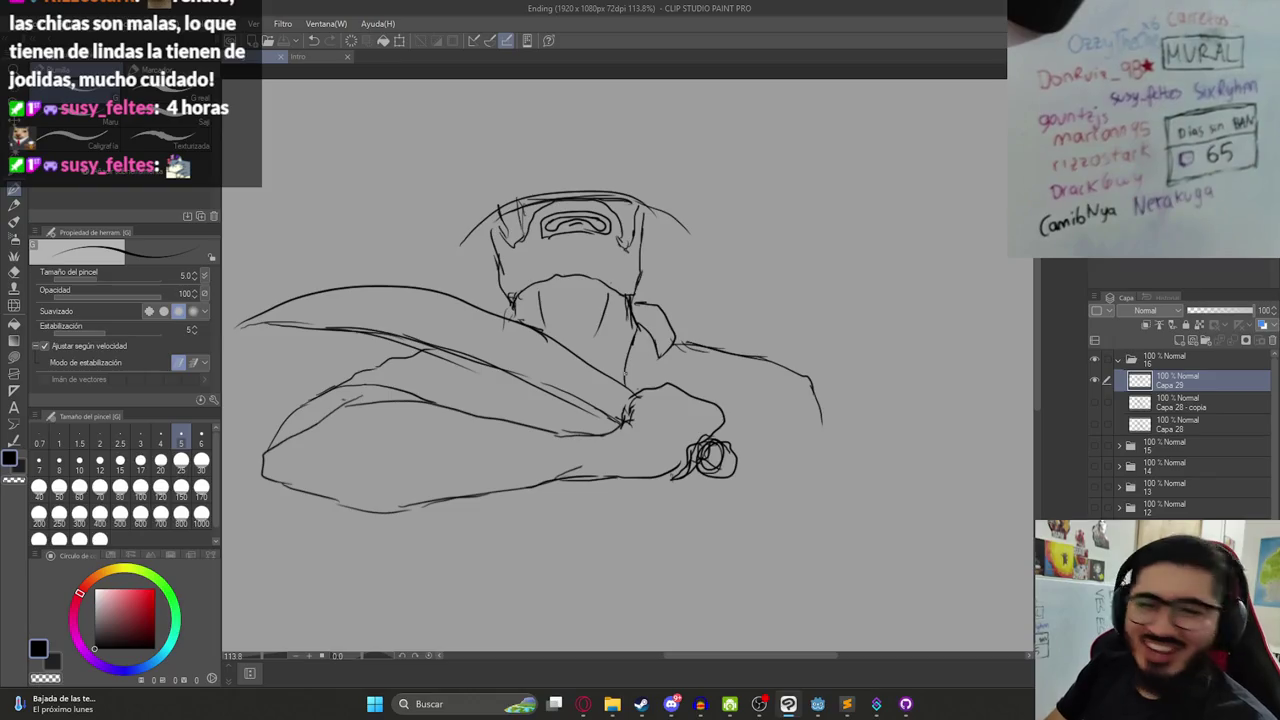
scroll(700, 390, "down", 5)
left_click_drag(755, 380, 766, 402)
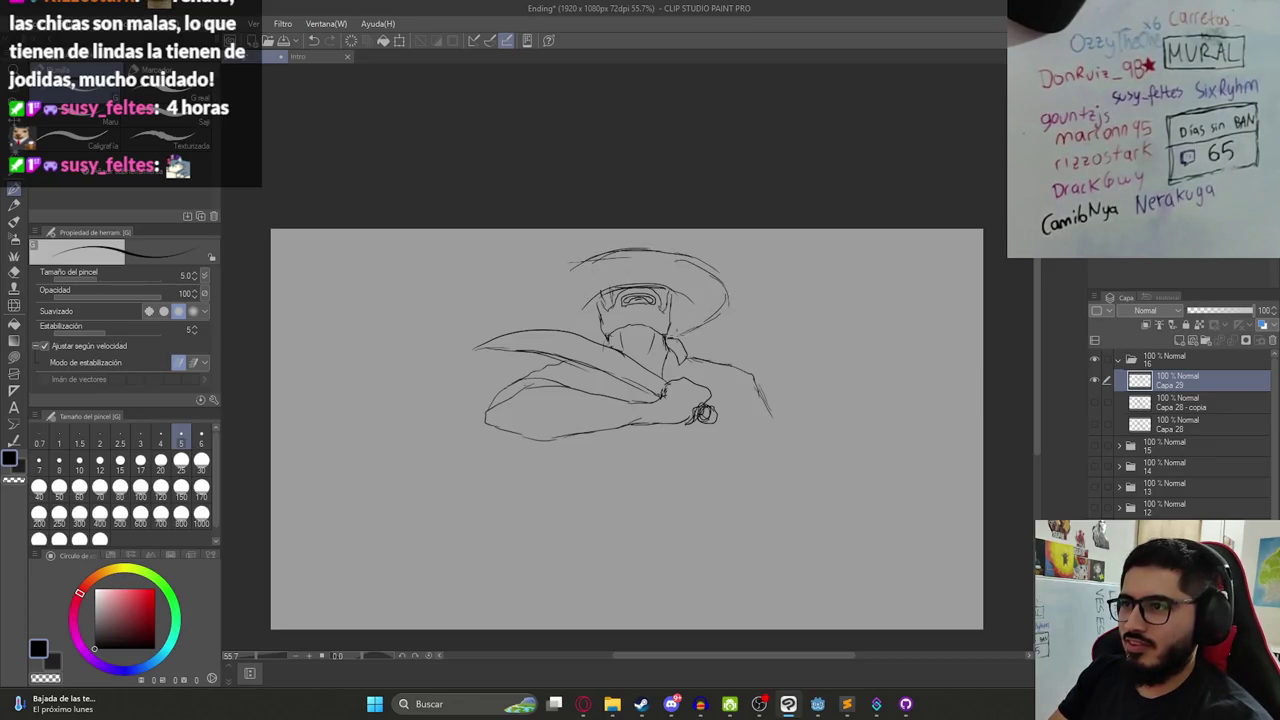
left_click_drag(561, 293, 549, 301)
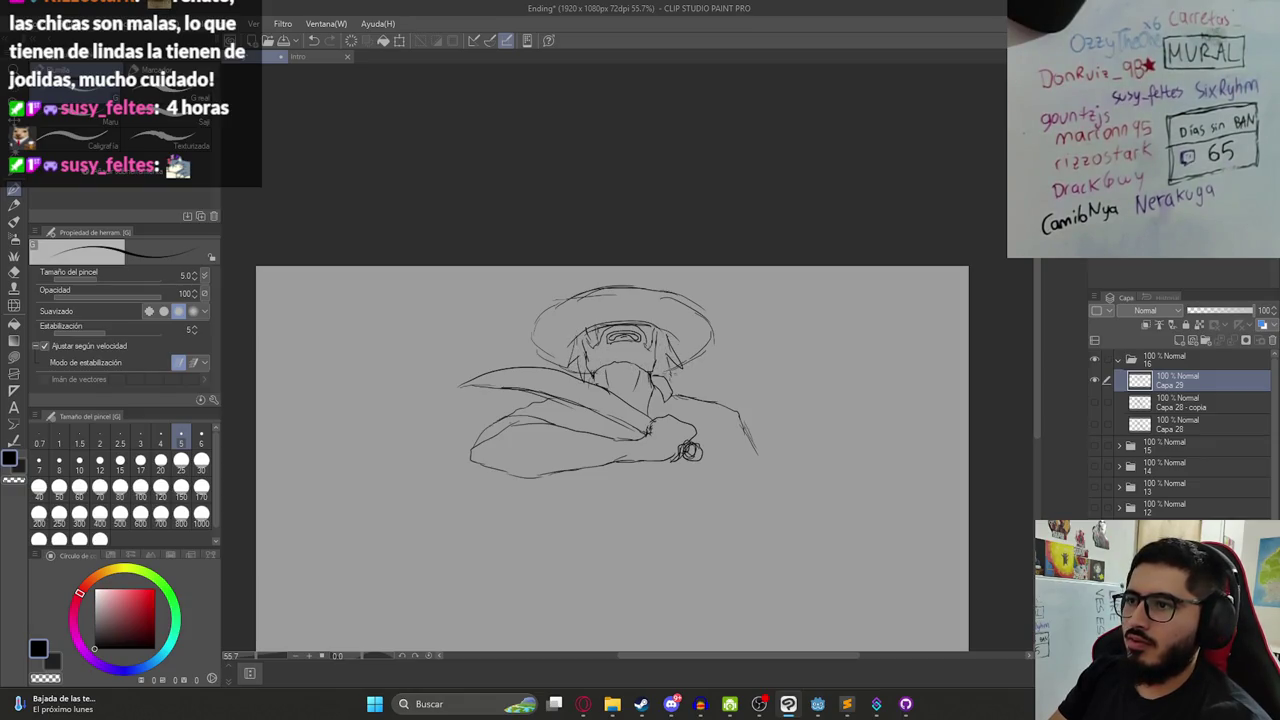
left_click_drag(628, 448, 625, 364)
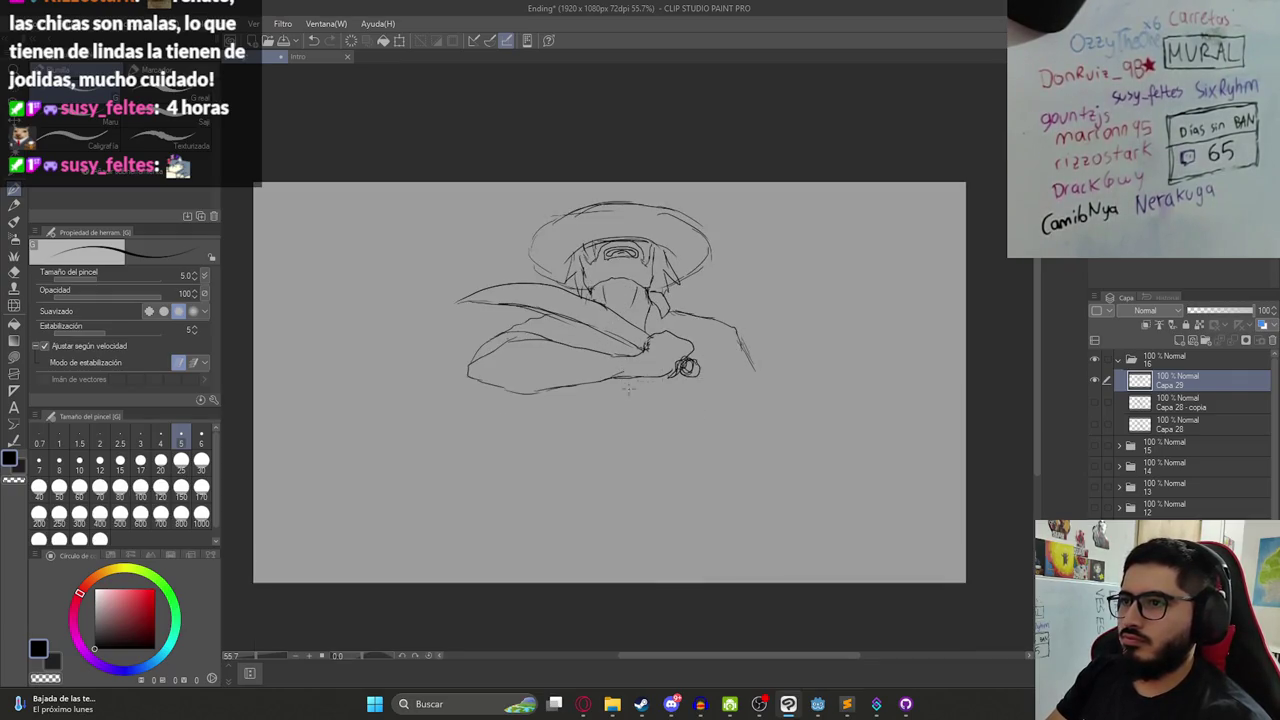
key("ctrl+t")
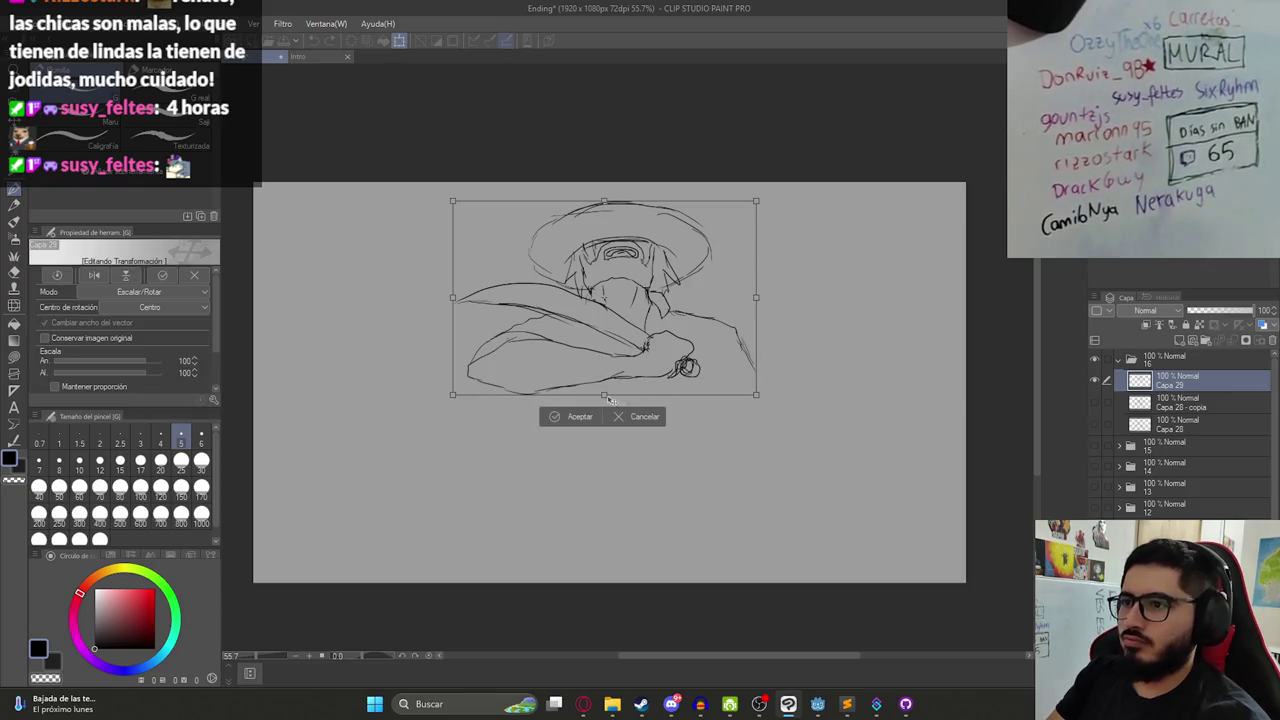
mouse_move(605, 503)
left_mouse_down()
mouse_move(620, 510)
mouse_move(633, 393)
left_mouse_up()
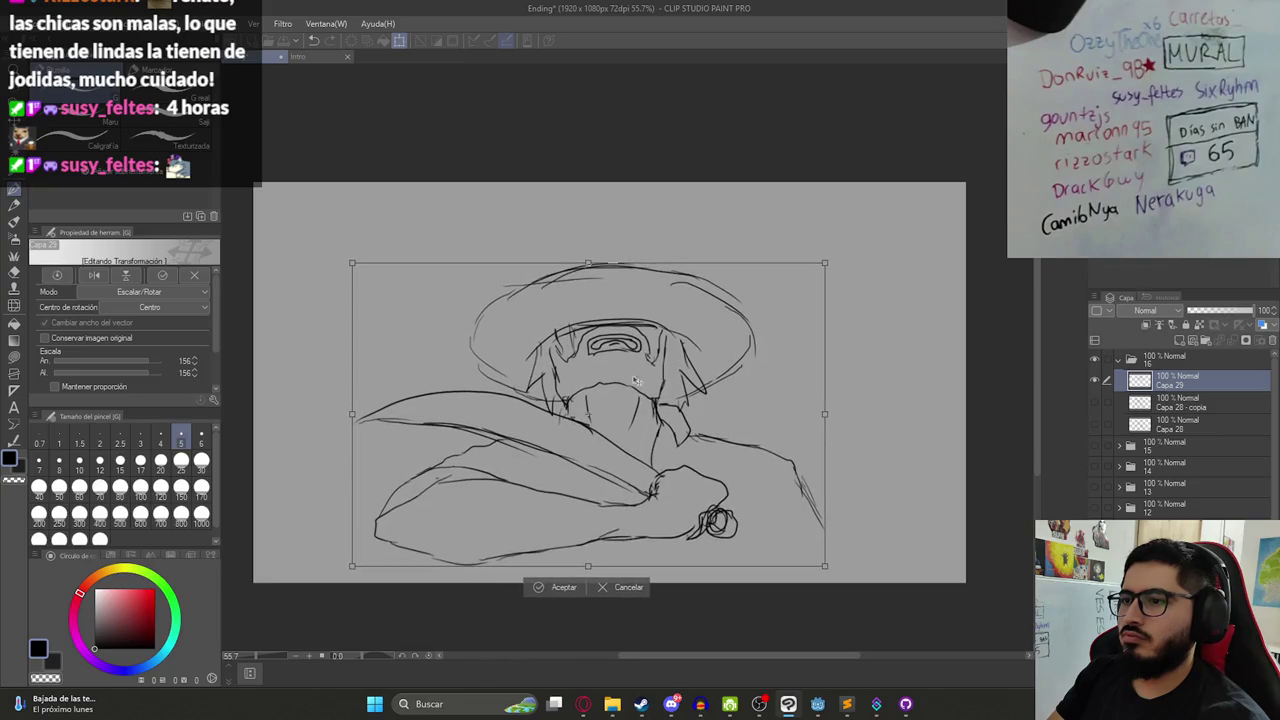
left_click_drag(593, 268, 590, 240)
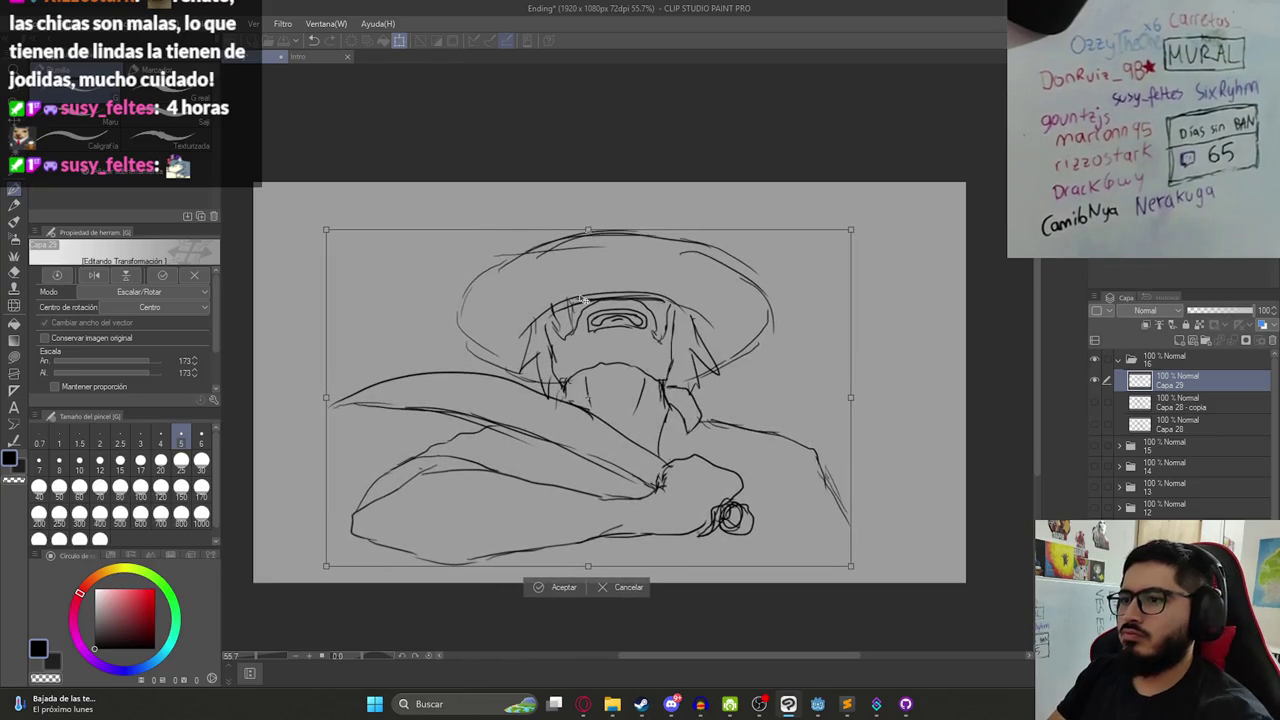
key("Return")
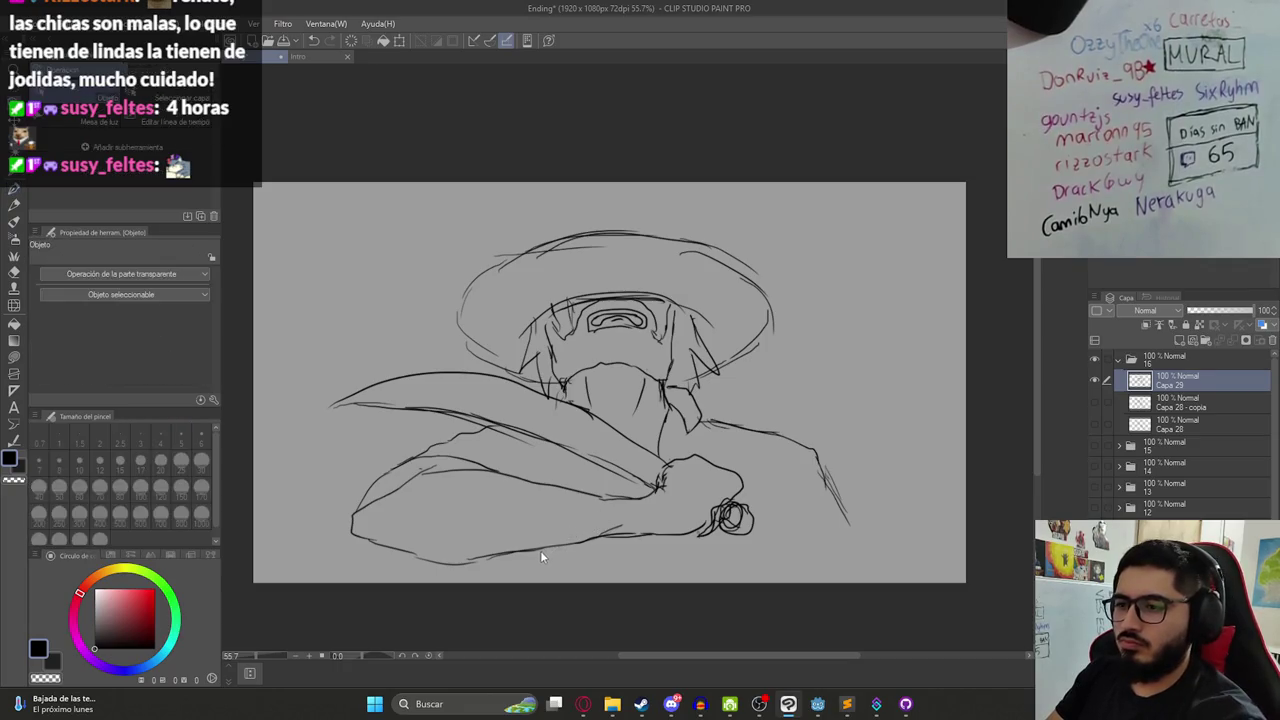
- Add short strokes near the bottom and right side, then tilt the sketch slightly counter-clockwise
left_click_drag(484, 555, 482, 570)
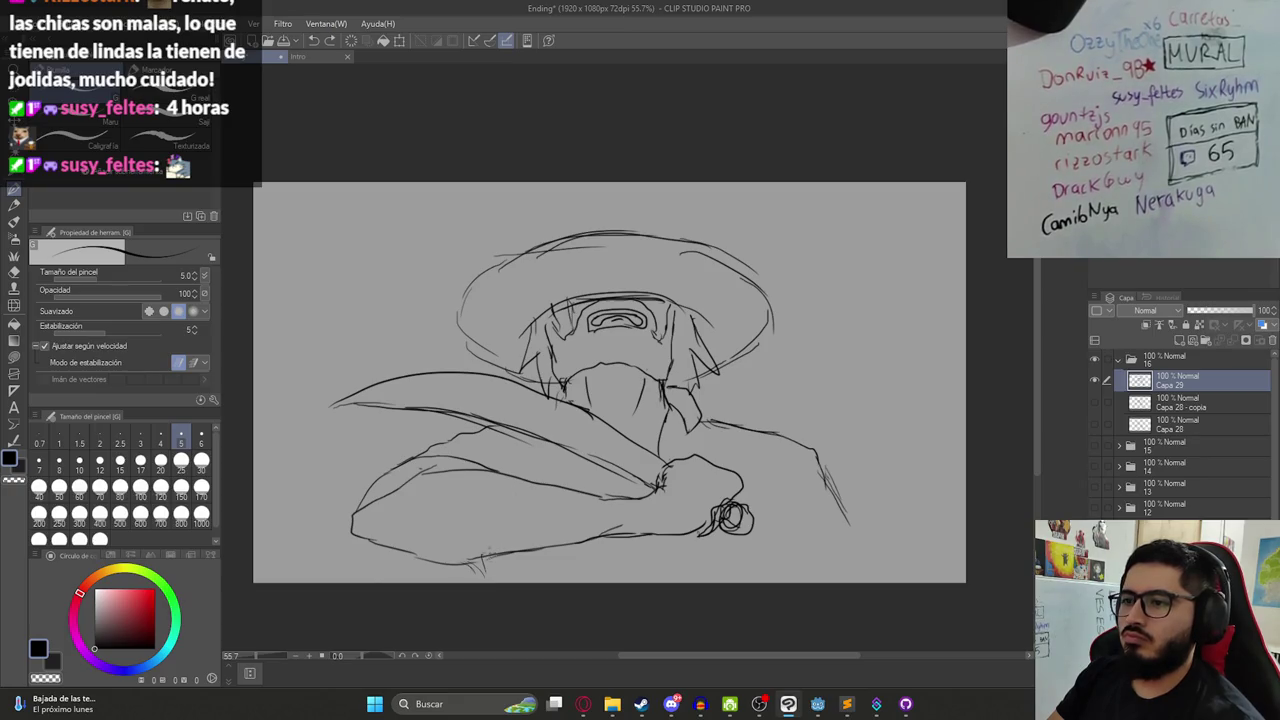
left_click_drag(777, 546, 763, 582)
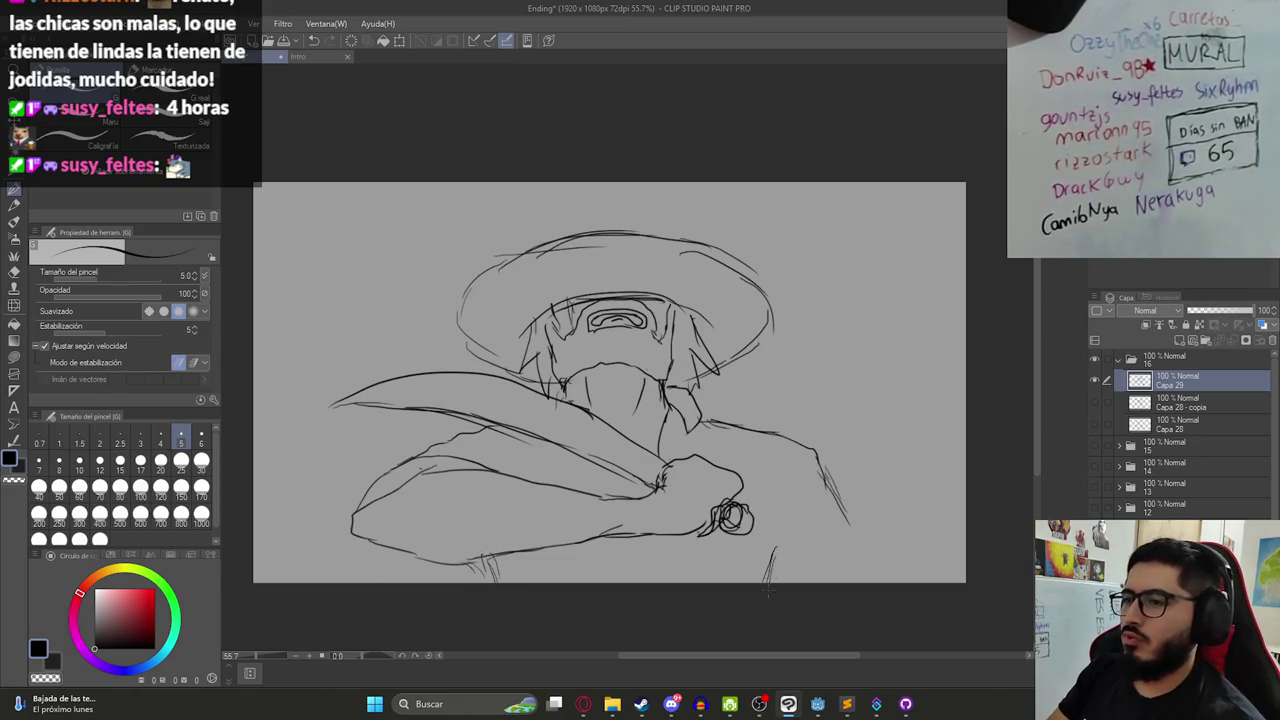
mouse_move(853, 577)
left_mouse_down()
mouse_move(879, 621)
mouse_move(853, 515)
left_mouse_up()
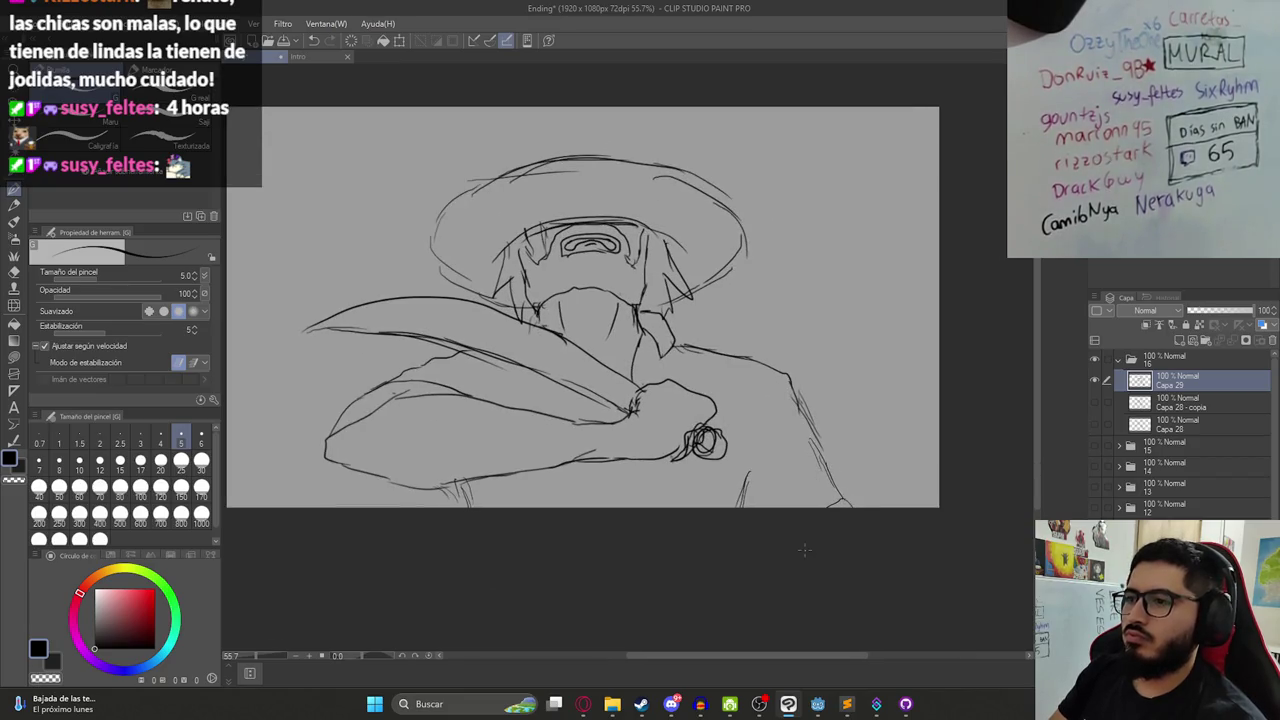
left_click_drag(744, 373, 739, 436)
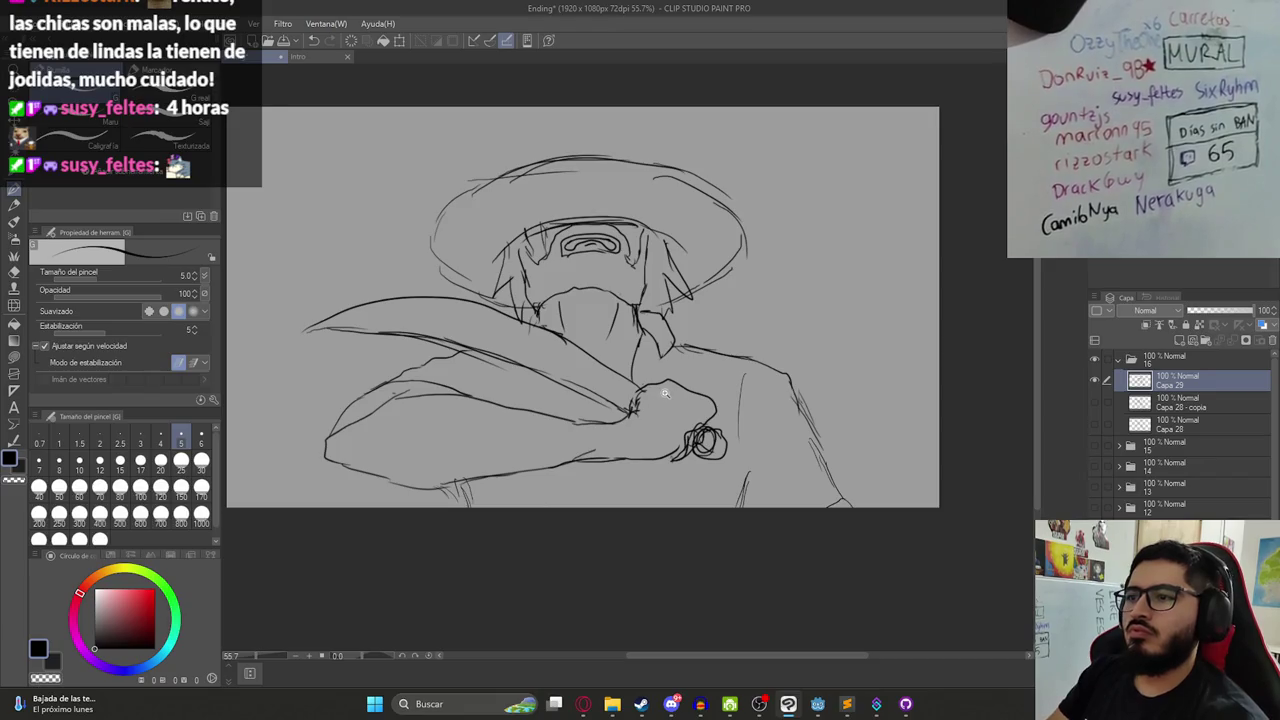
scroll(665, 393, "down", 1)
key("ctrl+t")
mouse_move(614, 206)
left_mouse_down()
mouse_move(600, 210)
mouse_move(618, 298)
left_mouse_up()
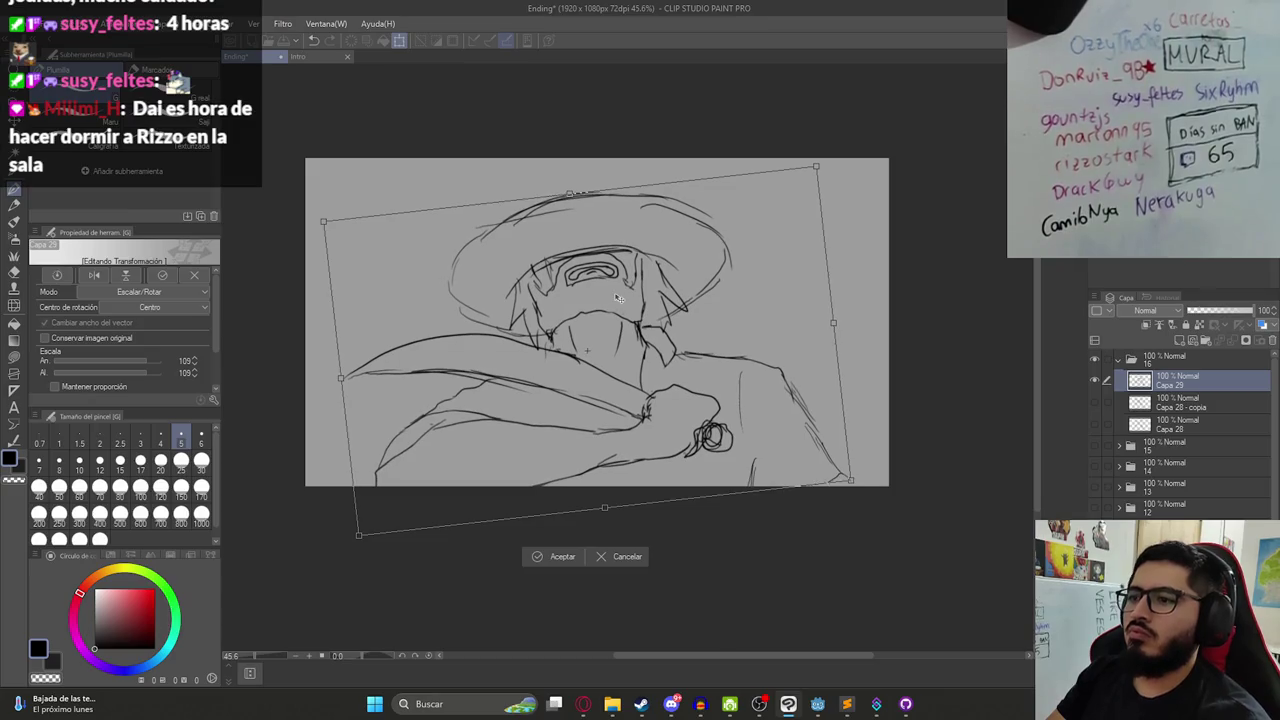
- Rotate the sketch clockwise, nudge it right and down, and commit the transform
left_click_drag(700, 134, 790, 168)
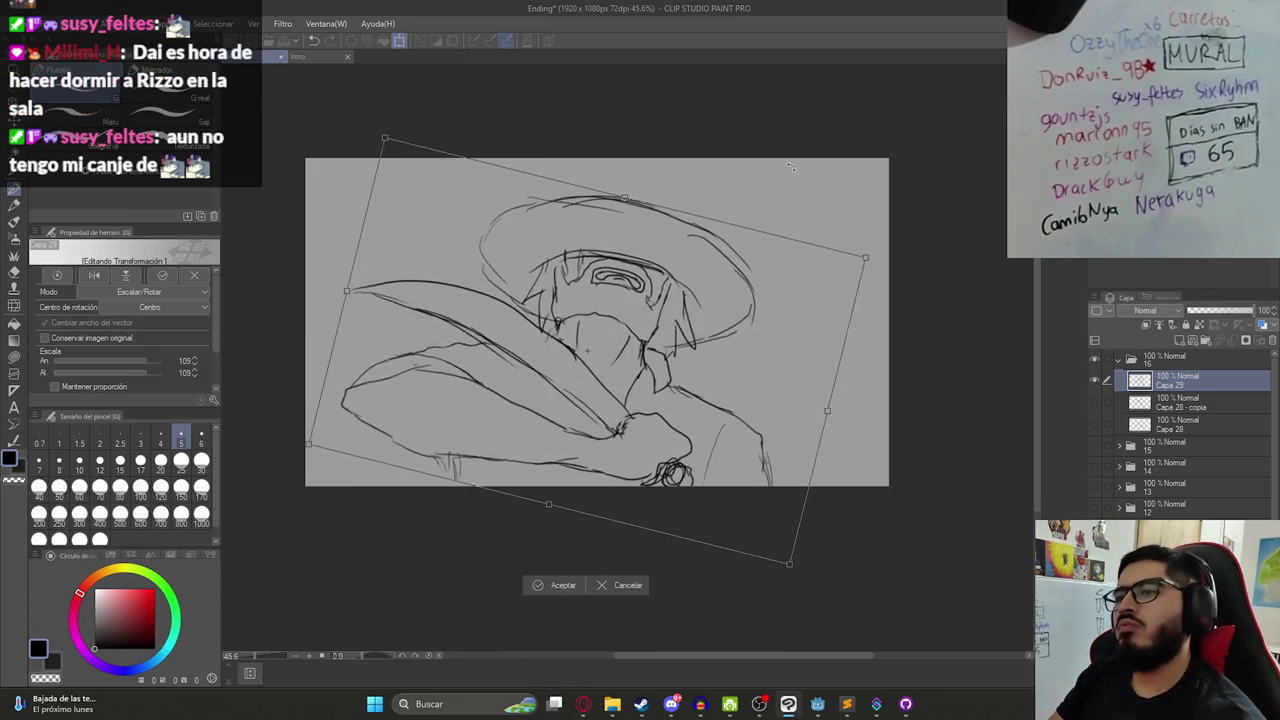
left_click_drag(731, 276, 743, 286)
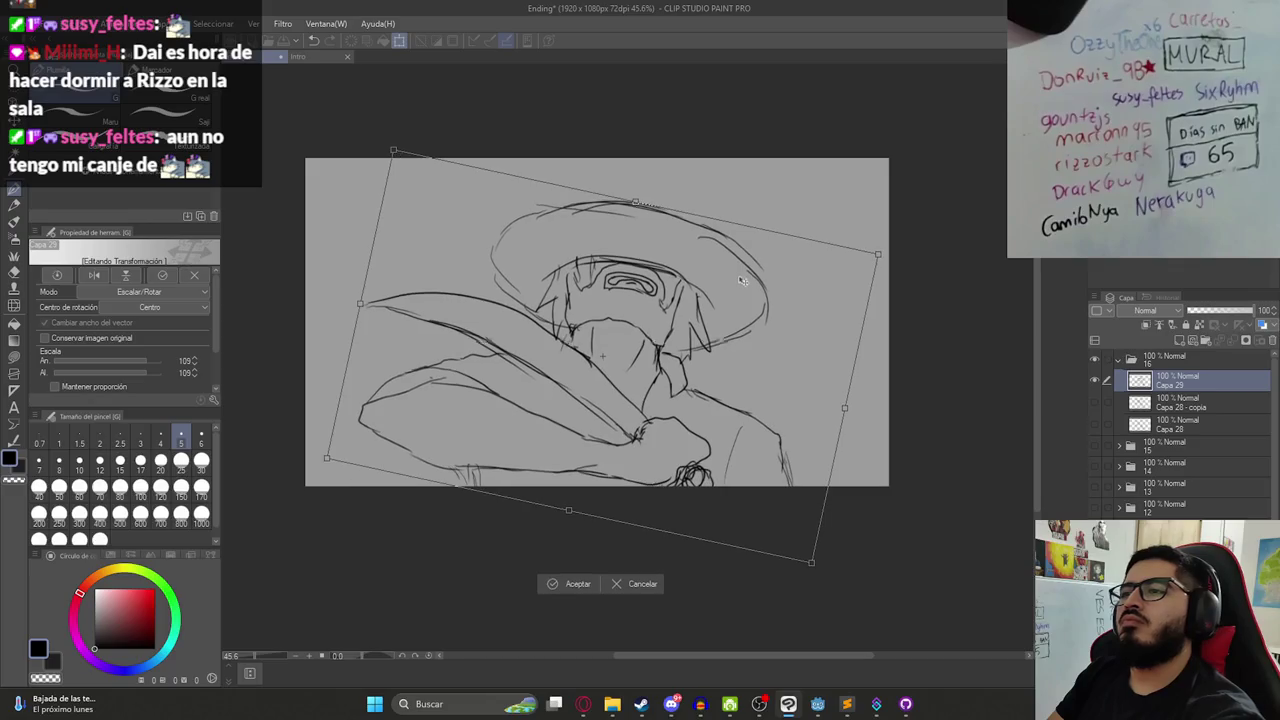
key("Return")
key("p")
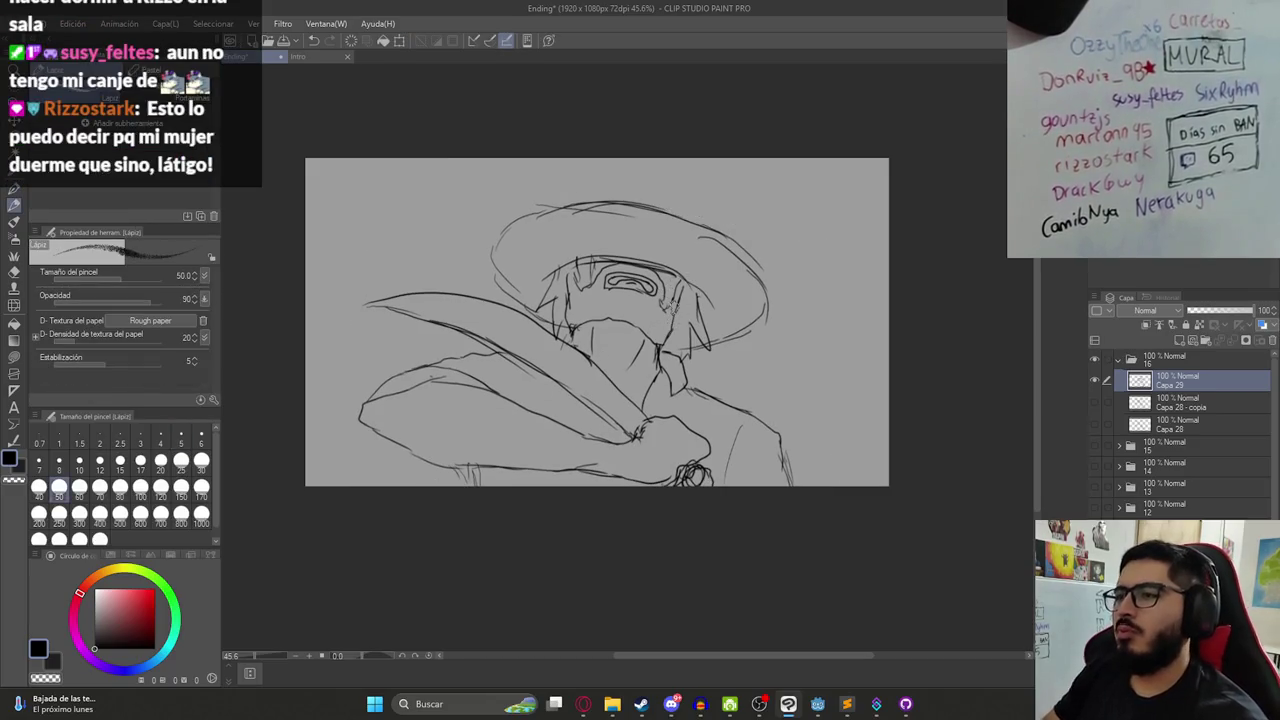
- Compare Capa 29 against Capa 28 - copia, then collapse and hide folder 16
left_click(1093, 401)
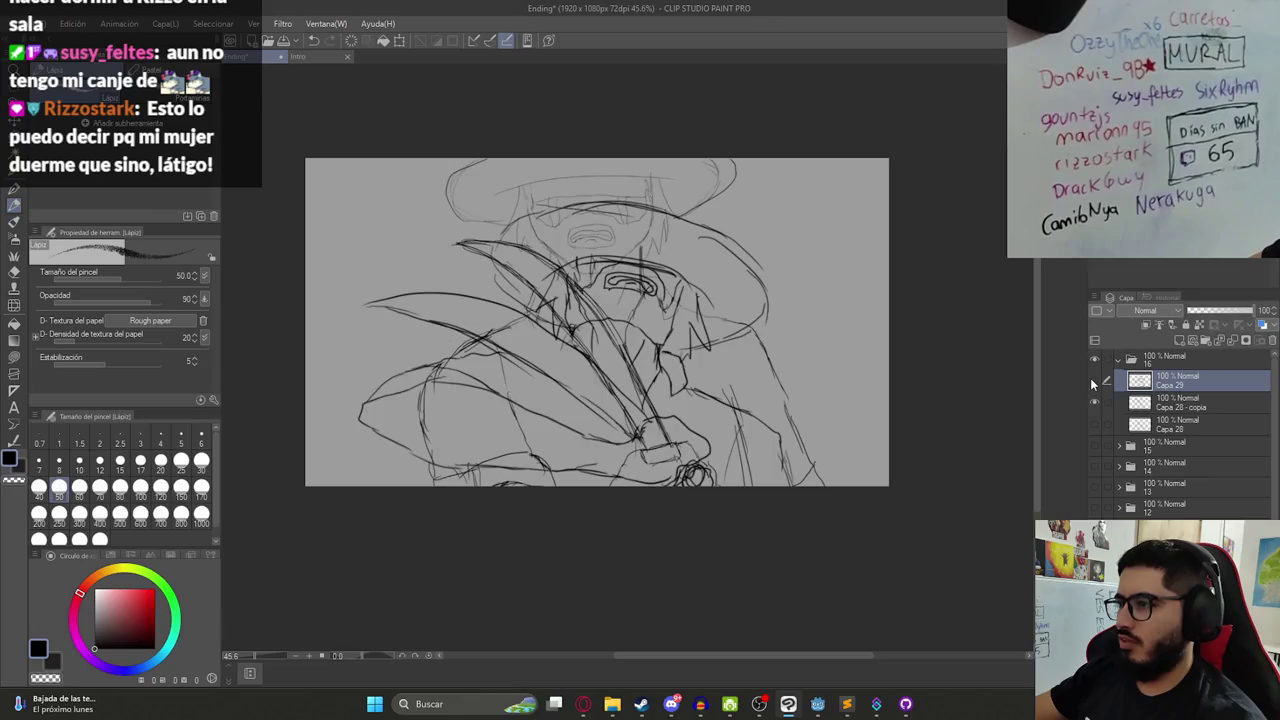
left_click(1093, 381)
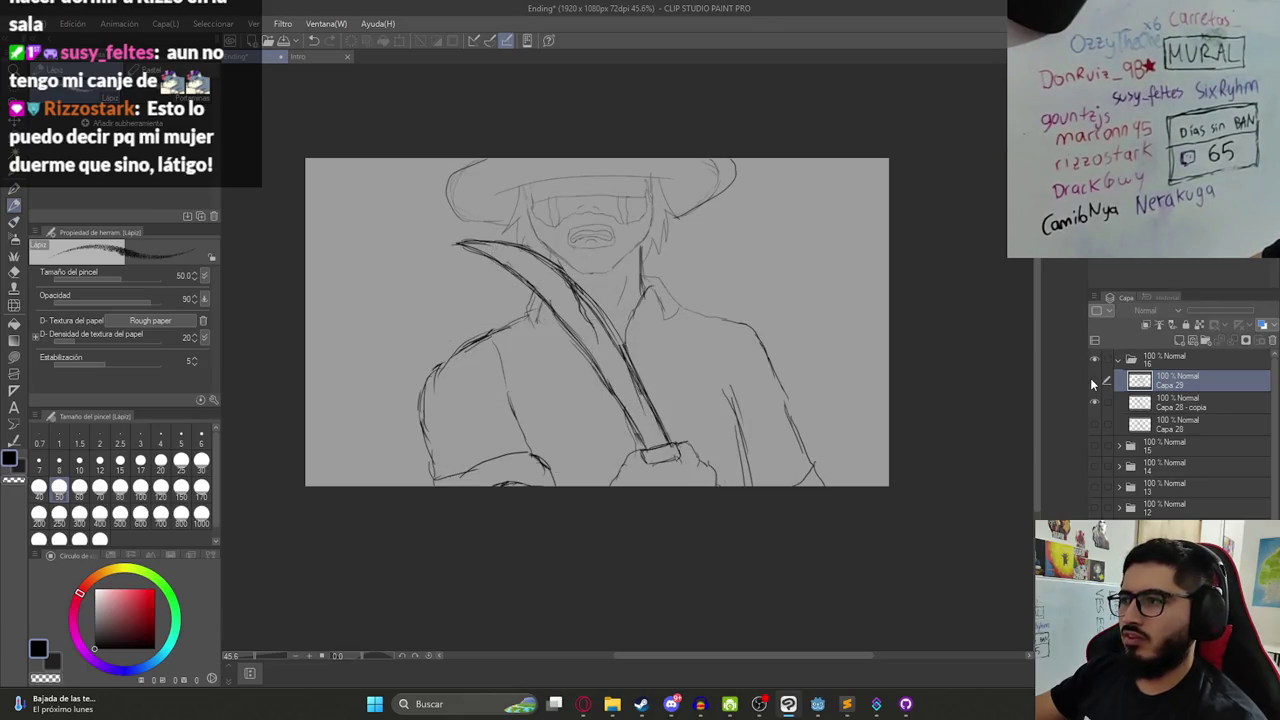
left_click(1093, 381)
left_click(1093, 401)
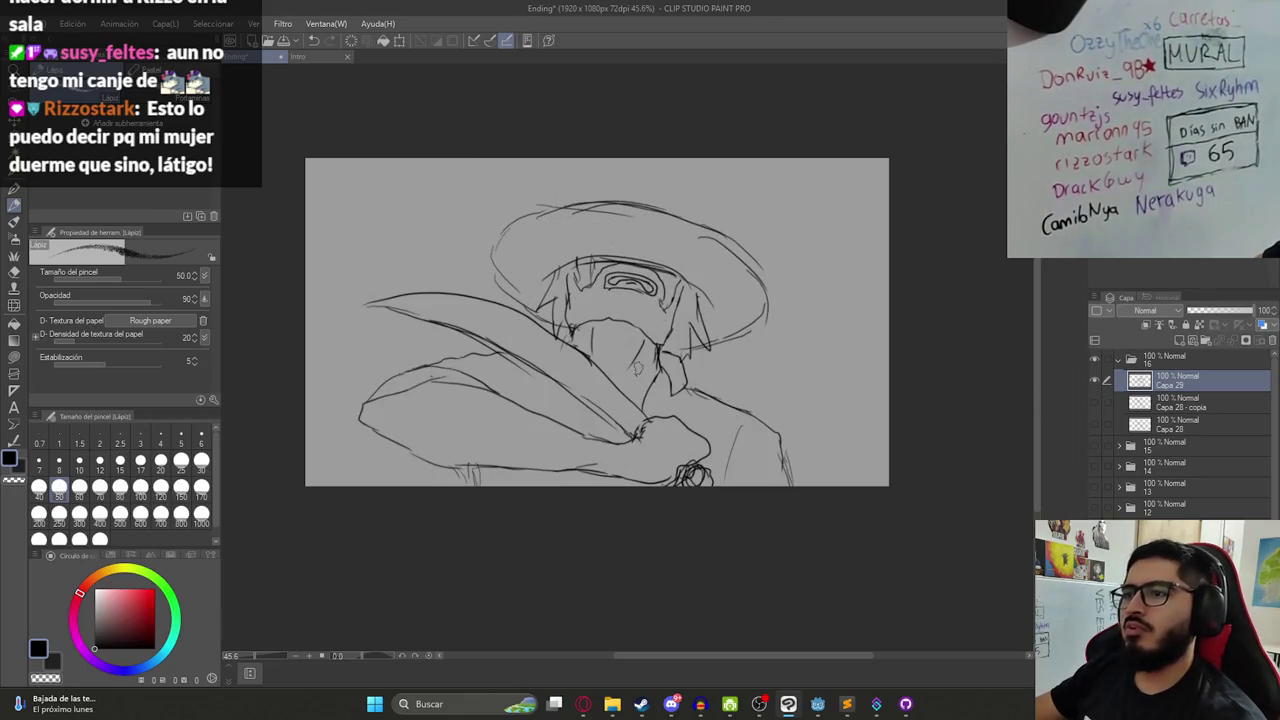
scroll(597, 322, "down", 1)
scroll(645, 345, "down", 2)
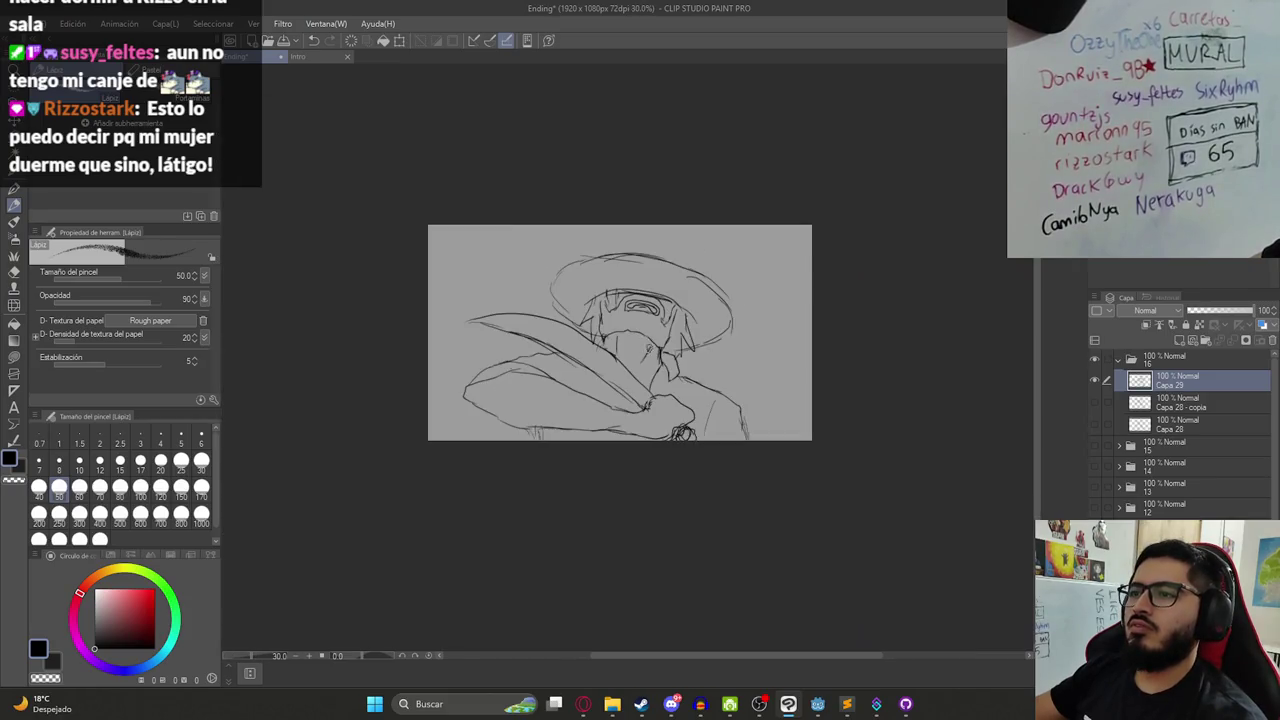
scroll(637, 350, "up", 2)
left_click(1119, 358)
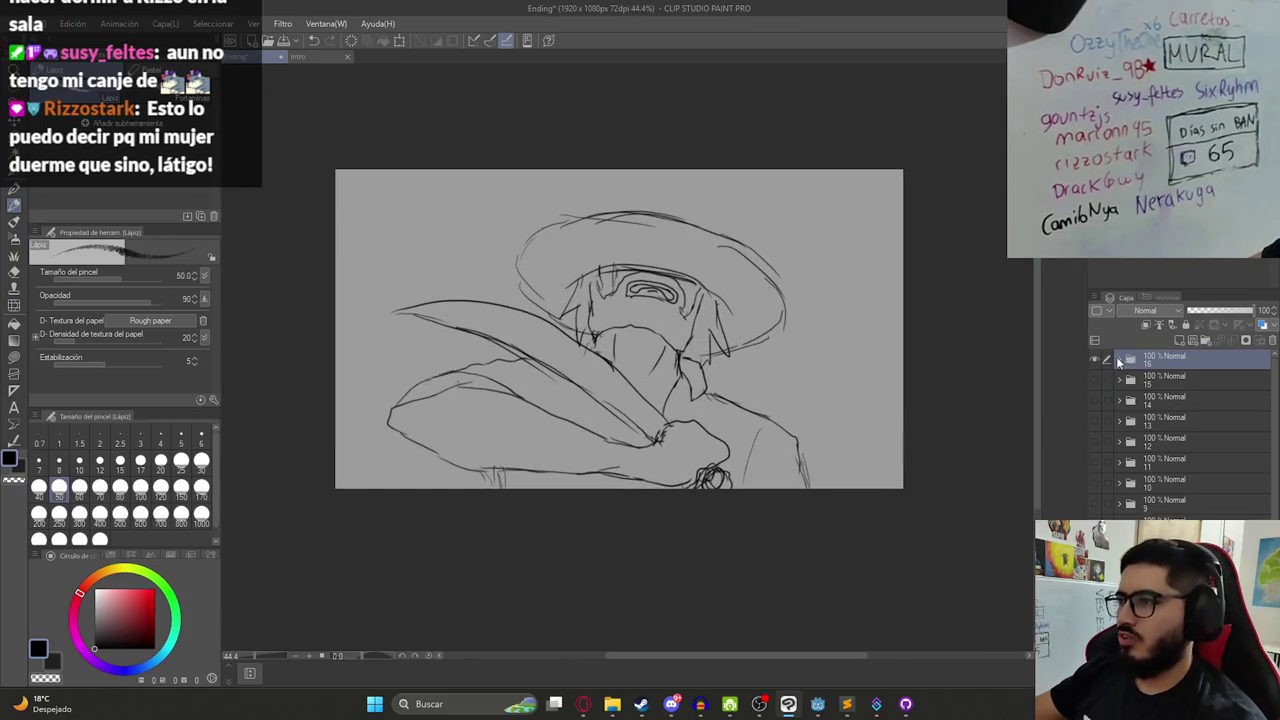
left_click(1096, 357)
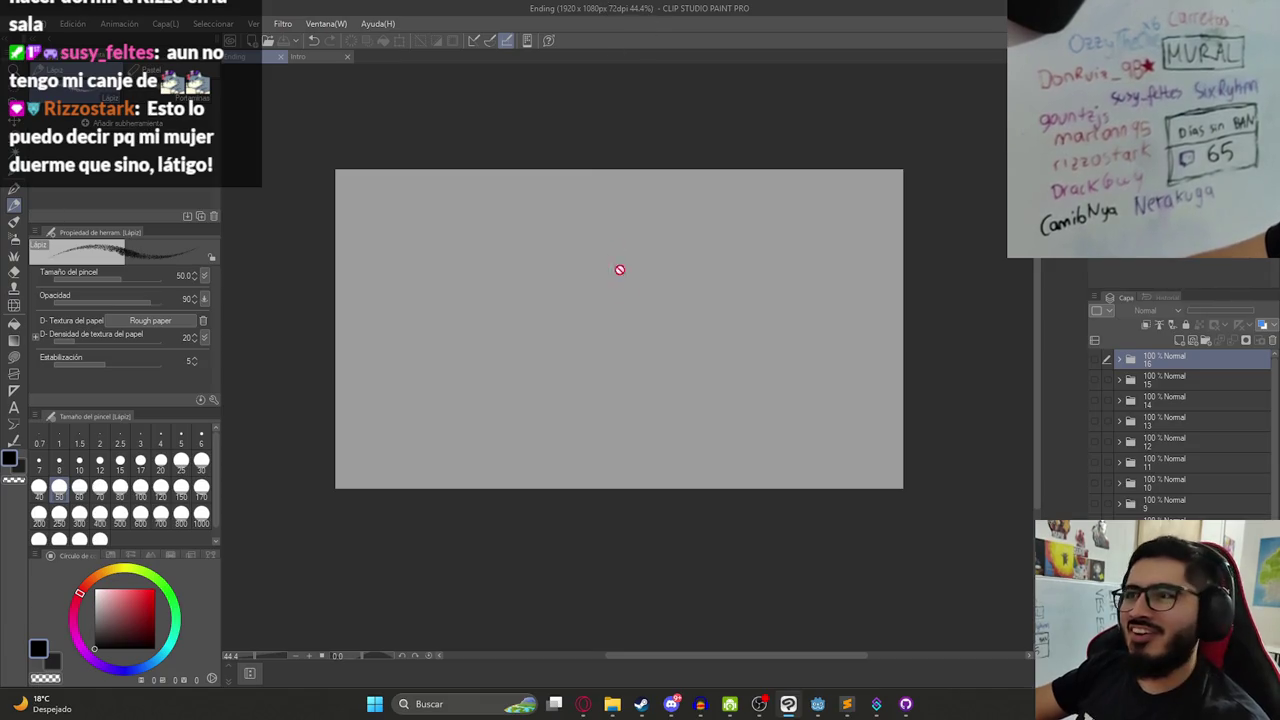
scroll(1226, 443, "down", 1)
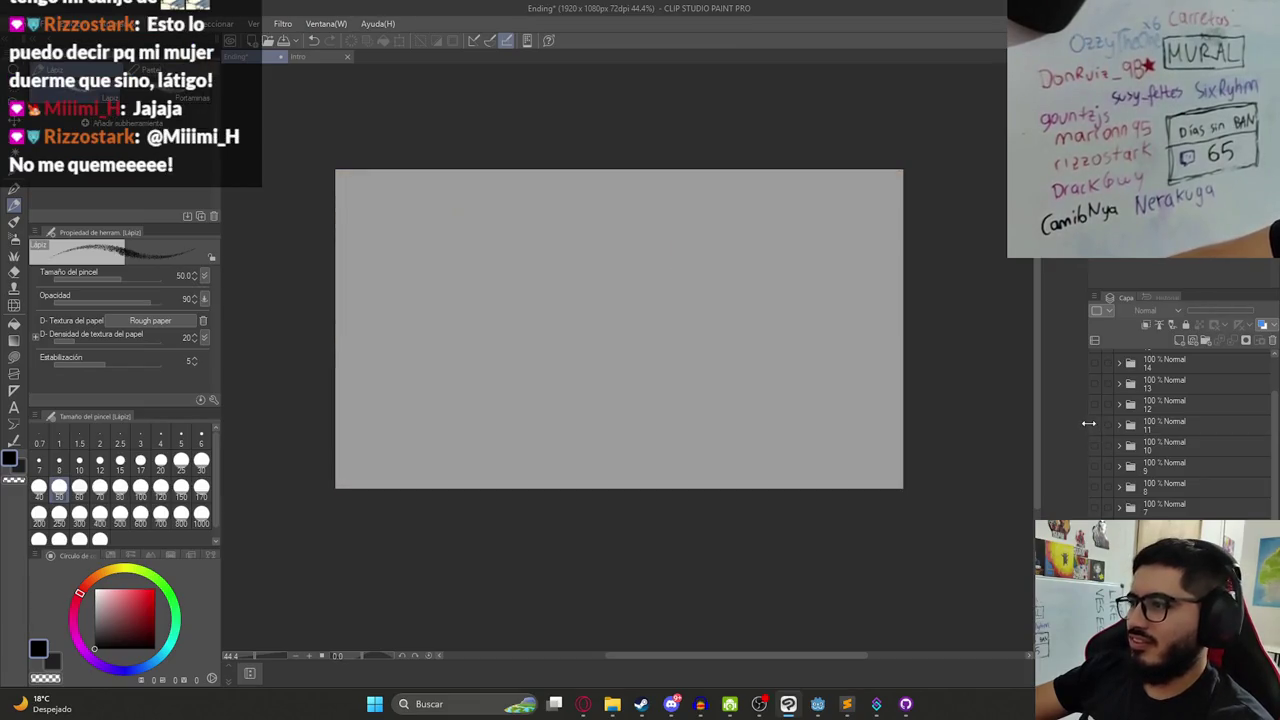
left_click(1093, 425)
scroll(560, 310, "up", 1)
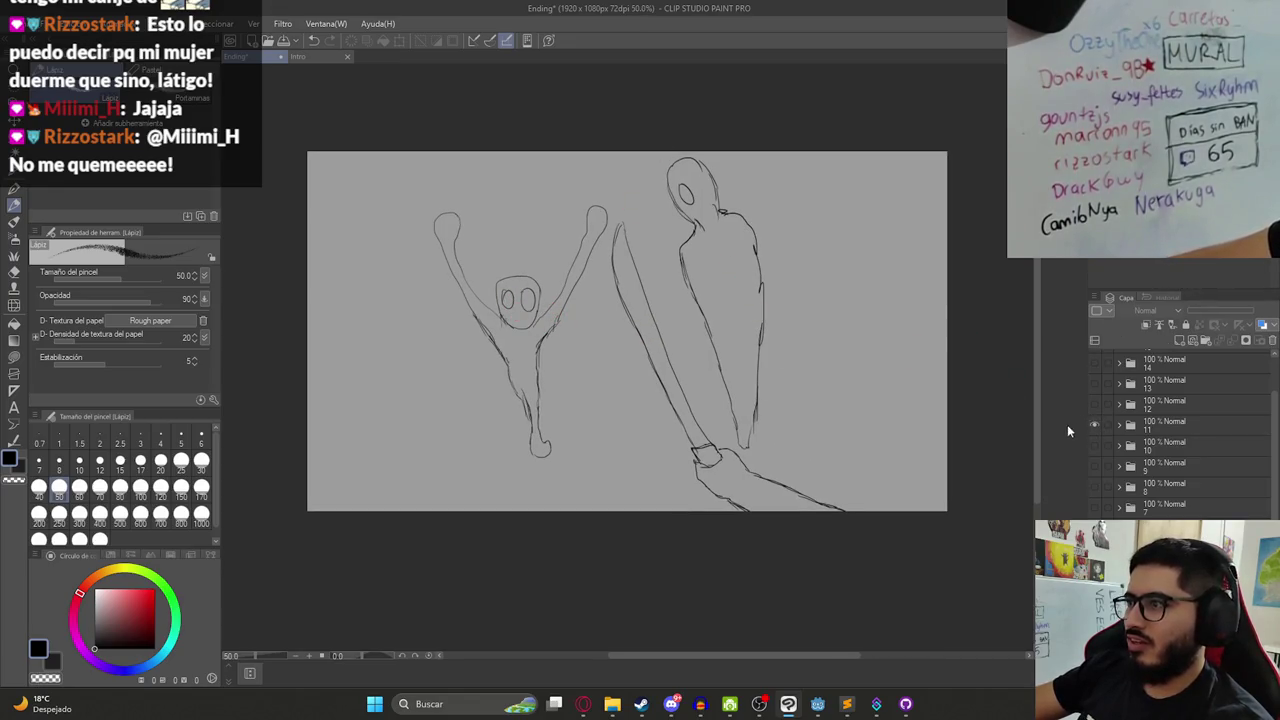
left_click(1093, 425)
left_click(1096, 404)
left_click(1096, 404)
left_click(1093, 383)
key("ctrl+plus")
left_click(1095, 382)
left_click(1093, 361)
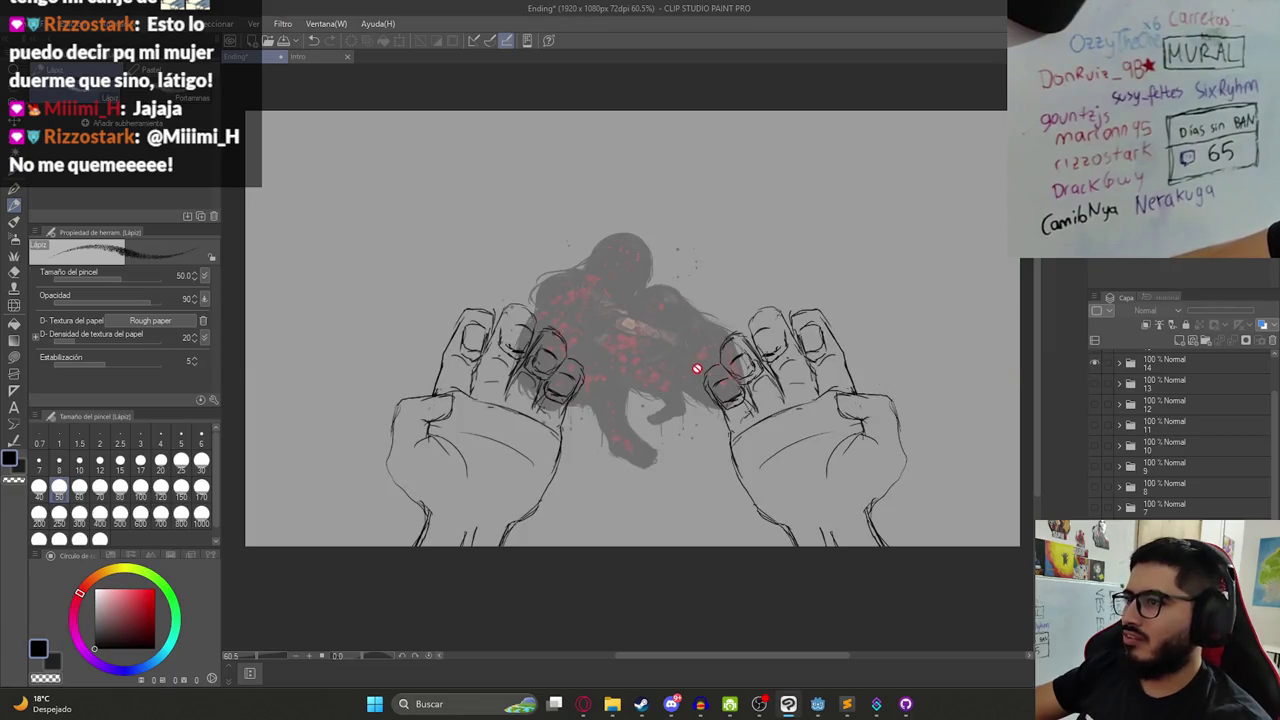
scroll(1108, 390, "up", 2)
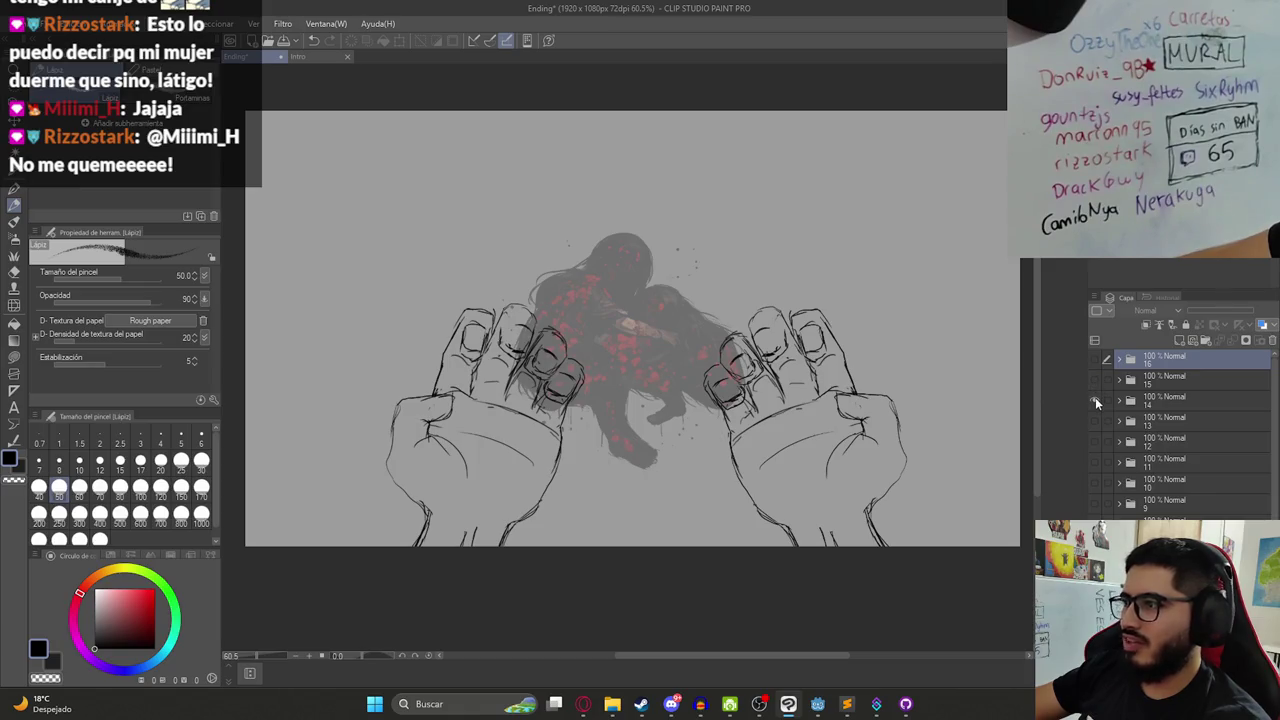
left_click(1095, 397)
left_click(1095, 377)
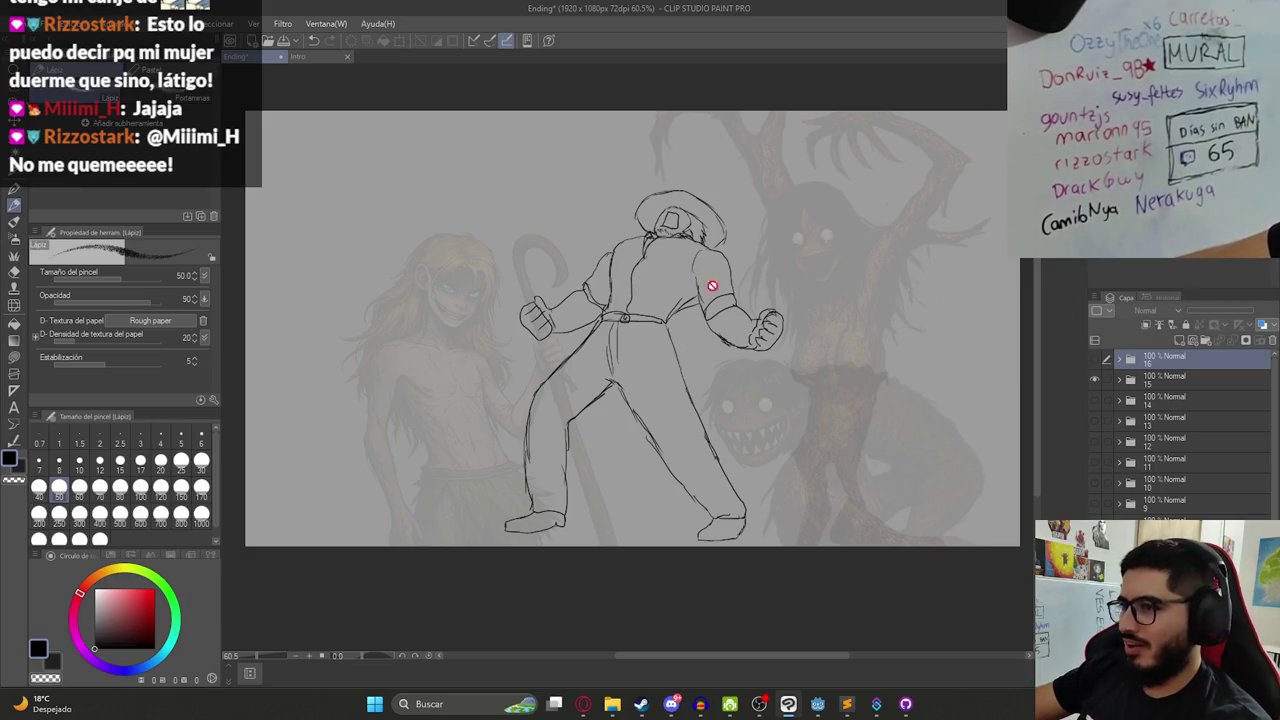
left_click(1095, 378)
left_click(1093, 357)
scroll(669, 385, "down", 2)
scroll(760, 388, "up", 1)
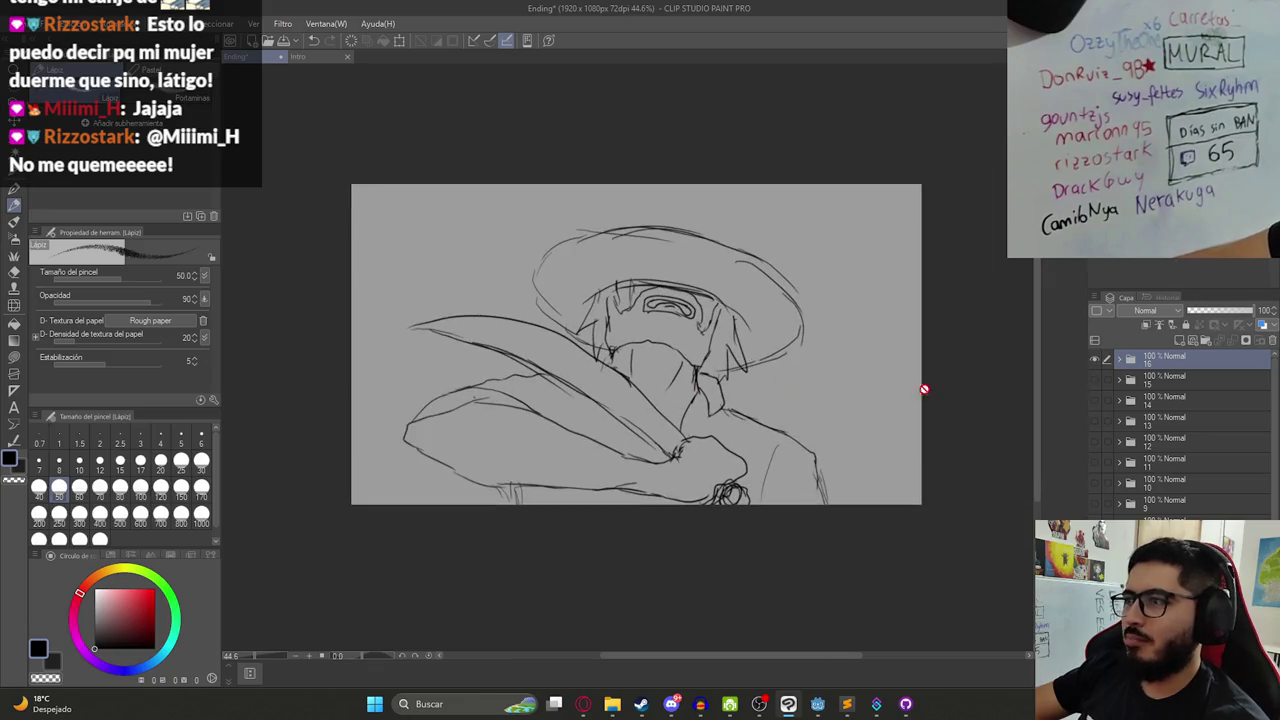
- Rename the new folder to 17 and fill a new layer in it with a black rectangle
double_click(1165, 363)
type("17")
key("Return")
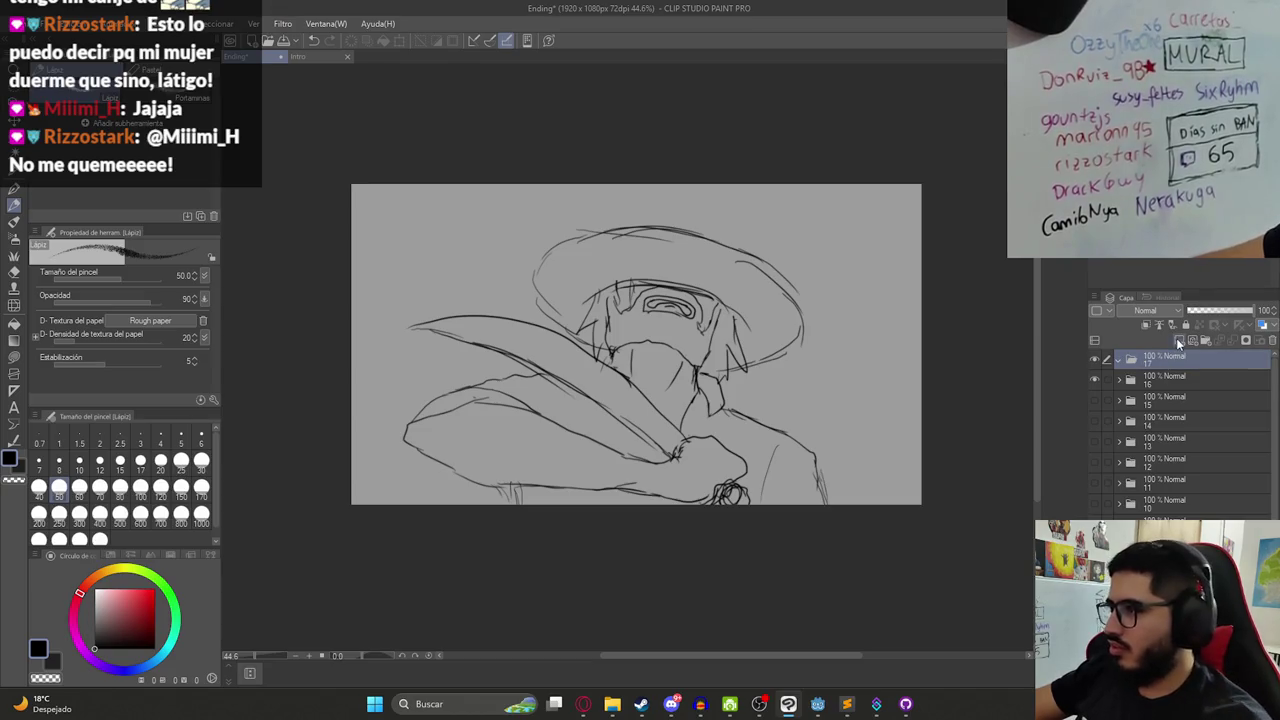
left_click(1177, 341)
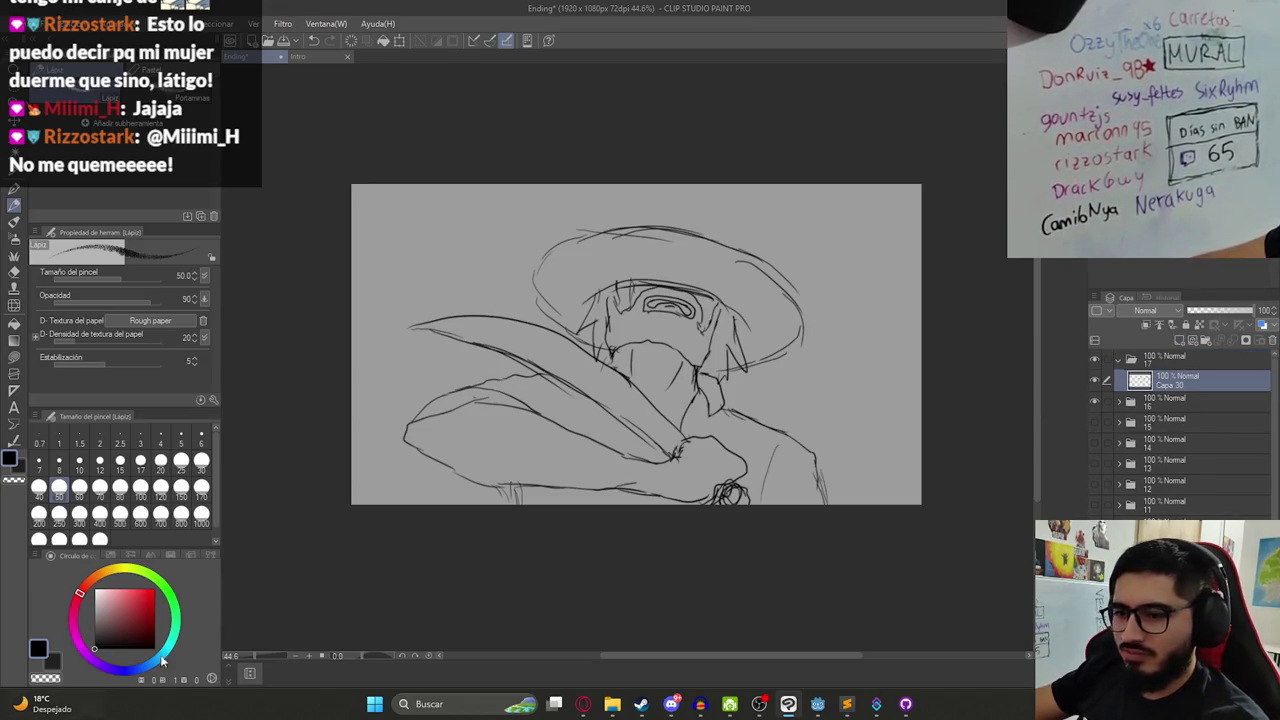
key("u")
key("u")
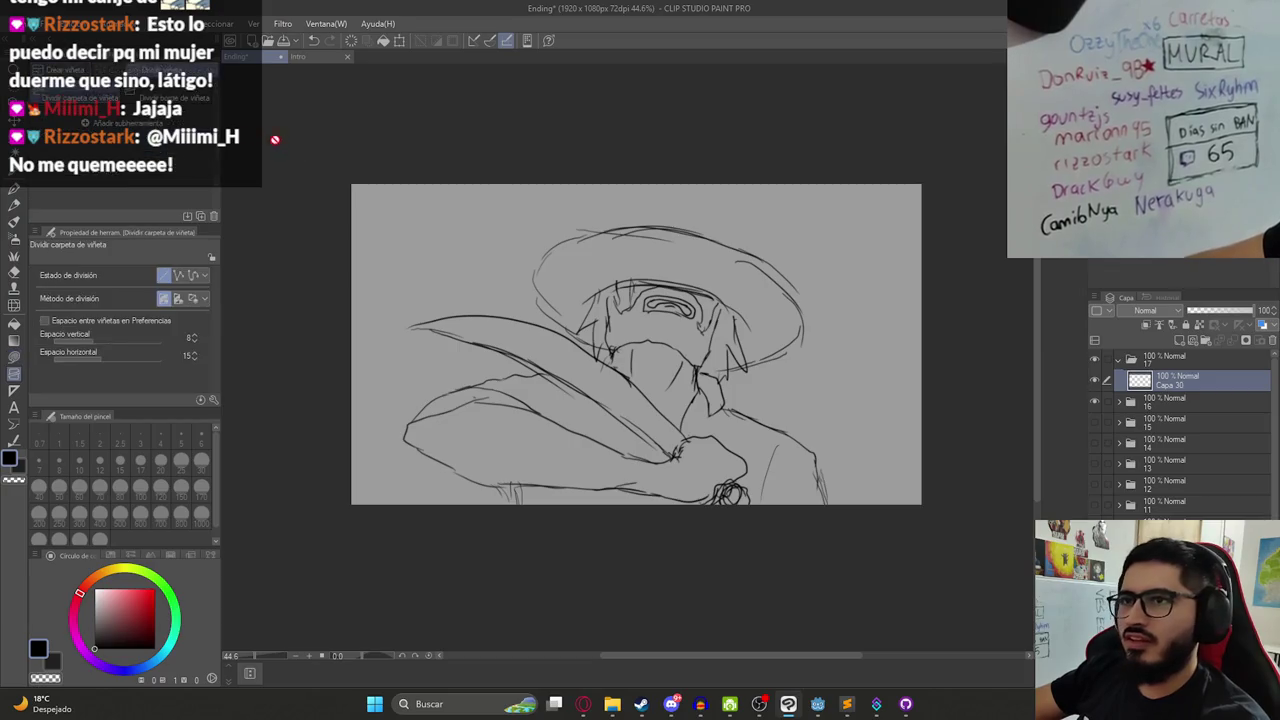
left_click_drag(300, 124, 876, 530)
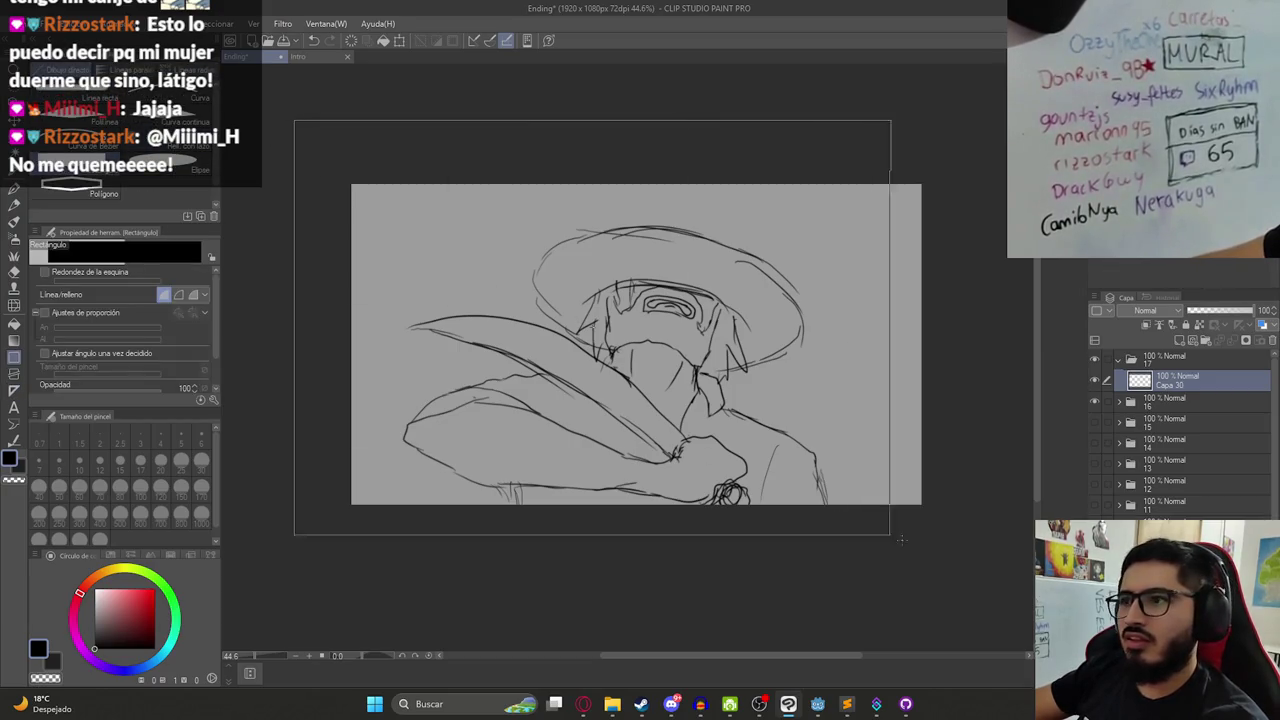
scroll(654, 371, "up", 1)
left_click_drag(516, 370, 723, 425)
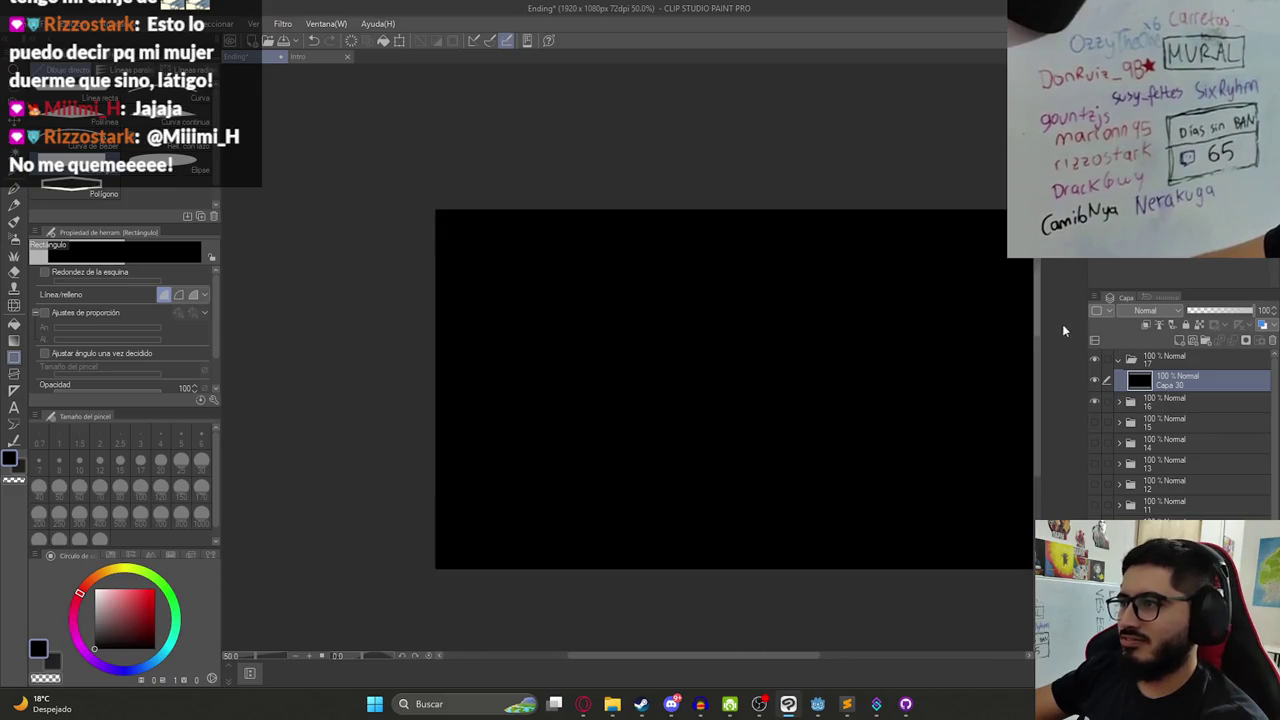
- Toggle folder 17's black frame to compare with the sketch, and save the document
left_click(1118, 360)
left_click(1094, 360)
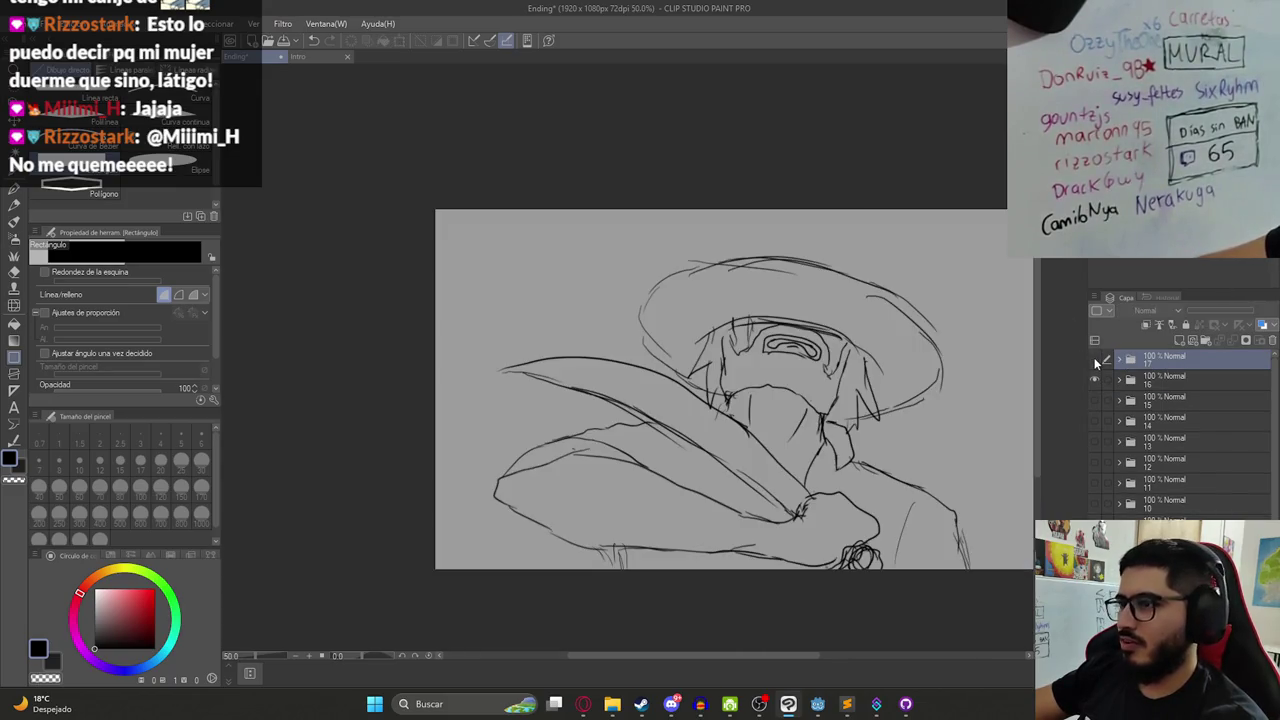
left_click(1096, 363)
left_click_drag(893, 381, 779, 387)
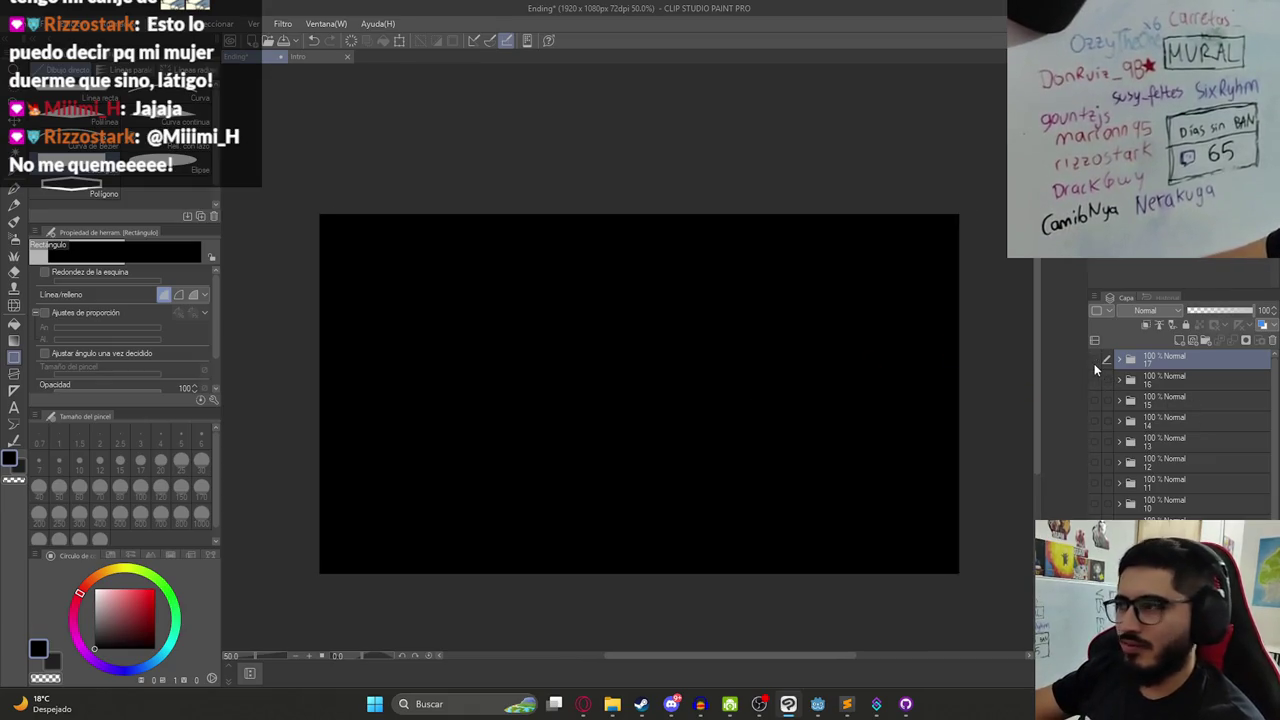
left_click(1094, 362)
key("ctrl+s")
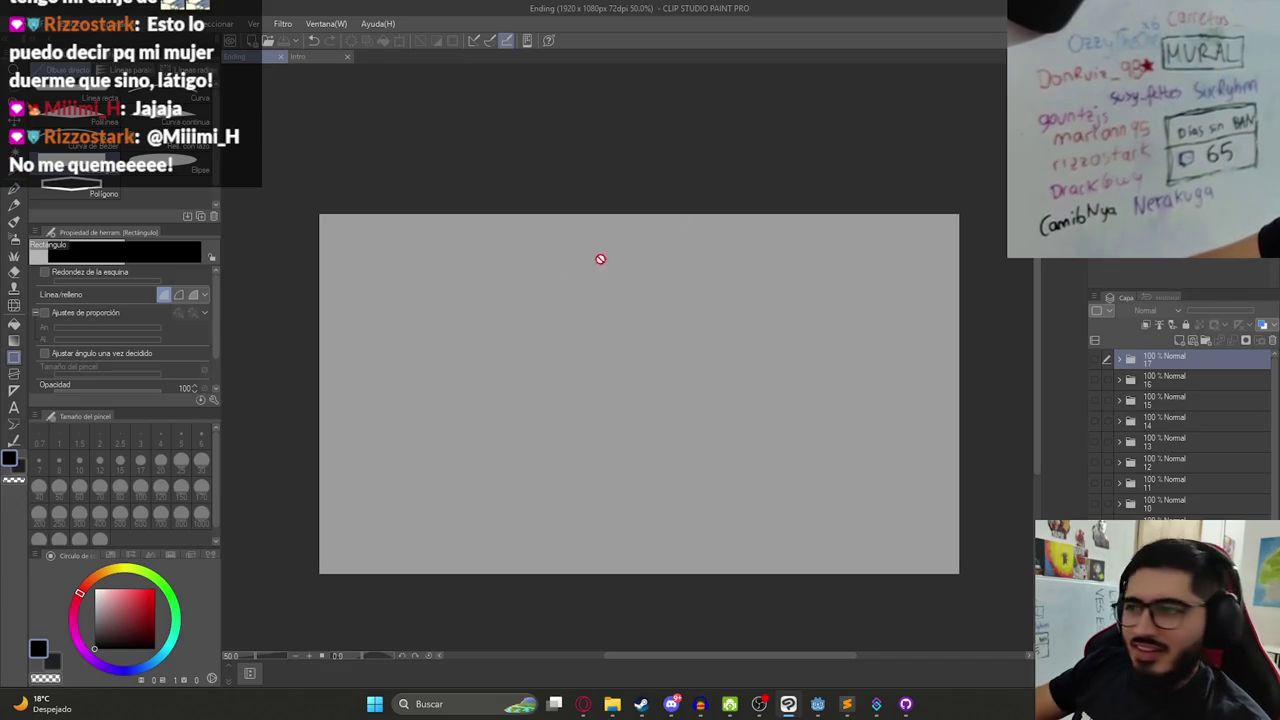
- Toggle the black frame and folder 16 hat sketch, leaving the black frame shown
scroll(611, 363, "down", 2)
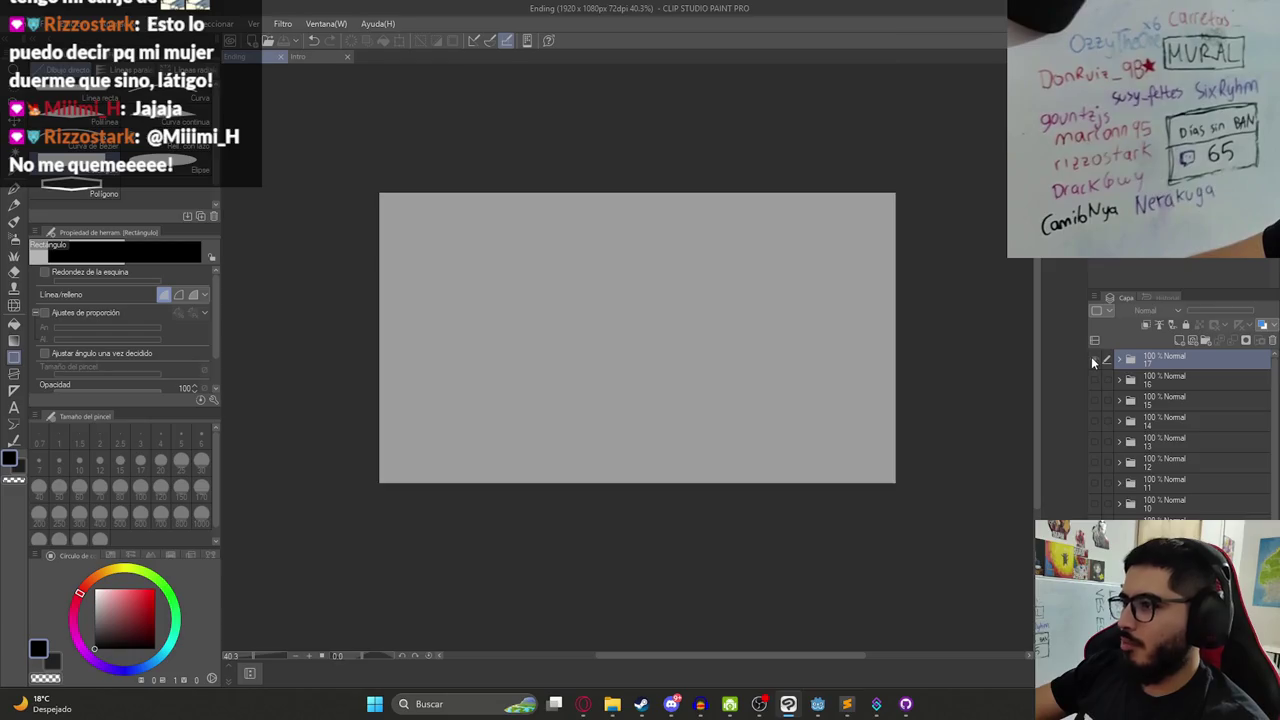
left_click(1094, 362)
left_click(1094, 362)
scroll(1180, 430, "down", 2)
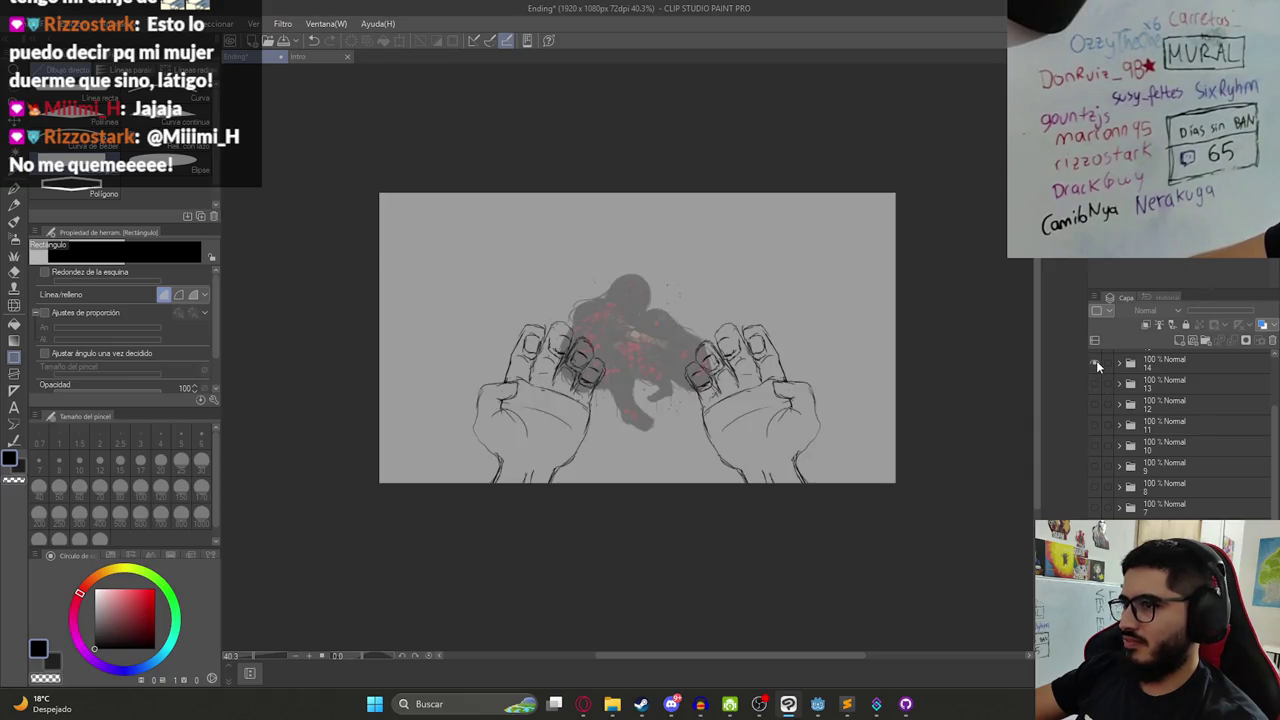
scroll(1095, 382, "up", 1)
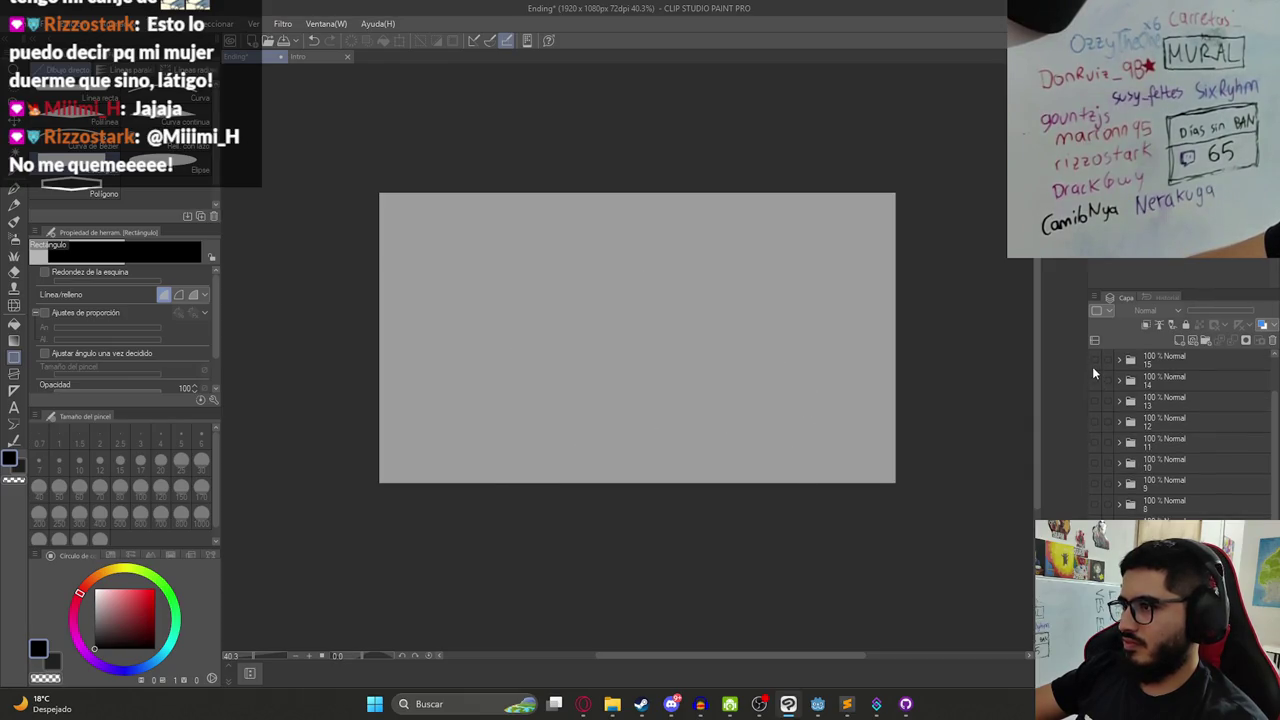
scroll(1092, 366, "up", 1)
scroll(1096, 373, "up", 1)
left_click(1093, 382)
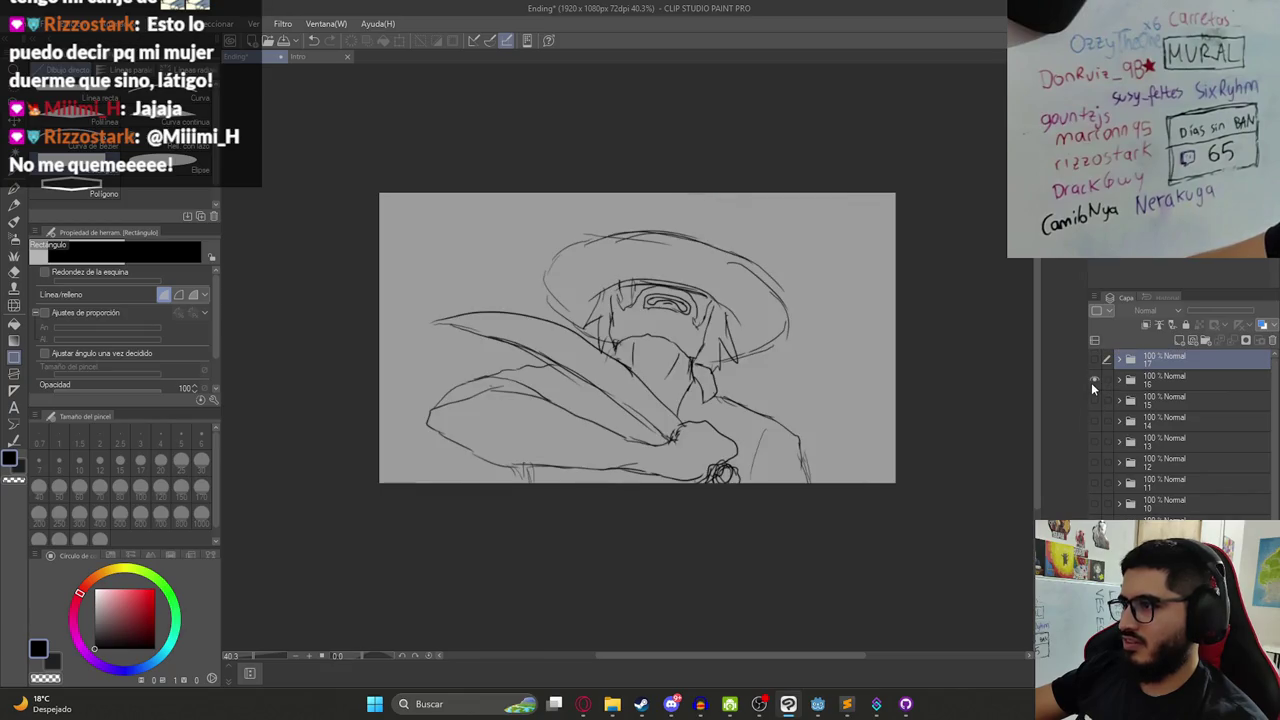
left_click(1091, 382)
left_click(1093, 360)
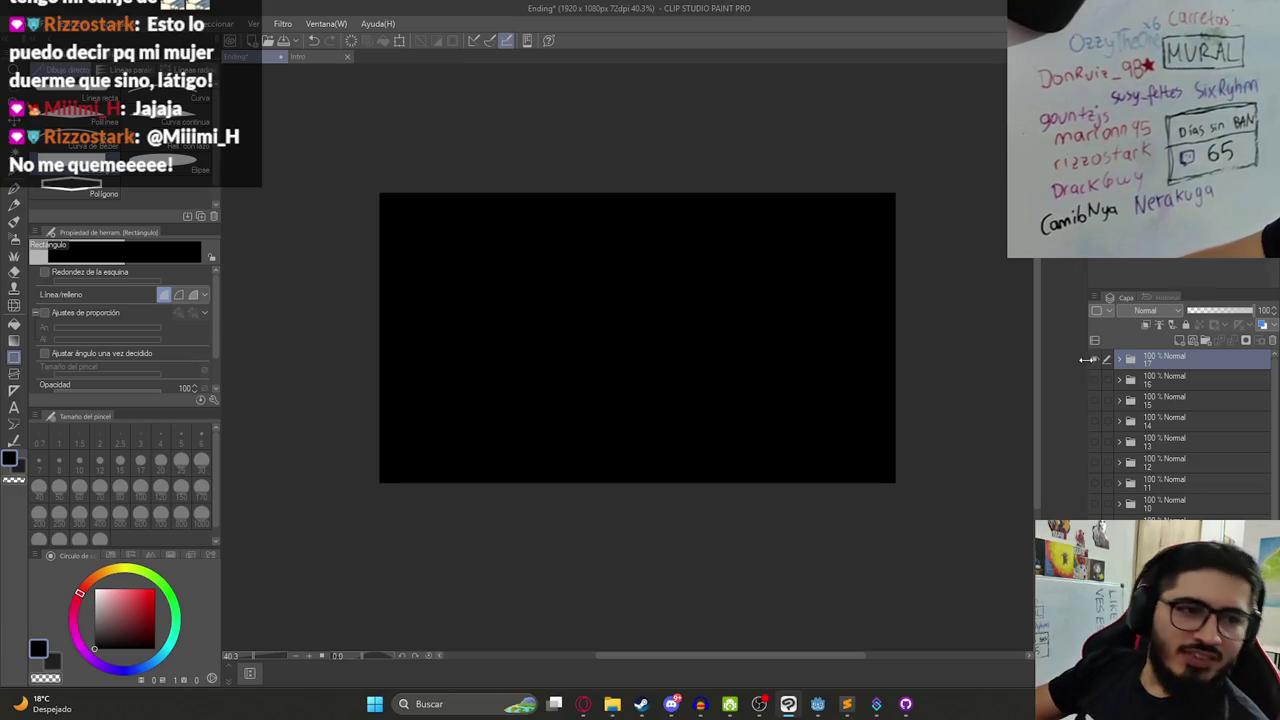